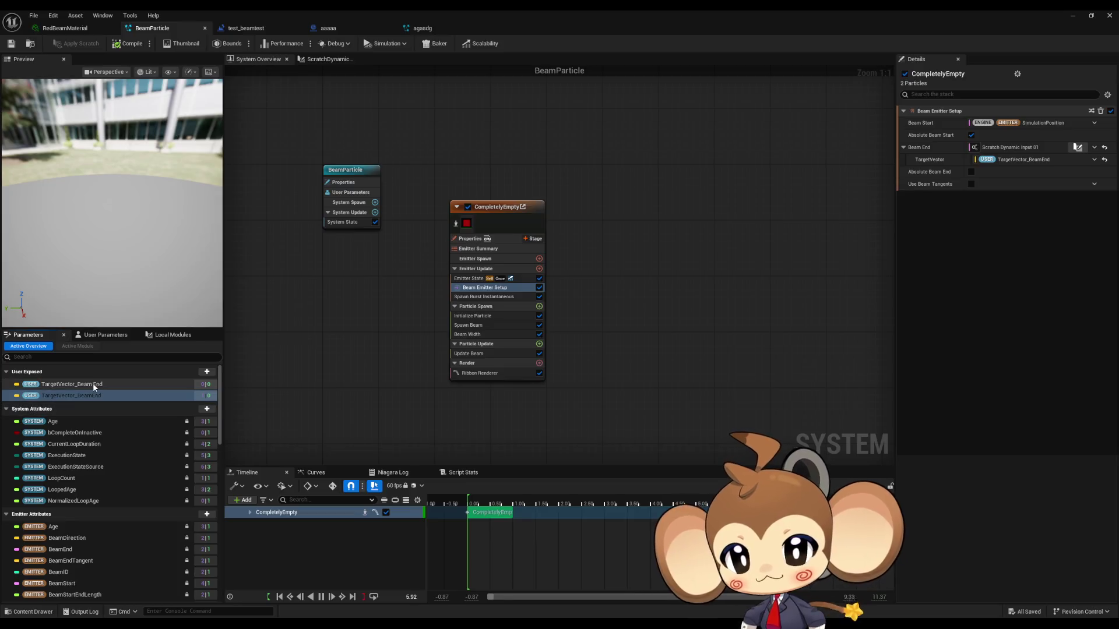
Step: Delete the duplicate TargetVector_Beam End user parameter from BeamParticle
left_click(102, 384)
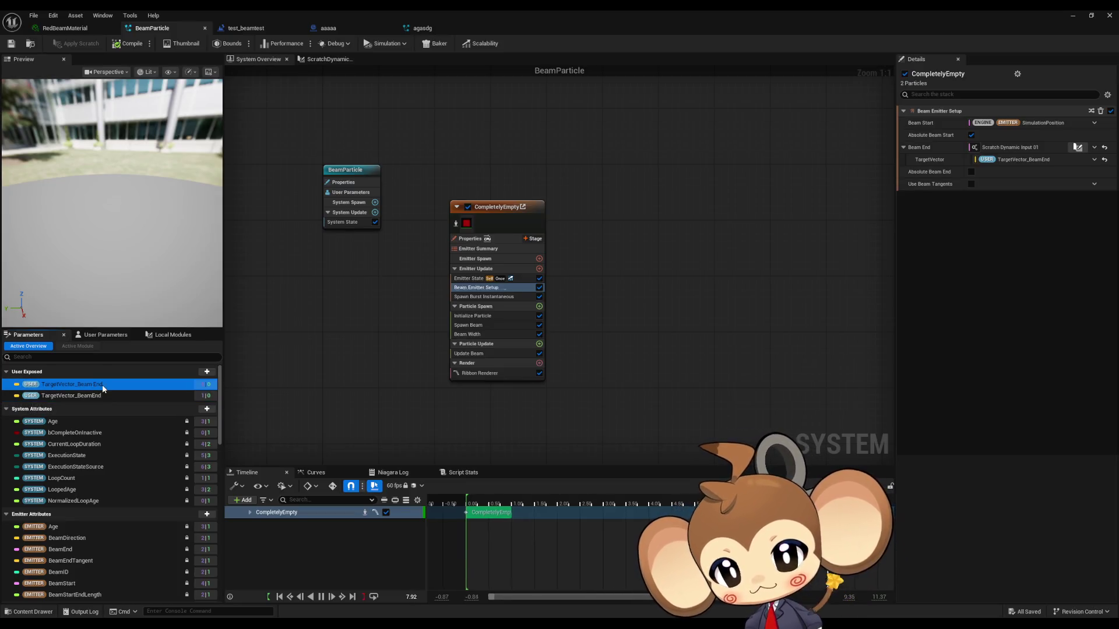
left_click(100, 396)
left_click(106, 387)
left_click(104, 397)
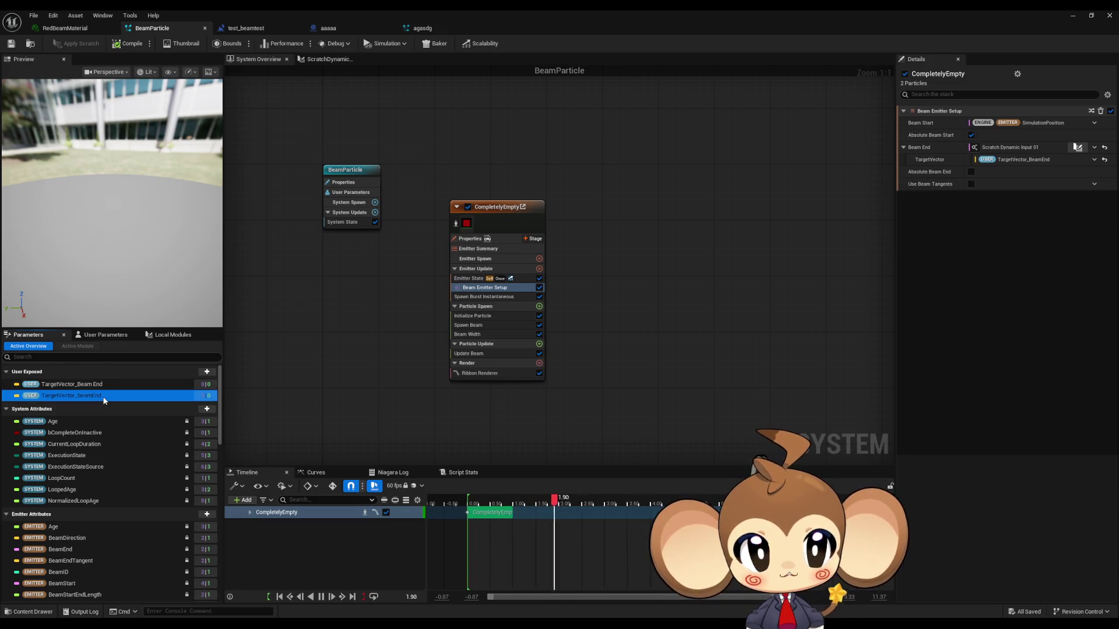
left_click(99, 386)
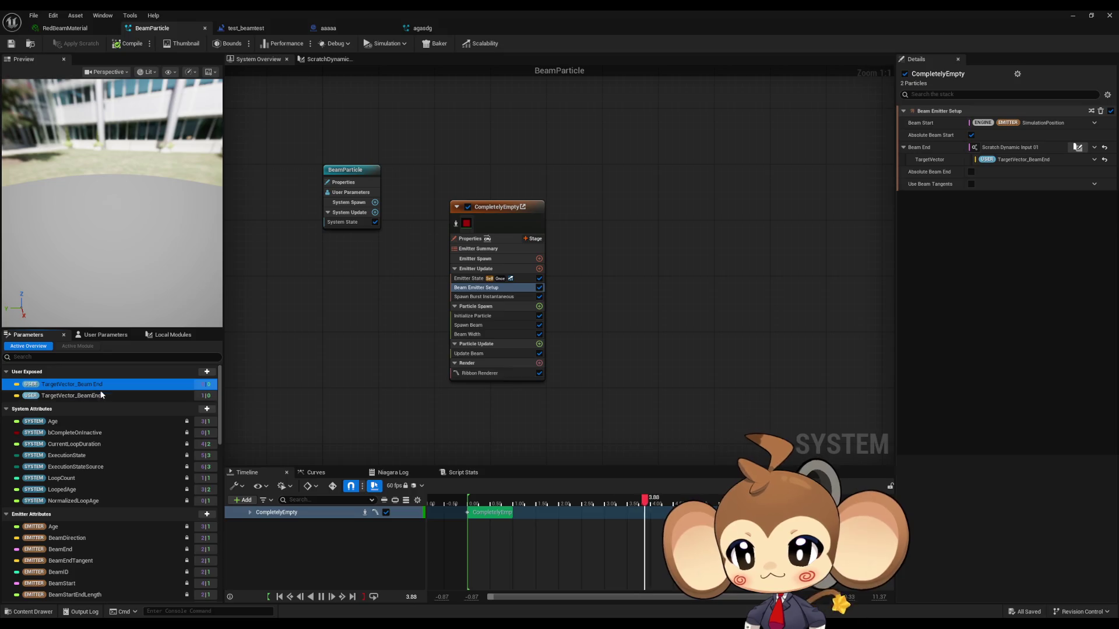
key("Delete")
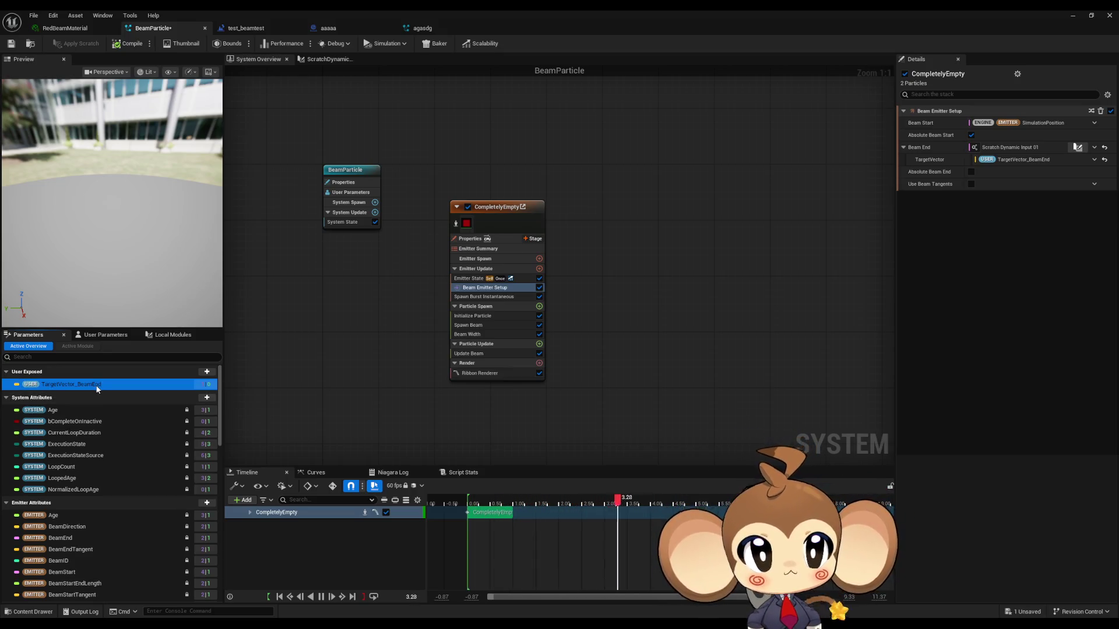
Step: Rename the remaining beam-end parameter to TargetVector and save BeamParticle
double_click(97, 386)
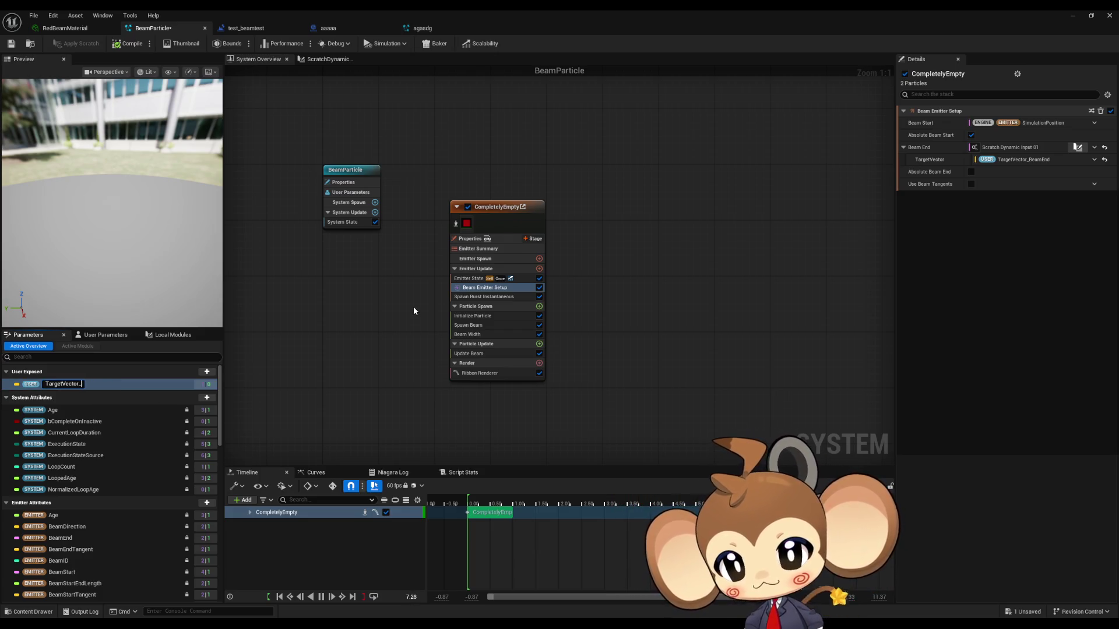
key("Return")
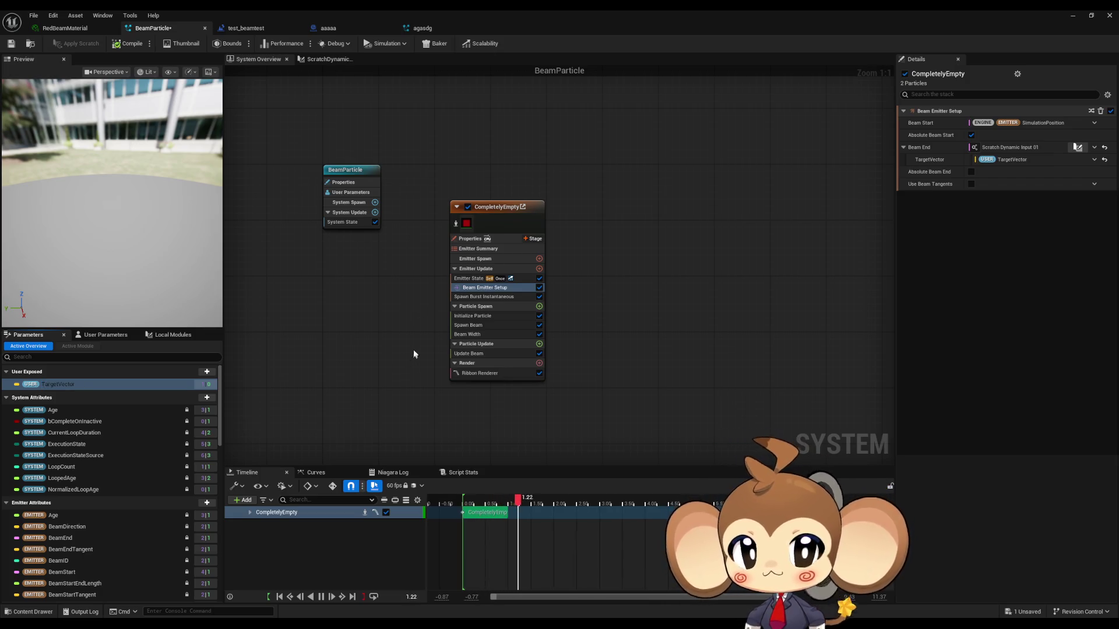
left_click(11, 43)
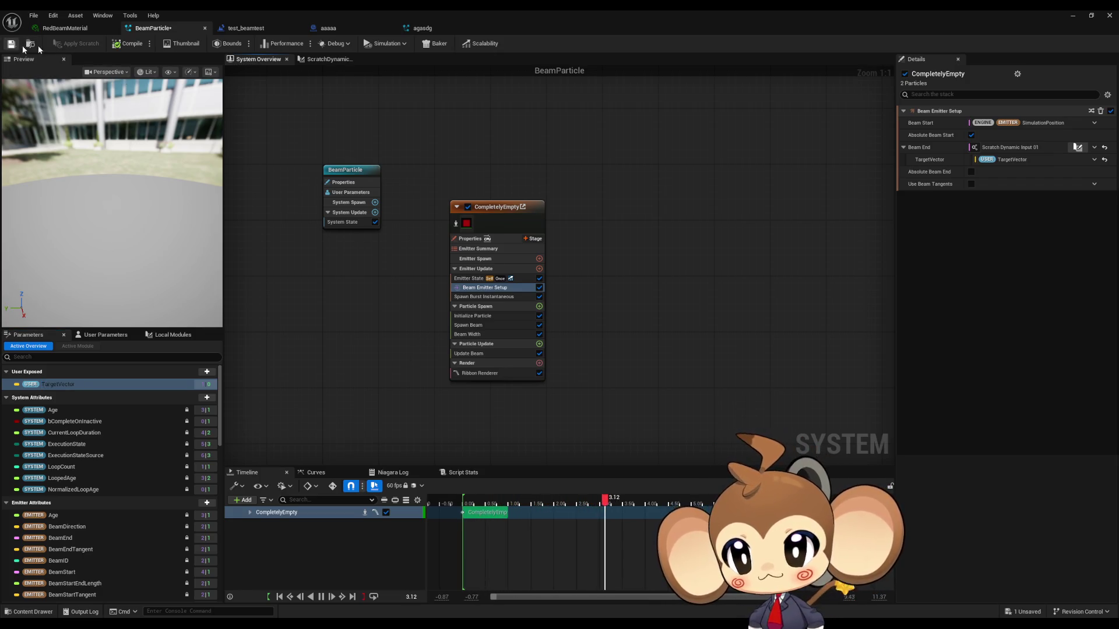
left_click(250, 28)
Step: Set the upper Set Niagara Variable node's In Variable Name to User.TargetVector
left_click(645, 195)
type("Use")
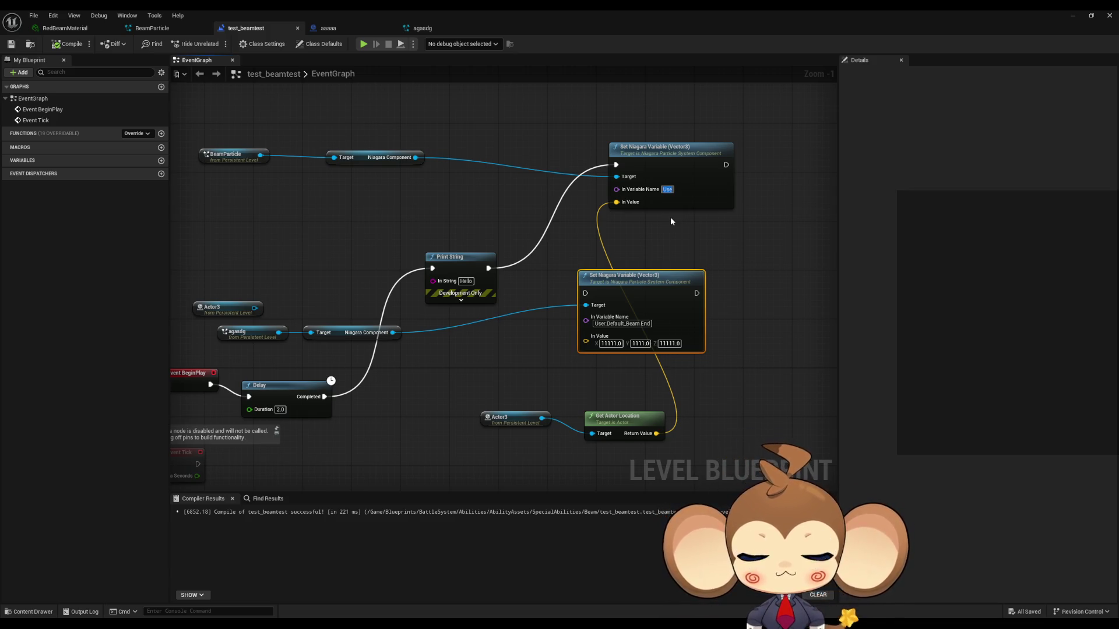
type("r.TargetVector")
key("Return")
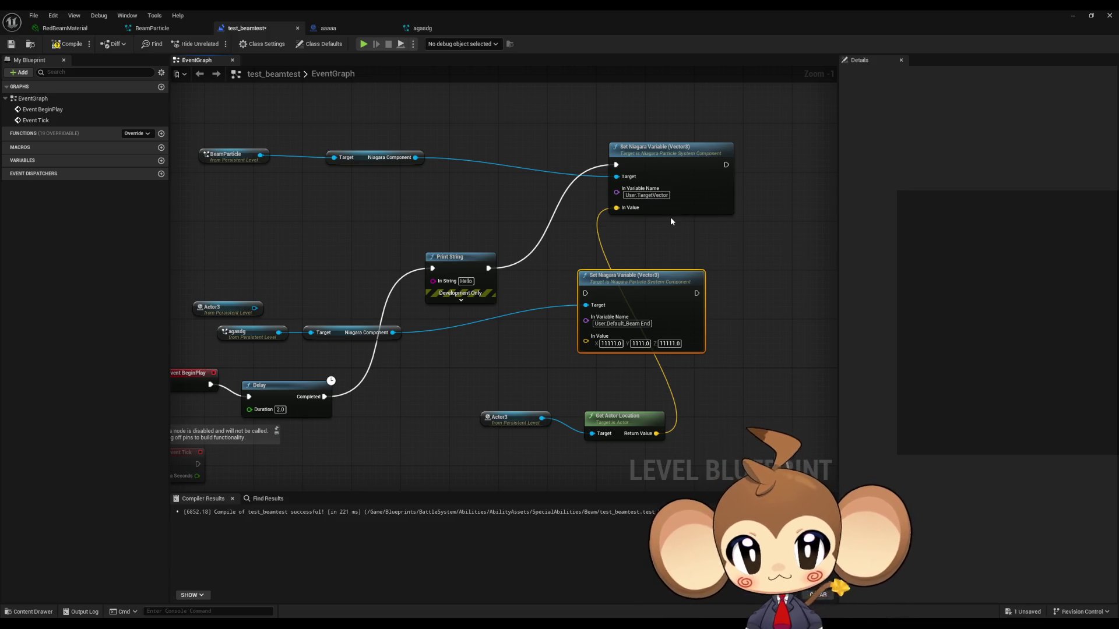
left_click(705, 223)
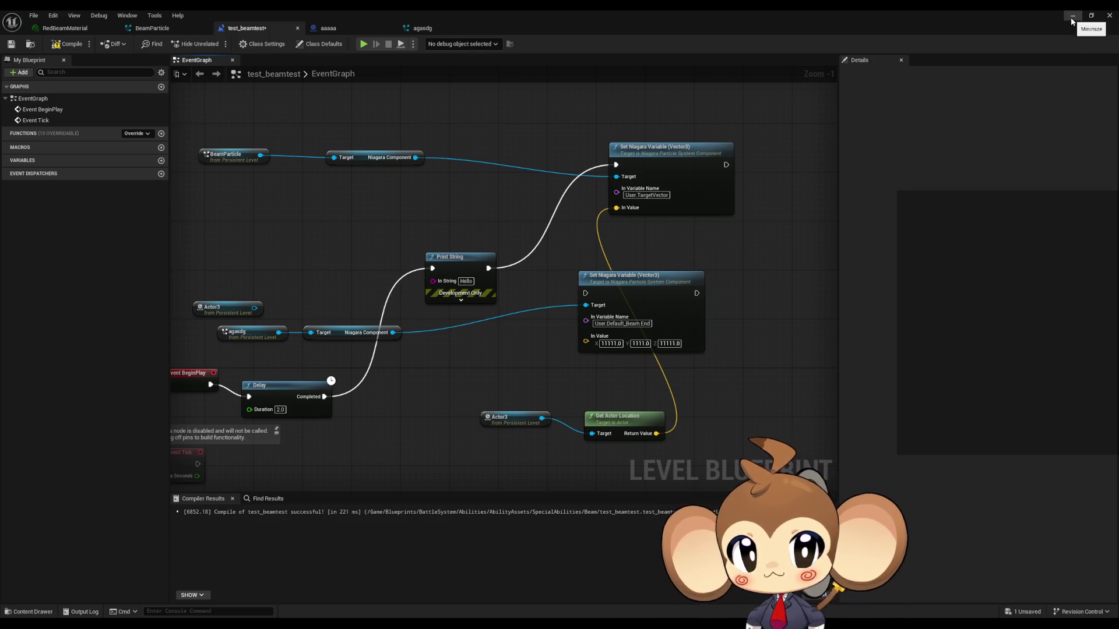
left_click(1072, 20)
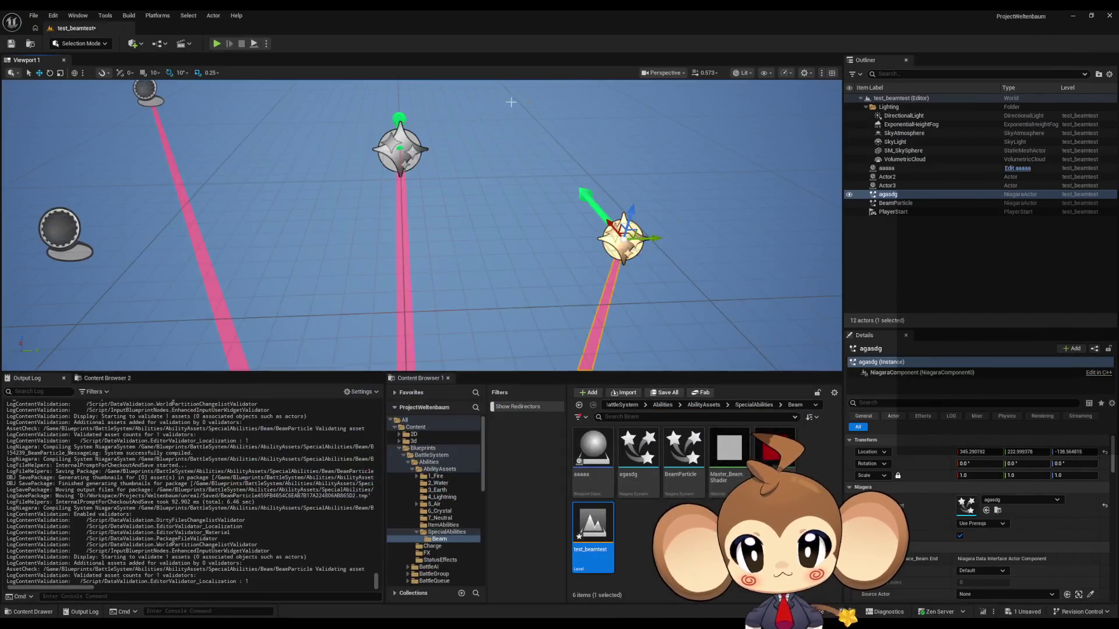
Step: Frame Actor2, drag it to a new spot, and play-test the beam
left_click(920, 203)
left_click_drag(419, 234, 391, 259)
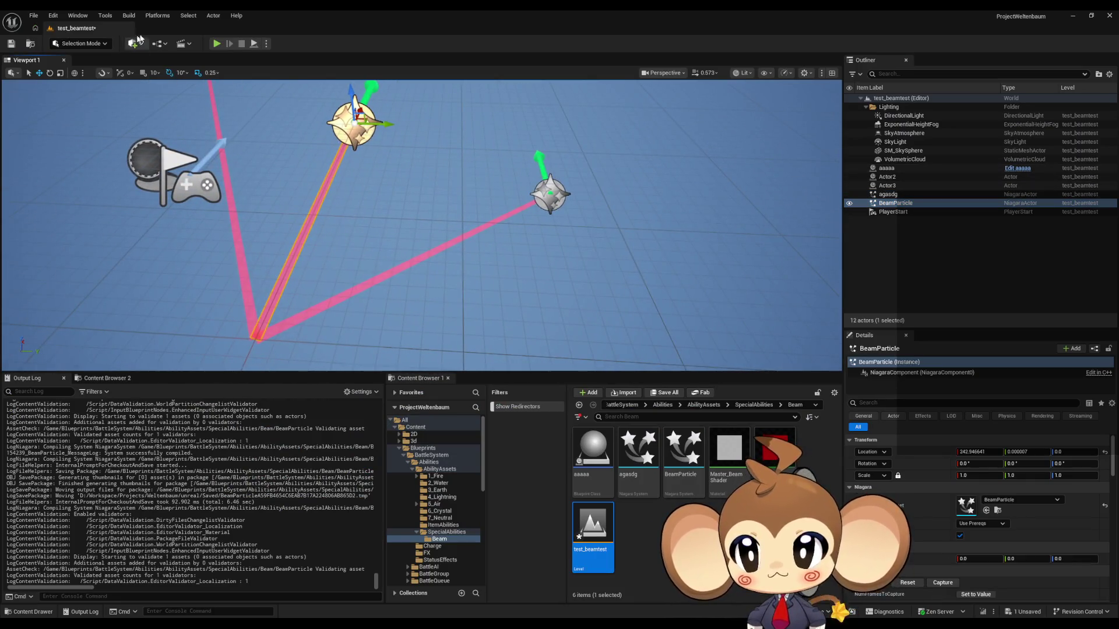
left_click(890, 188)
left_click(891, 179)
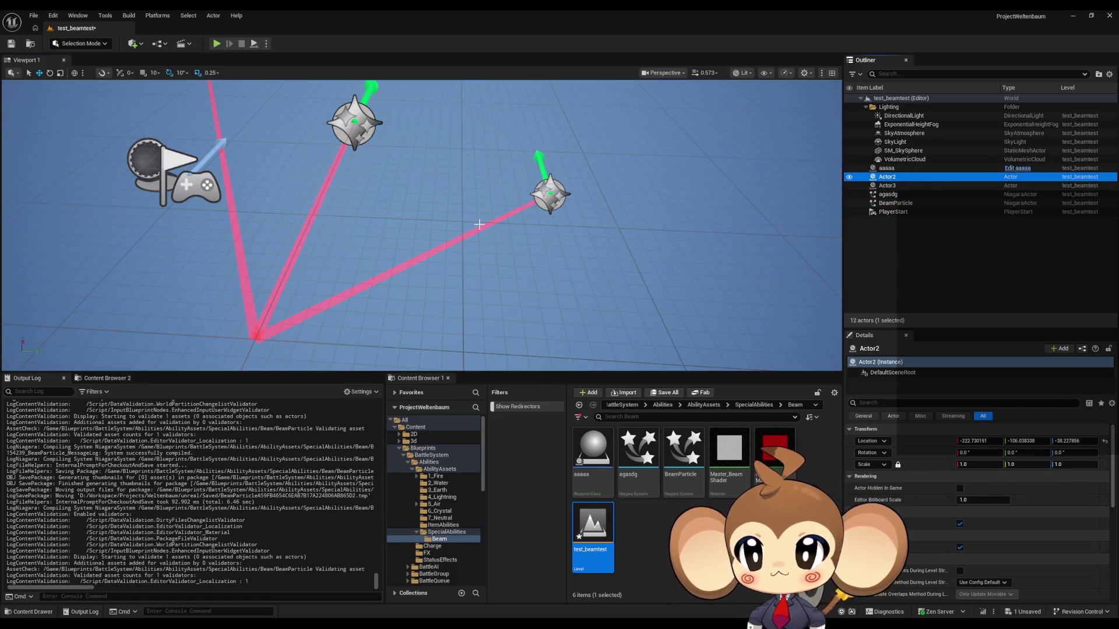
key("f")
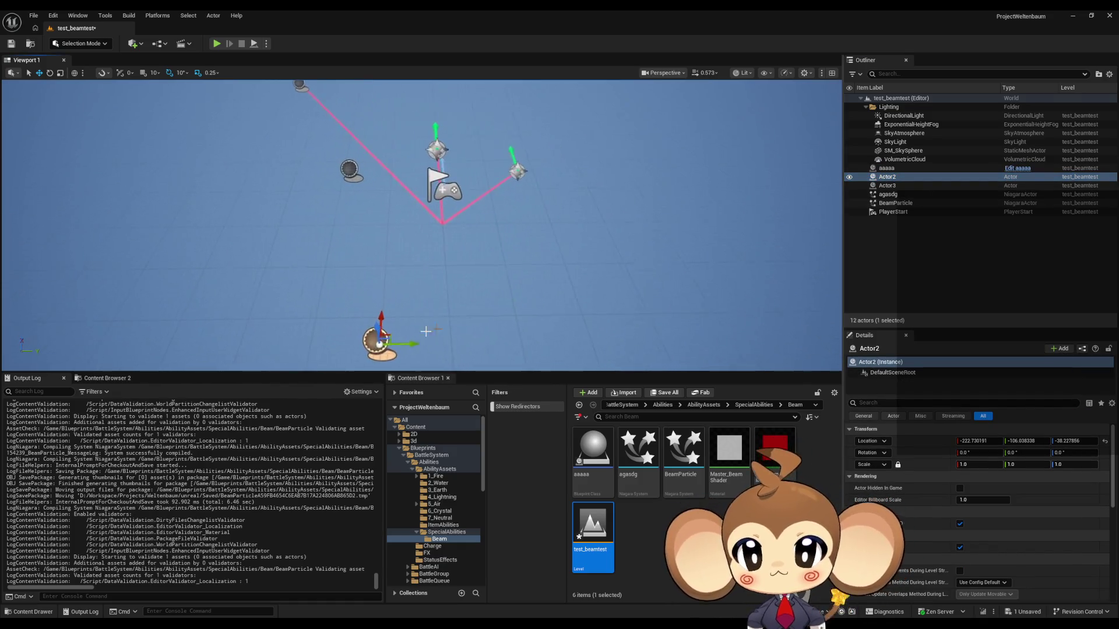
left_click_drag(395, 334, 554, 212)
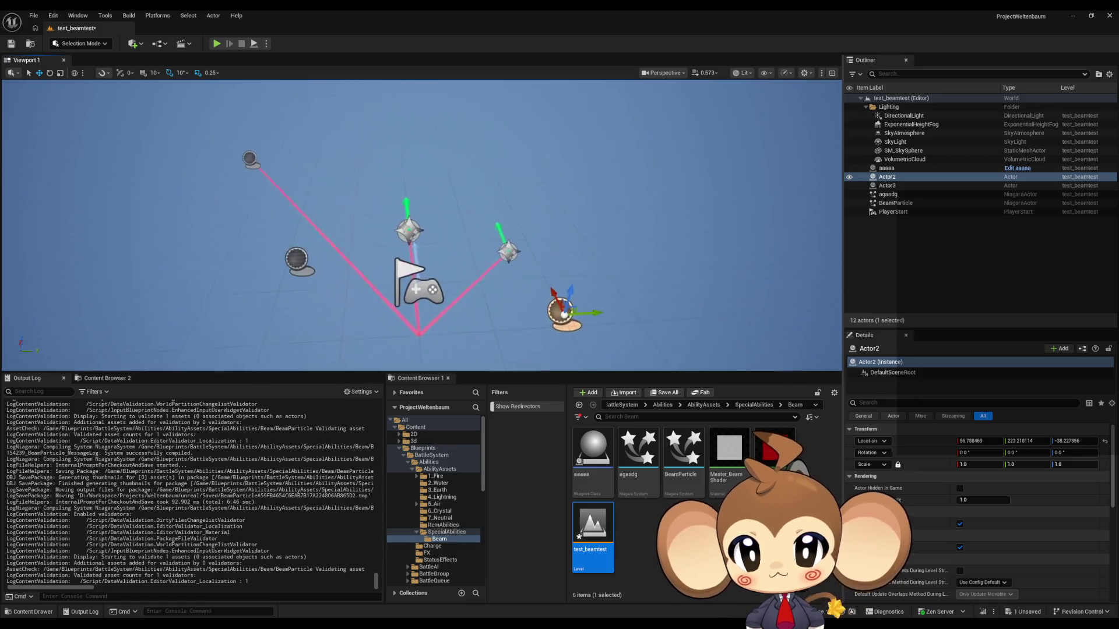
key("alt+p")
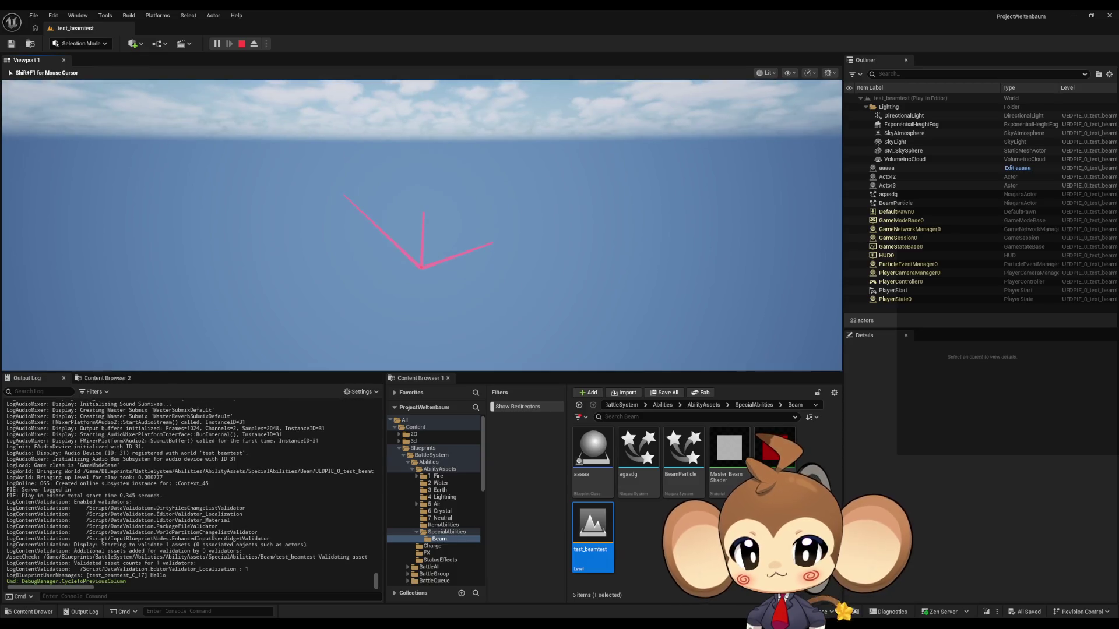
left_click(241, 43)
Step: Move the PlayerStart to a new position and play-test the beam again
left_click(418, 177)
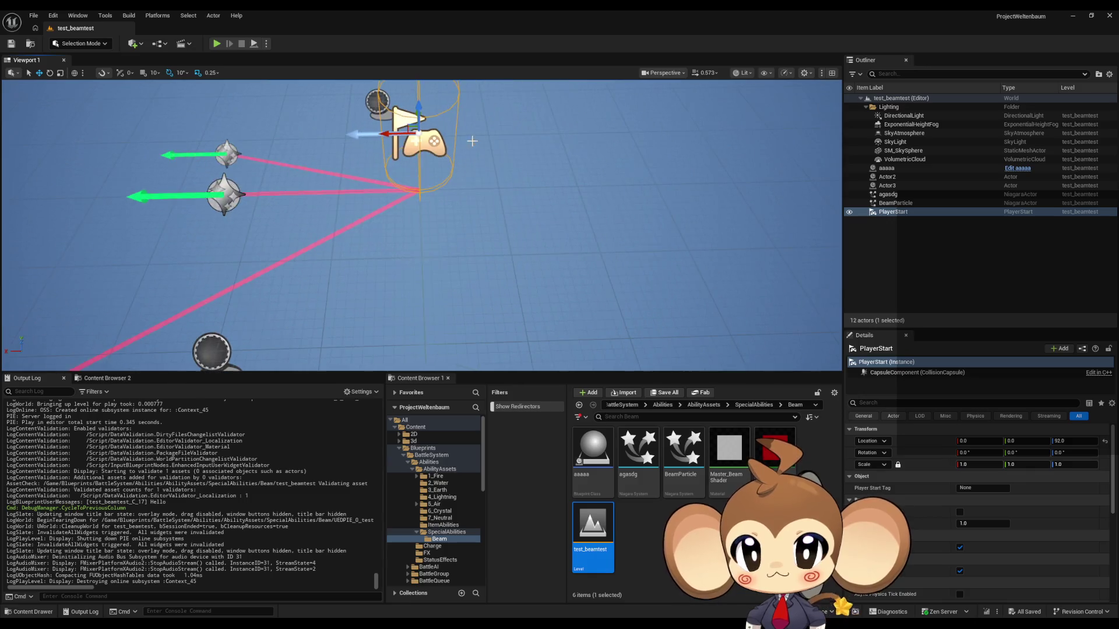
mouse_move(404, 136)
left_mouse_down()
mouse_move(574, 126)
mouse_move(560, 157)
left_mouse_up()
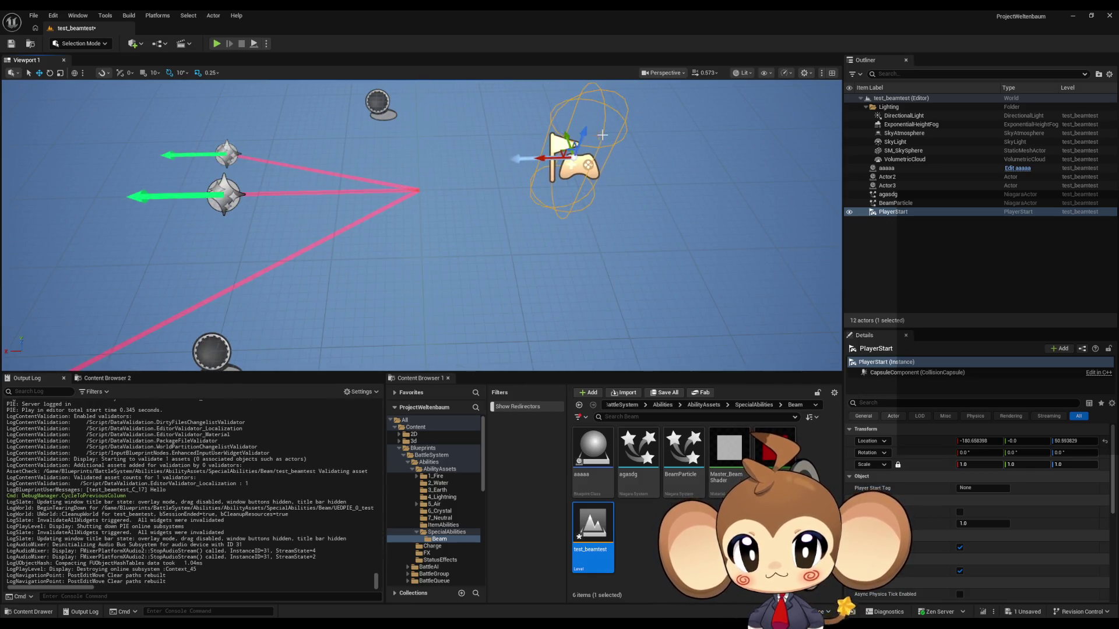
left_click(216, 43)
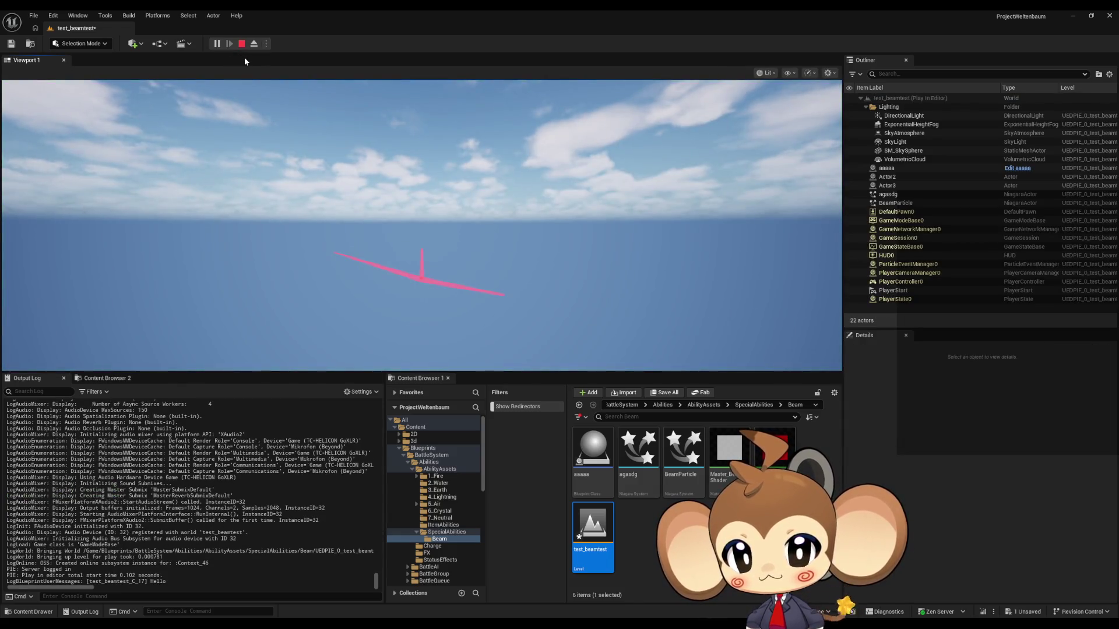
left_click(241, 44)
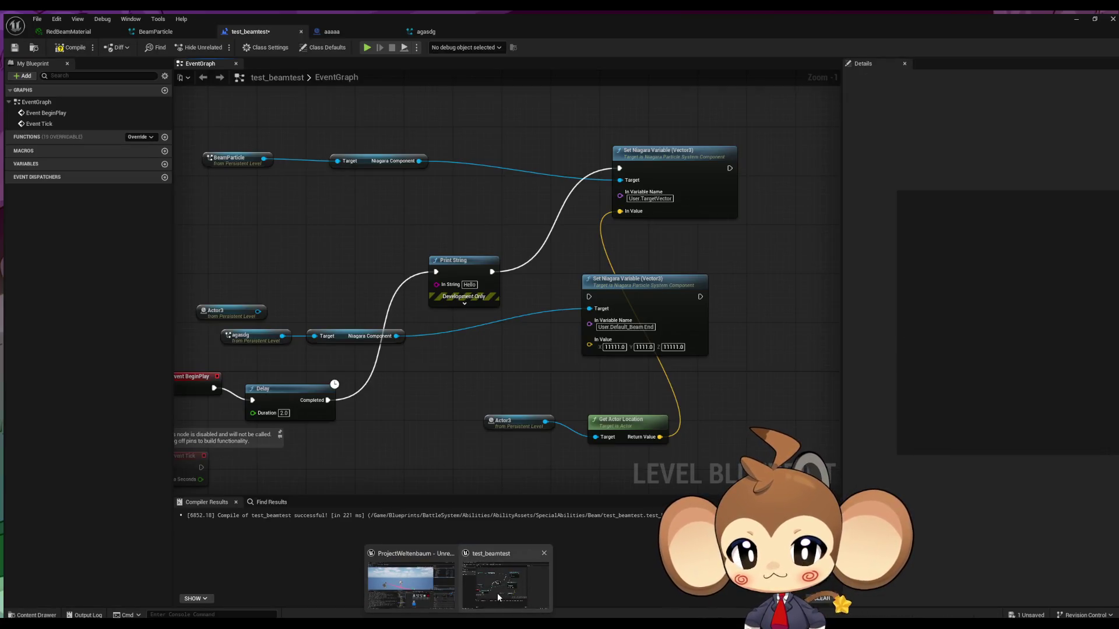
left_click(498, 592)
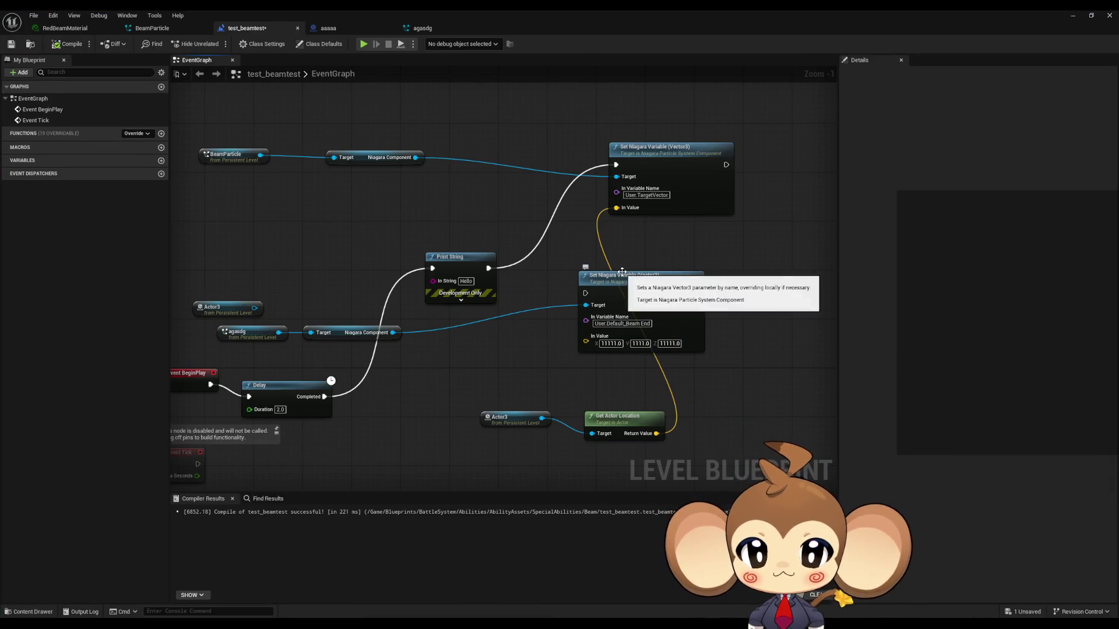
Step: Replace the upper node's location input with 1111 values and chain its execution into the lower node
left_click(617, 208, "alt")
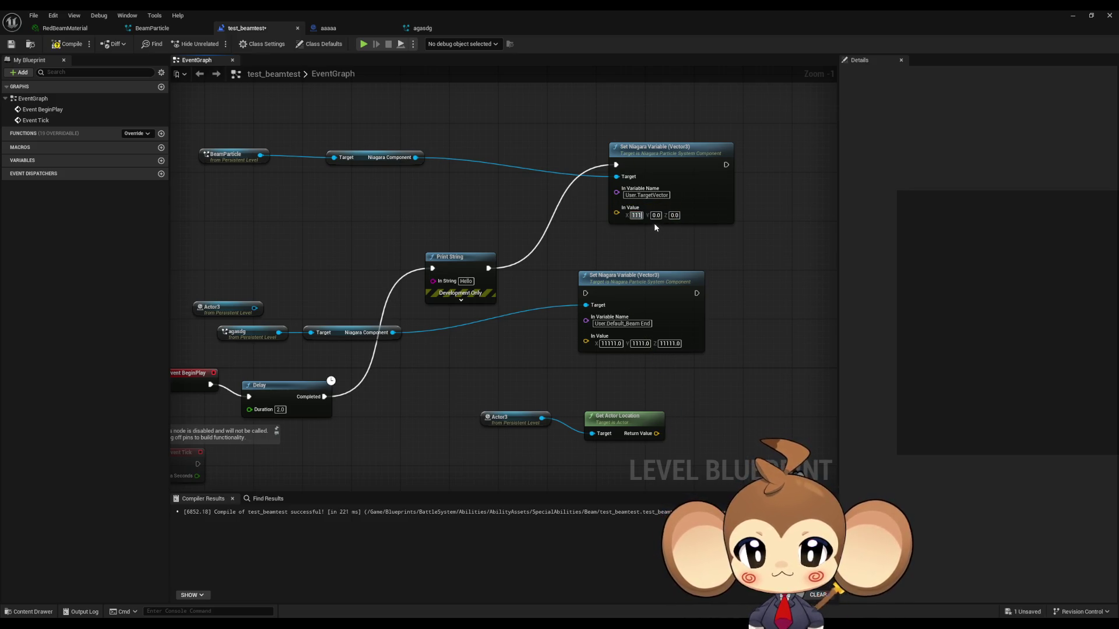
type("1111")
key("Tab")
type("111")
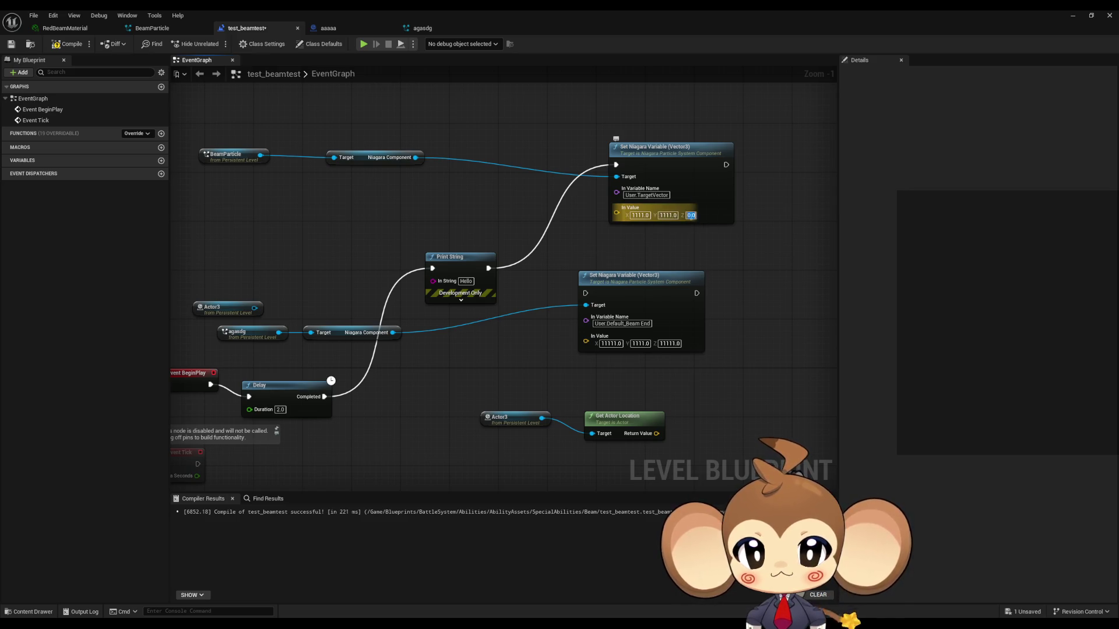
type("1111")
left_click_drag(585, 293, 726, 165)
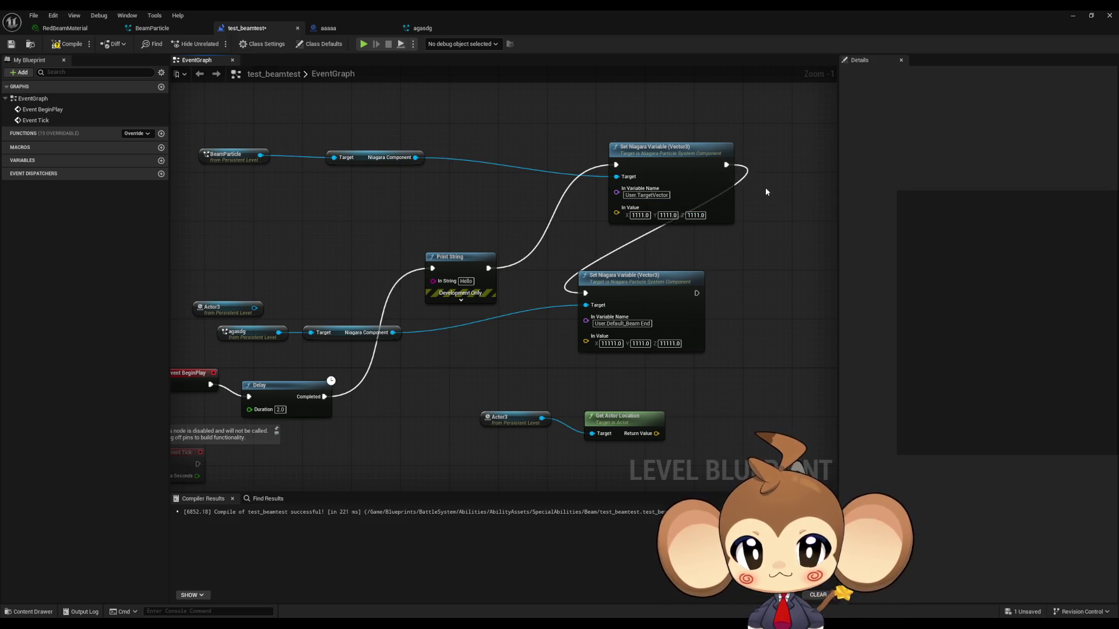
left_click(1071, 16)
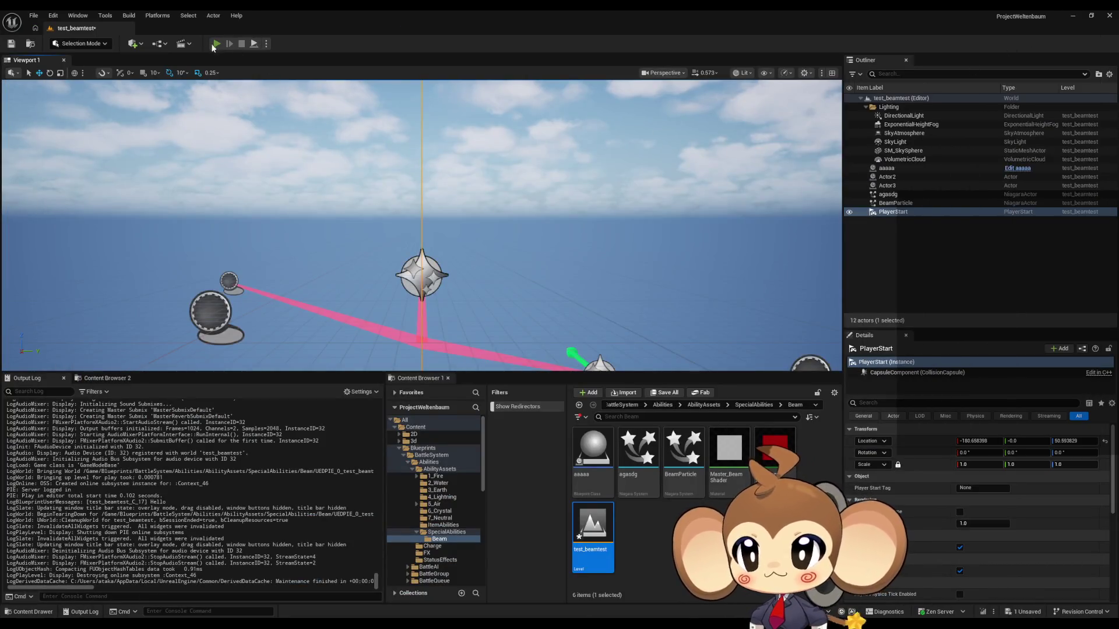
Step: Play-test the beam once more, then bring back the level blueprint and agasdg system
left_click(215, 44)
key("Left")
left_click(242, 45)
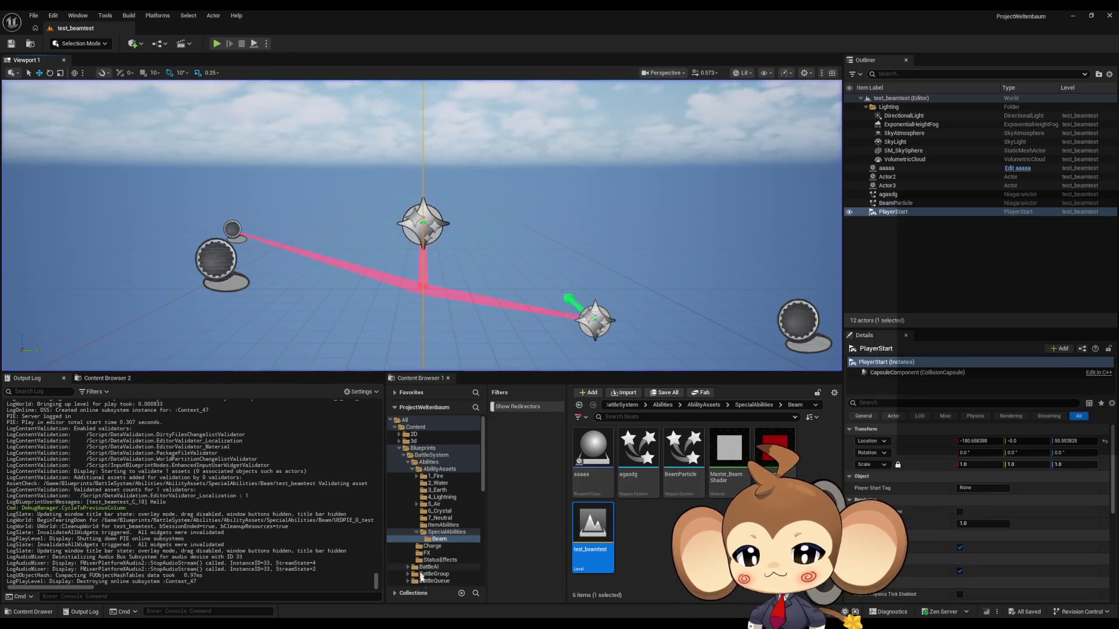
left_click(495, 602)
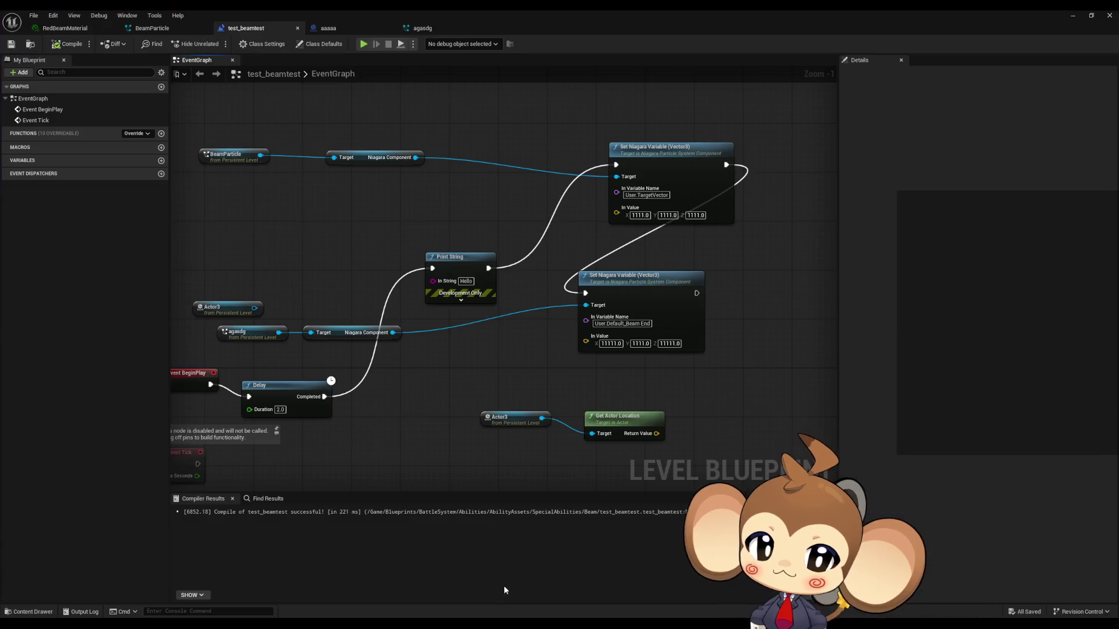
mouse_move(408, 28)
left_mouse_down()
mouse_move(331, 29)
mouse_move(344, 31)
left_mouse_up()
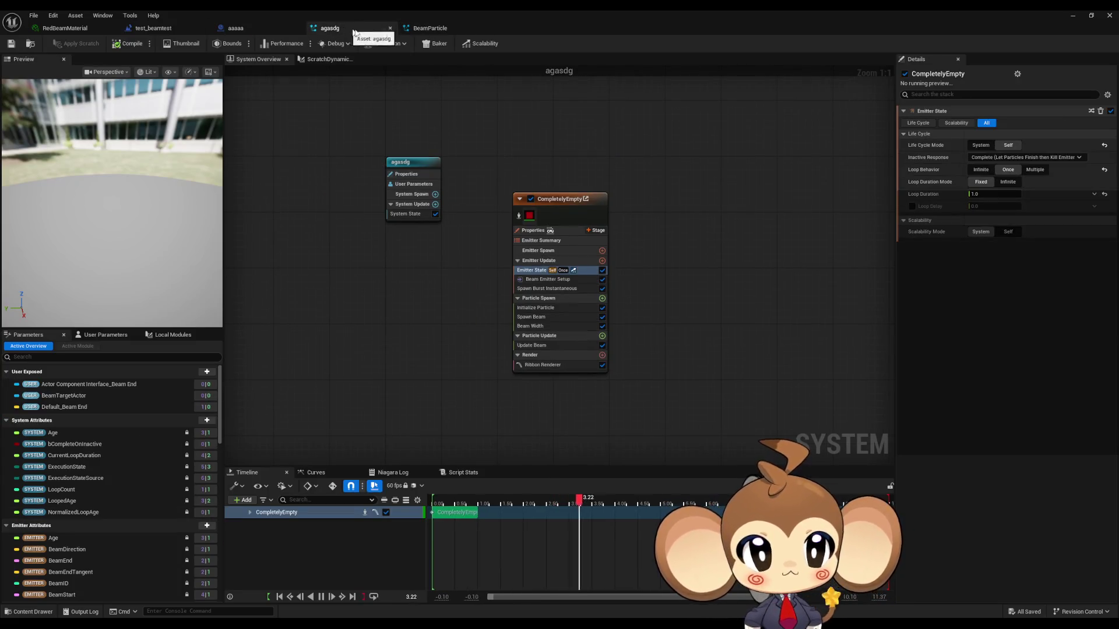
Step: Flip between the agasdg and BeamParticle systems, ending on BeamParticle's ScratchDynamicInput_01 graph
left_click(434, 29)
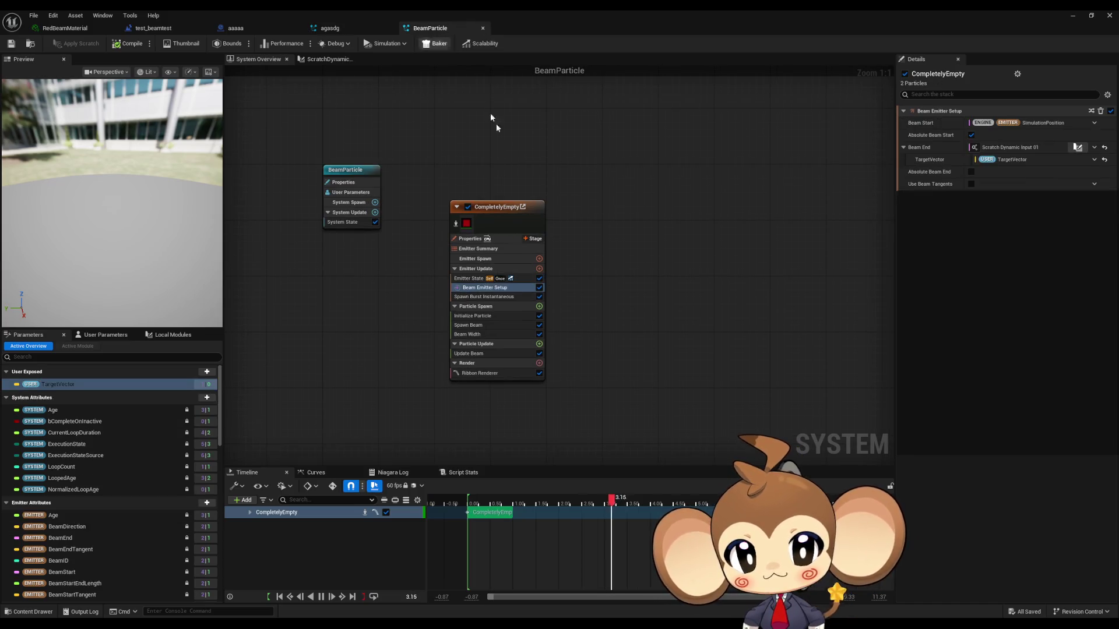
left_click(353, 29)
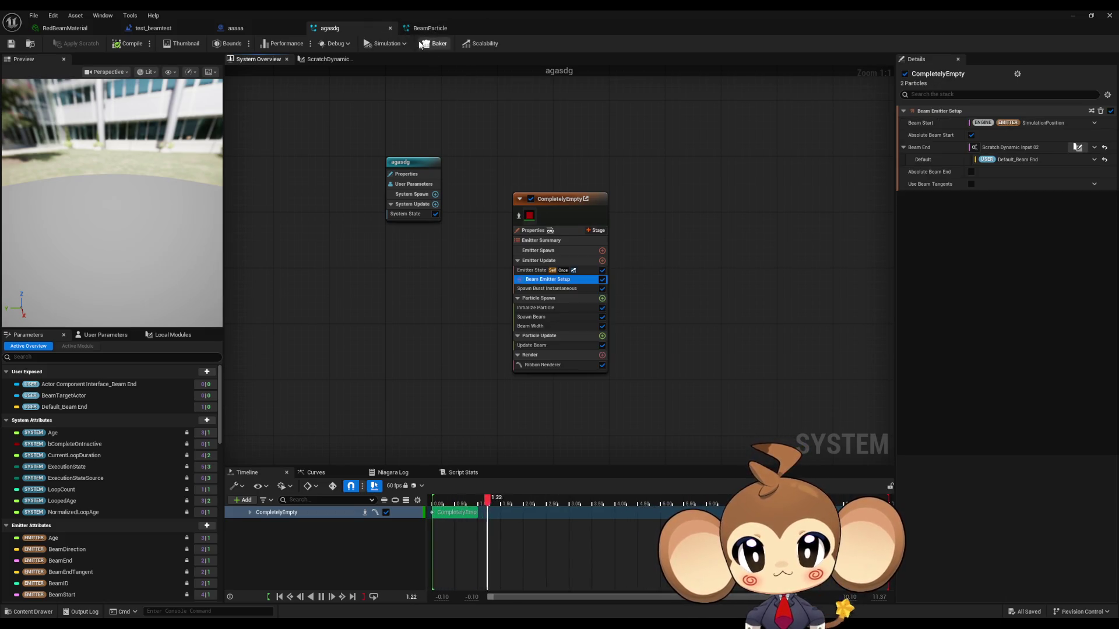
key("ctrl+Tab")
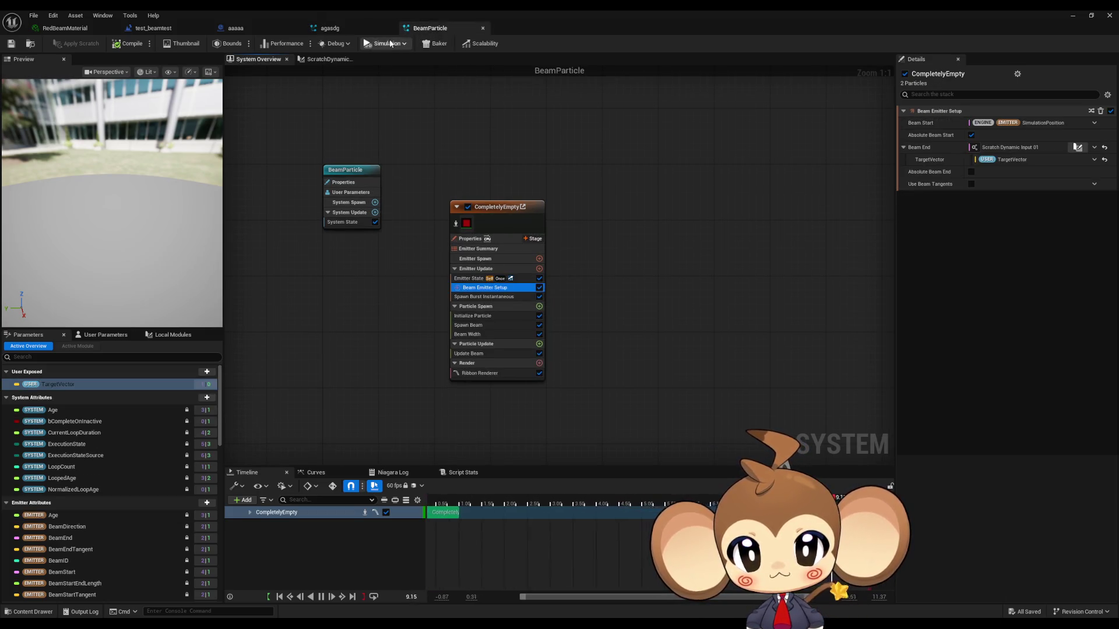
left_click(371, 30)
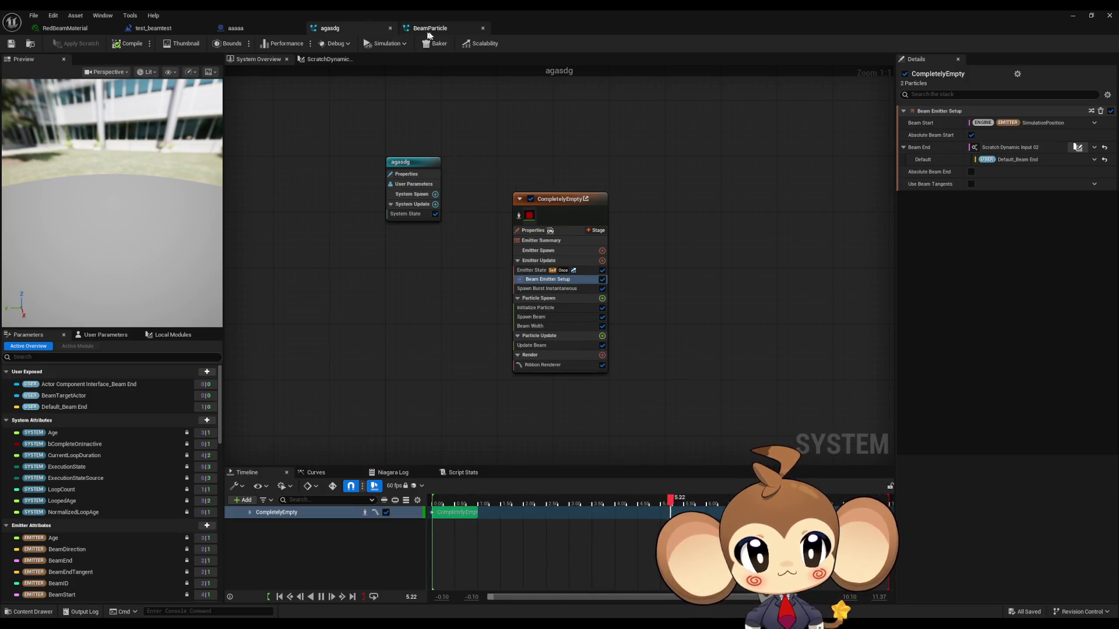
left_click(452, 27)
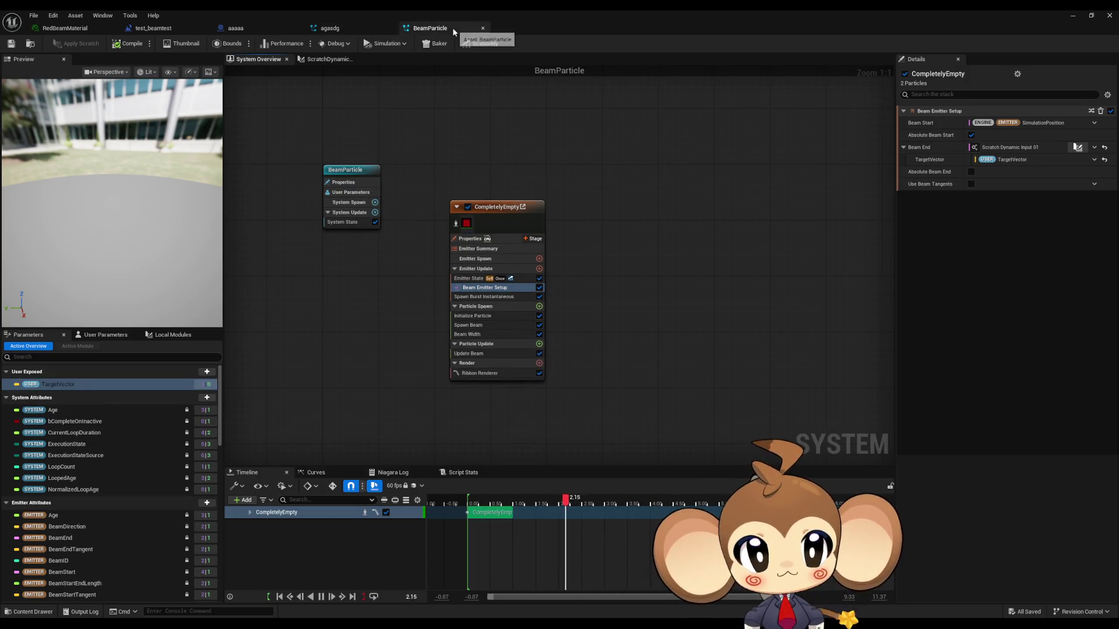
left_click(351, 29)
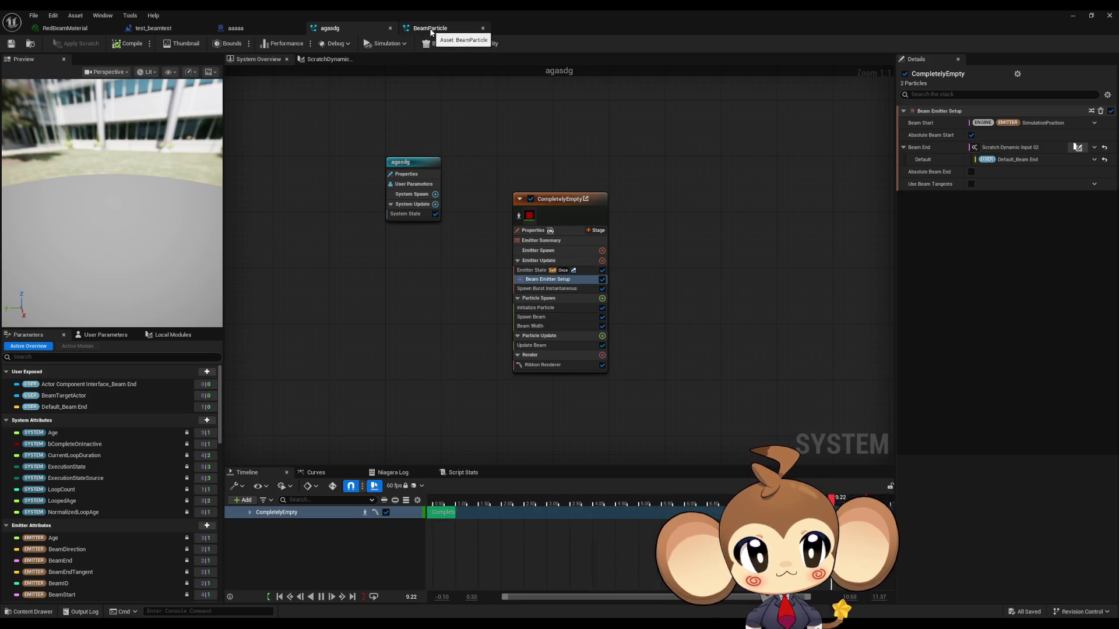
left_click(431, 30)
left_click(350, 28)
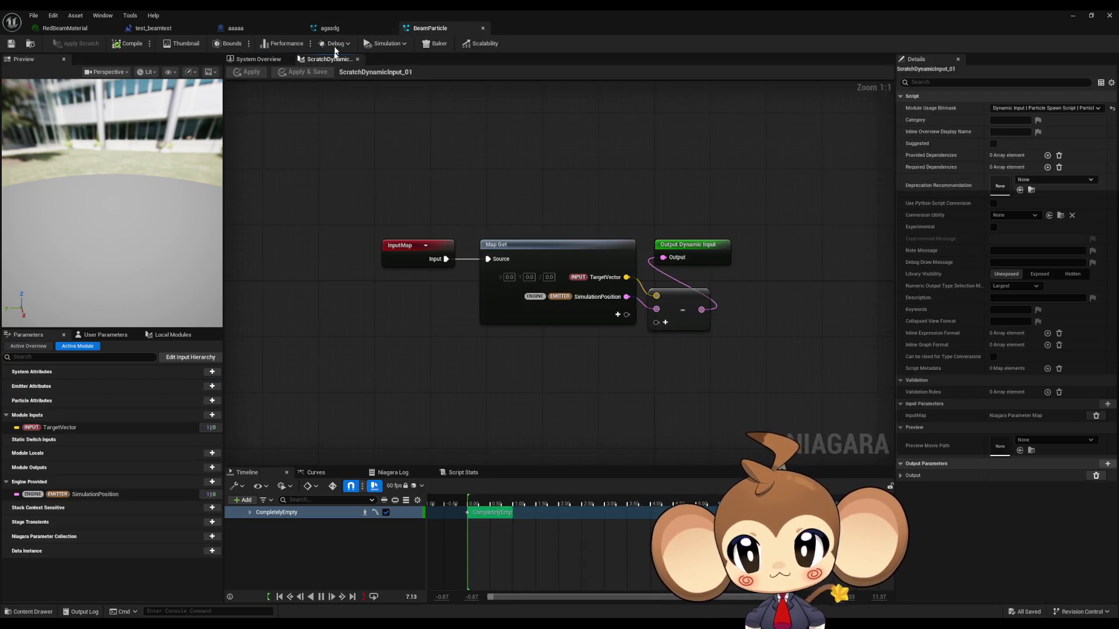
Step: Alternate between BeamParticle's ScratchDynamicInput_01 and agasdg's ScratchDynamicInput_02 graphs to compare them
left_click(431, 29)
left_click(349, 28)
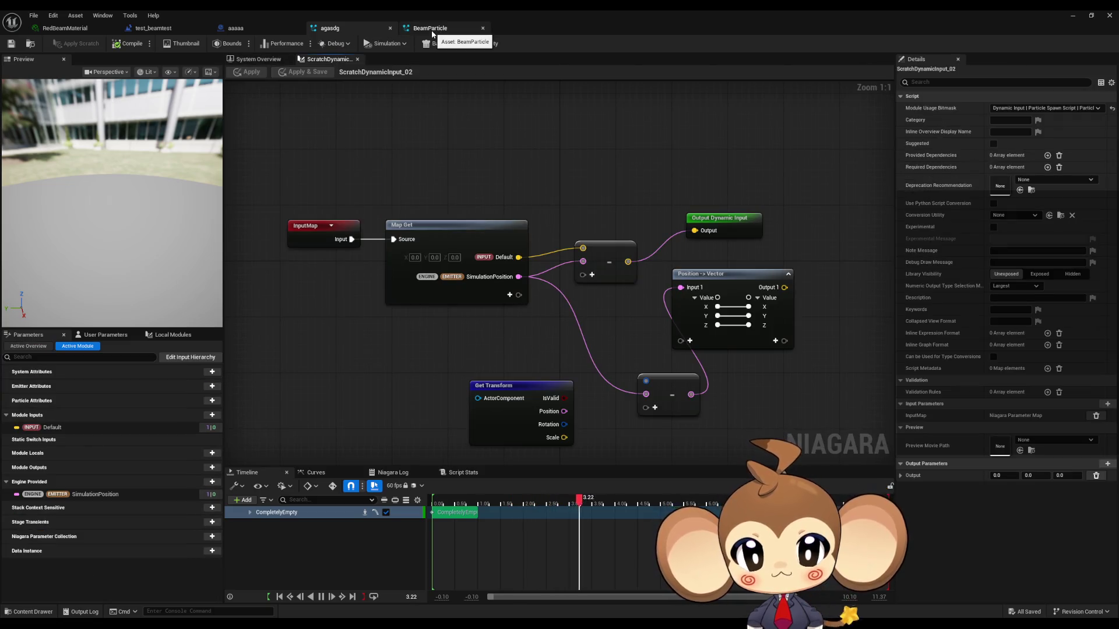
left_click(431, 29)
left_click(367, 30)
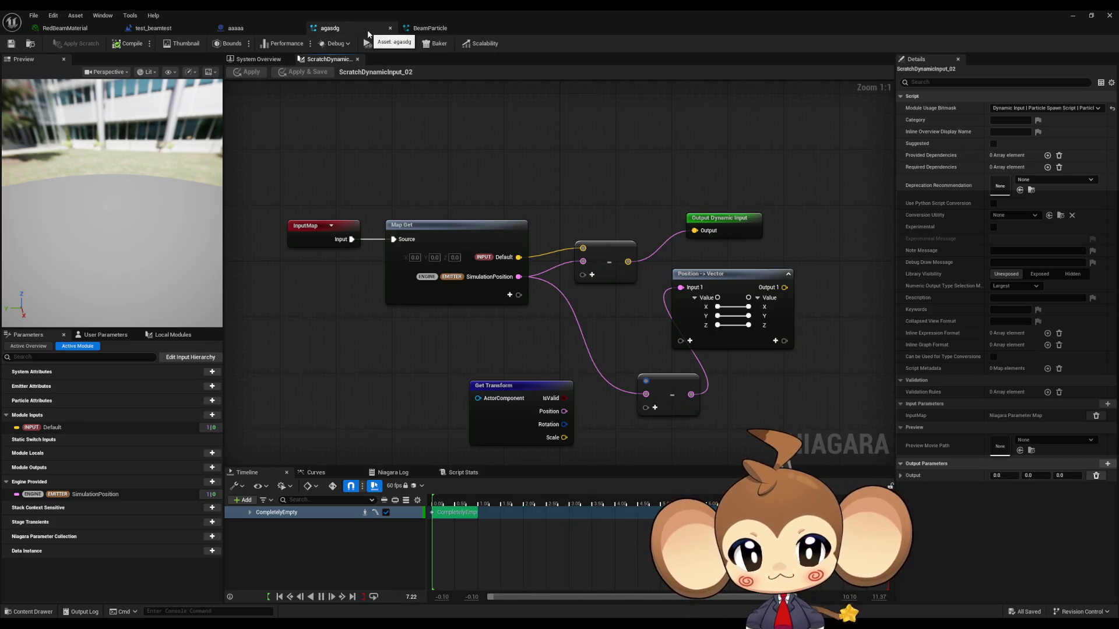
left_click(417, 30)
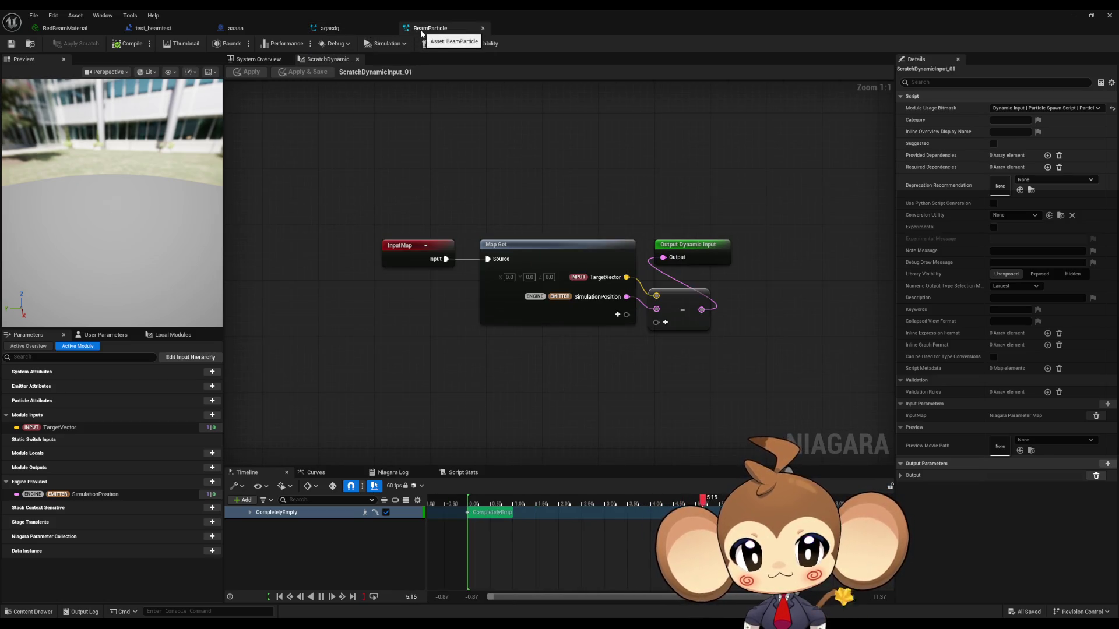
left_click(343, 32)
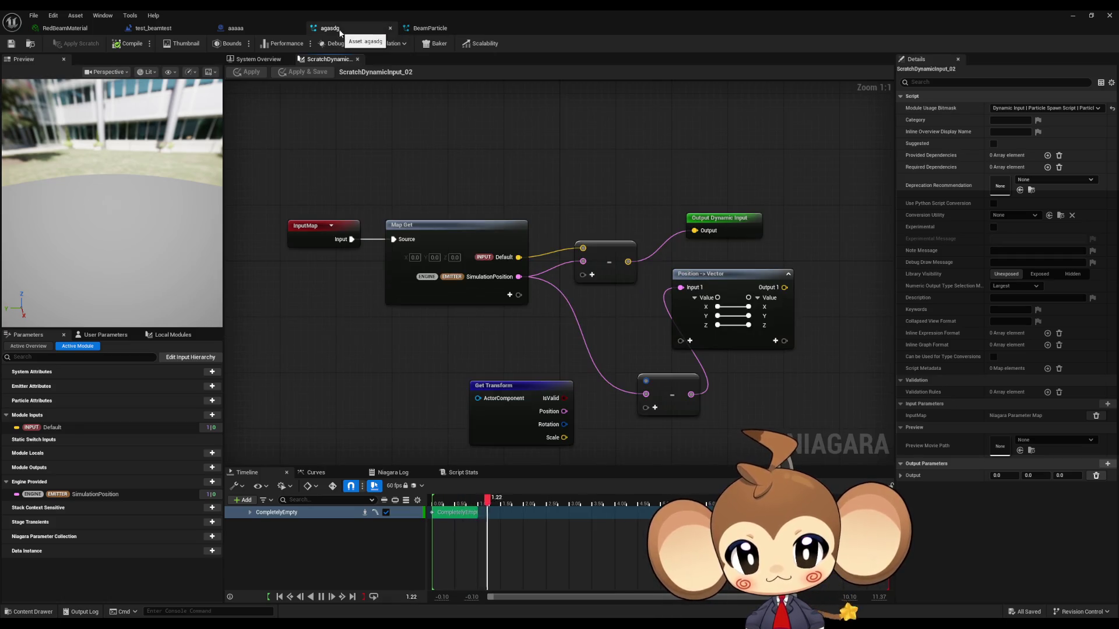
left_click(453, 27)
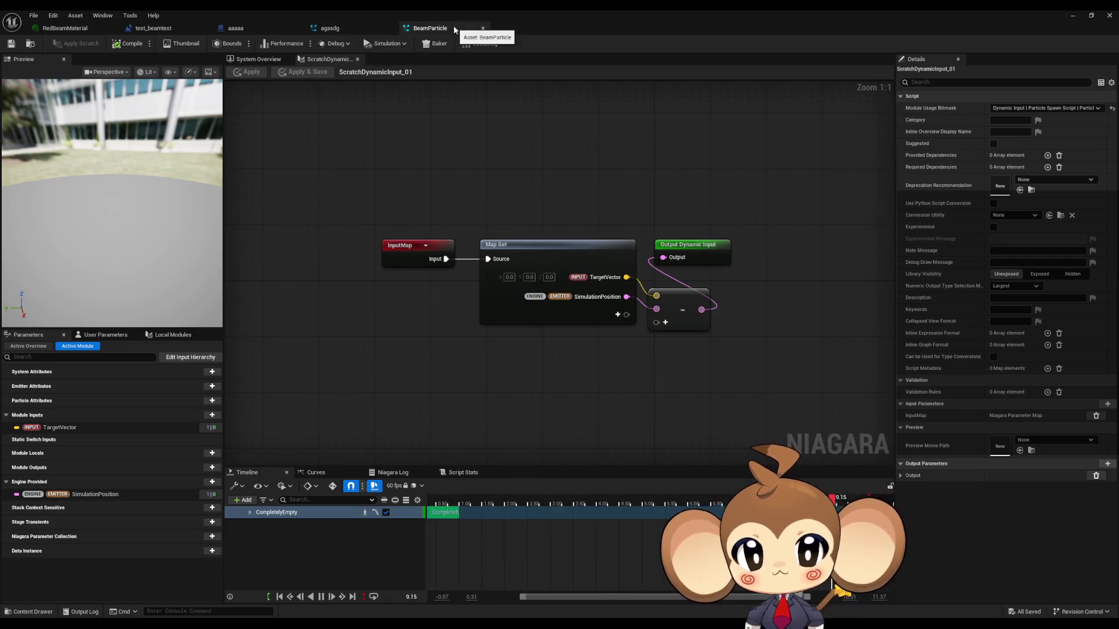
left_click(347, 29)
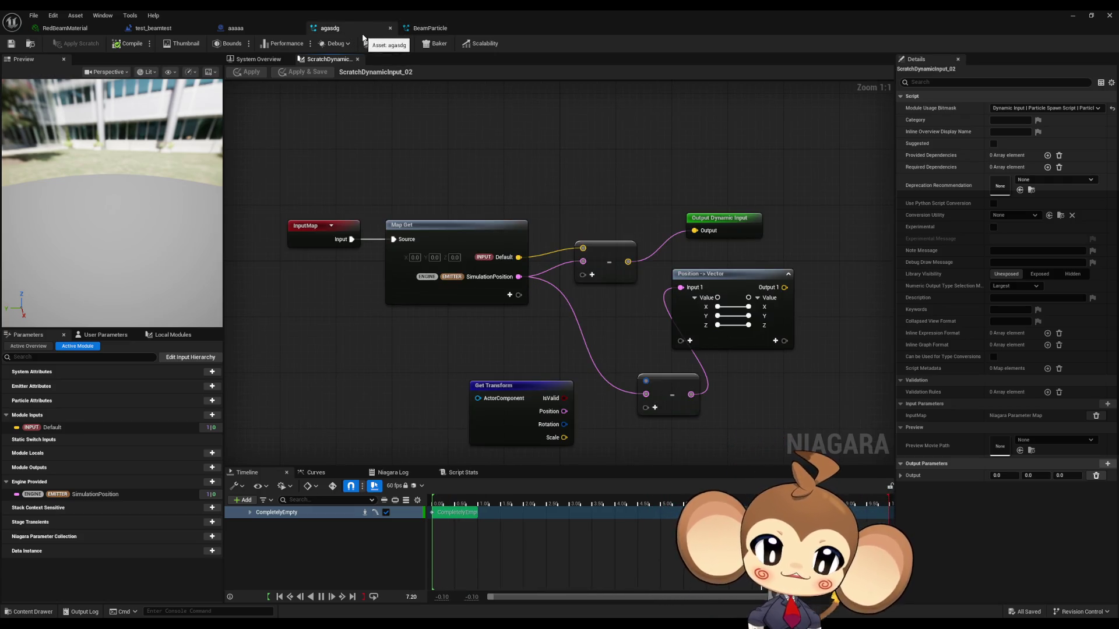
left_click(430, 28)
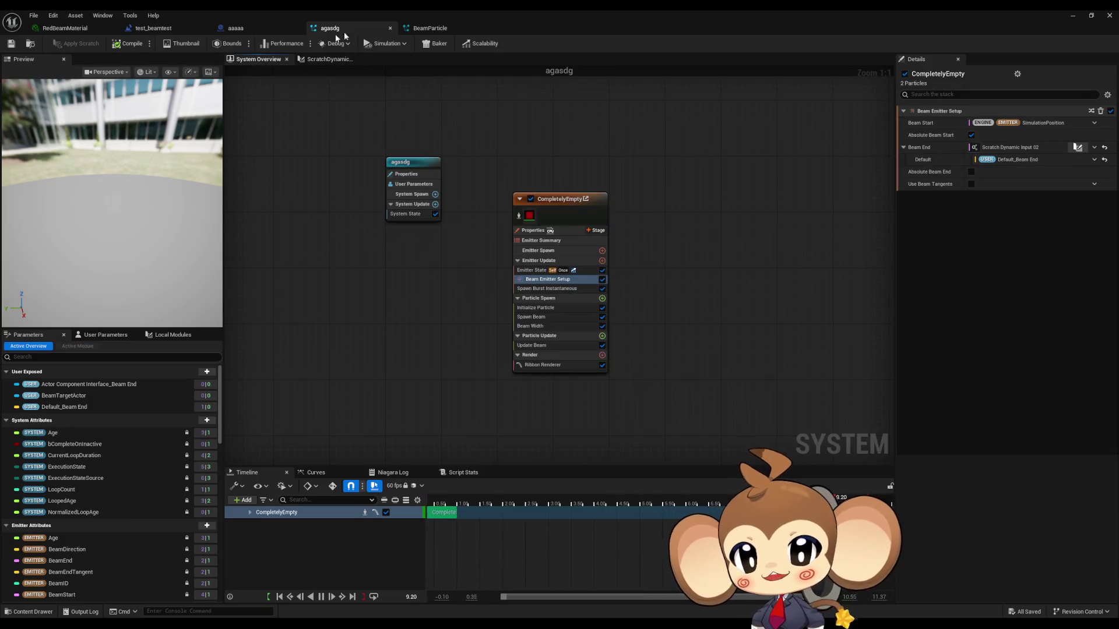
left_click(329, 58)
left_click(244, 59)
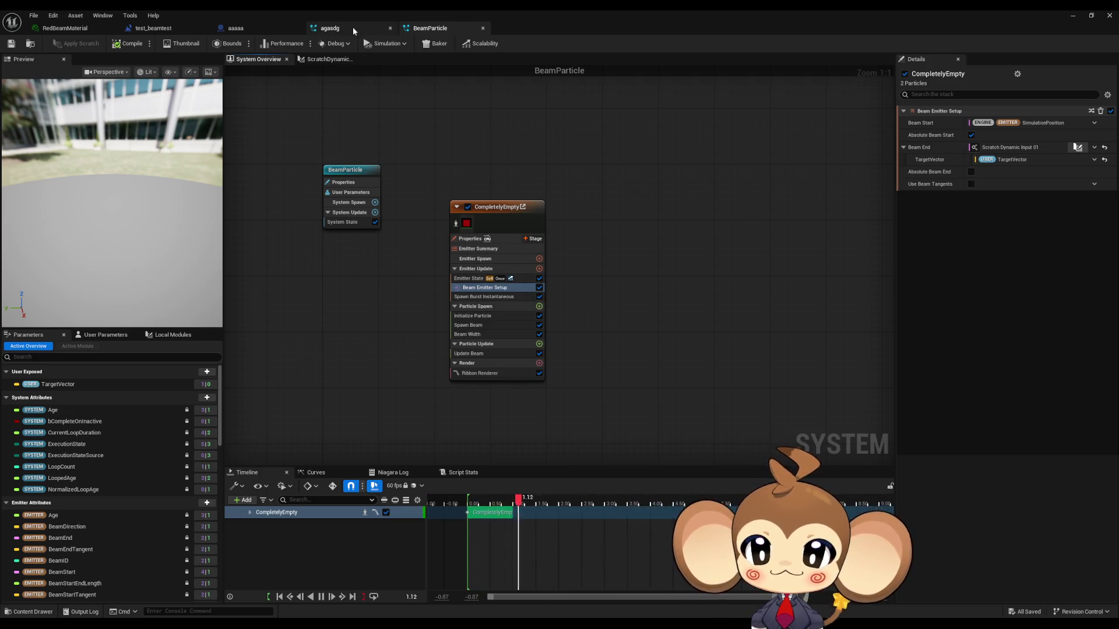
left_click(481, 328)
left_click(471, 281)
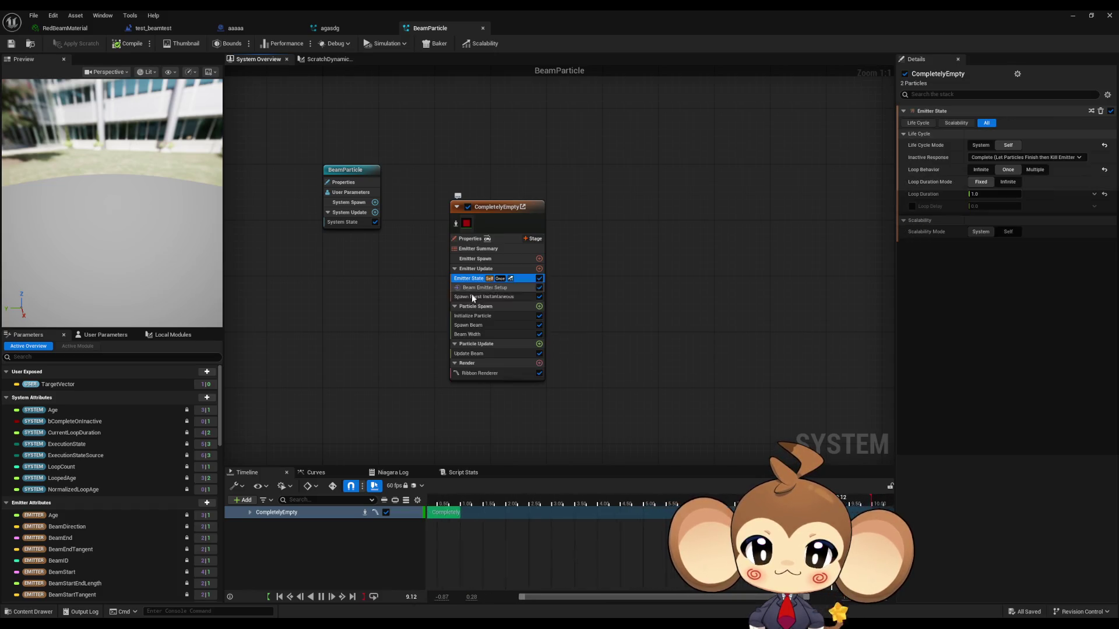
left_click(472, 294)
left_click(473, 287)
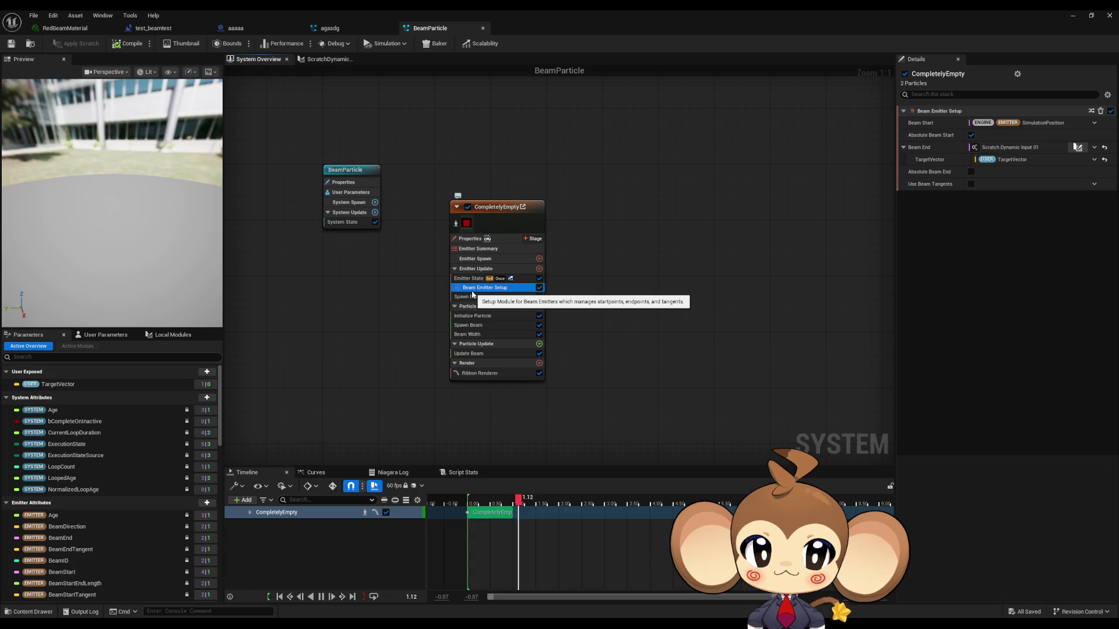
left_click(355, 29)
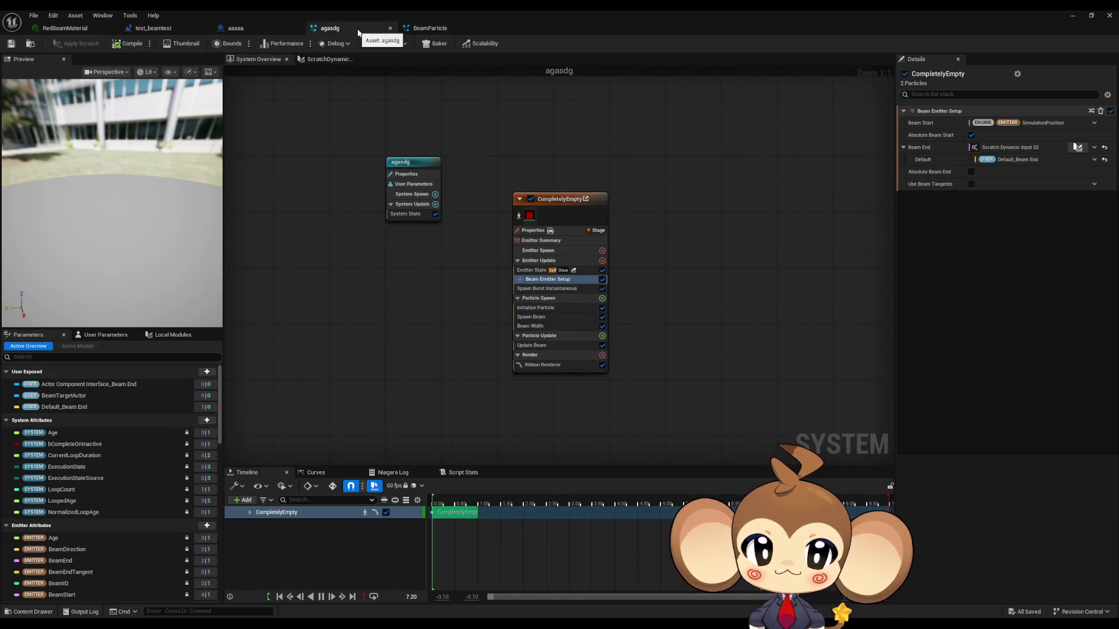
left_click(425, 29)
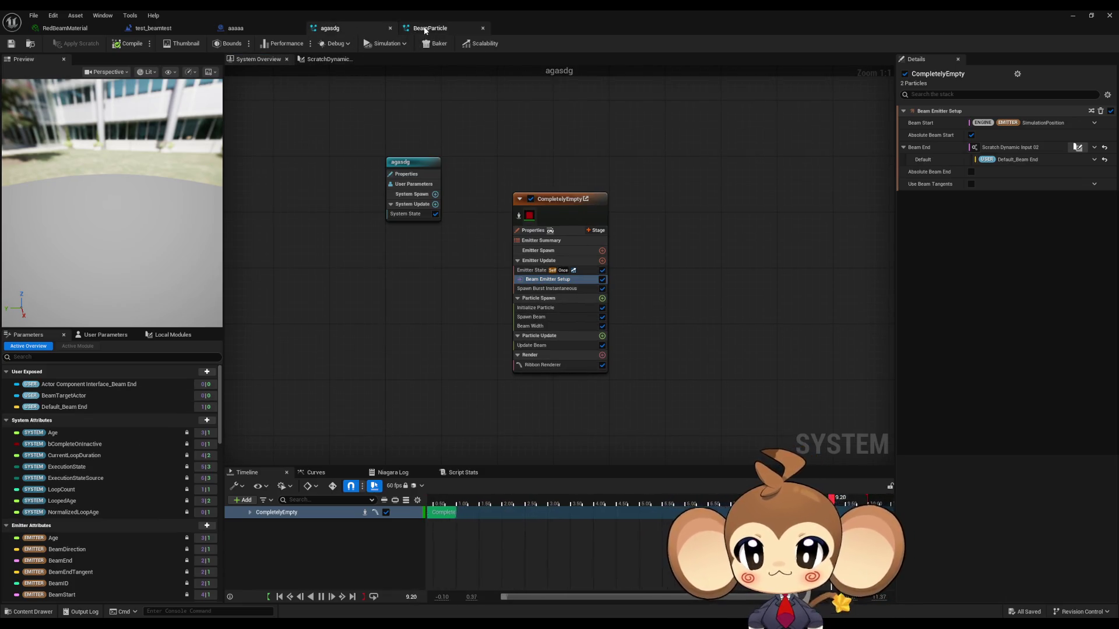
left_click(344, 37)
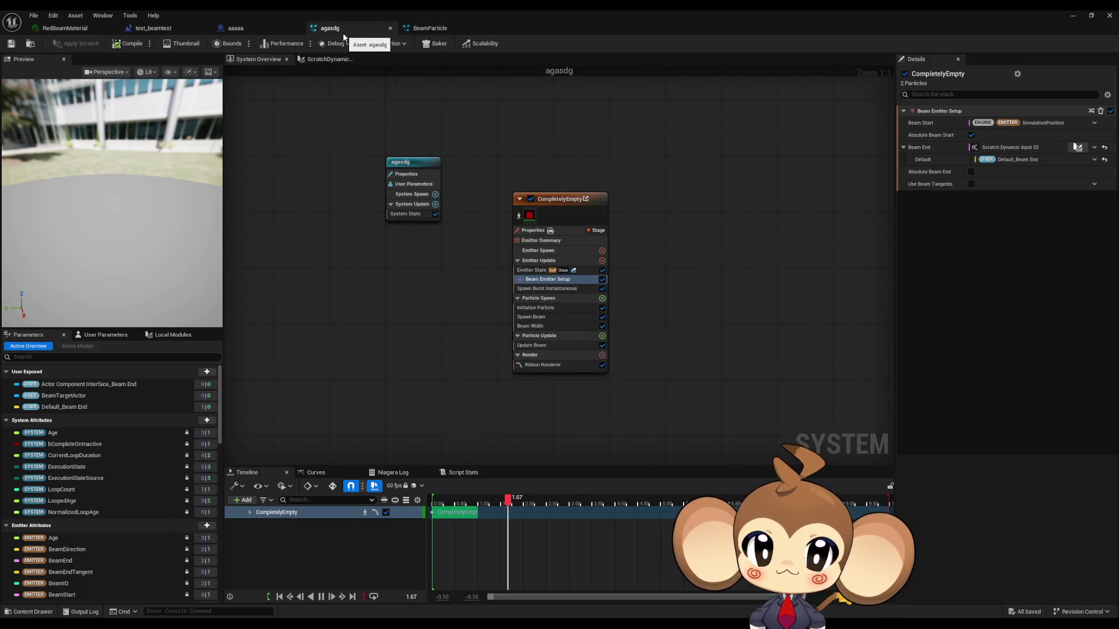
left_click(421, 34)
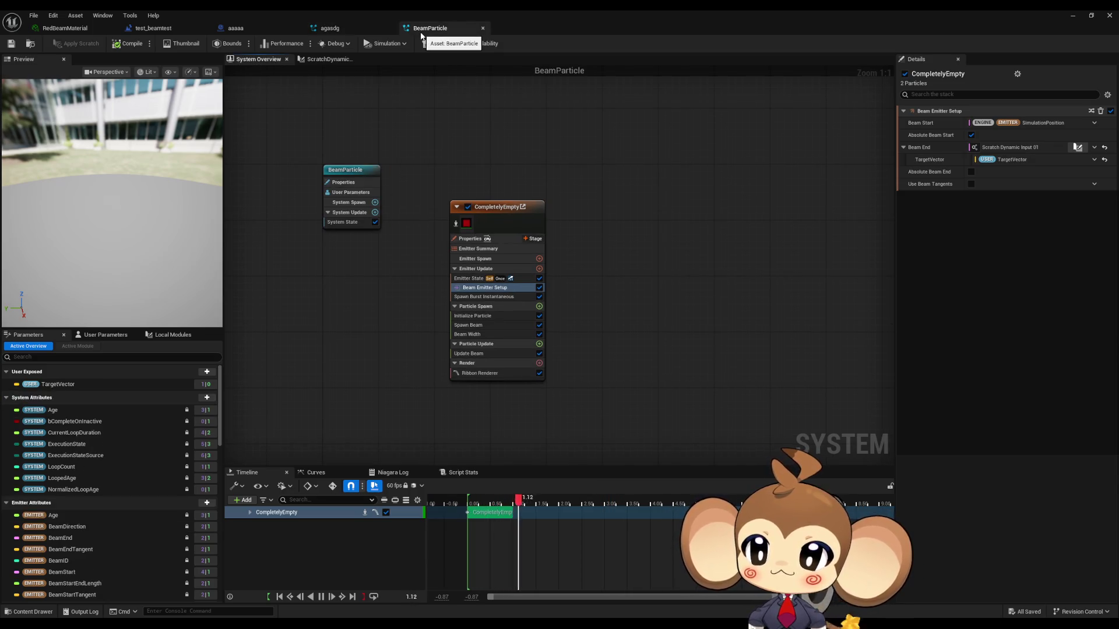
left_click(347, 29)
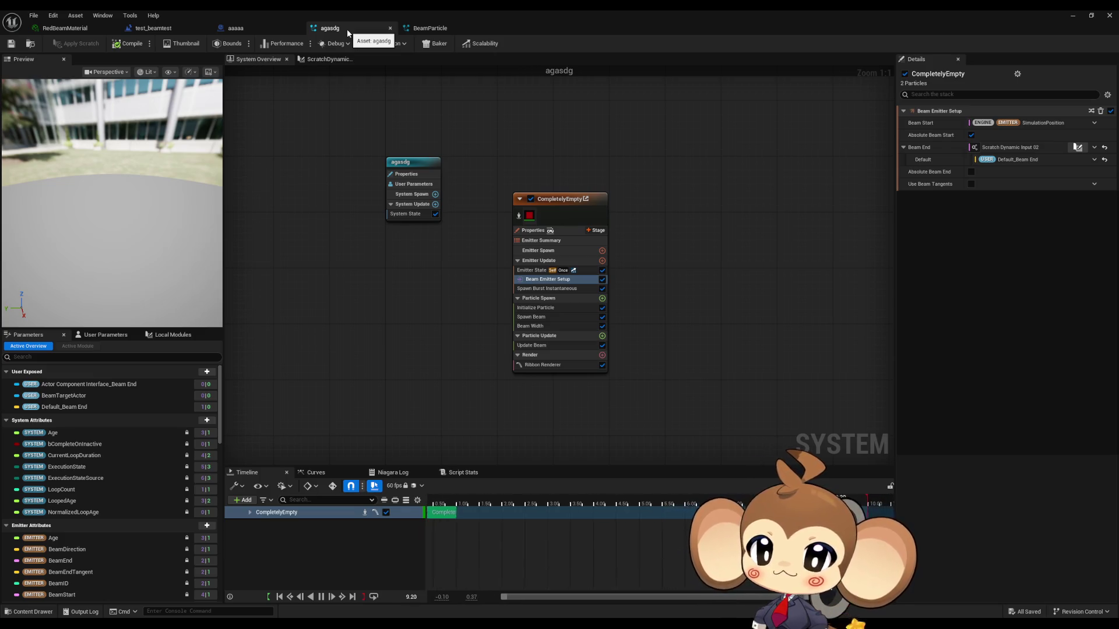
left_click(95, 381)
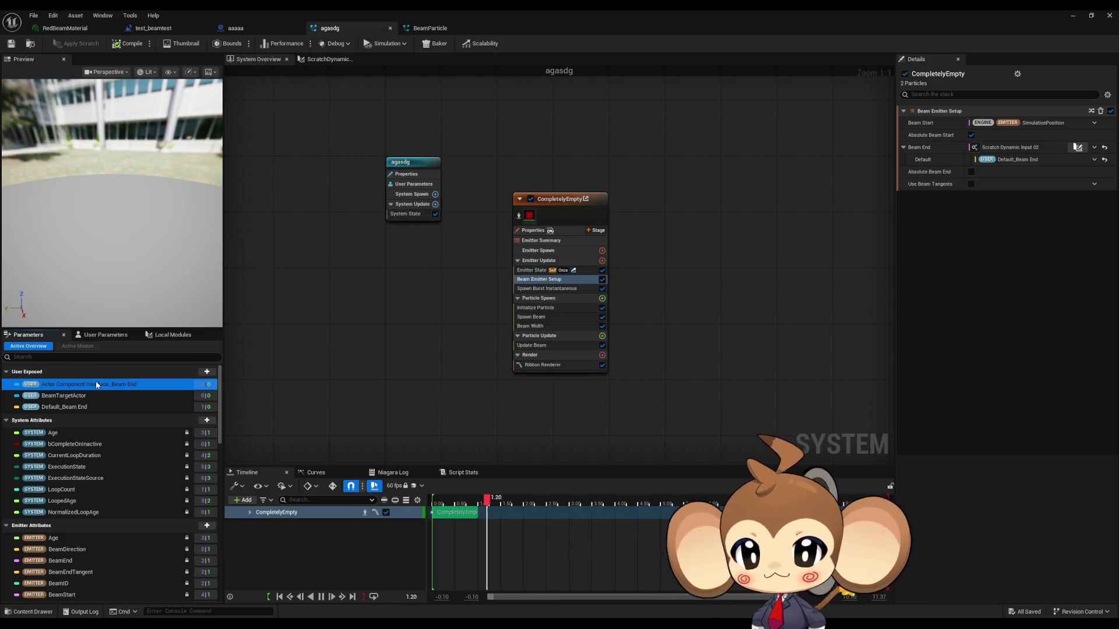
Step: Delete agasdg's extra user parameter, leaving Default_Beam End, and check BeamParticle's TargetVector
key("Delete")
key("Delete")
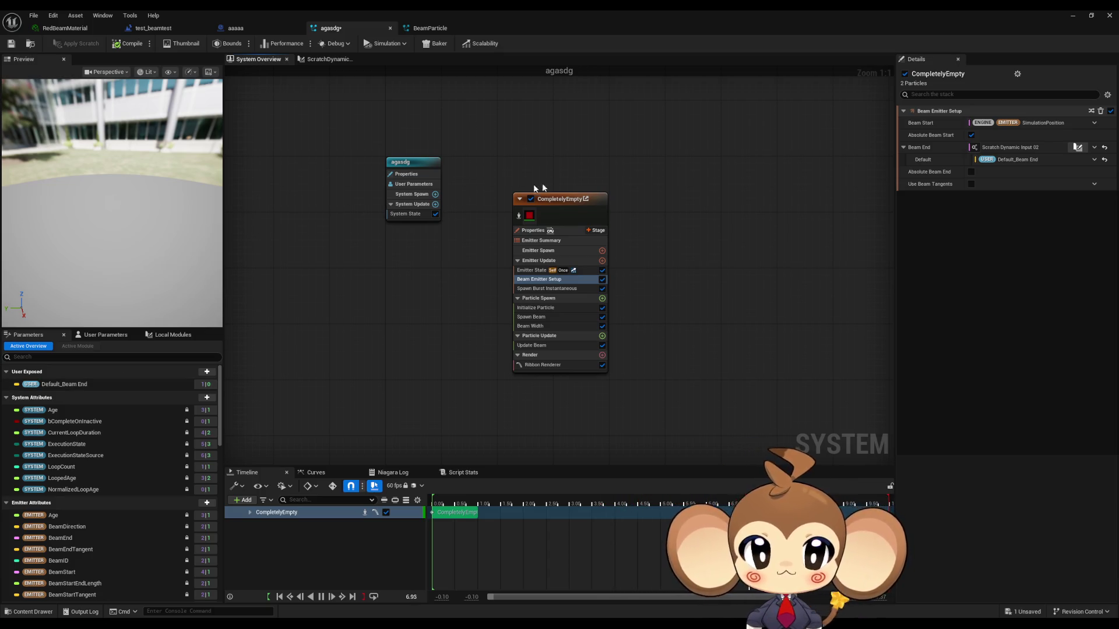
left_click(439, 29)
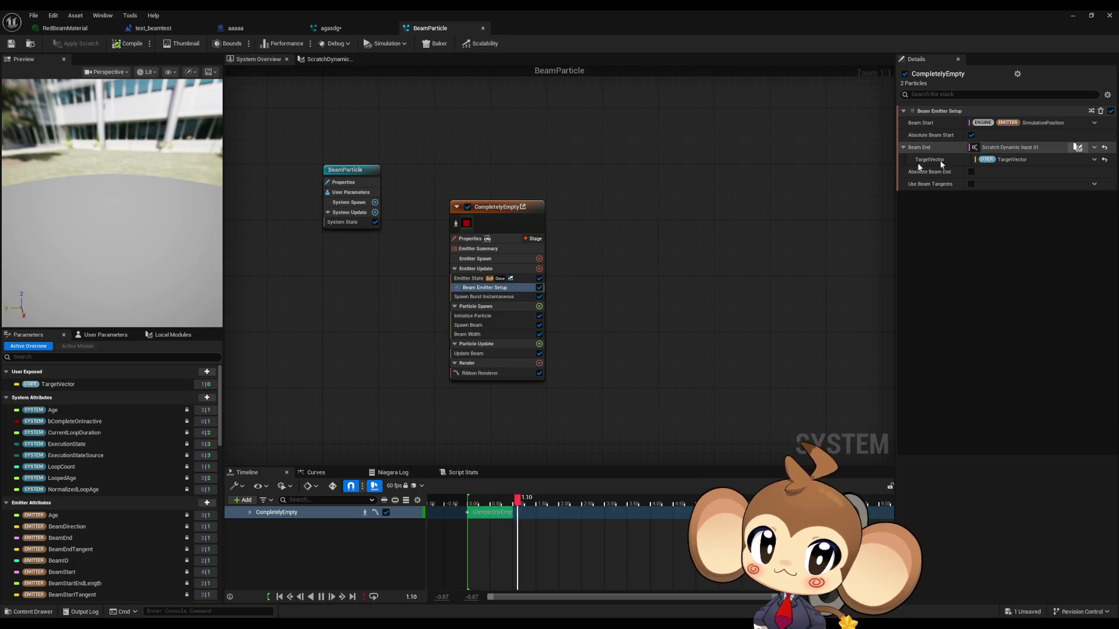
left_click(84, 384)
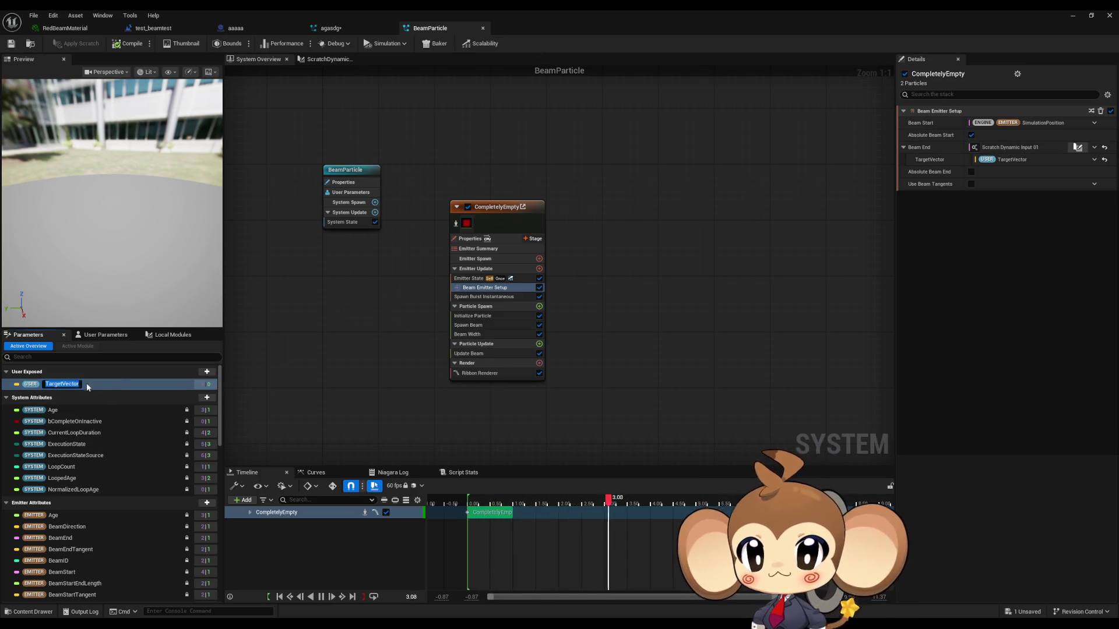
left_click(342, 26)
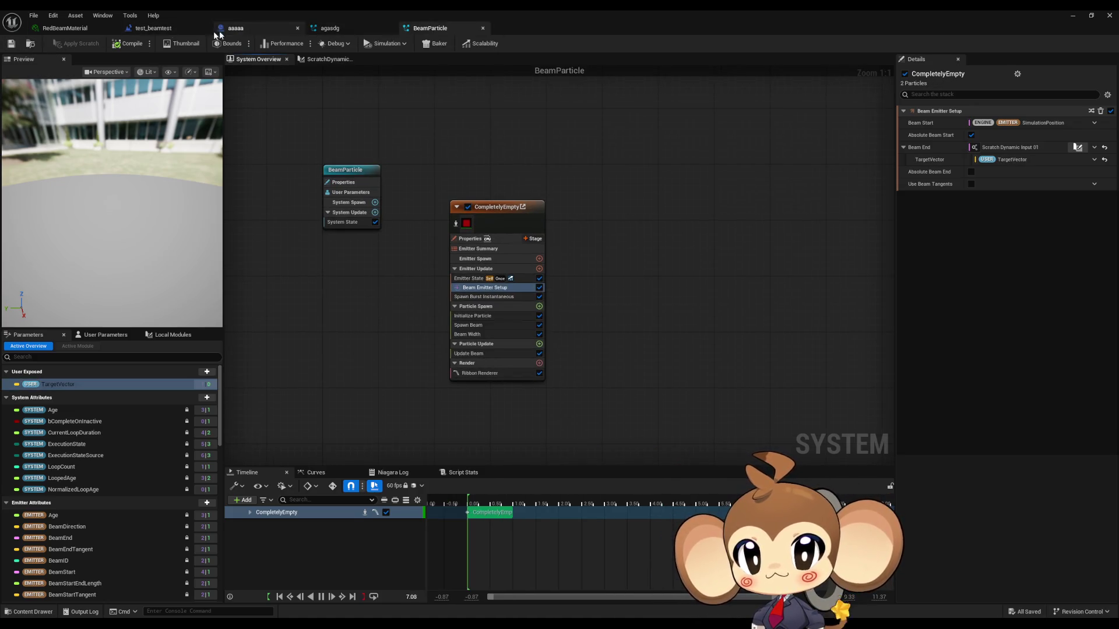
left_click(187, 30)
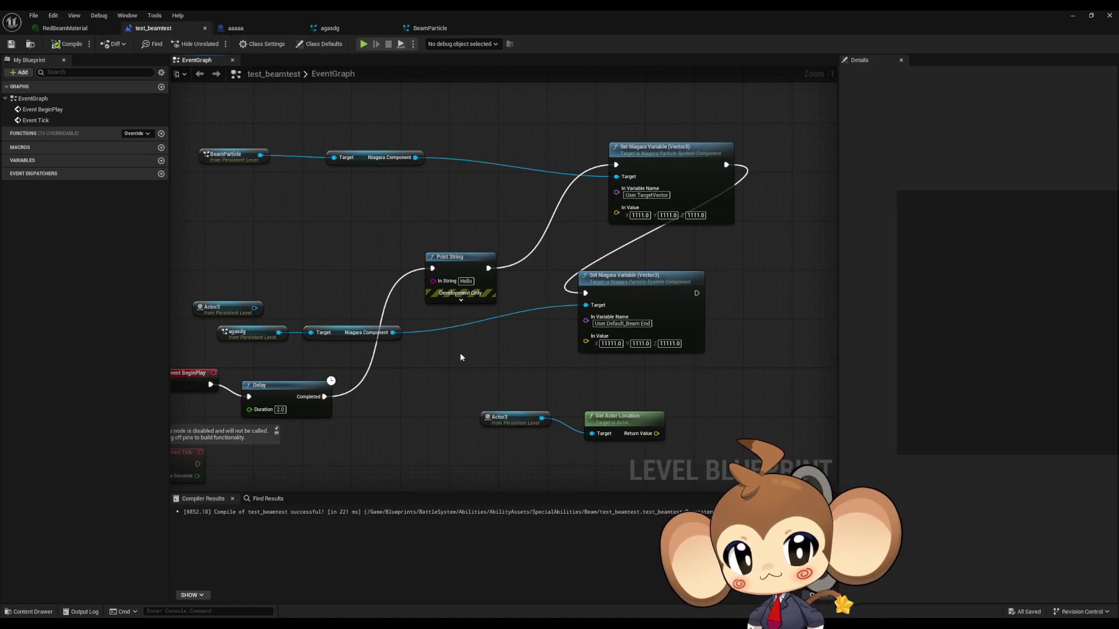
Step: Change the top Set Niagara Variable node's name to User.TargetVectorV
left_click_drag(297, 157, 430, 177)
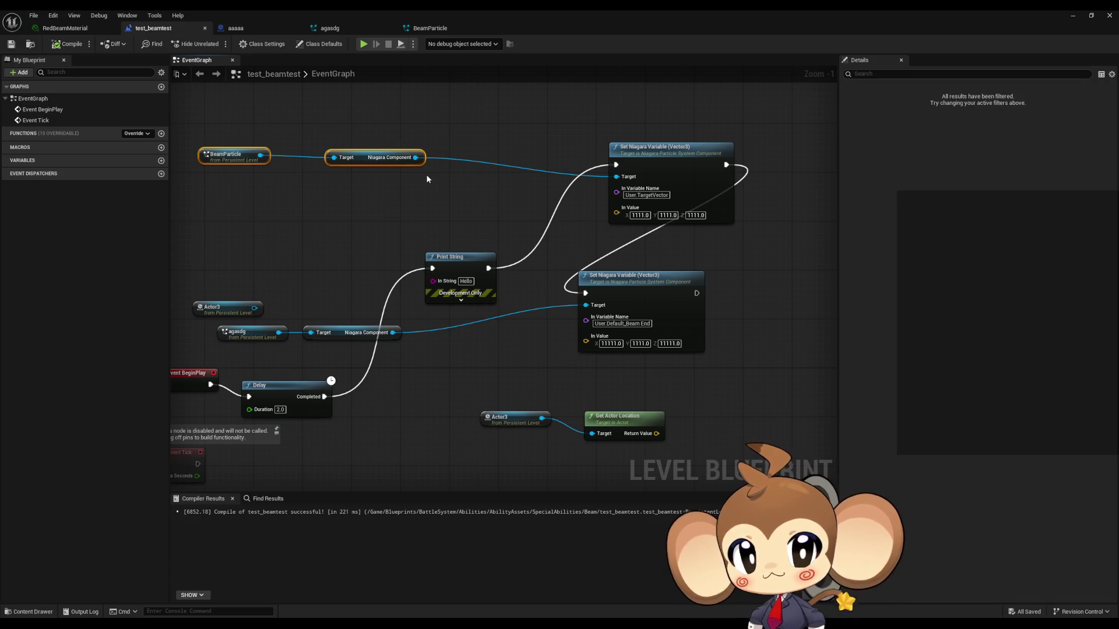
left_click(647, 195)
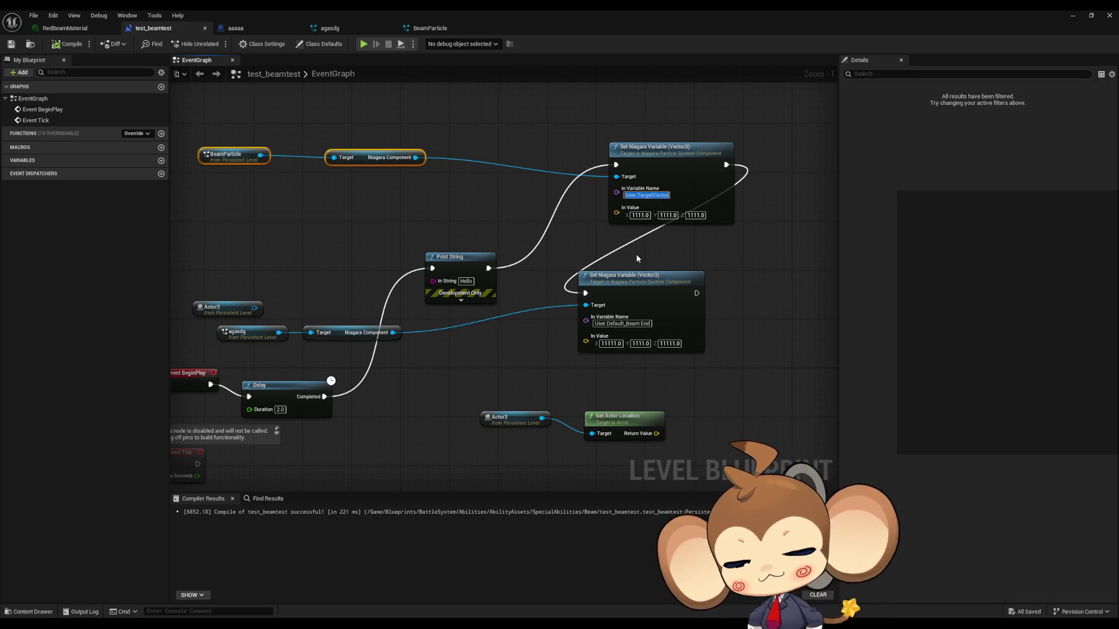
type("User.")
key("Escape")
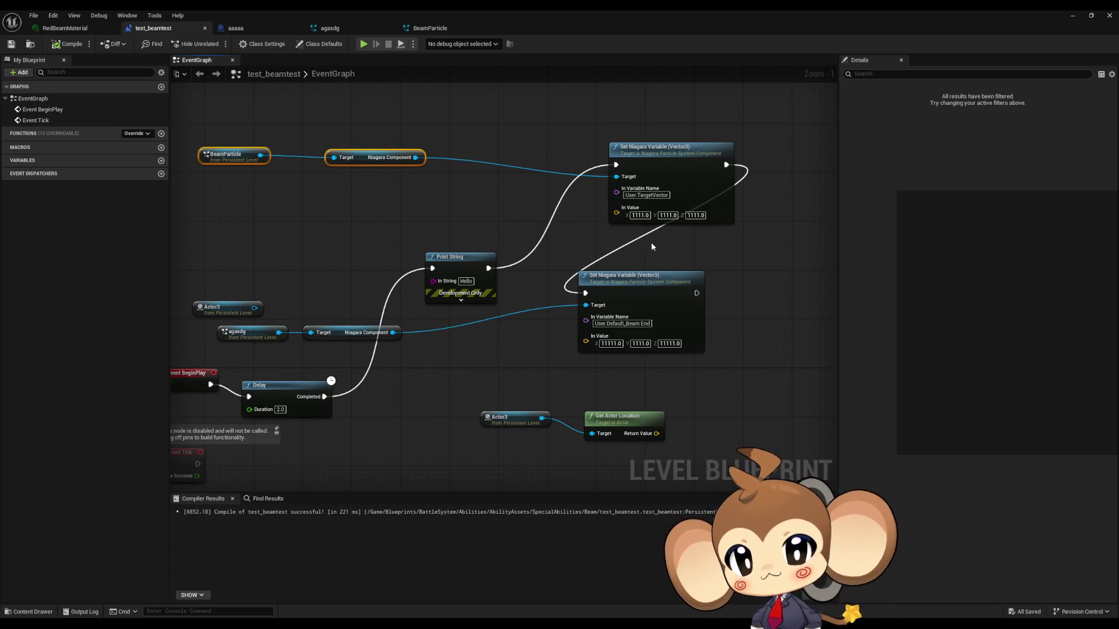
left_click(646, 195)
key("End")
type("V")
key("Return")
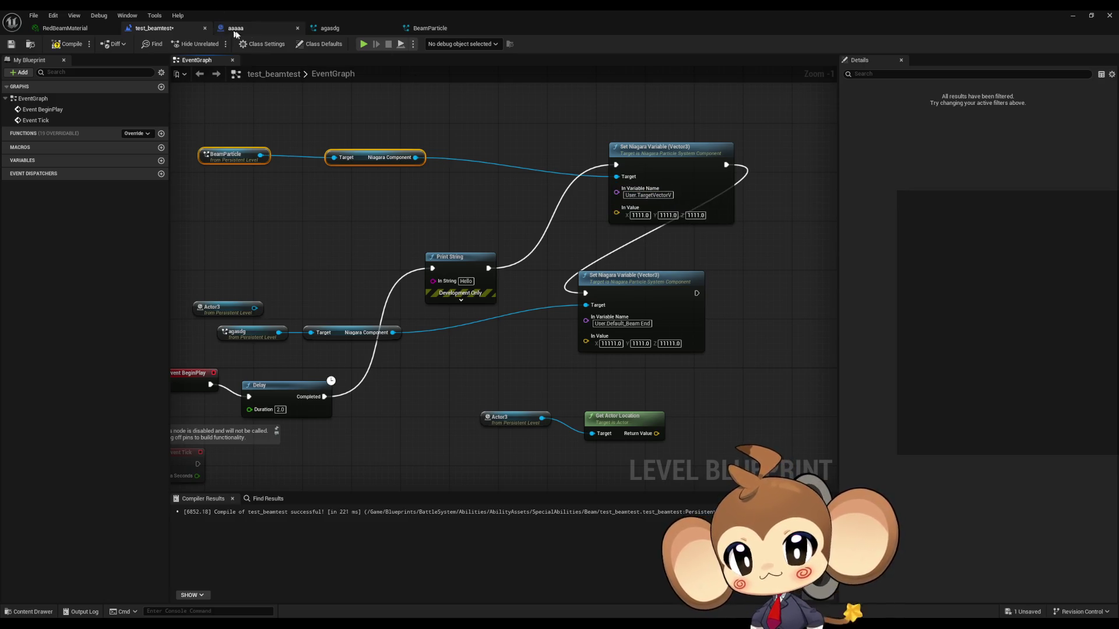
Step: Rename BeamParticle's user parameter to TargetVectorV, save it, and return to the level
left_click(429, 28)
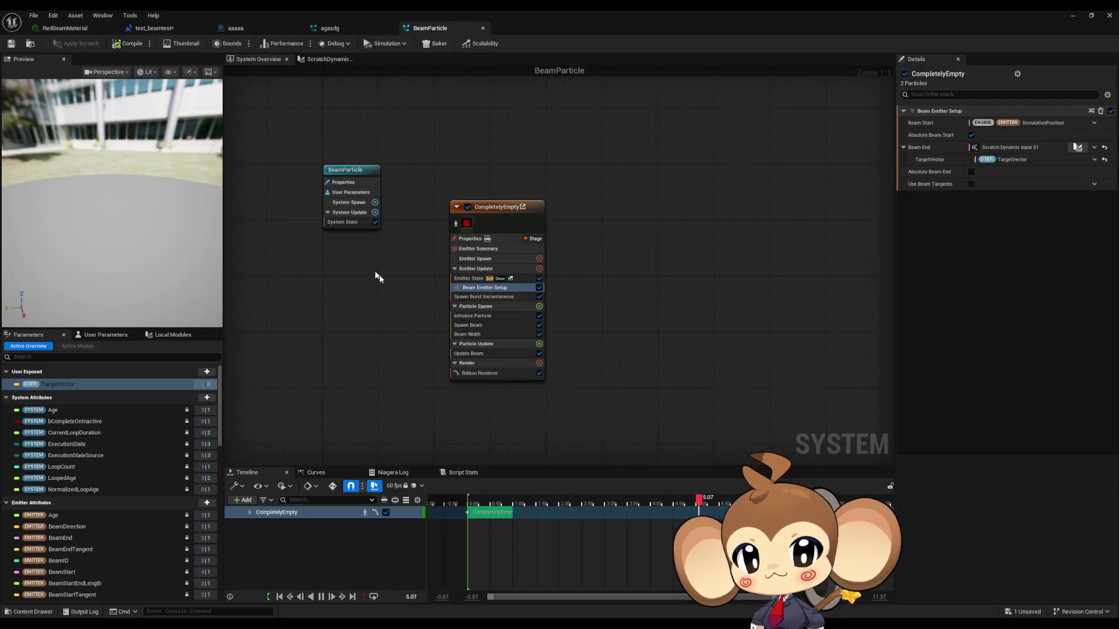
double_click(61, 385)
key("End")
type("V")
key("Return")
left_click(10, 43)
left_click(190, 31)
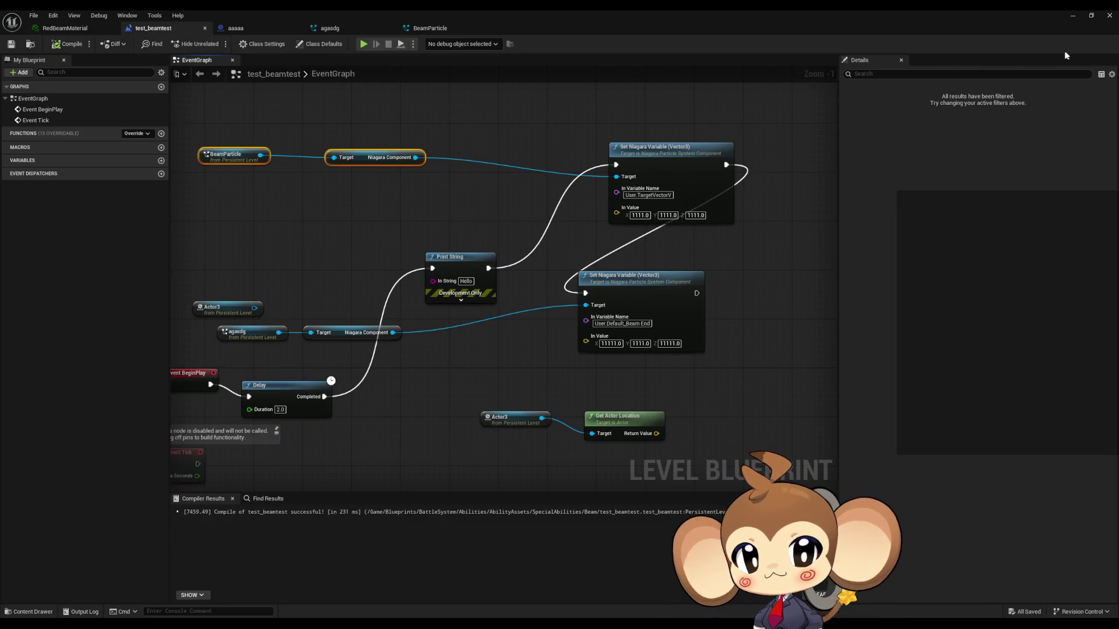
left_click(1073, 16)
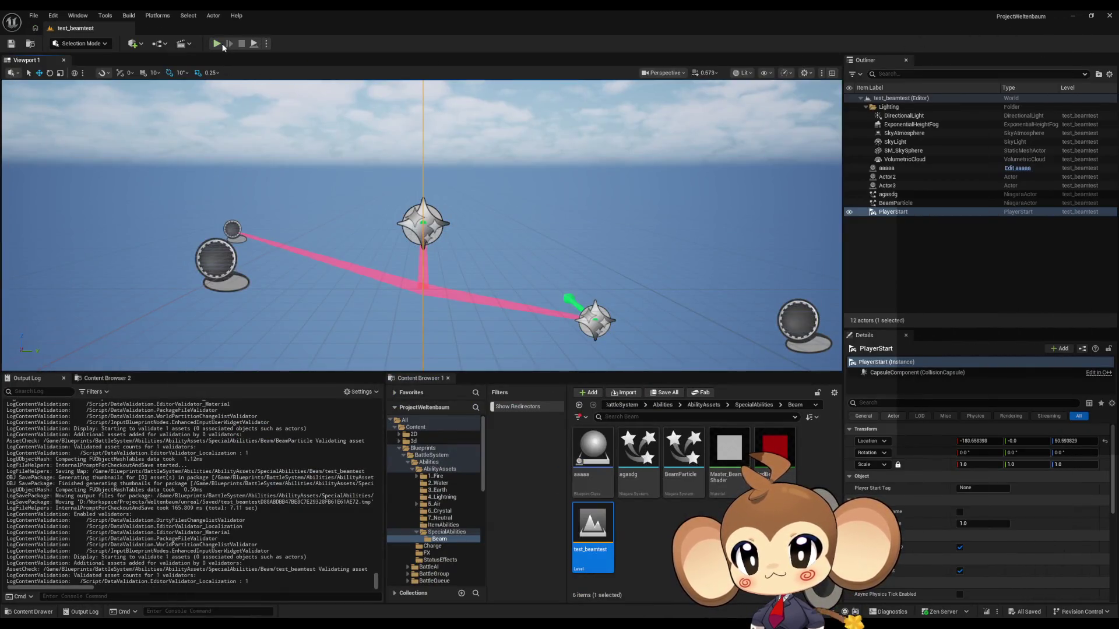
Step: Play-test the beams, then select the BeamParticle and agasdg actors to compare them
left_click(218, 44)
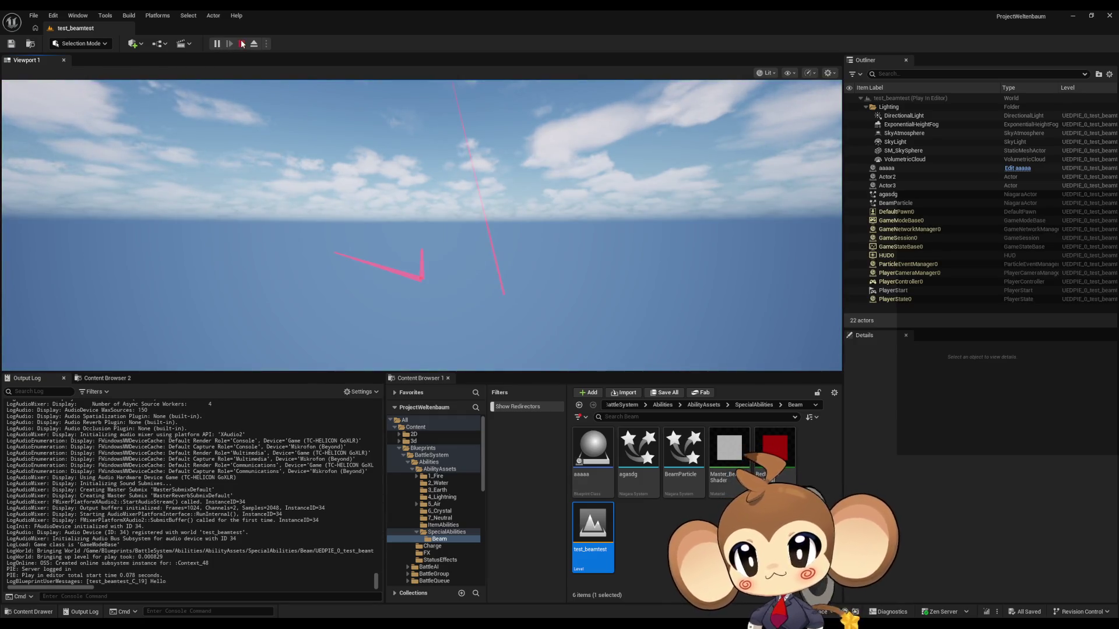
left_click(242, 44)
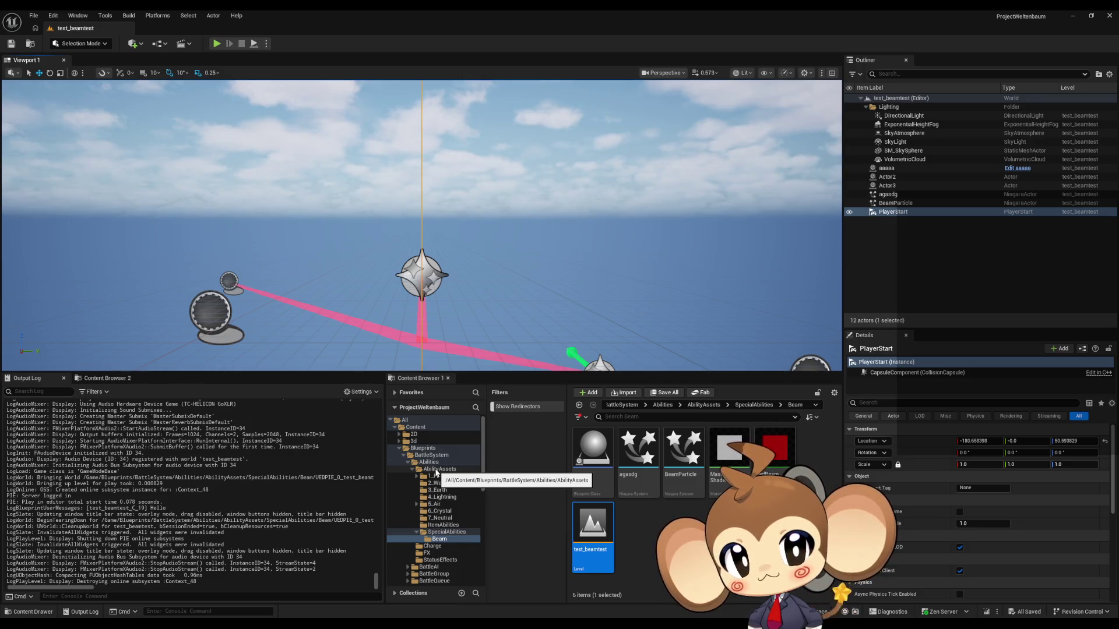
left_click(905, 205)
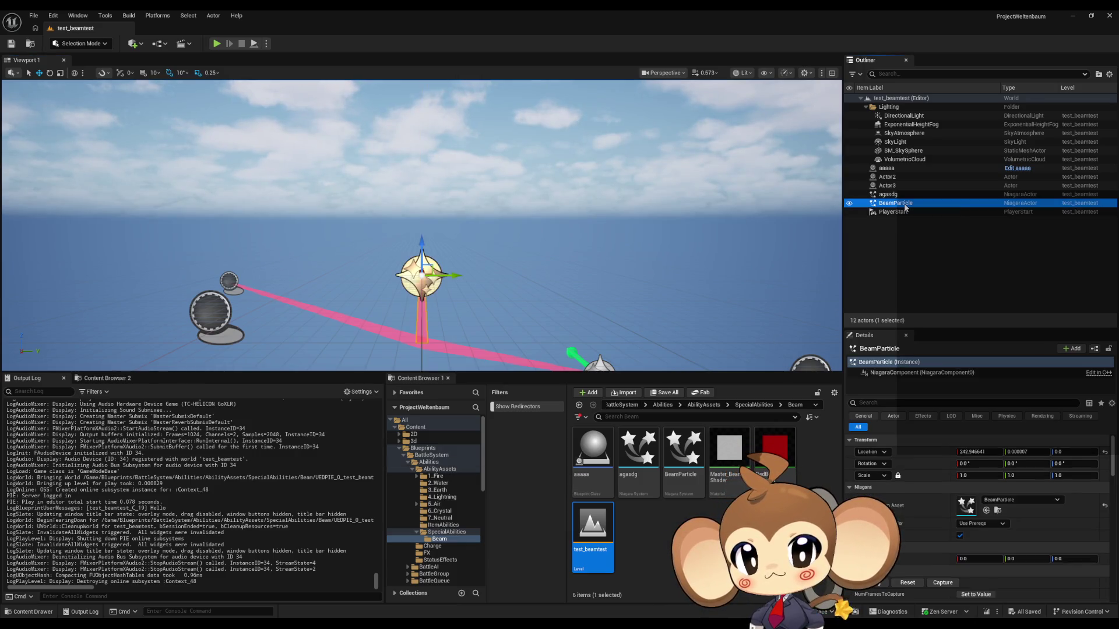
left_click_drag(823, 218, 839, 256)
scroll(914, 558, "down", 1)
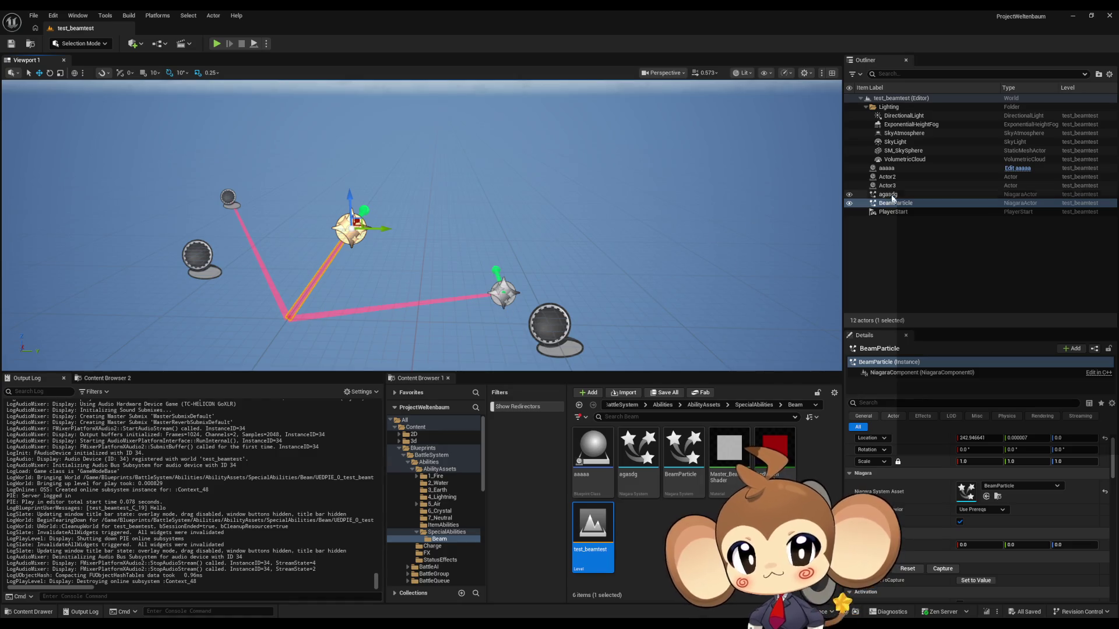
left_click(890, 196)
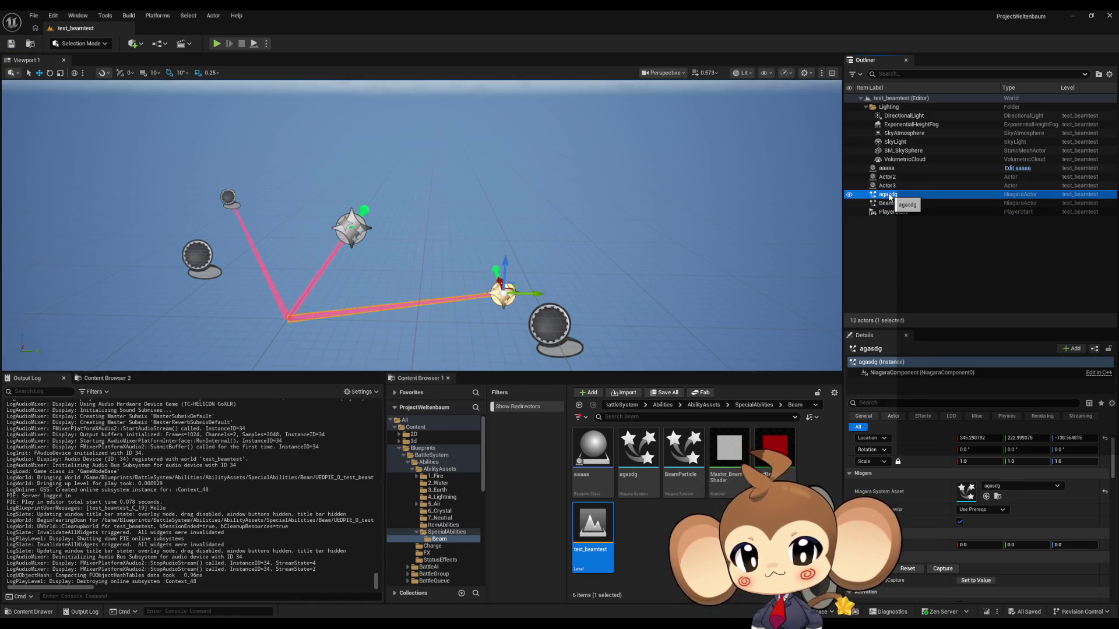
left_click(890, 203)
Step: Start another play session and select the agasdg and BeamParticle actors, keeping agasdg's name
left_click(221, 42)
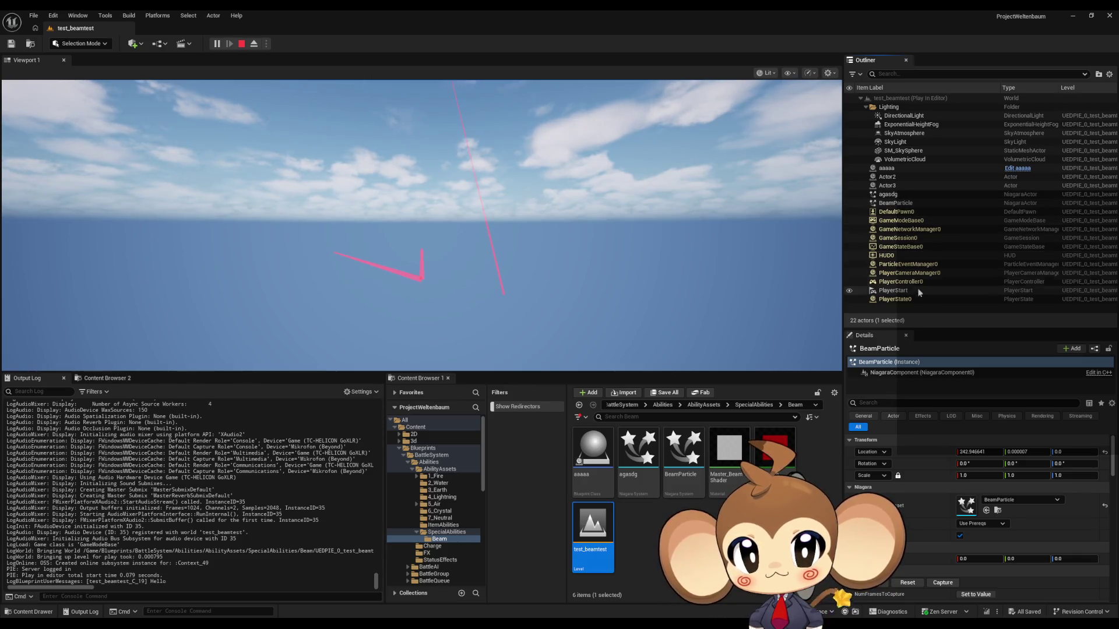
left_click(900, 194)
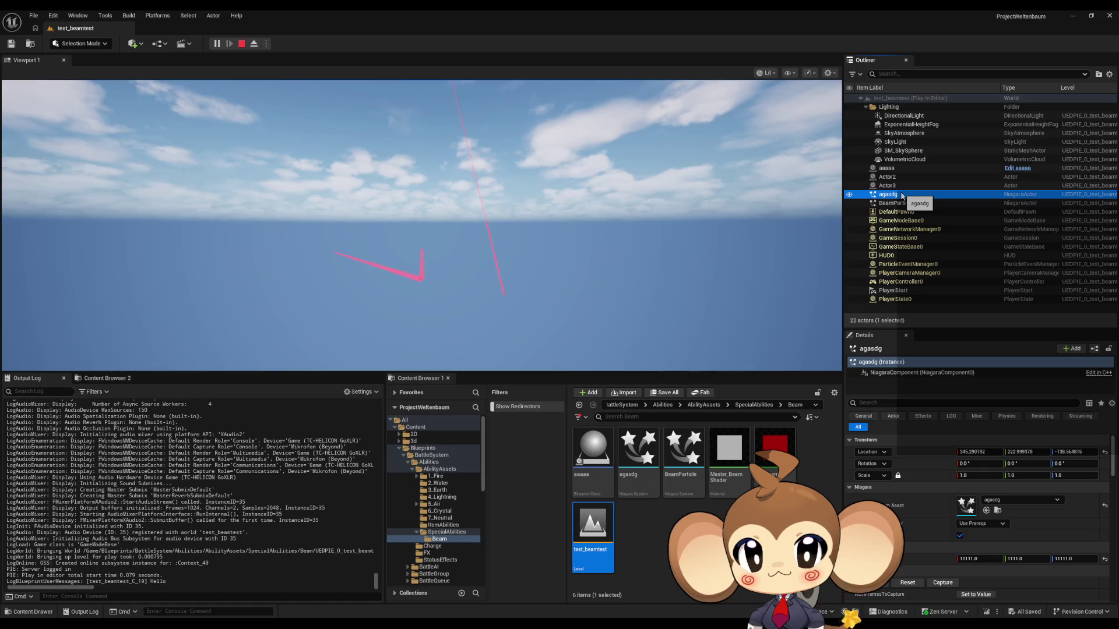
left_click(901, 203)
left_click(901, 195)
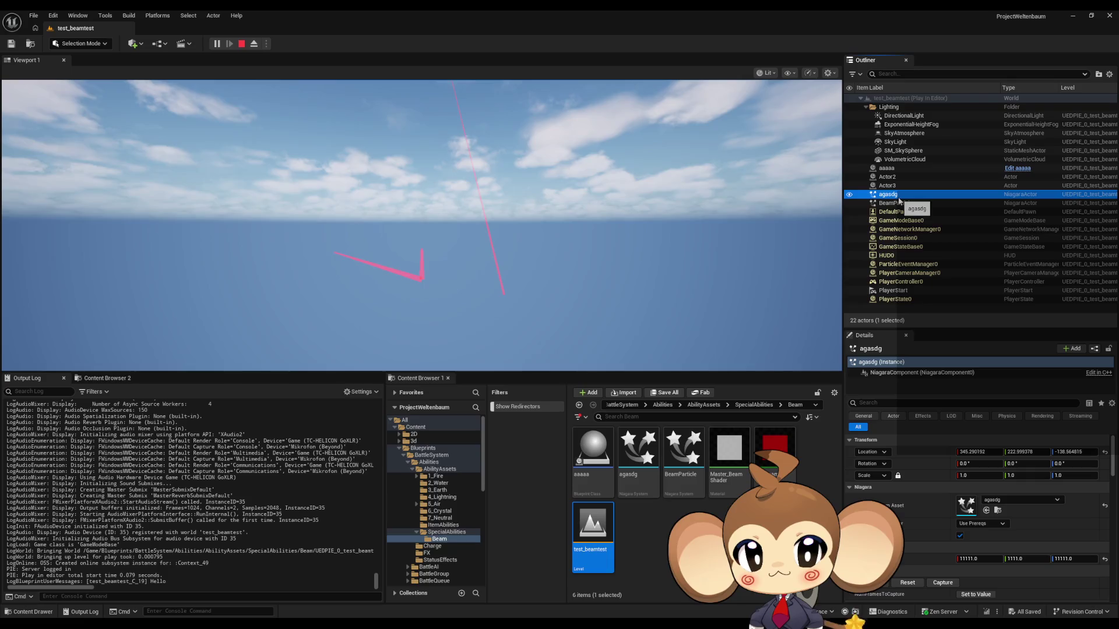
left_click(899, 198)
key("Escape")
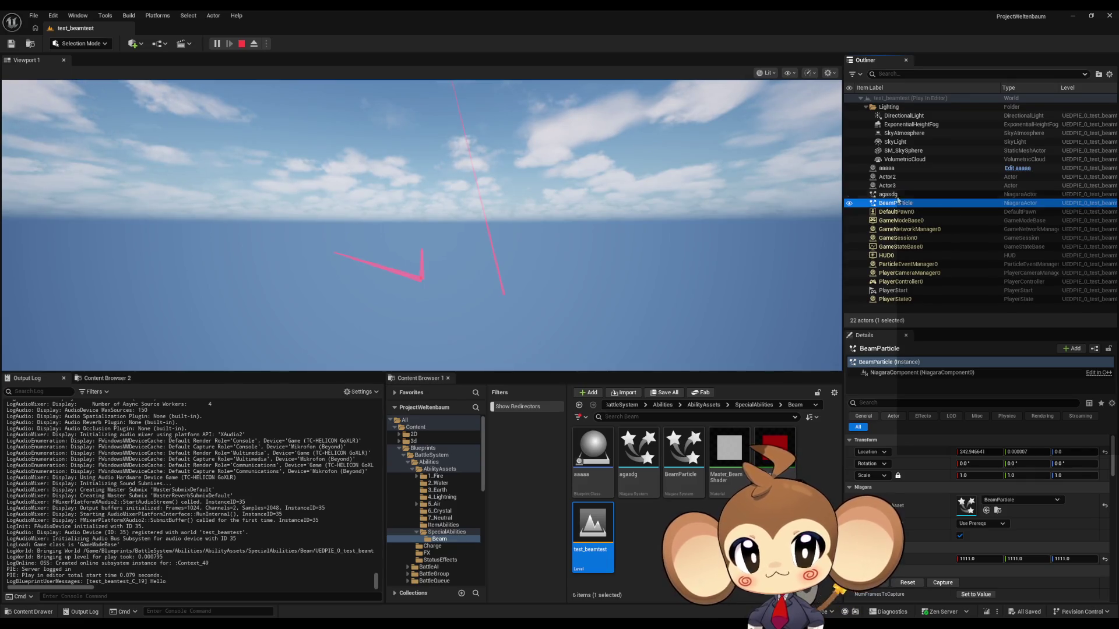
Step: Flip between the BeamParticle and agasdg Details while playing, then stop and reopen the level blueprint
left_click(899, 203)
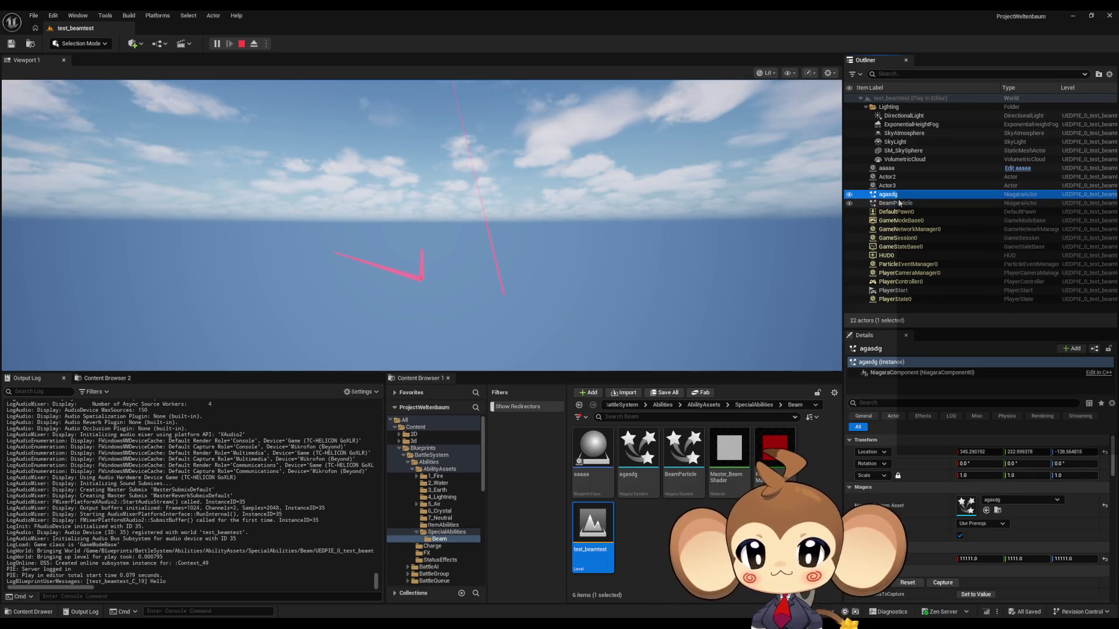
key("Up")
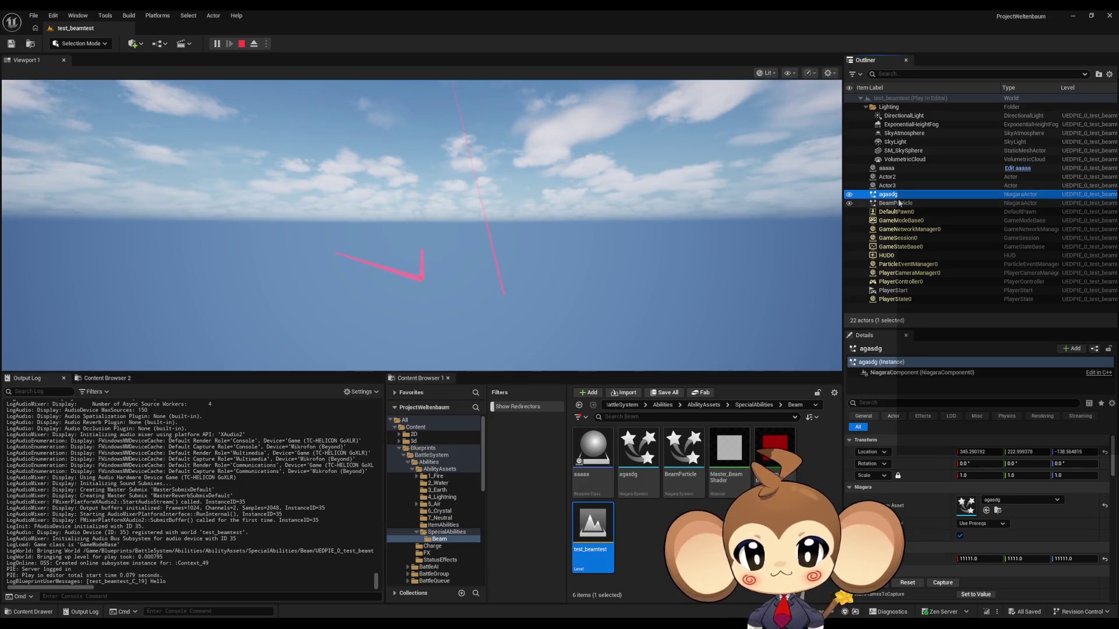
key("Down")
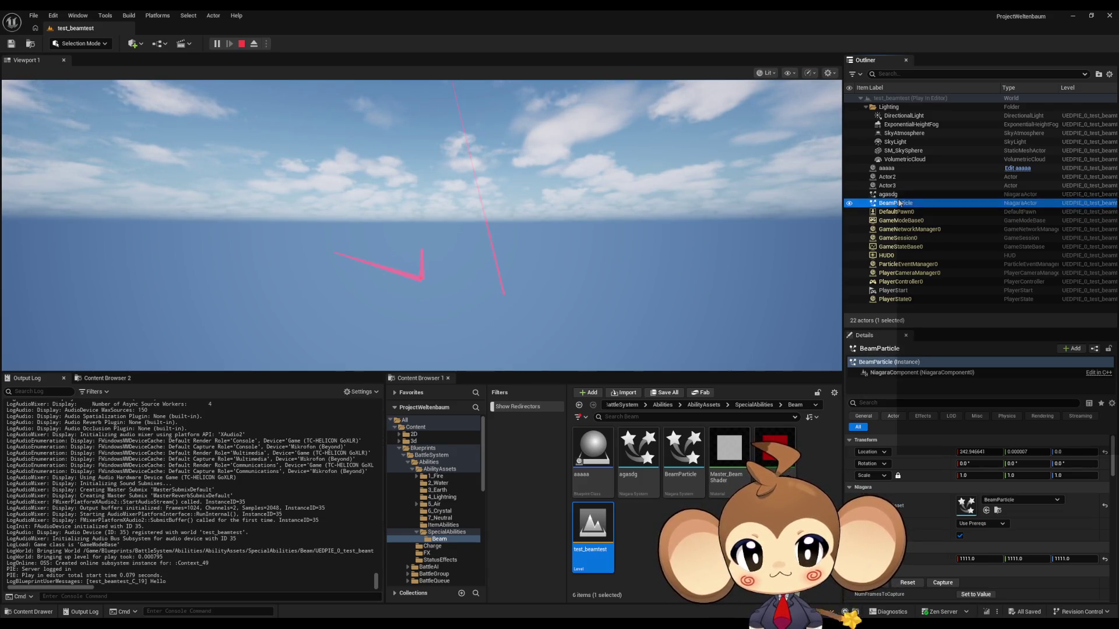
key("Up")
key("Down")
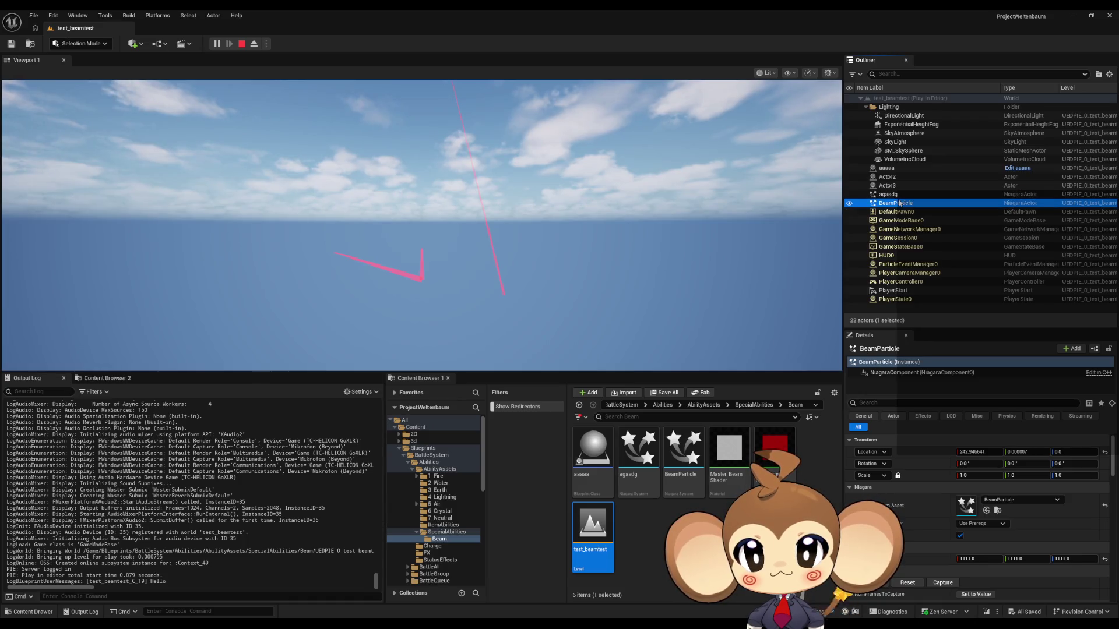
key("Up")
key("Down")
key("Up")
key("Down")
key("Up")
key("Down")
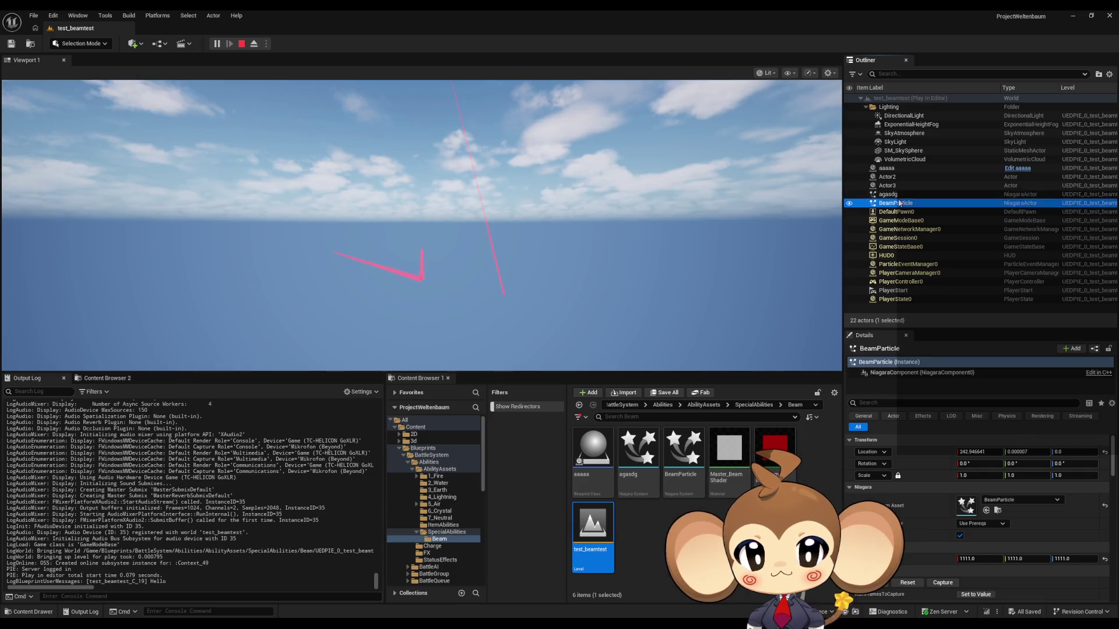
left_click(241, 43)
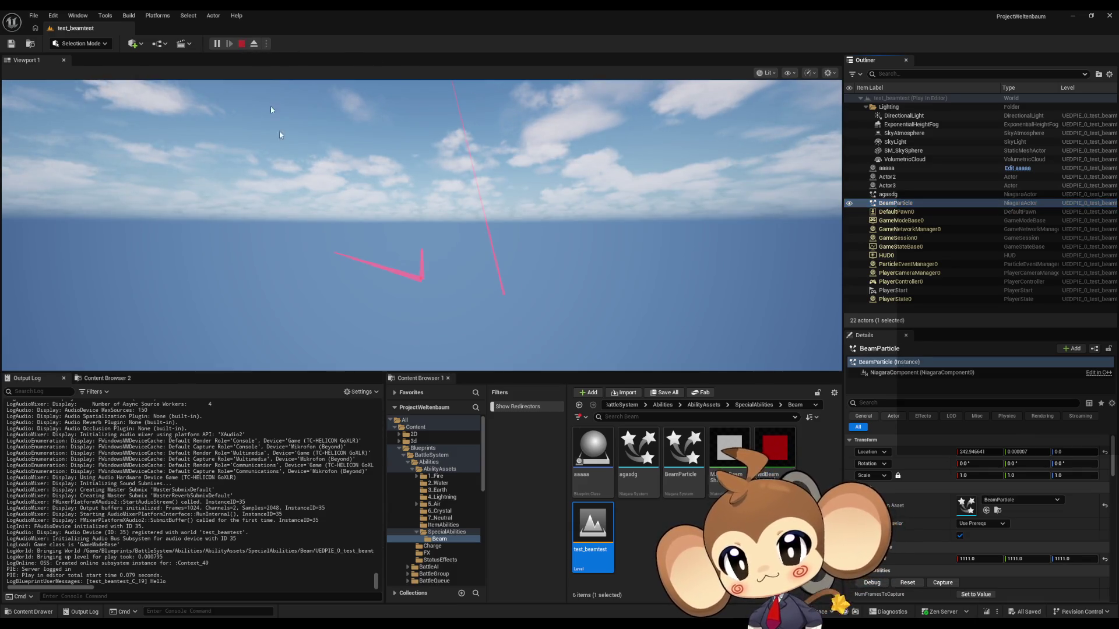
mouse_move(515, 618)
left_click(515, 592)
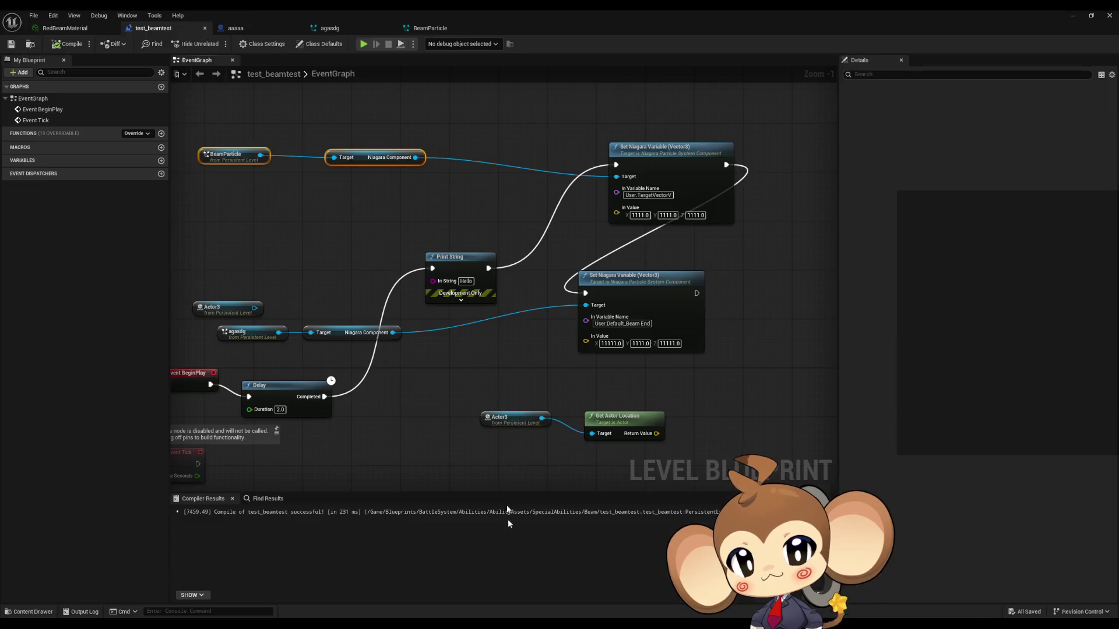
Step: Flip between agasdg and BeamParticle, expanding agasdg's CompletelyEmpty emitter stack (Spawn Count 2, Loop Duration 1.0)
left_click(330, 28)
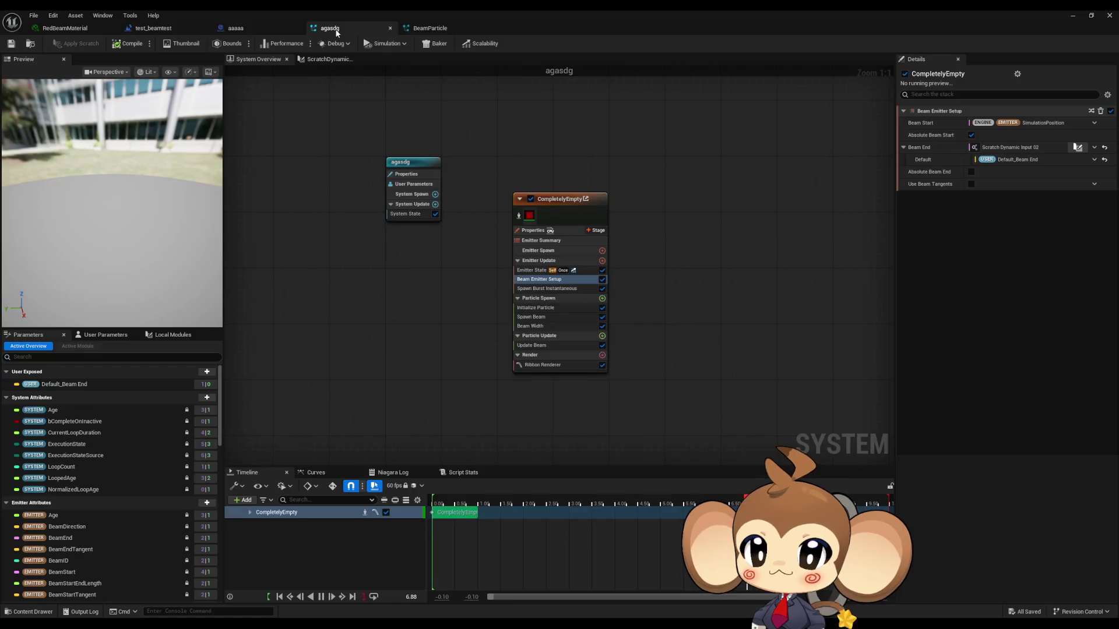
left_click(429, 28)
left_click(370, 25)
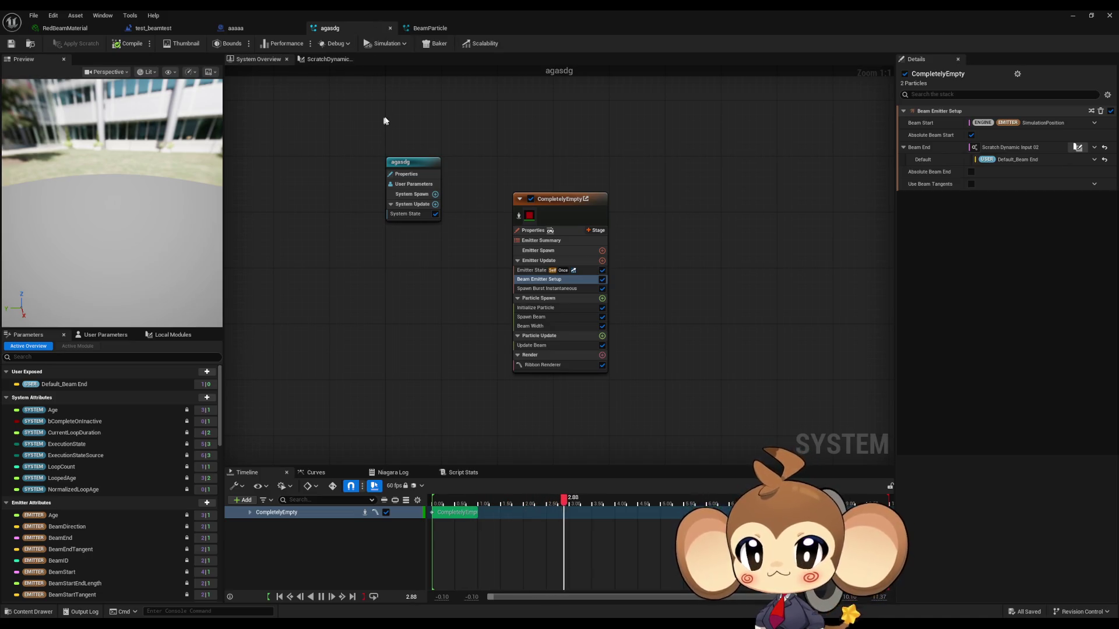
left_click(548, 201)
left_click(441, 27)
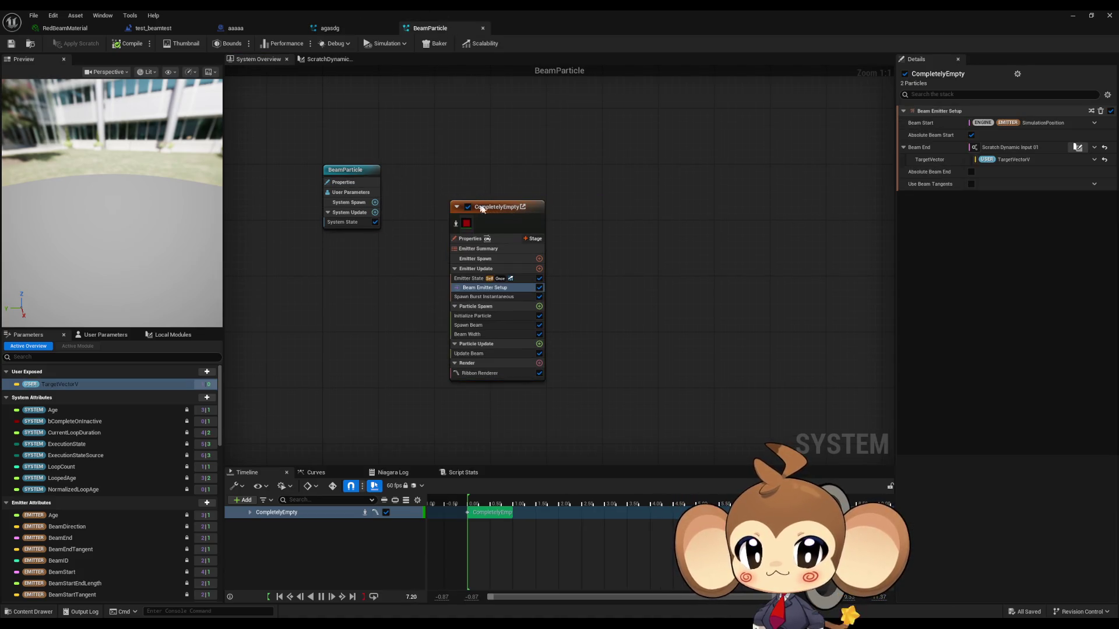
left_click(350, 30)
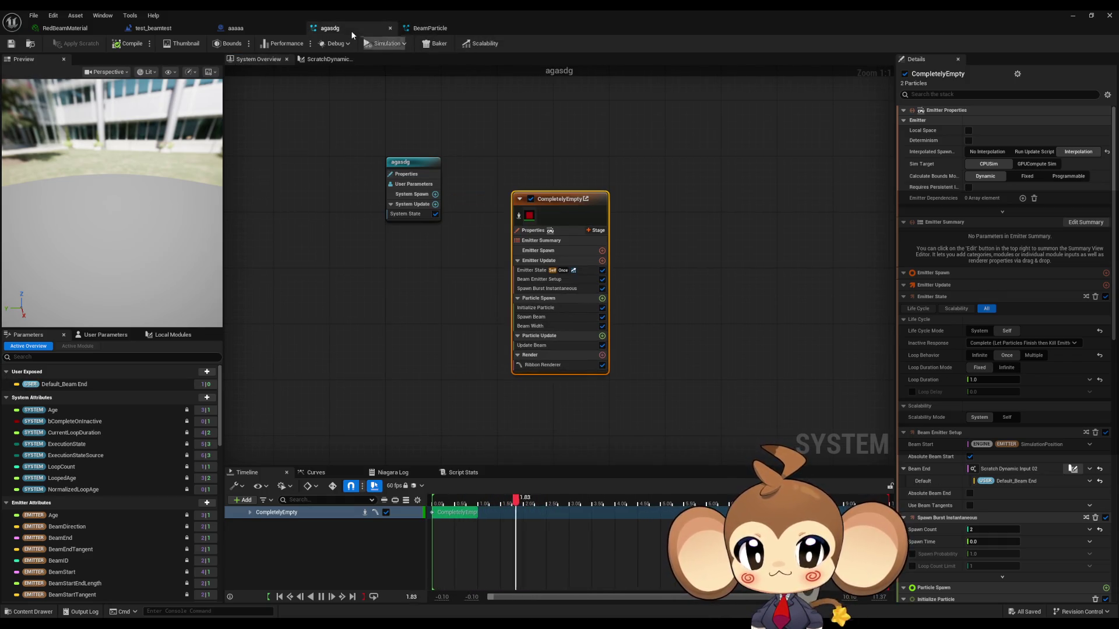
Step: Alternate between agasdg and BeamParticle, scrolling through BeamParticle's particle settings
left_click(434, 29)
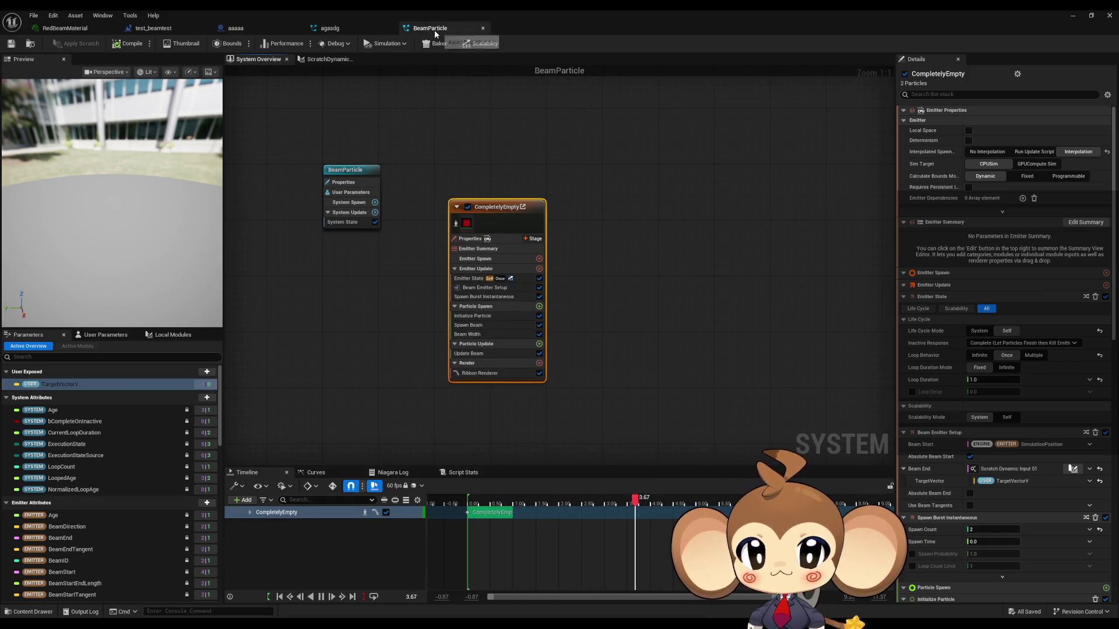
left_click(345, 32)
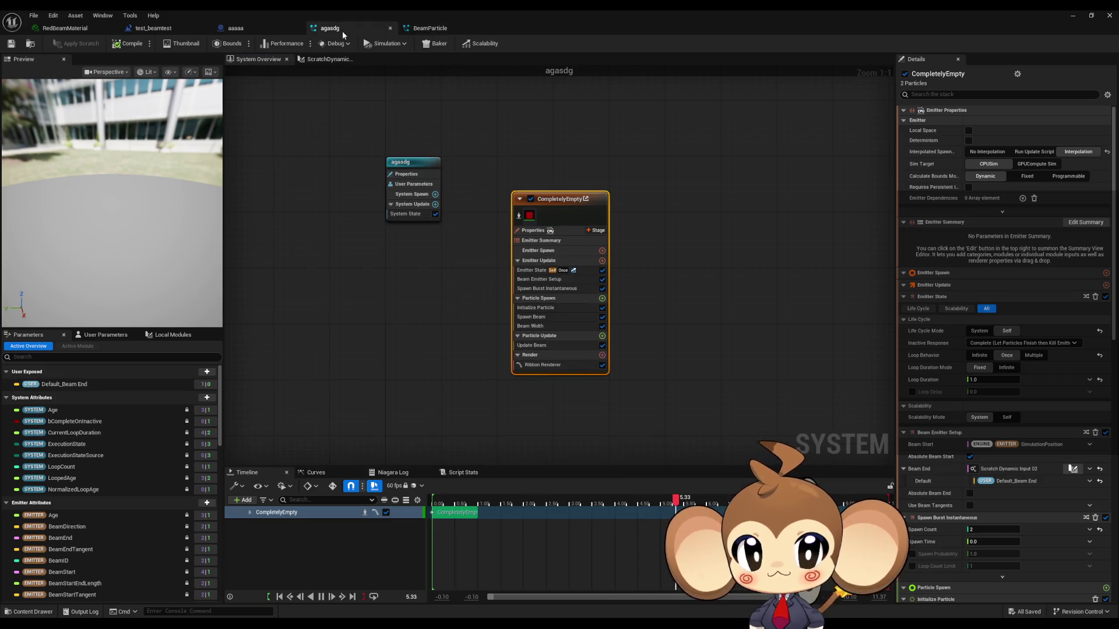
left_click(417, 30)
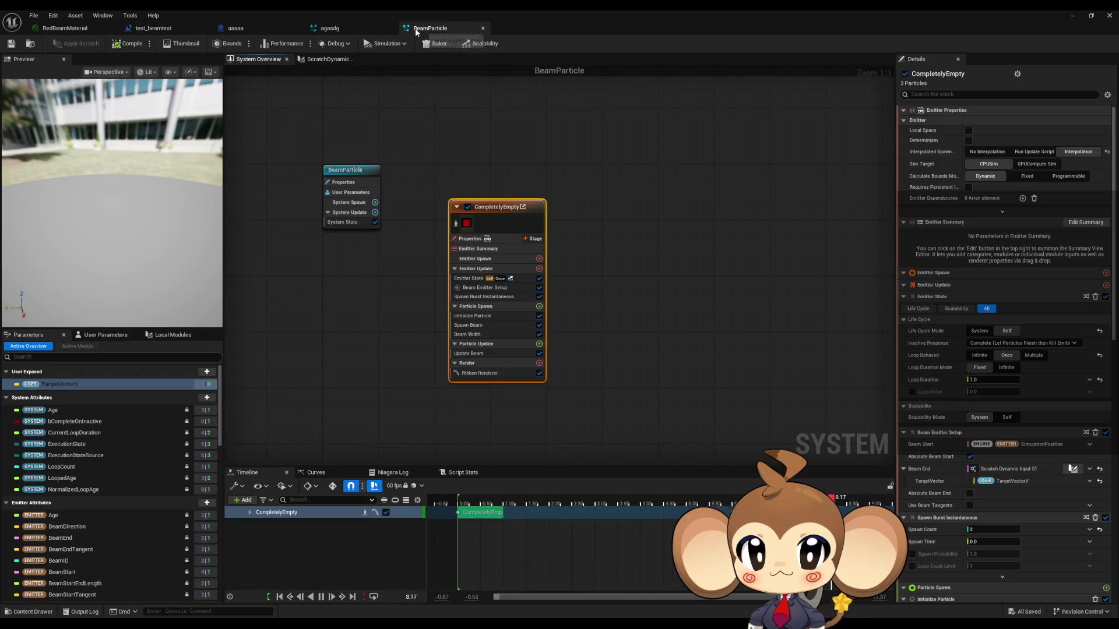
left_click(341, 30)
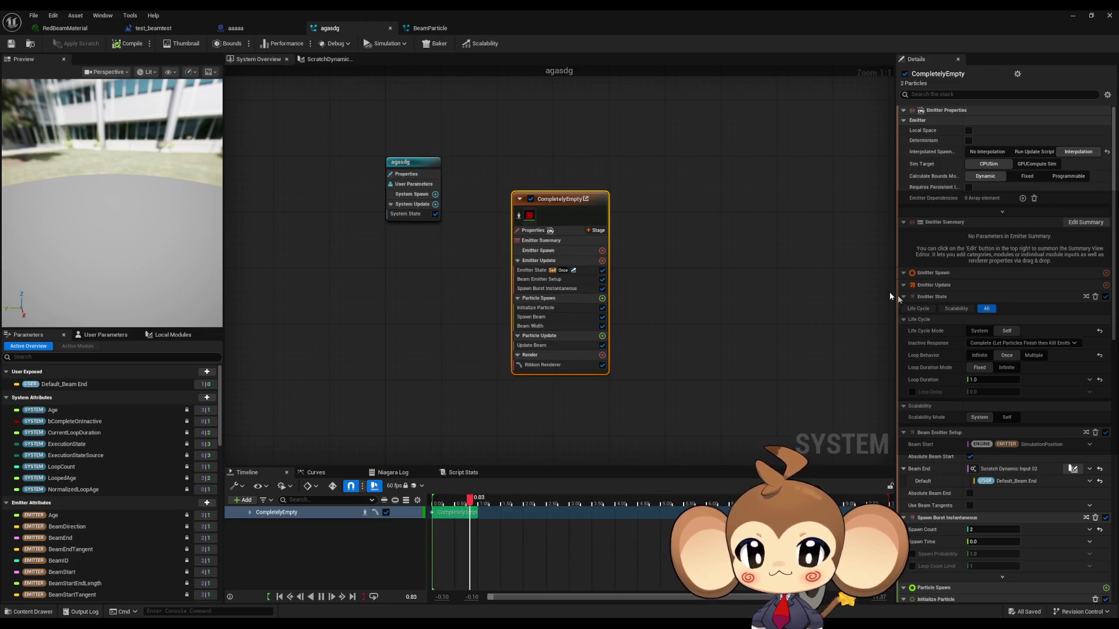
scroll(929, 298, "down", 5)
scroll(933, 309, "down", 8)
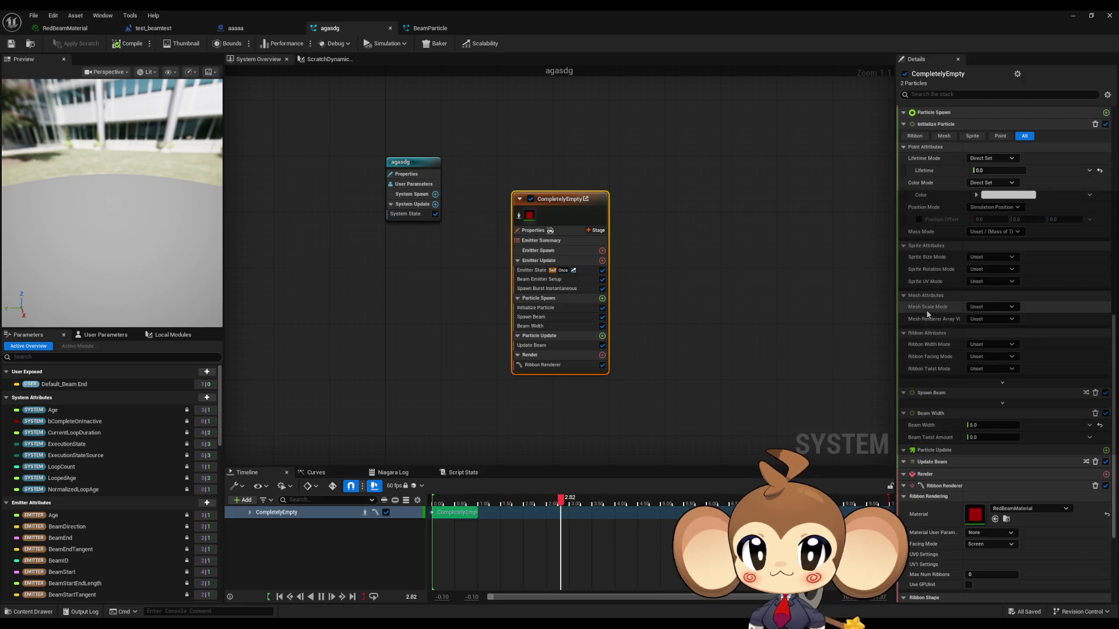
left_click(432, 30)
scroll(947, 267, "down", 5)
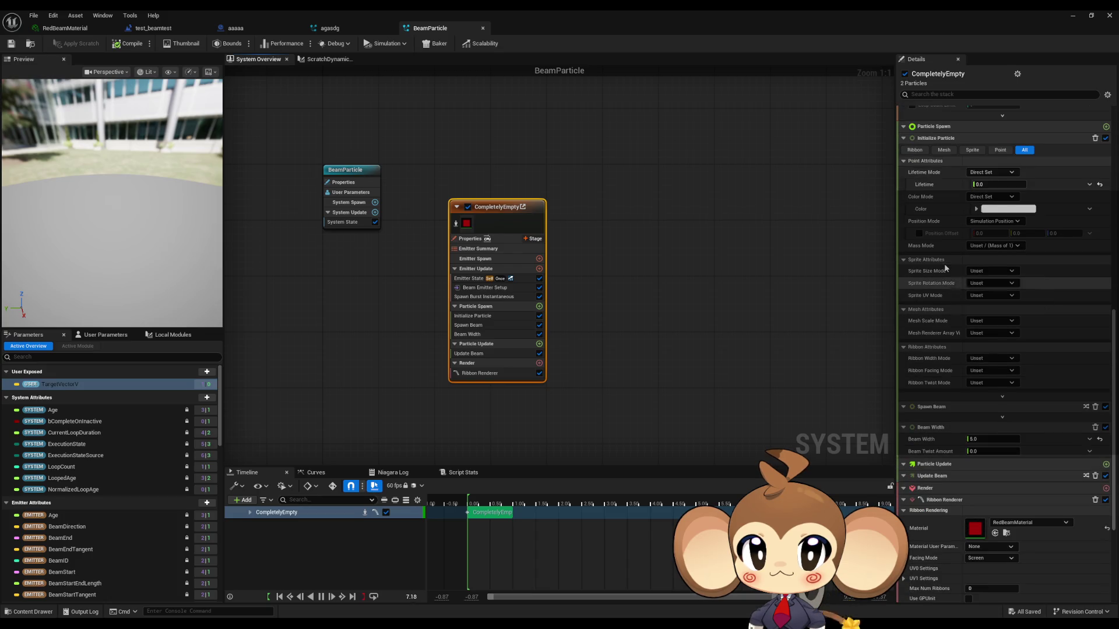
Step: Keep switching between the two systems to compare their beam emitter settings
left_click(328, 28)
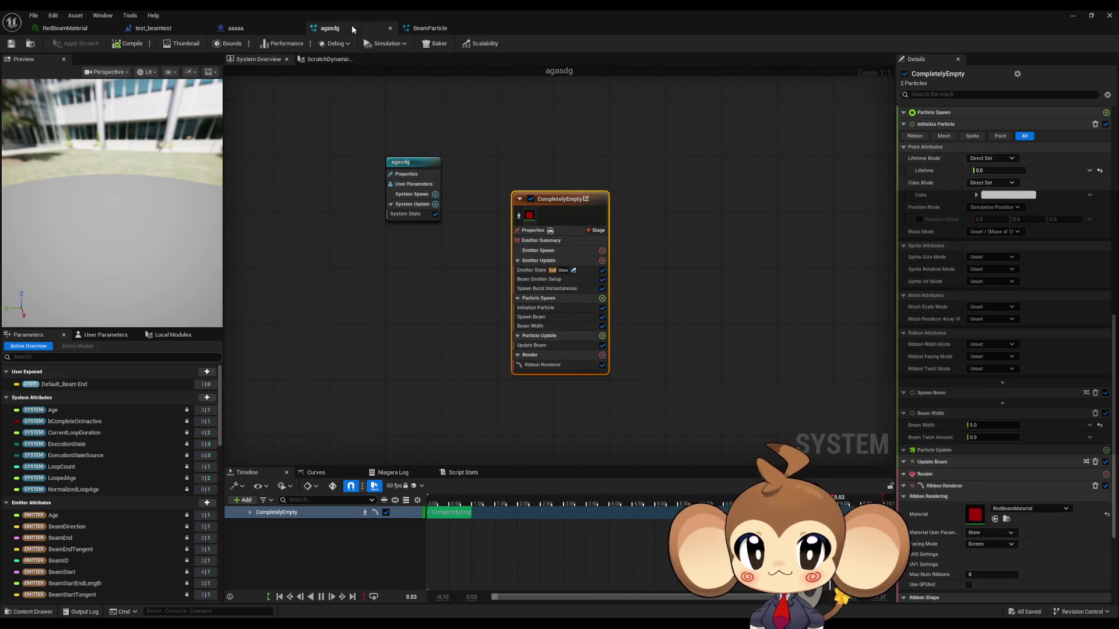
left_click(439, 29)
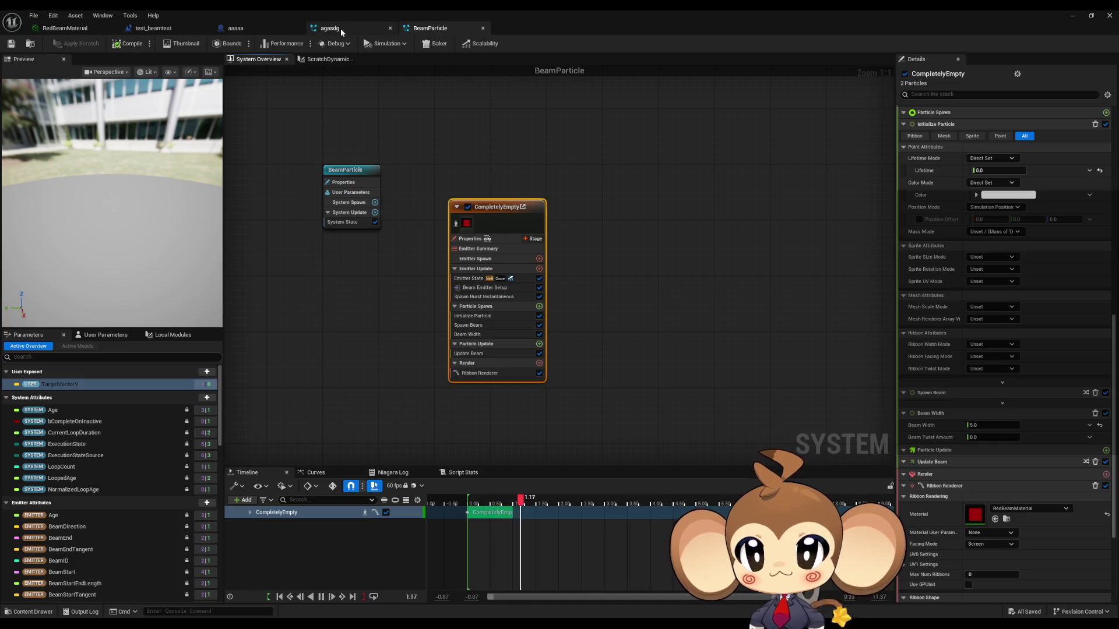
left_click(367, 30)
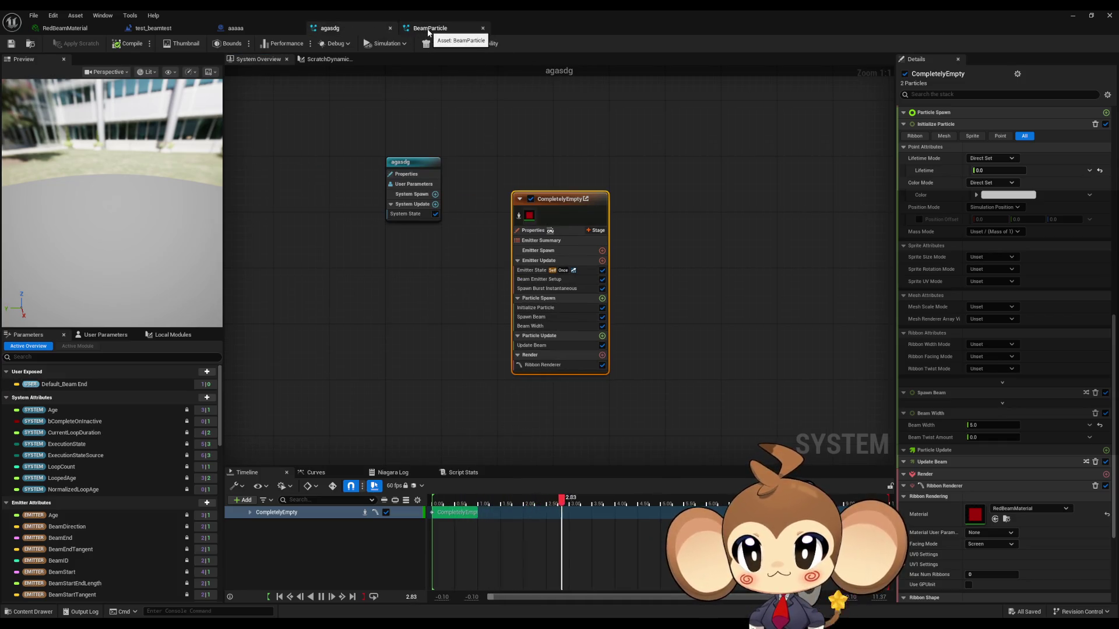
left_click(428, 30)
left_click(349, 26)
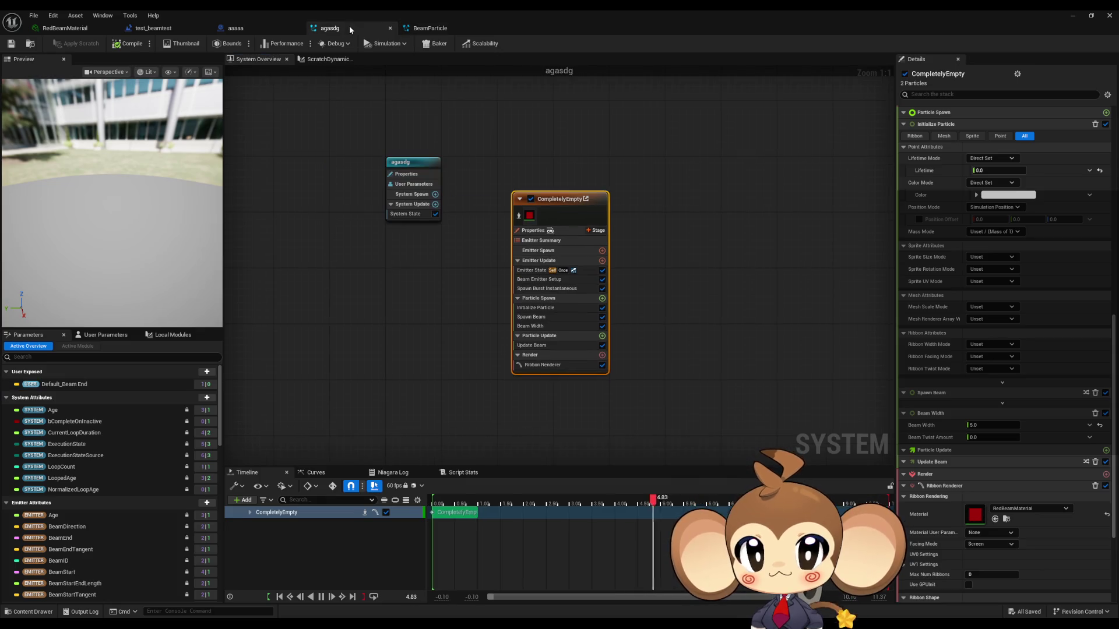
left_click(439, 30)
scroll(952, 272, "down", 3)
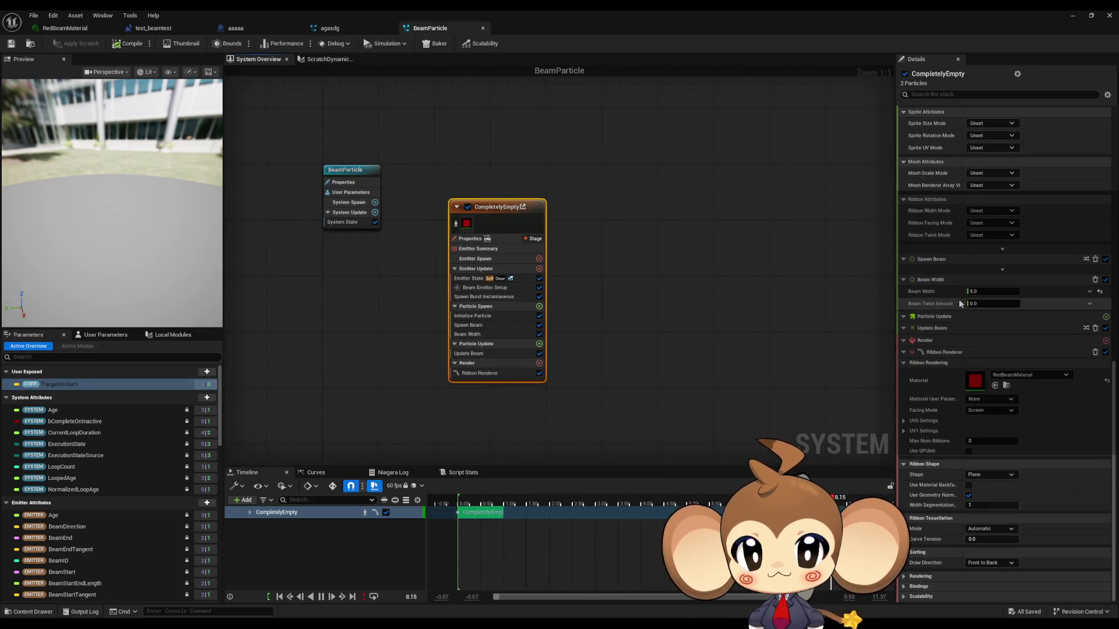
left_click(344, 30)
left_click(429, 29)
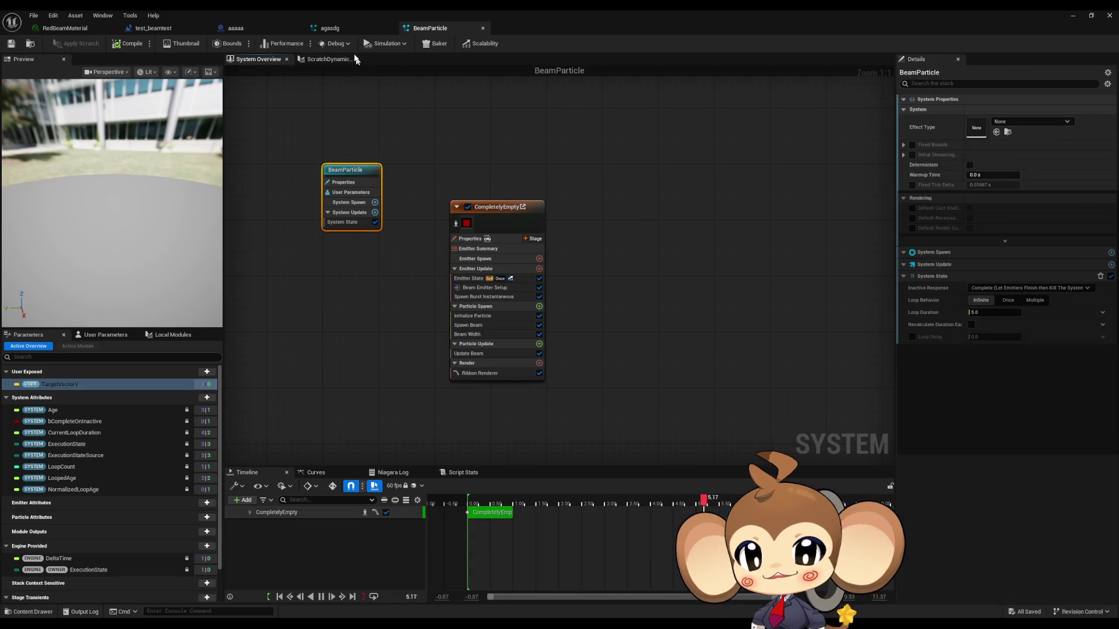
left_click(338, 28)
Step: Settle on agasdg, show the CompletelyEmpty emitter's properties and select the Default_Beam End parameter
left_click(415, 30)
left_click(336, 29)
left_click(423, 31)
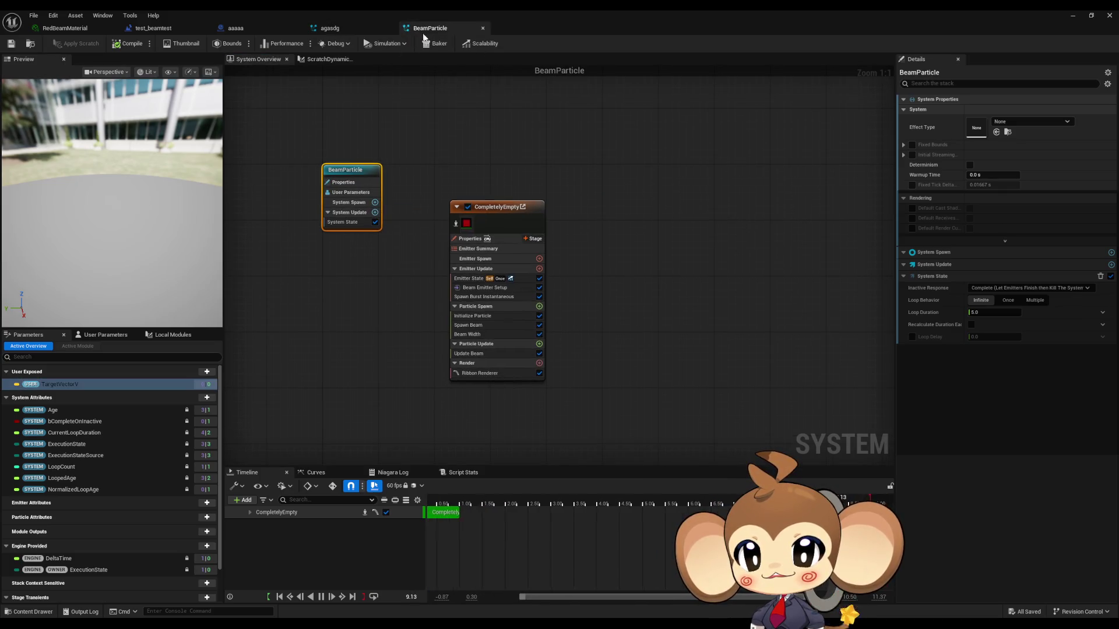
left_click(495, 207)
left_click(330, 27)
left_click(540, 205)
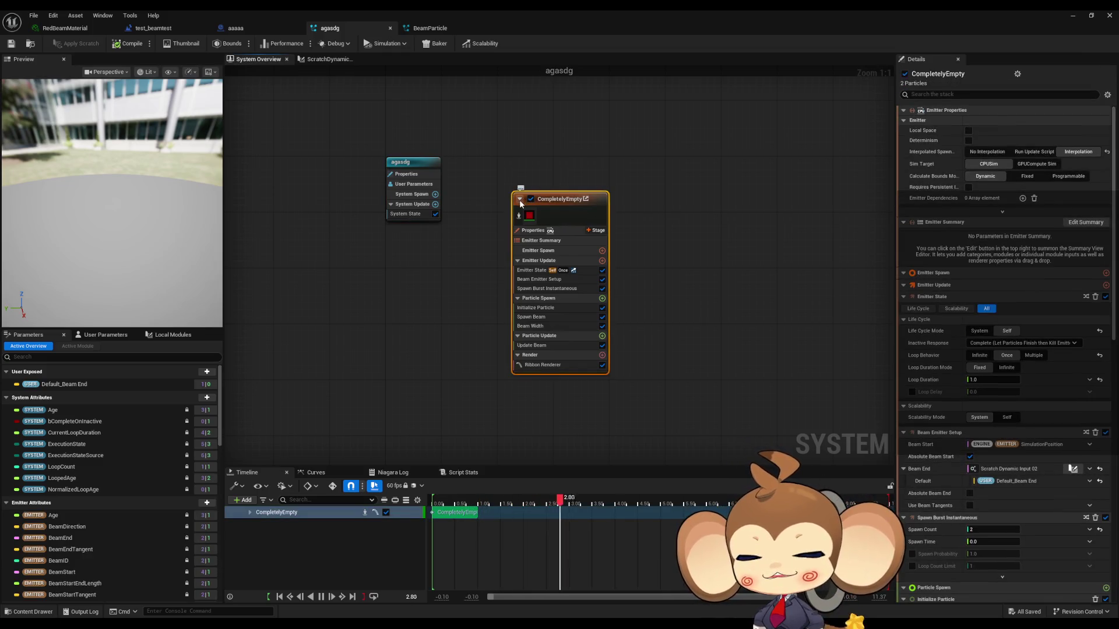
left_click(55, 385)
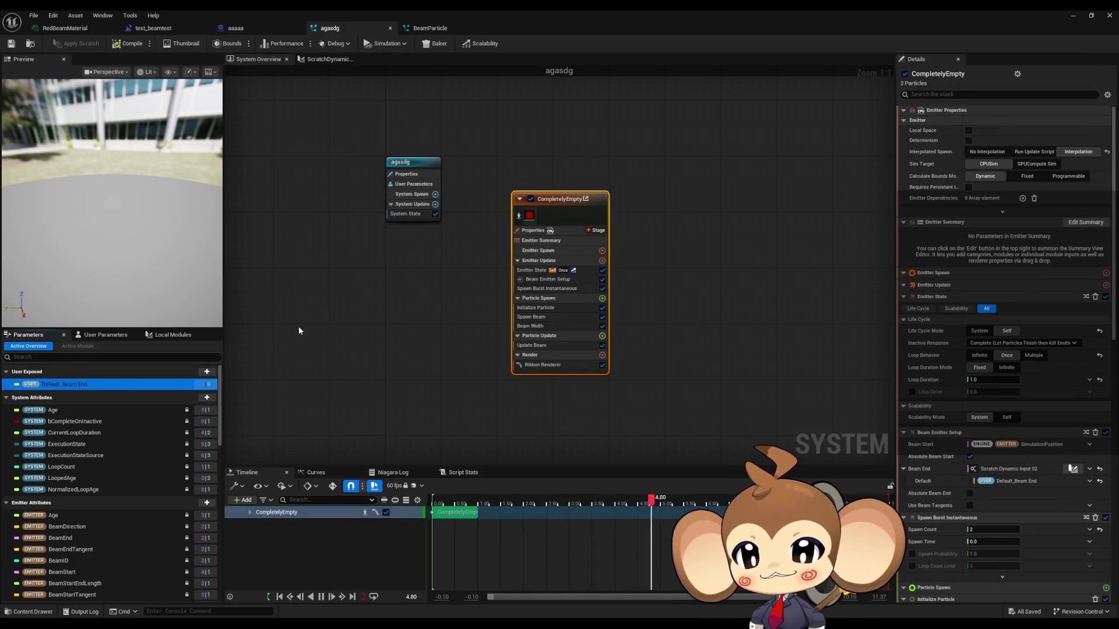
left_click(292, 323)
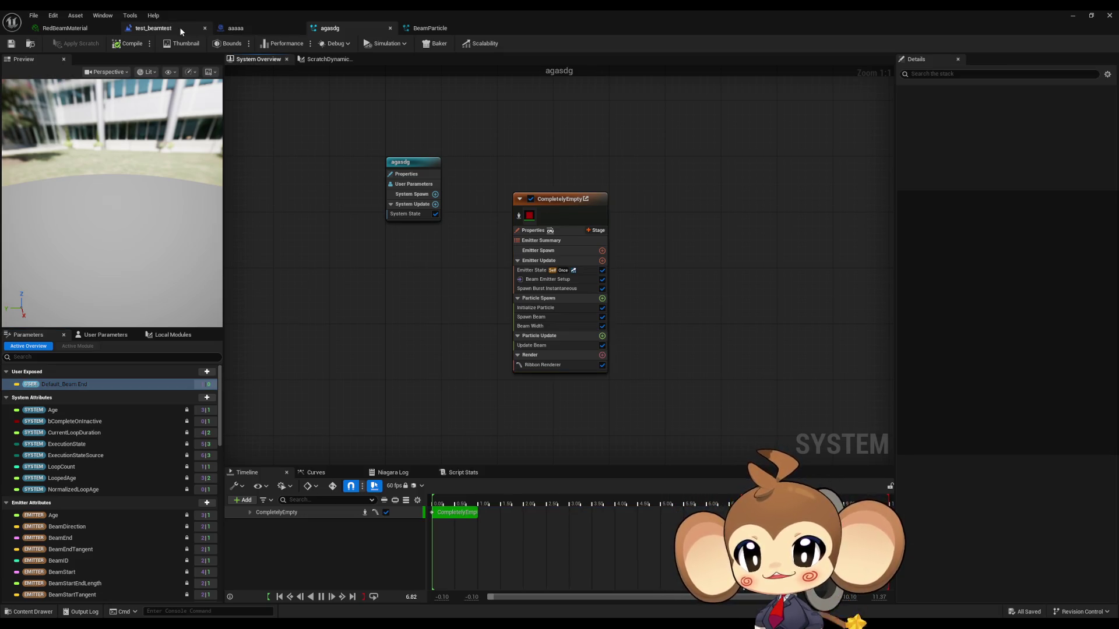
Step: In test_beamtest, nudge the lower Set Niagara Variable node right and check it targets User.Default_Beam End
left_click(169, 29)
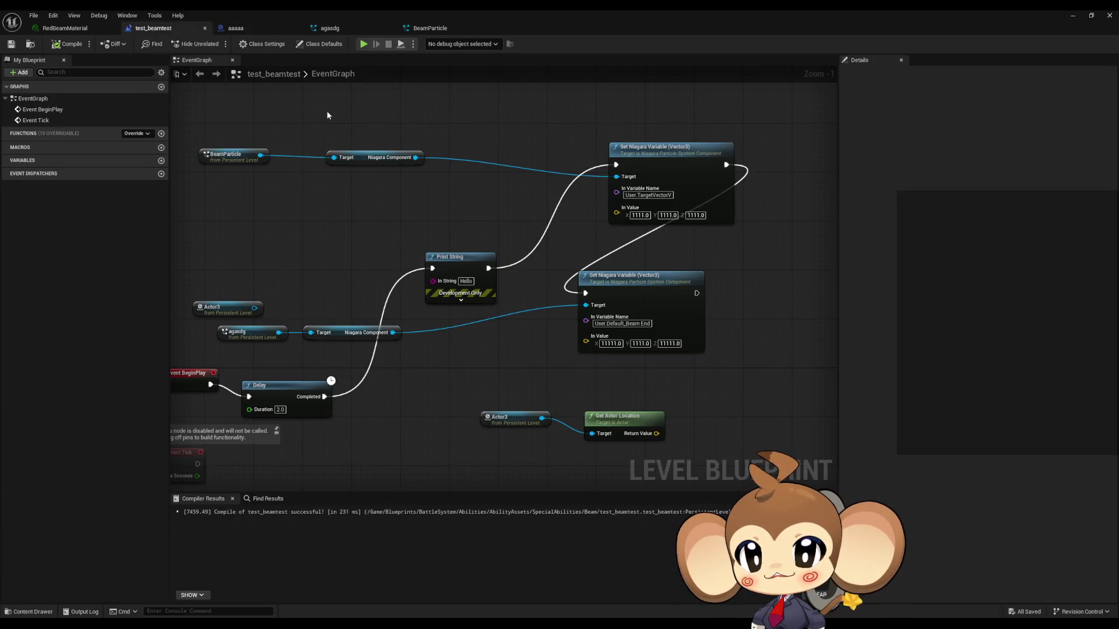
left_click_drag(629, 297, 659, 297)
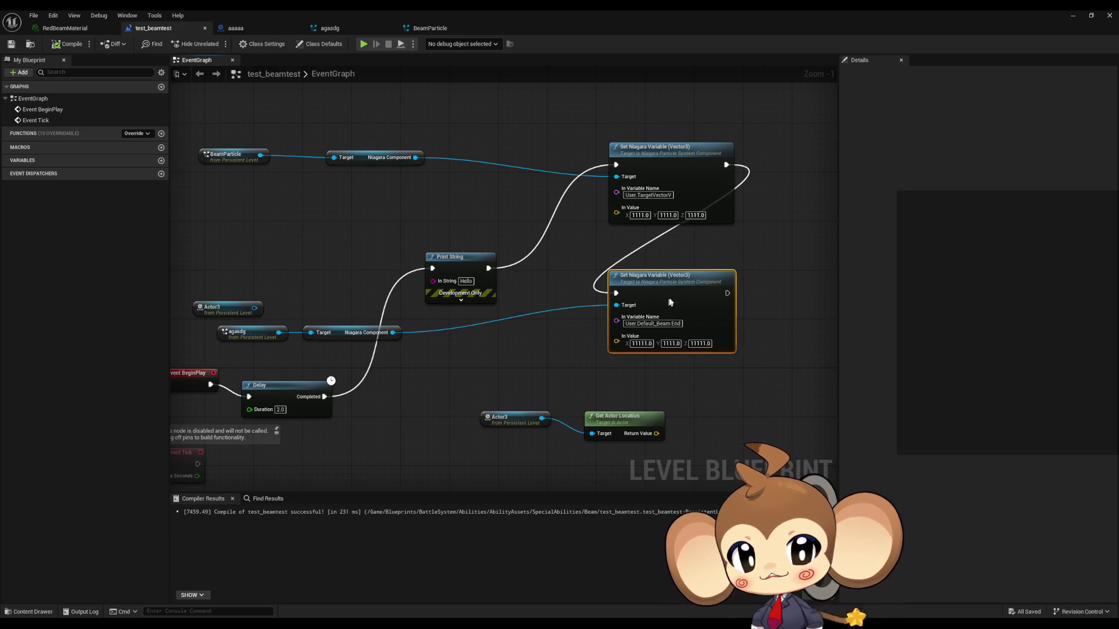
left_click(652, 154)
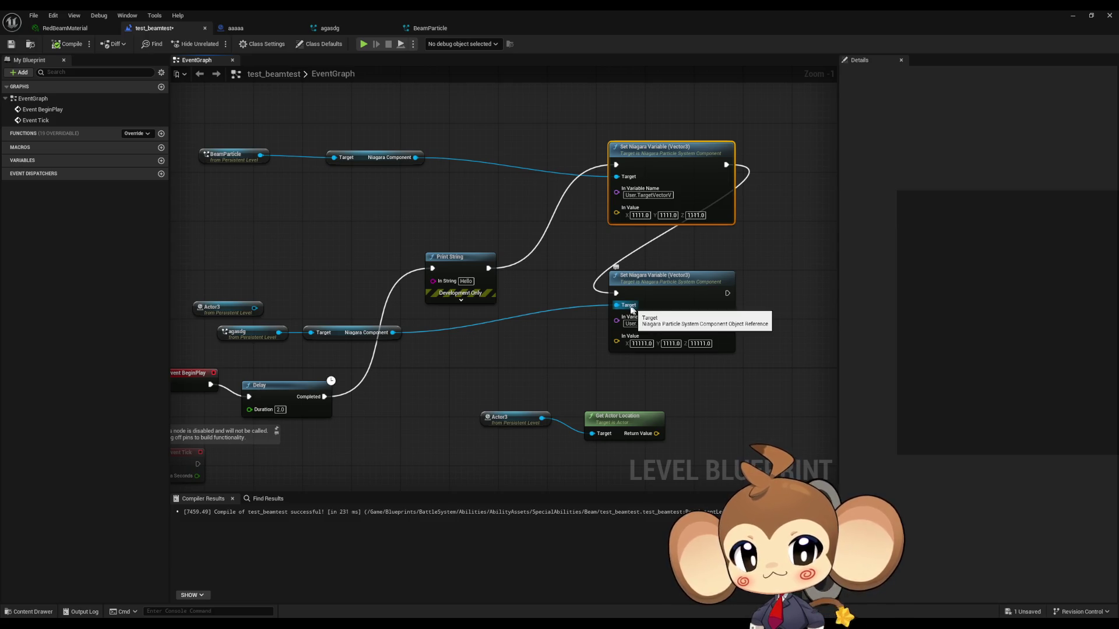
left_click(327, 333)
left_click(221, 333)
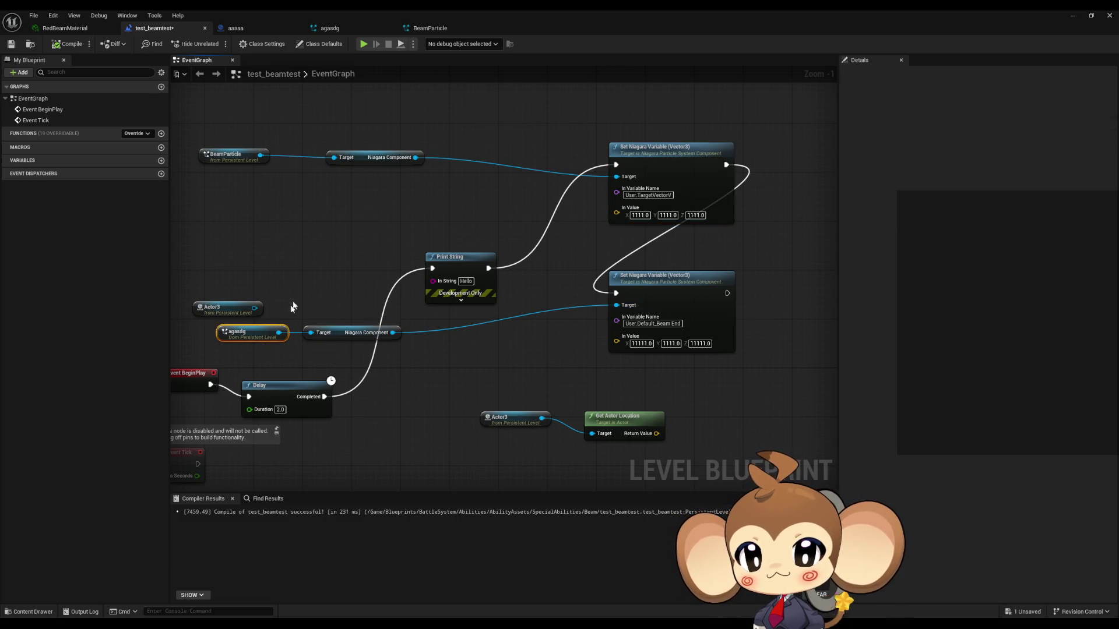
left_click_drag(317, 259, 368, 258)
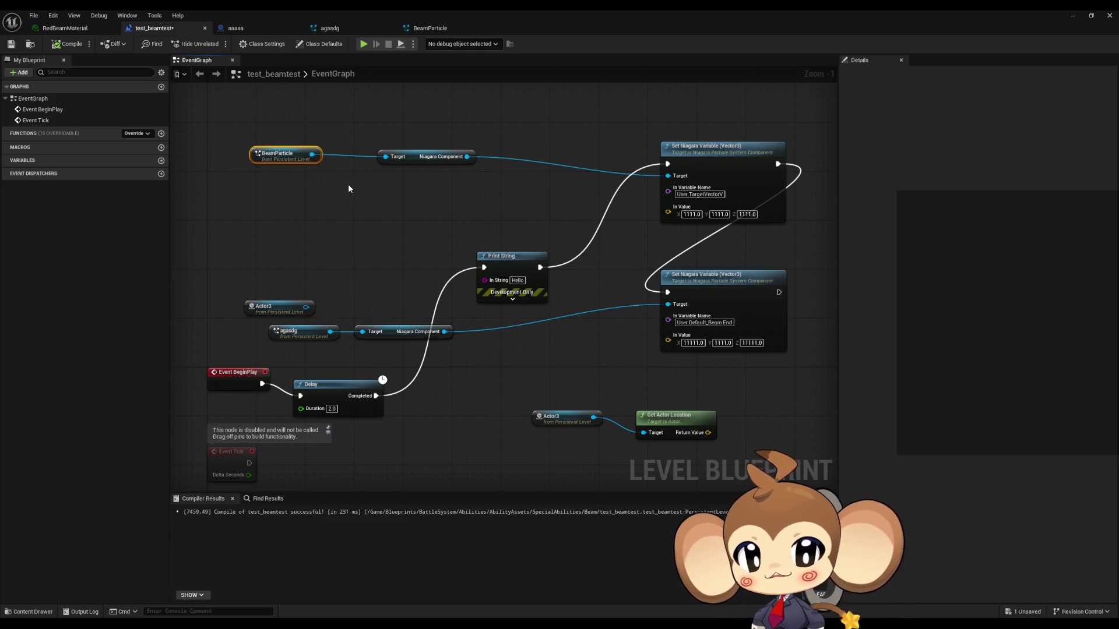
left_click(336, 195)
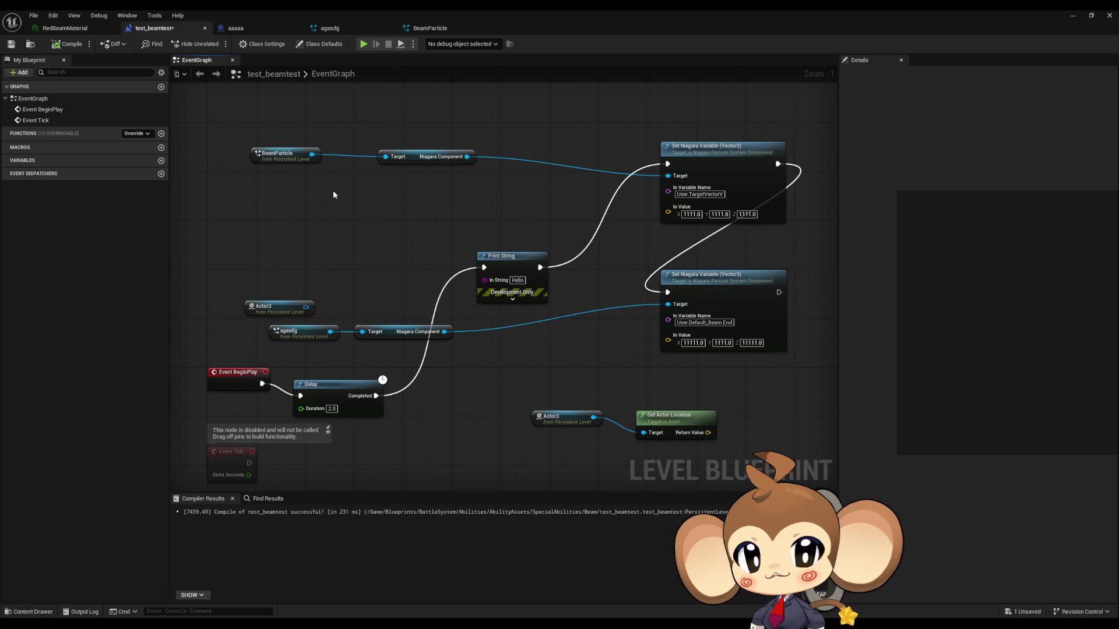
left_click(705, 327)
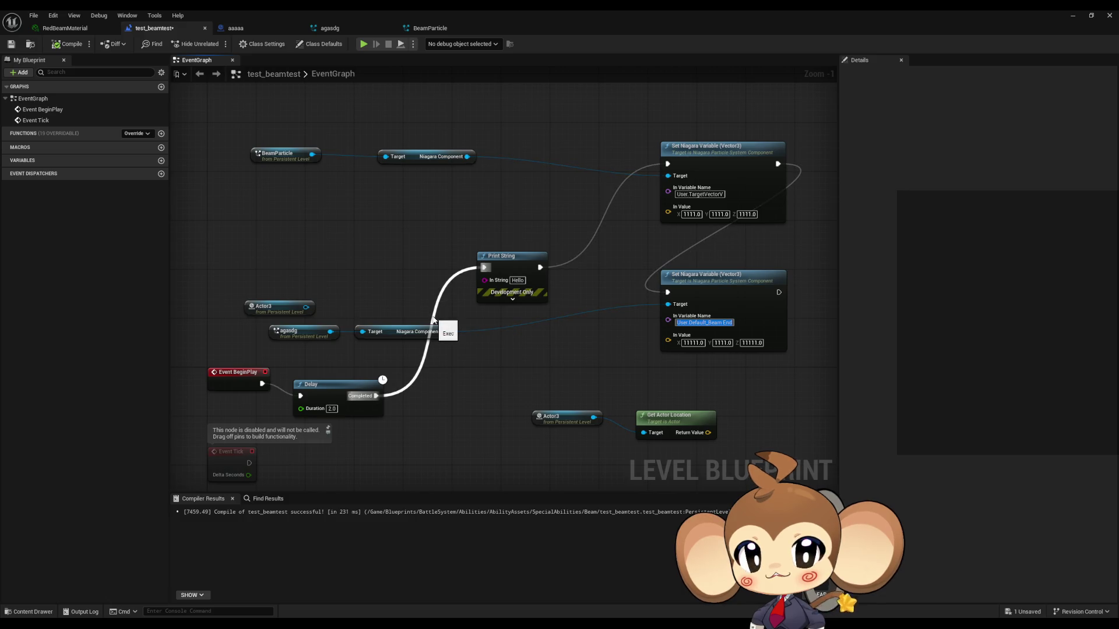
left_click(330, 28)
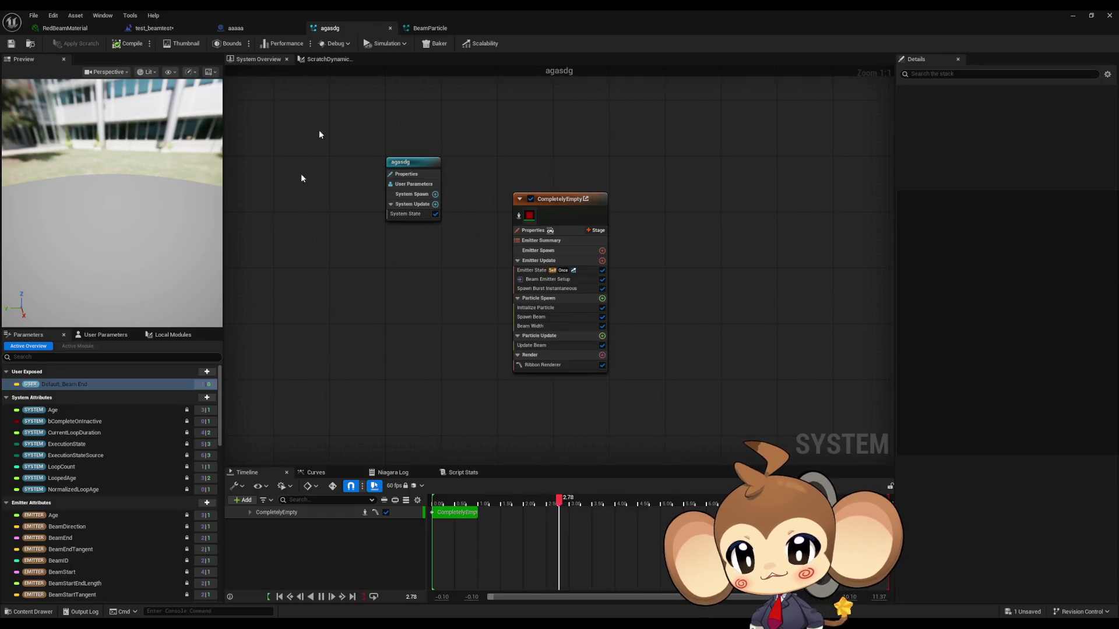
Step: Compare agasdg with BeamParticle, ending on agasdg's system overview
double_click(75, 384)
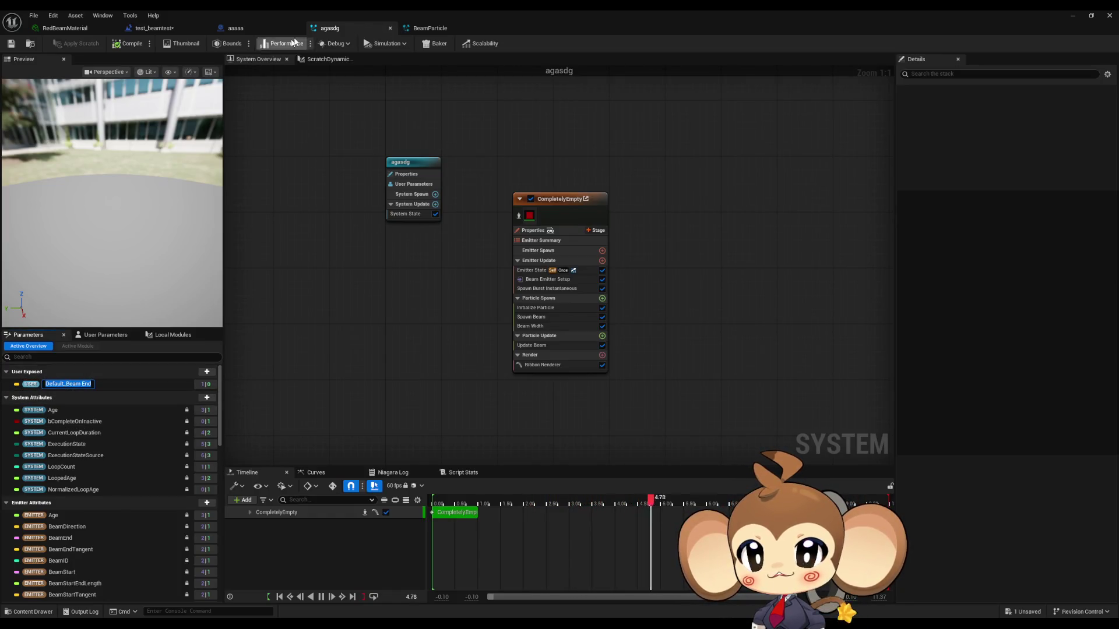
left_click(423, 28)
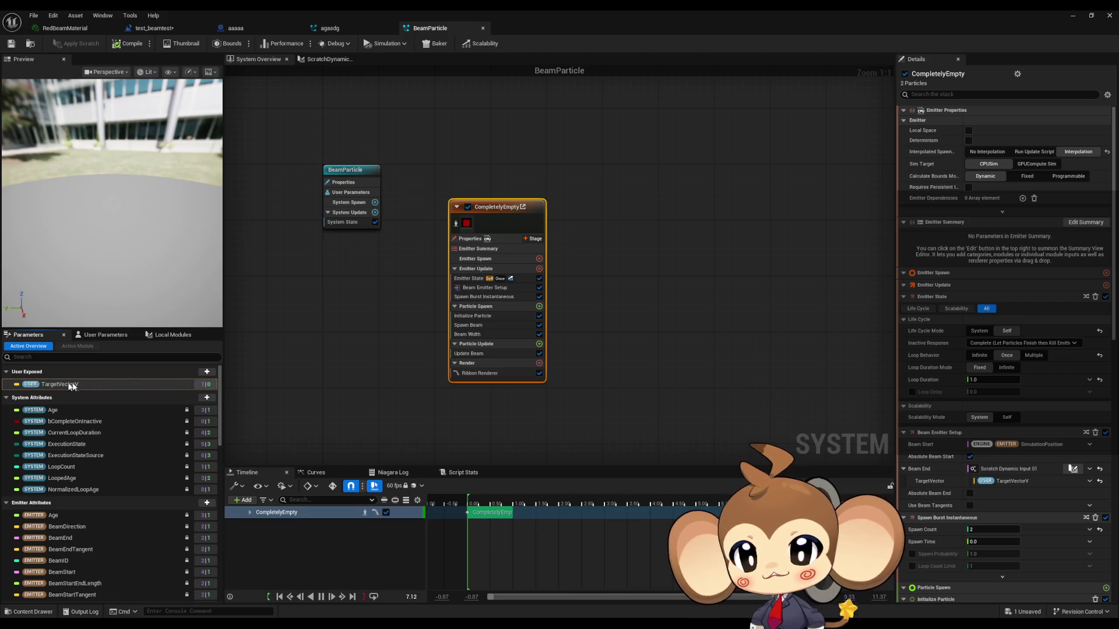
left_click(366, 29)
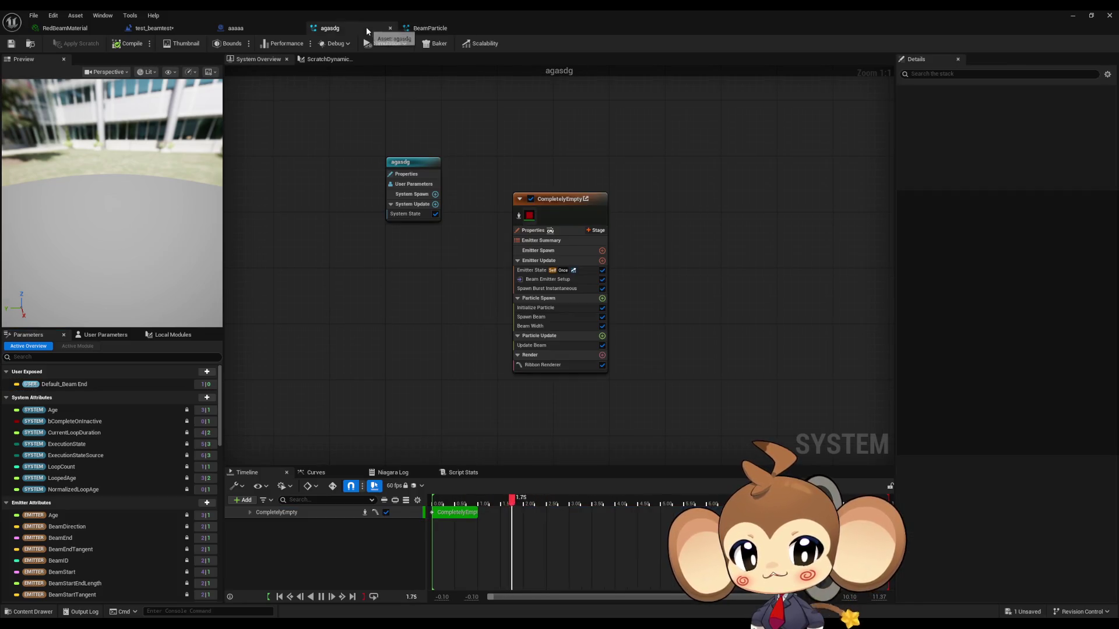
key("ctrl+Tab")
left_click(330, 59)
left_click(285, 61)
key("ctrl+Tab")
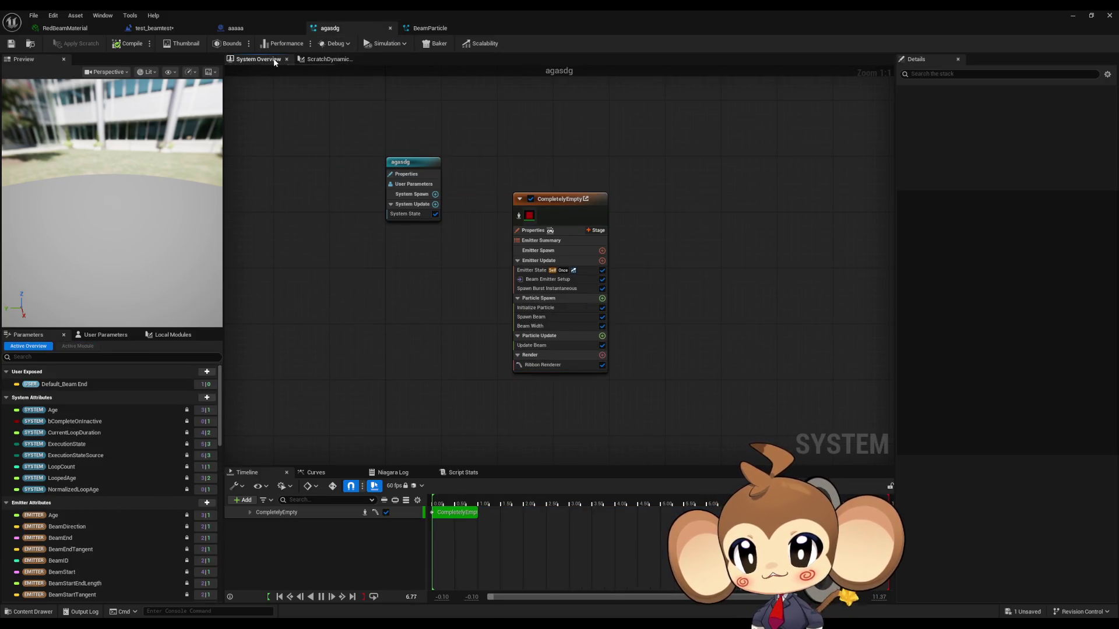
Step: Select agasdg's Beam Emitter Setup module and compare its settings against BeamParticle's
left_click(563, 200)
left_click(542, 279)
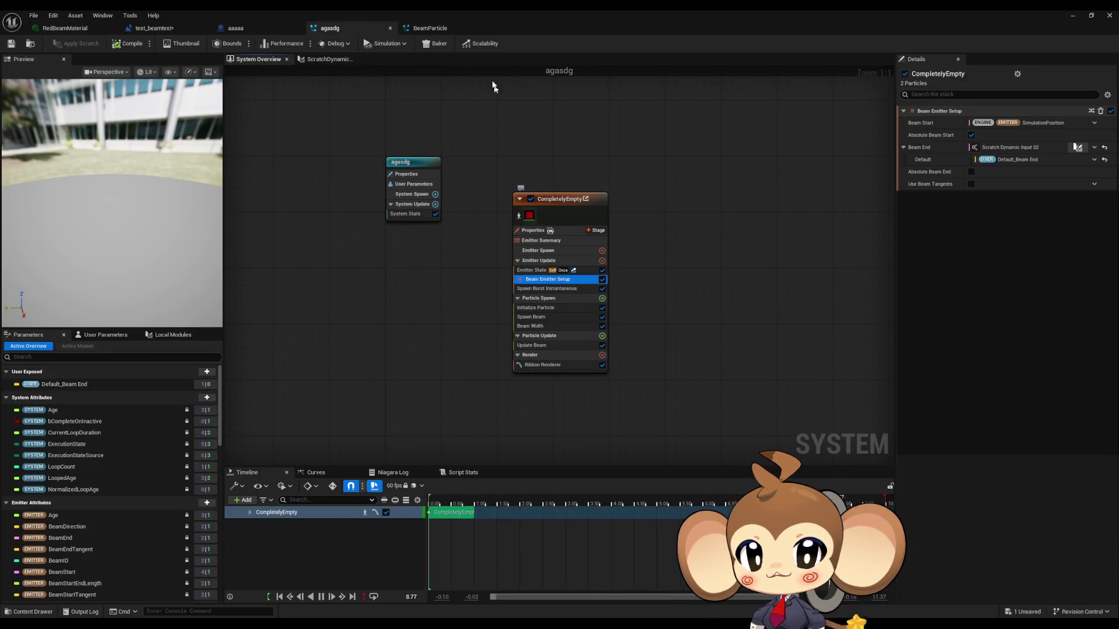
left_click(440, 26)
left_click(490, 288)
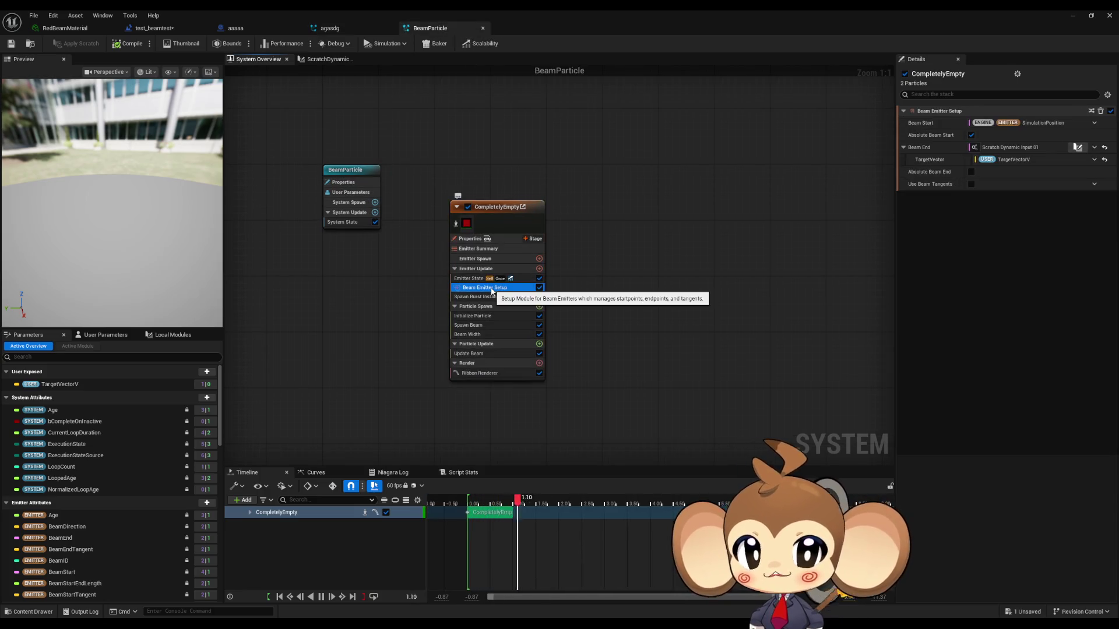
left_click(370, 33)
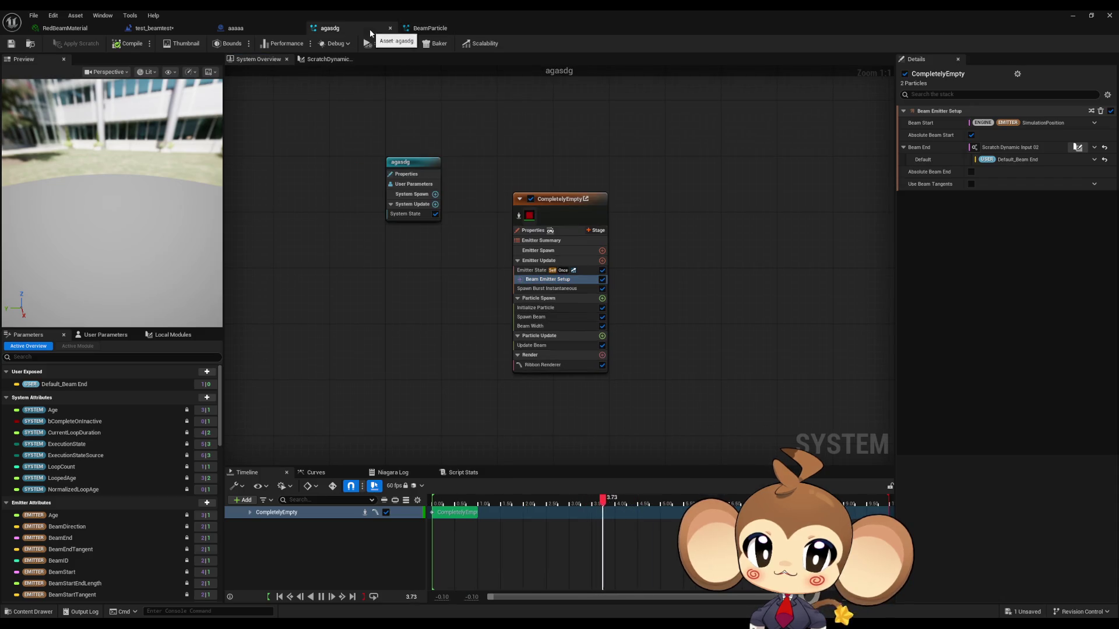
left_click(449, 30)
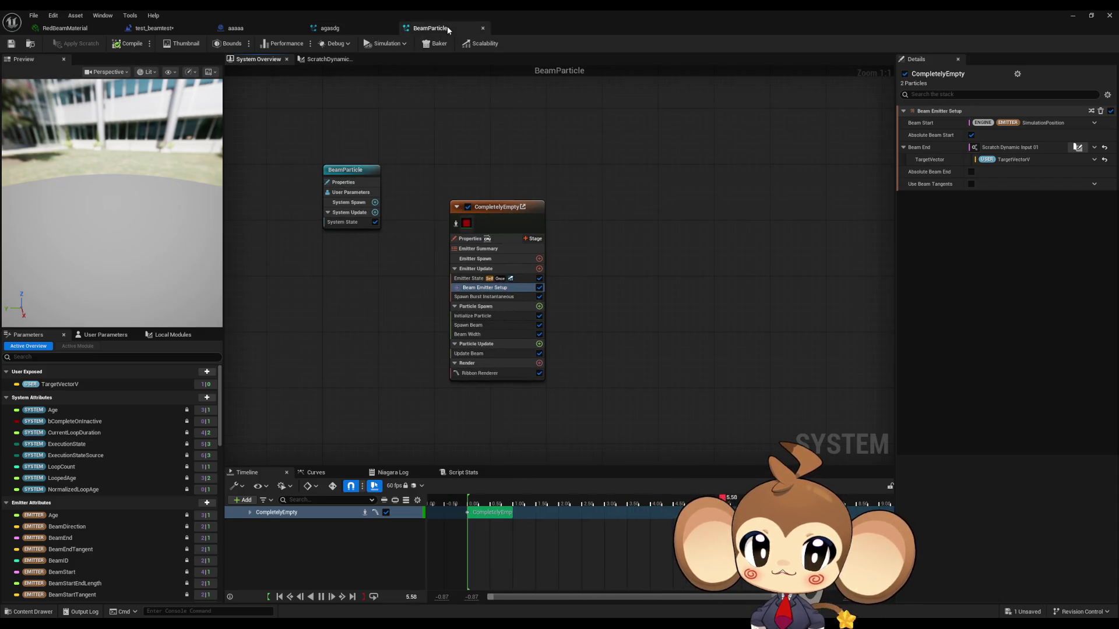
left_click(353, 30)
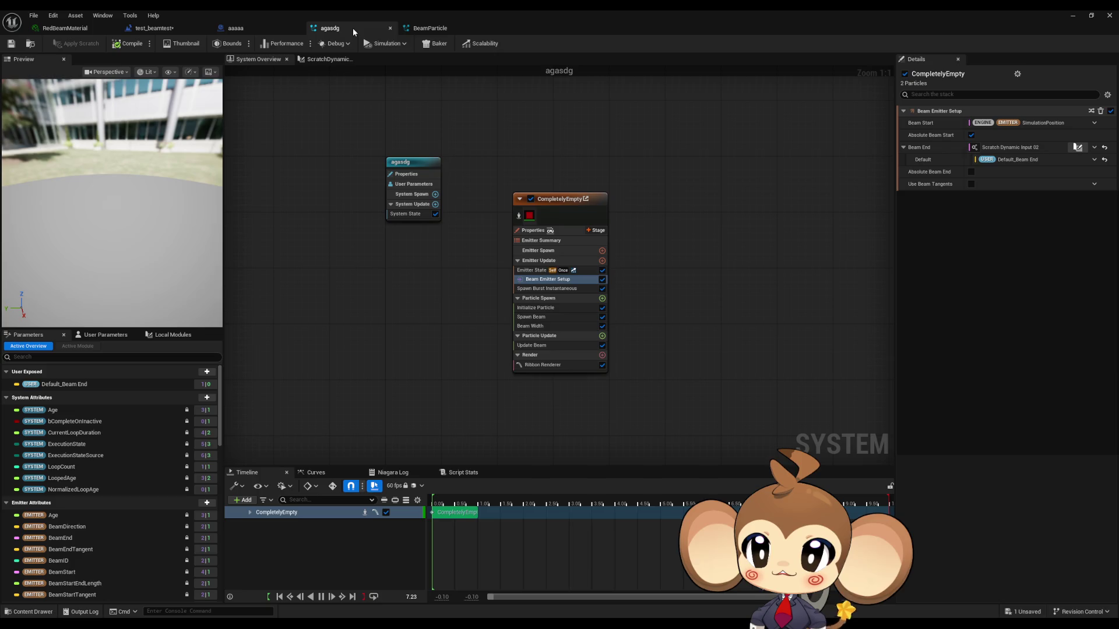
left_click(437, 34)
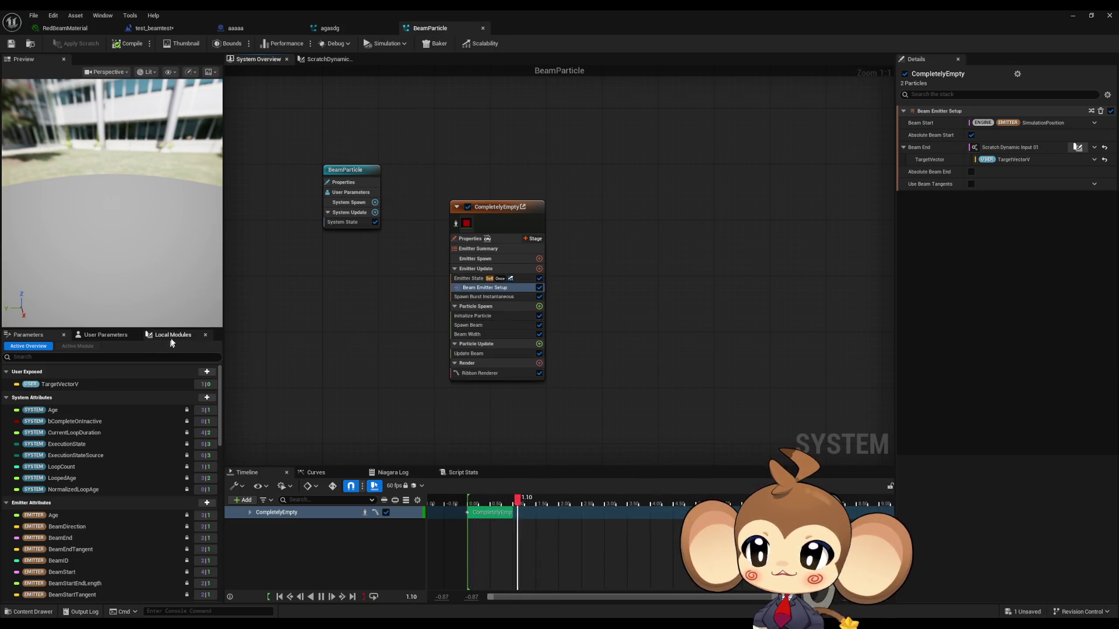
Step: In BeamParticle, view User Parameters and Local Modules, opening the ScratchDynamicInput_01 graph
left_click(119, 336)
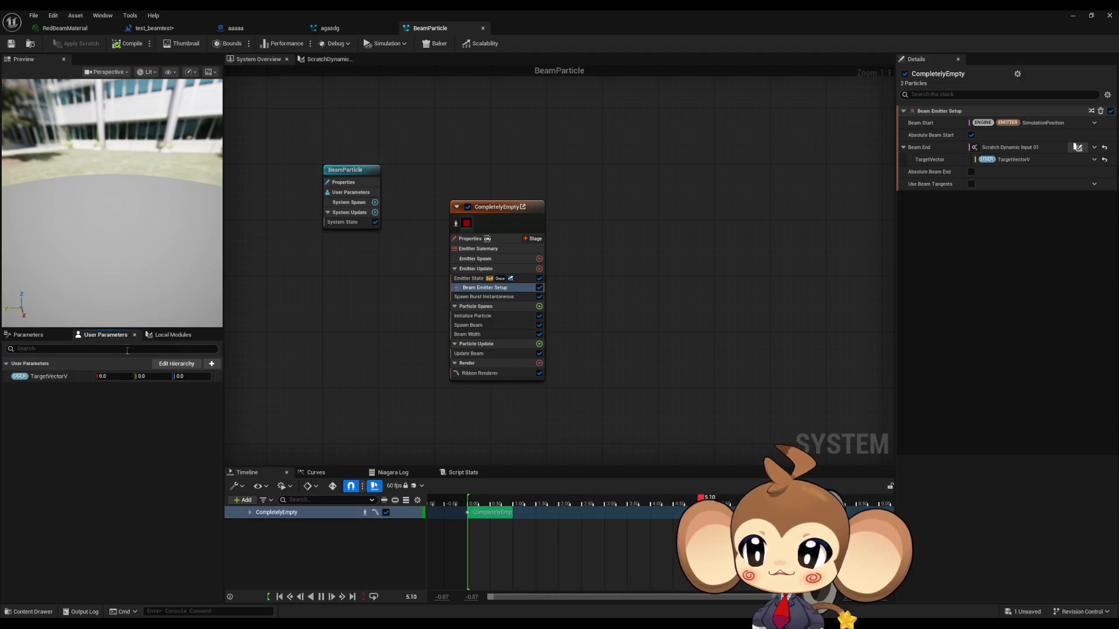
left_click(49, 336)
left_click(173, 336)
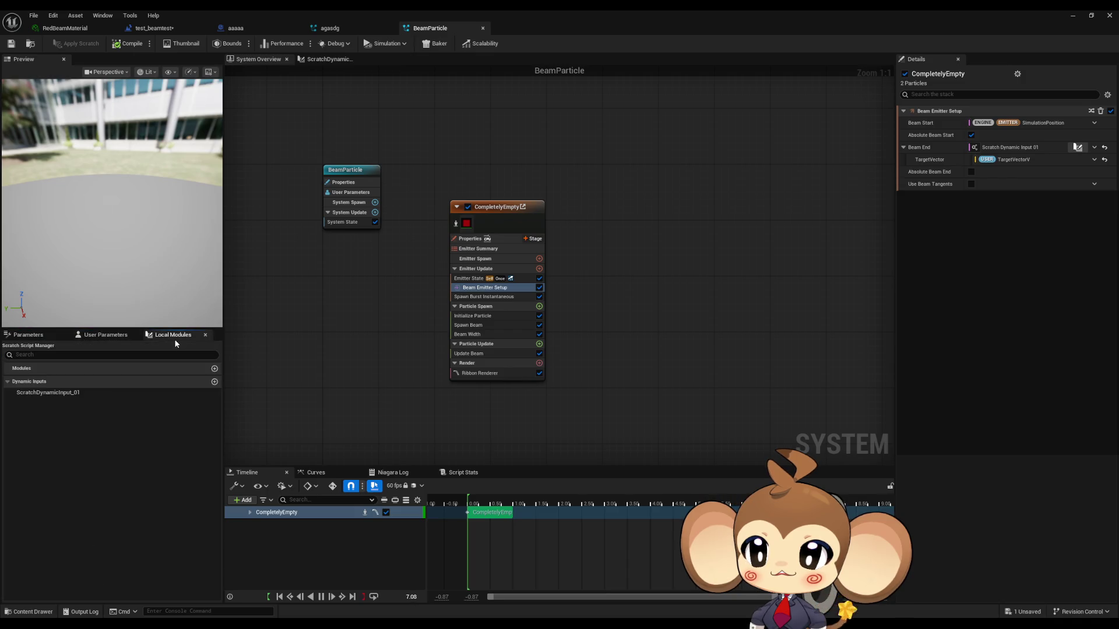
double_click(61, 393)
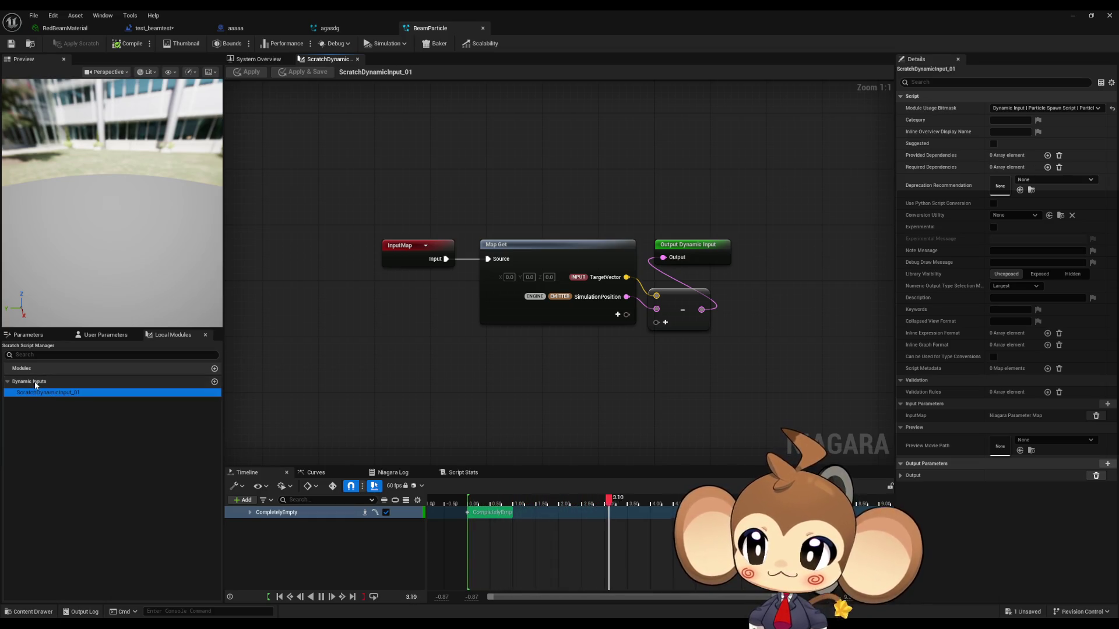
Step: Return to BeamParticle's overview, then focus agasdg's Beam Emitter Setup module
left_click(264, 60)
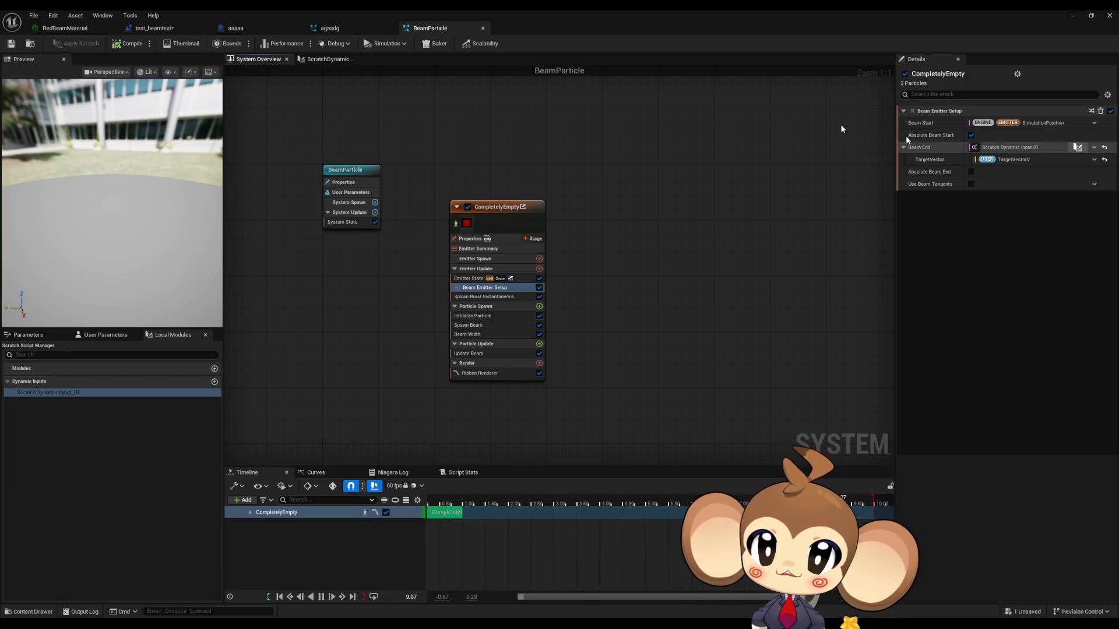
left_click(356, 26)
left_click(542, 279)
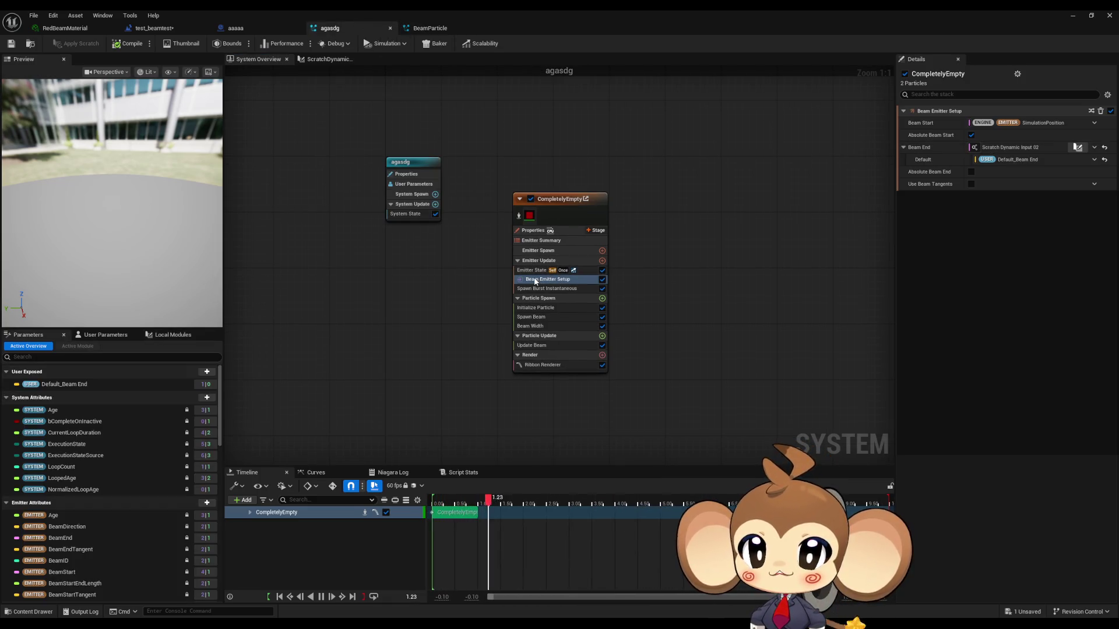
Step: Open agasdg's ScratchDynamicInput_02 graph and delete the Position-to-Vector, subtract and Get Transform nodes
left_click(110, 337)
left_click(156, 334)
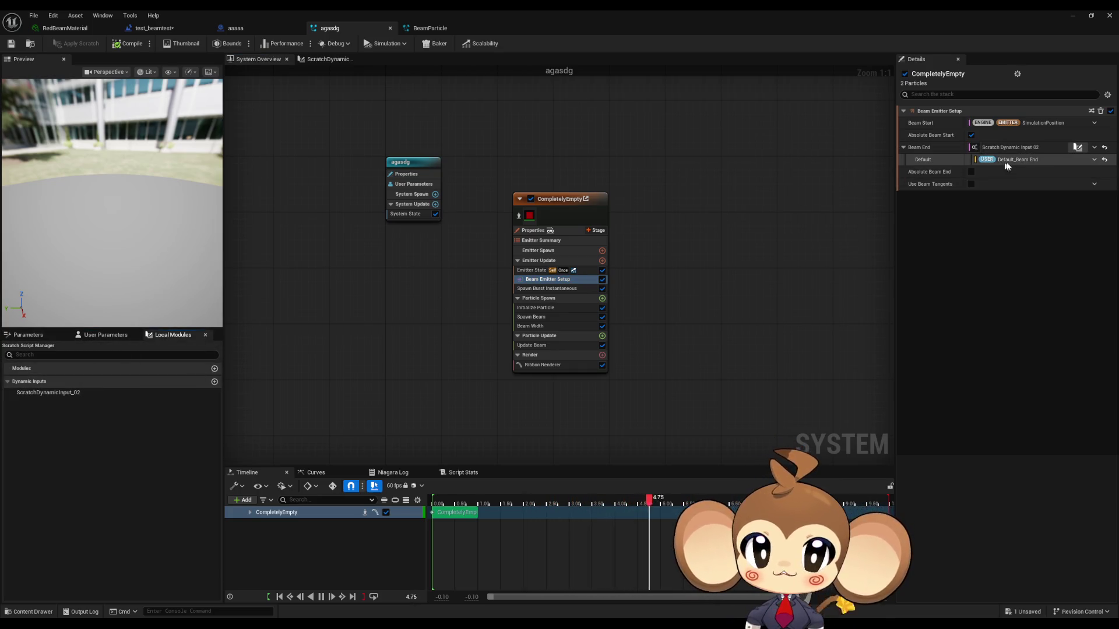
left_click(1076, 149)
left_click(1076, 147)
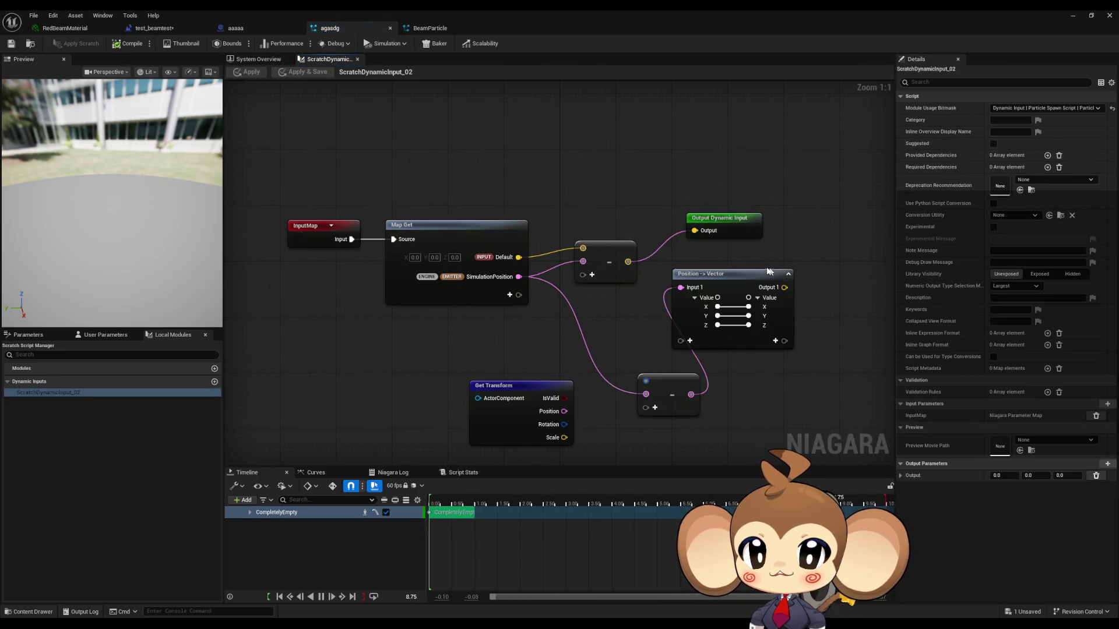
left_click_drag(646, 343, 759, 418)
key("Delete")
left_click(543, 417)
key("Delete")
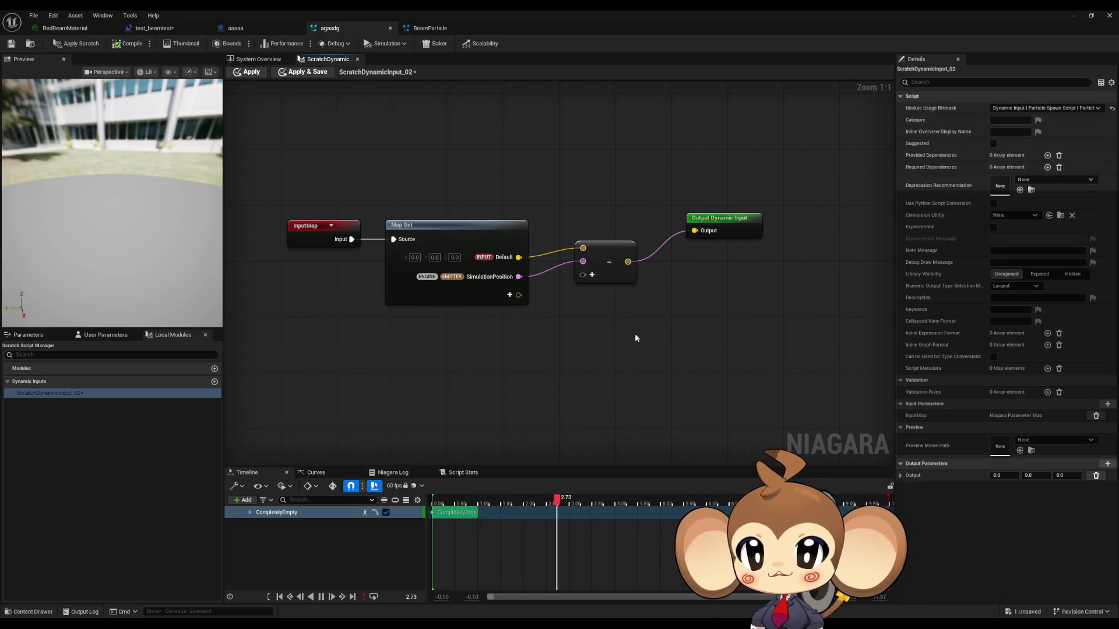
Step: Compare the edited graph against BeamParticle's ScratchDynamicInput_01 graph
left_click(430, 28)
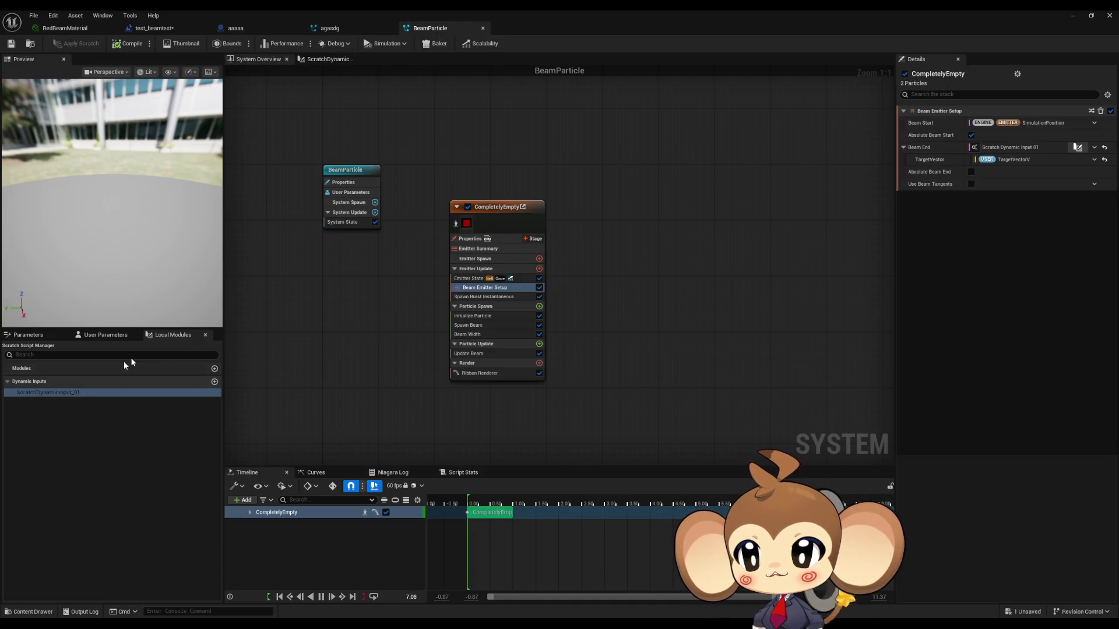
double_click(68, 391)
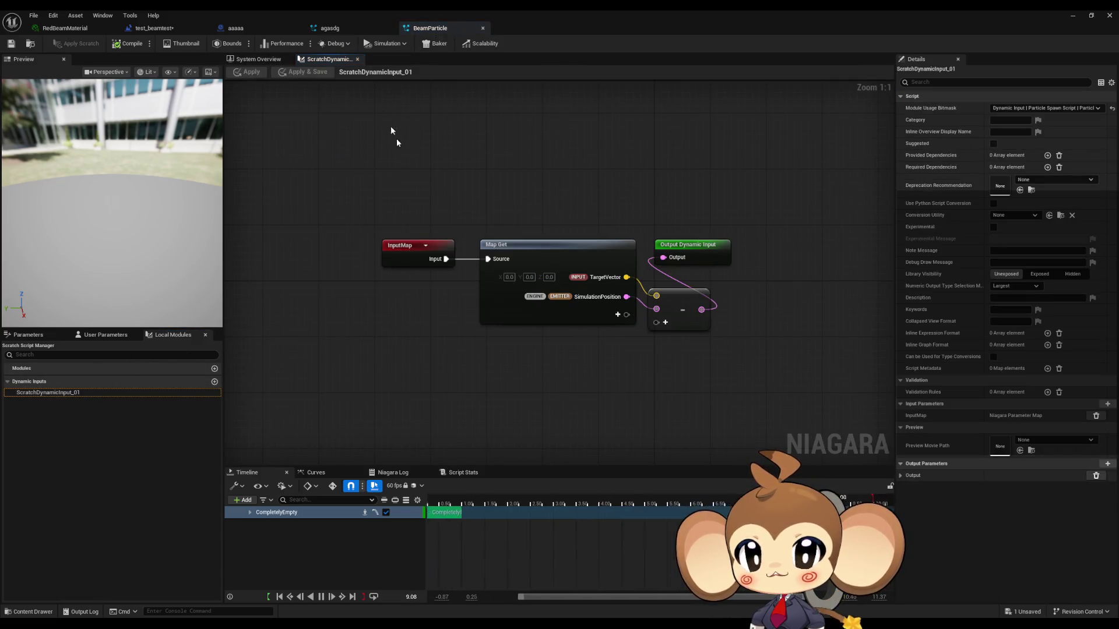
left_click(359, 29)
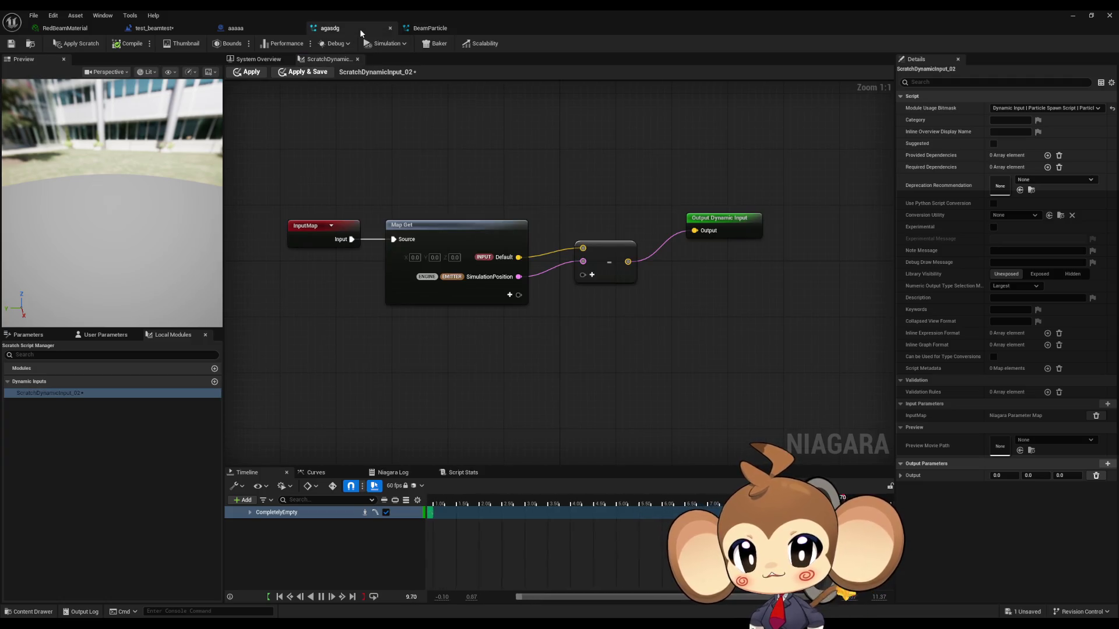
left_click(441, 35)
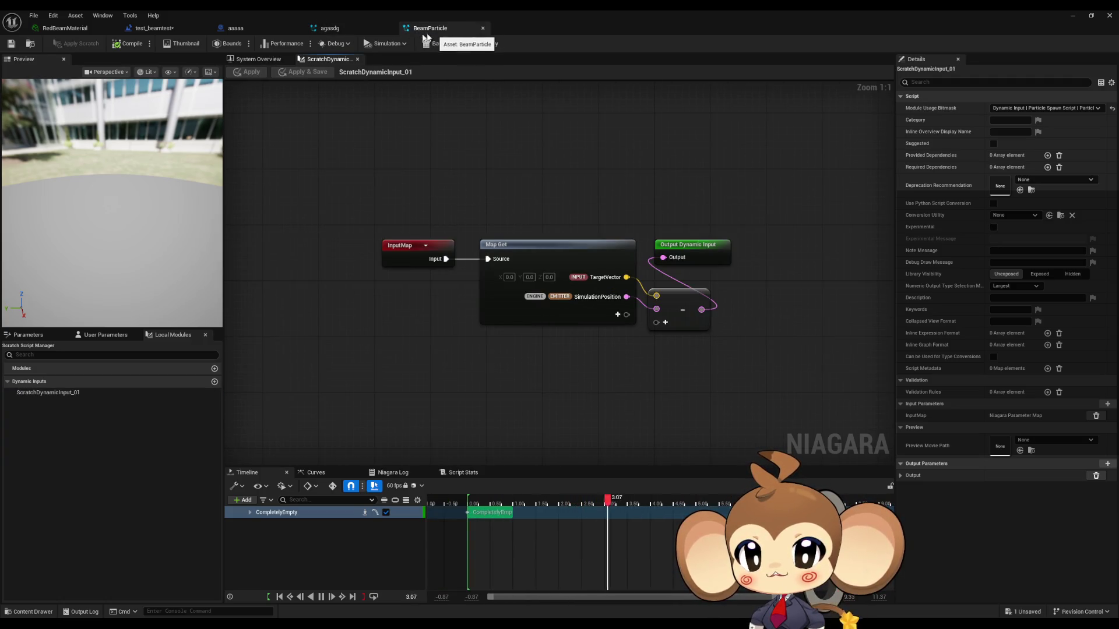
left_click(348, 30)
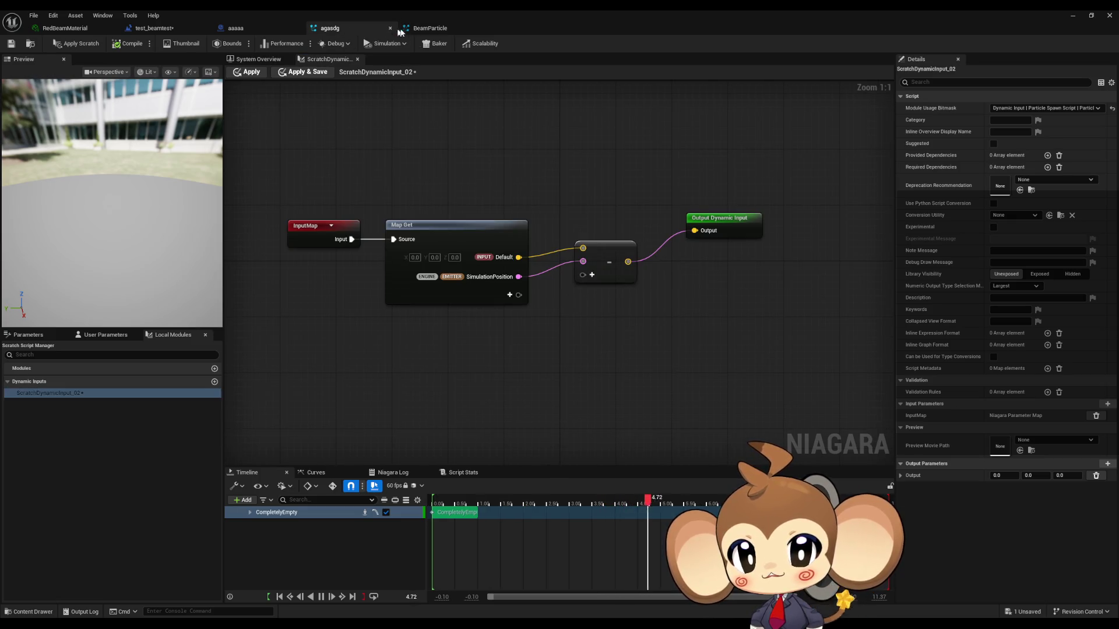
left_click(419, 32)
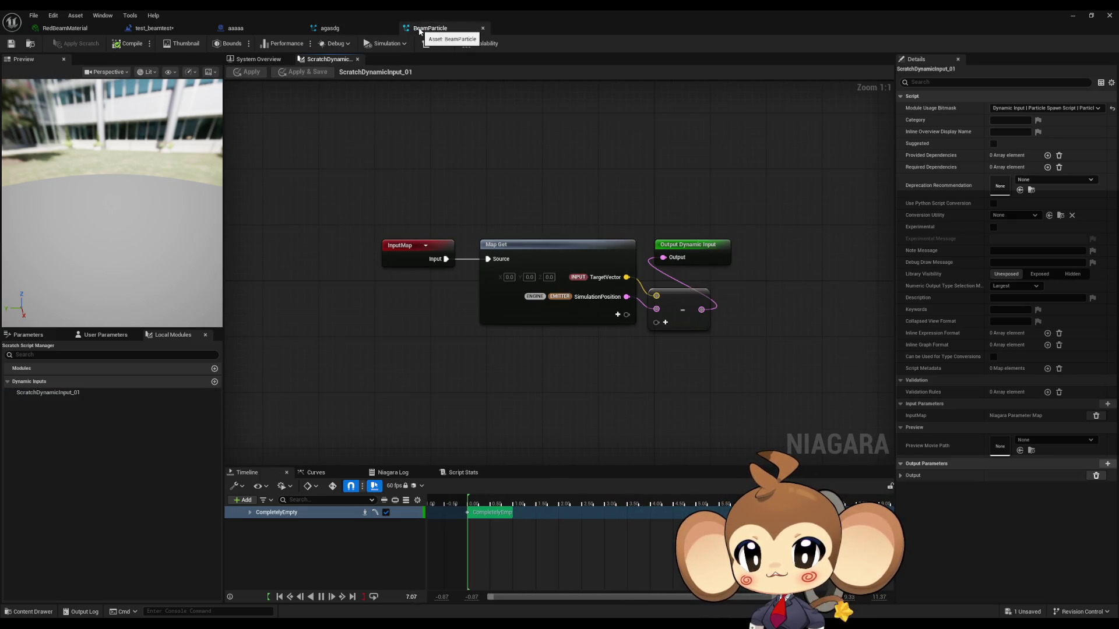
left_click(348, 28)
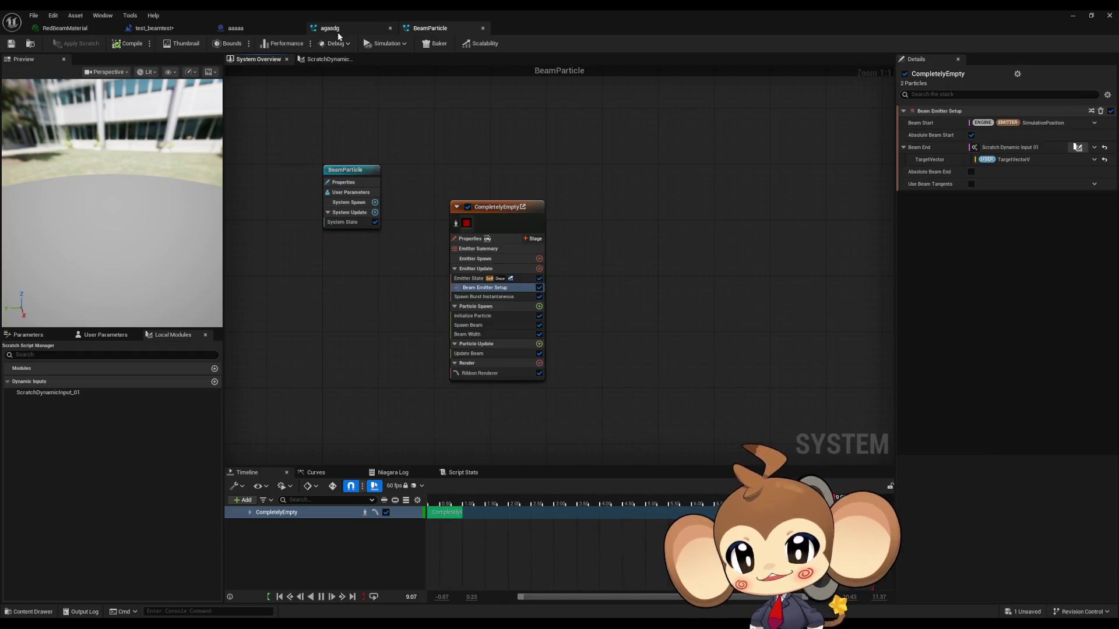
Step: Flip repeatedly between agasdg's and BeamParticle's Beam Emitter Setup, then return to test_beamtest's Event Graph
left_click(261, 59)
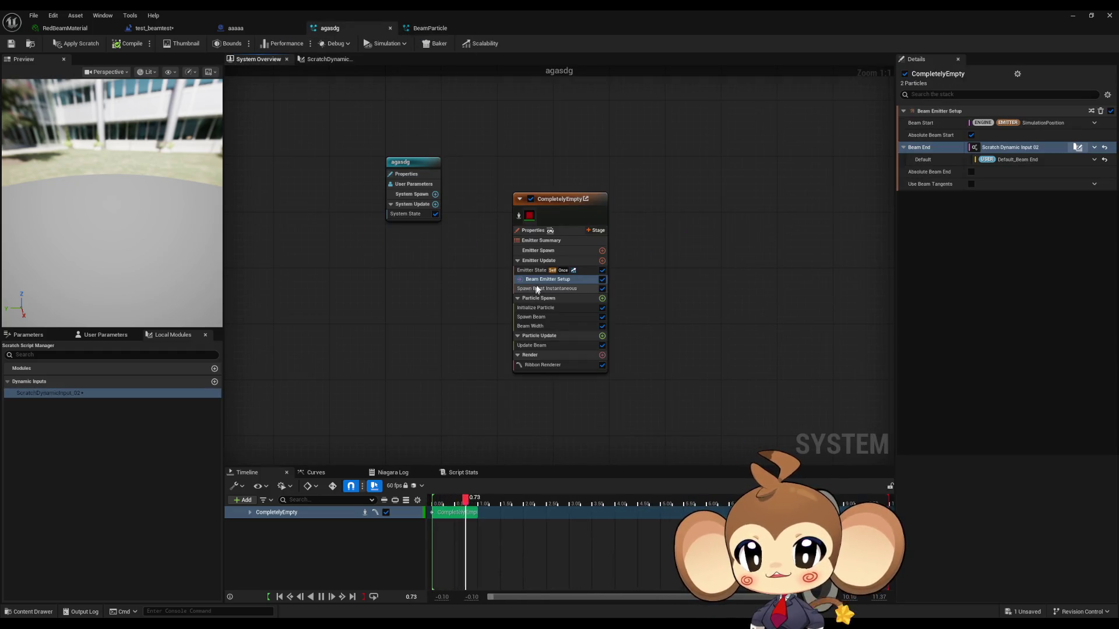
left_click(415, 28)
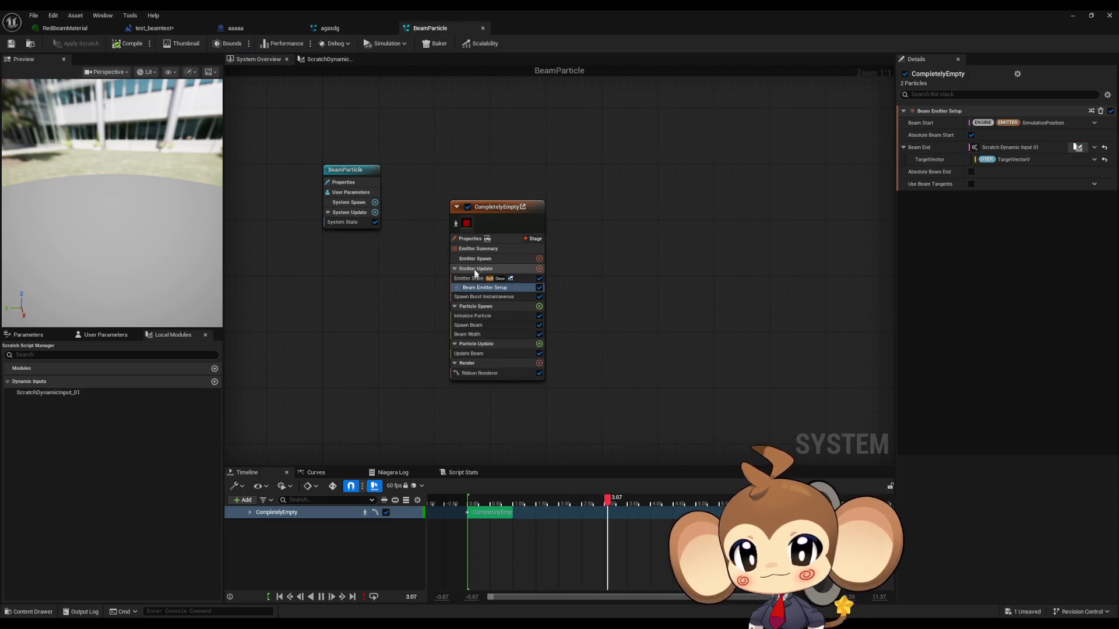
left_click(336, 29)
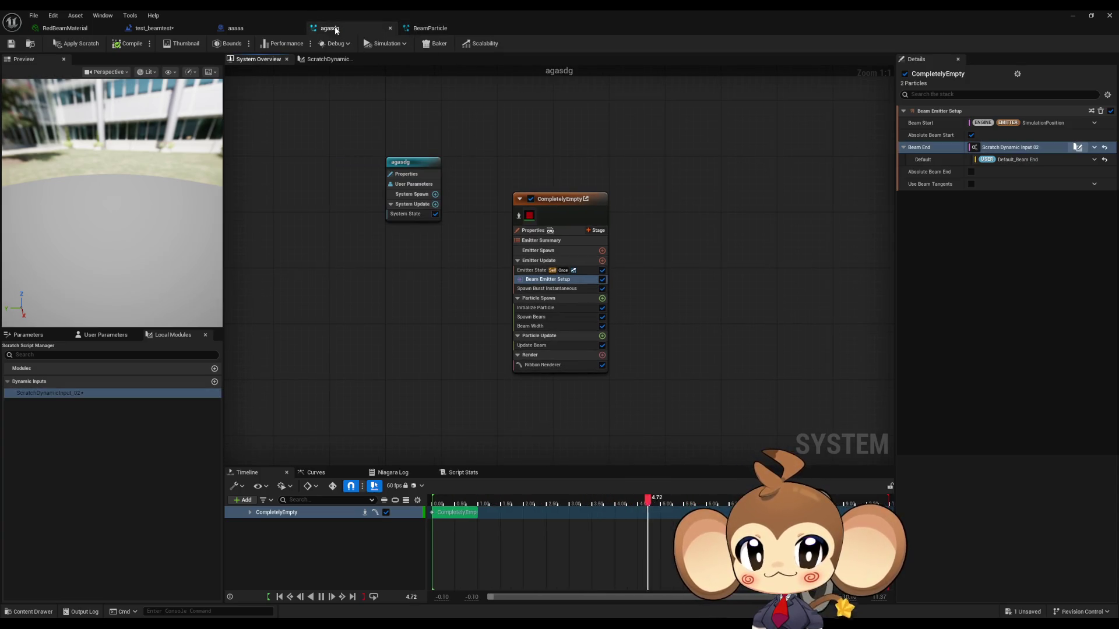
left_click(427, 29)
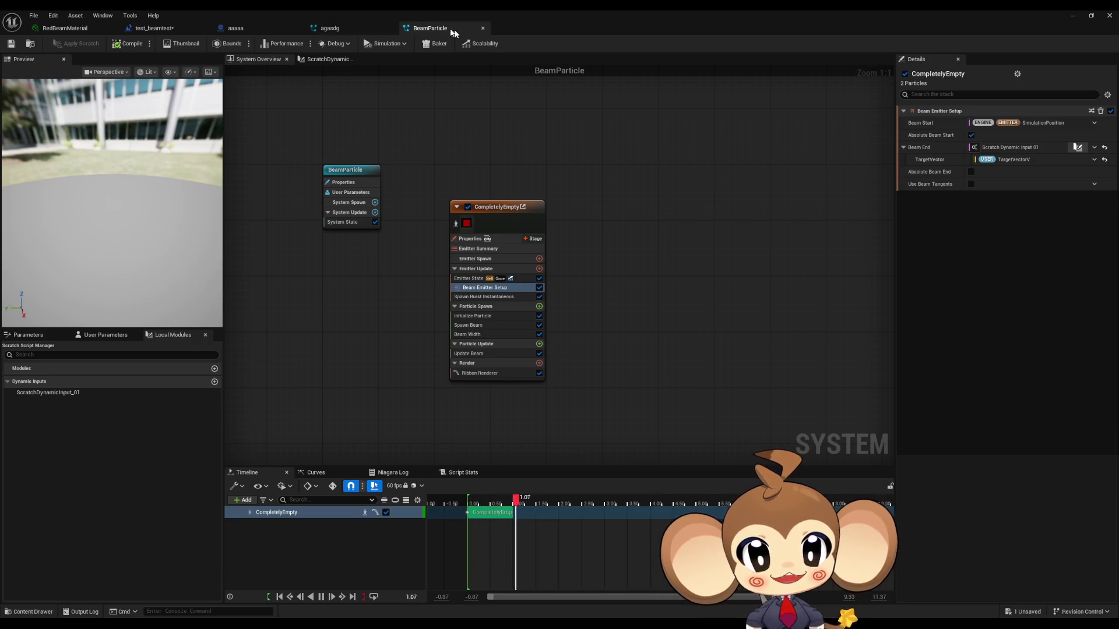
left_click(348, 23)
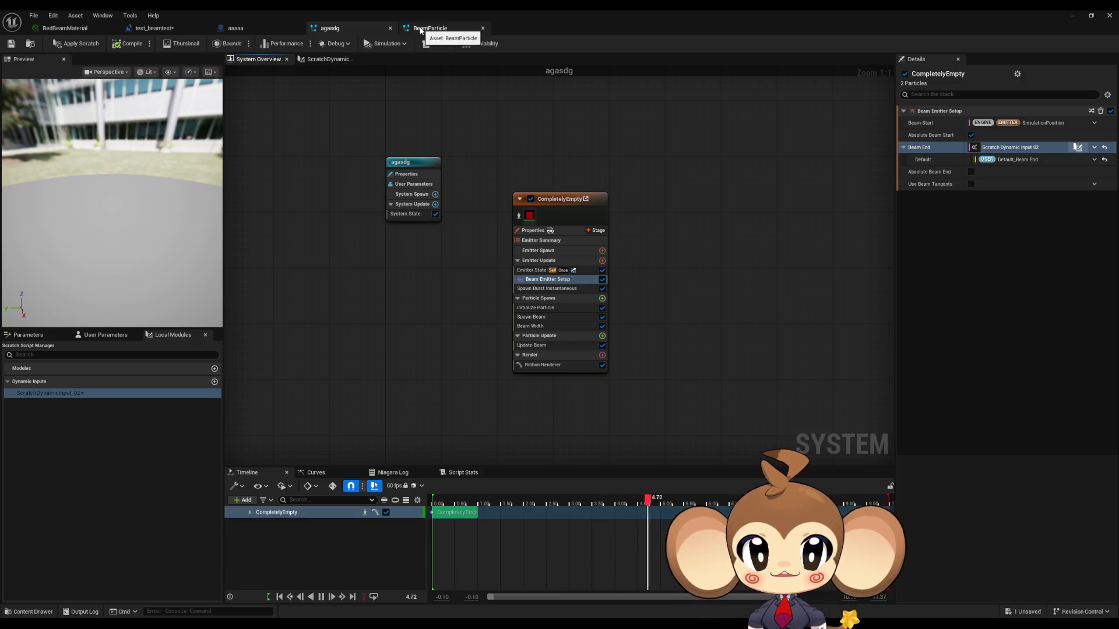
left_click(434, 28)
left_click(344, 30)
left_click(421, 28)
left_click(332, 28)
left_click(430, 30)
left_click(378, 28)
left_click(425, 28)
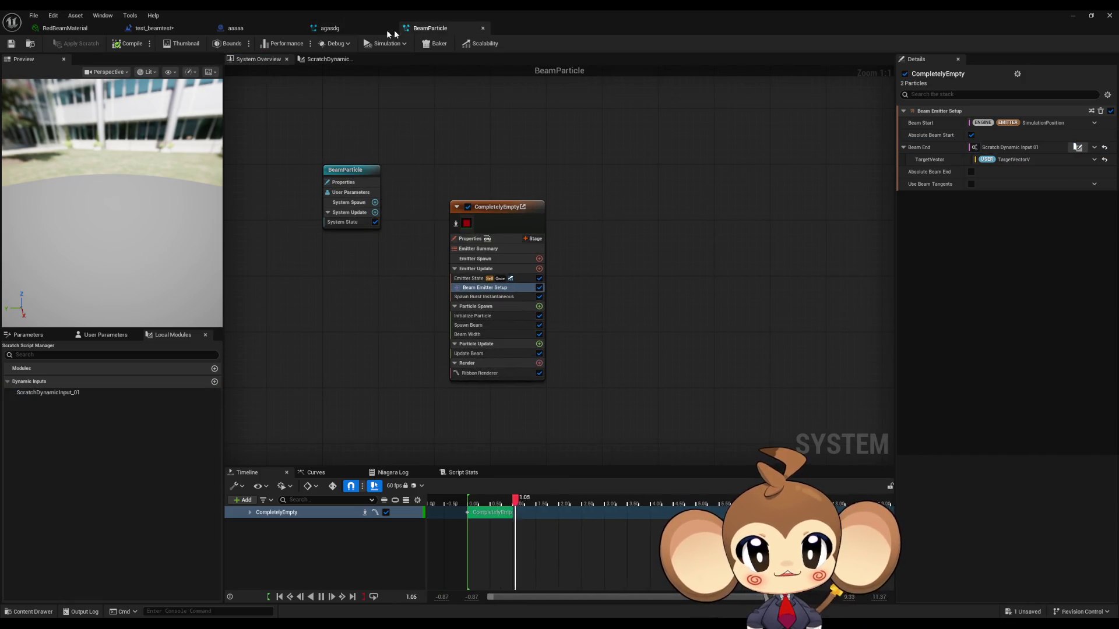
left_click(152, 29)
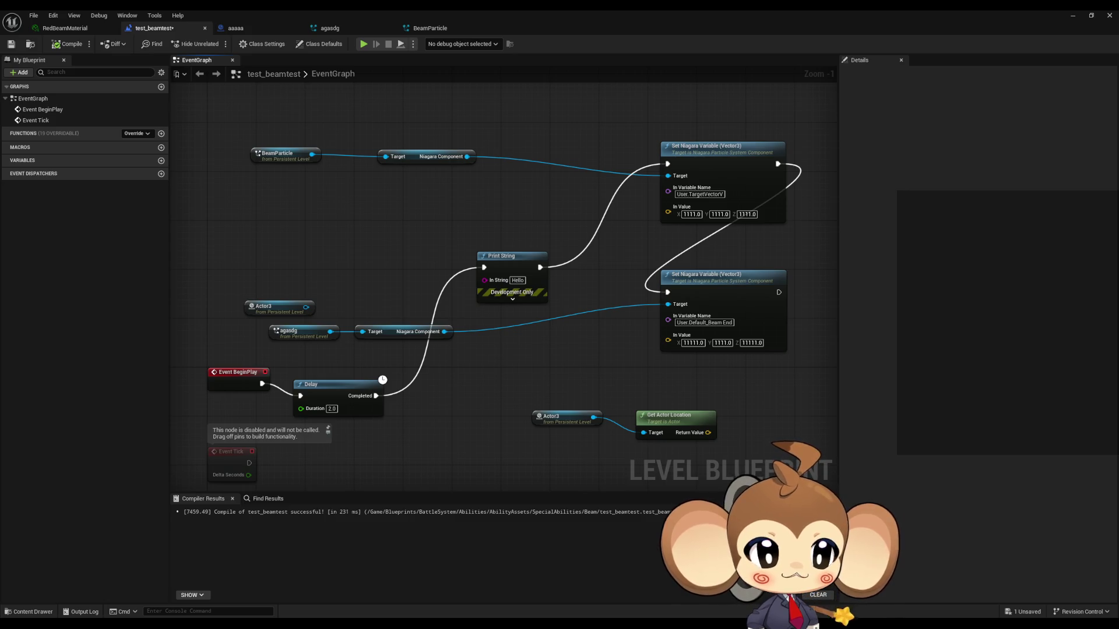
Step: Move the blueprint window aside and delete the existing BeamParticle actor from the level
double_click(733, 10)
mouse_move(669, 221)
left_mouse_down()
mouse_move(661, 318)
mouse_move(632, 371)
left_mouse_up()
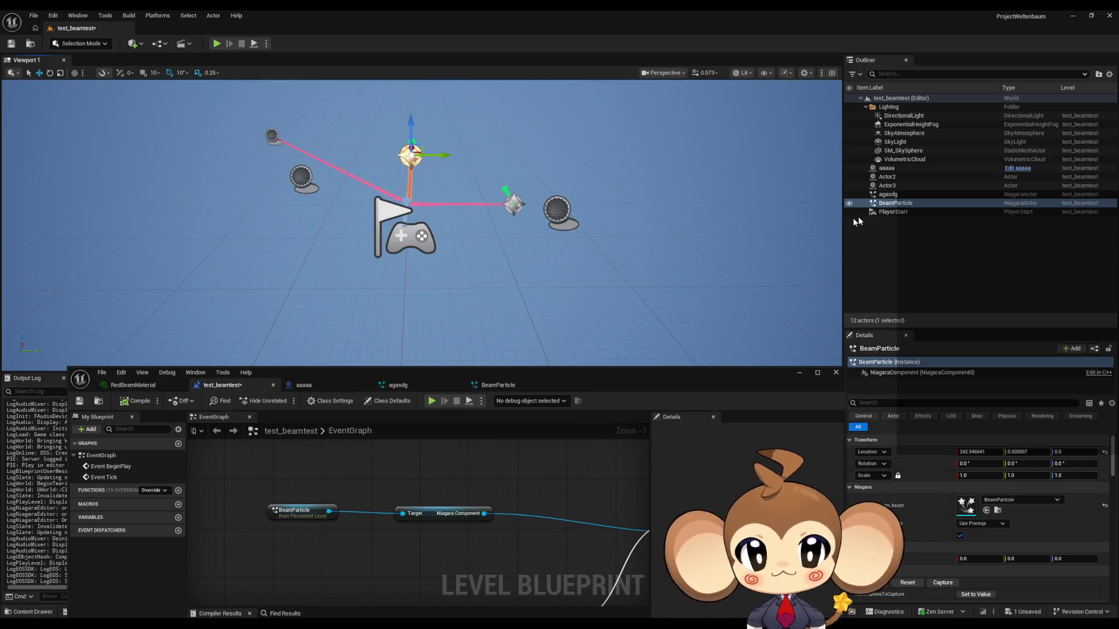
left_click_drag(657, 389, 650, 494)
left_click(898, 206)
key("Delete")
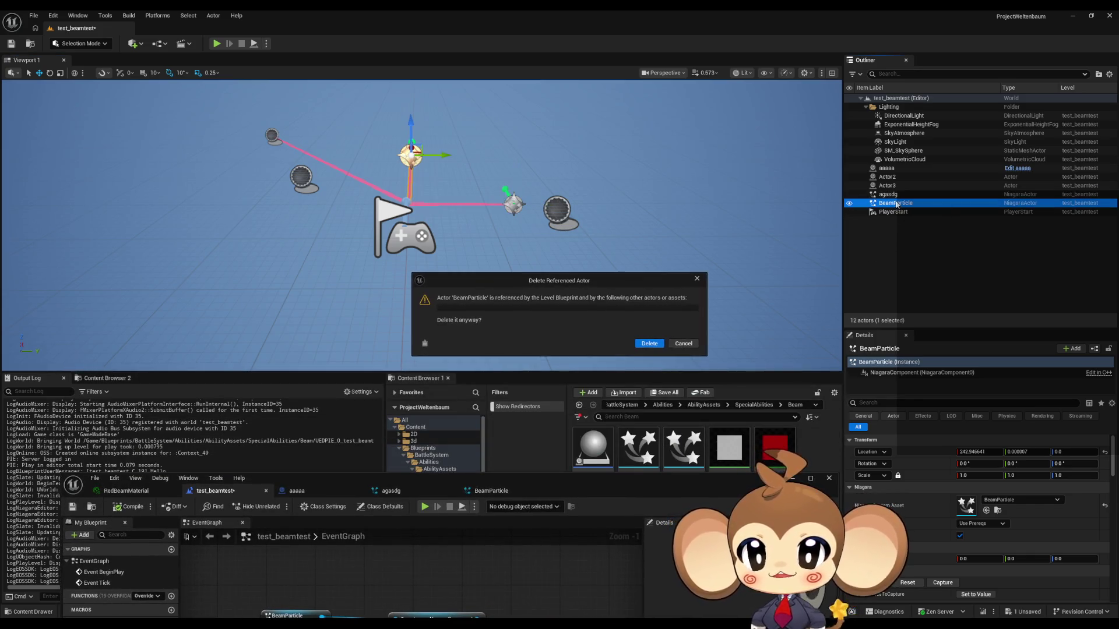
left_click(648, 344)
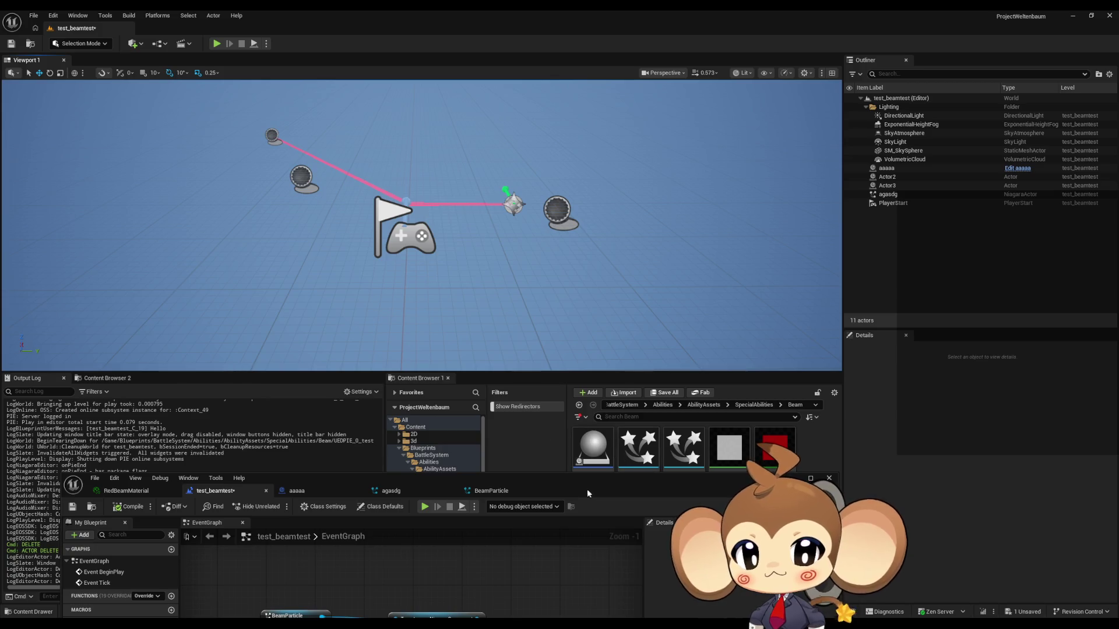
Step: Place a new BeamParticle system in the level and add its reference to the Event Graph
left_click_drag(582, 477, 583, 548)
mouse_move(705, 473)
left_mouse_down()
mouse_move(545, 281)
mouse_move(594, 288)
mouse_move(445, 140)
mouse_move(464, 149)
left_mouse_up()
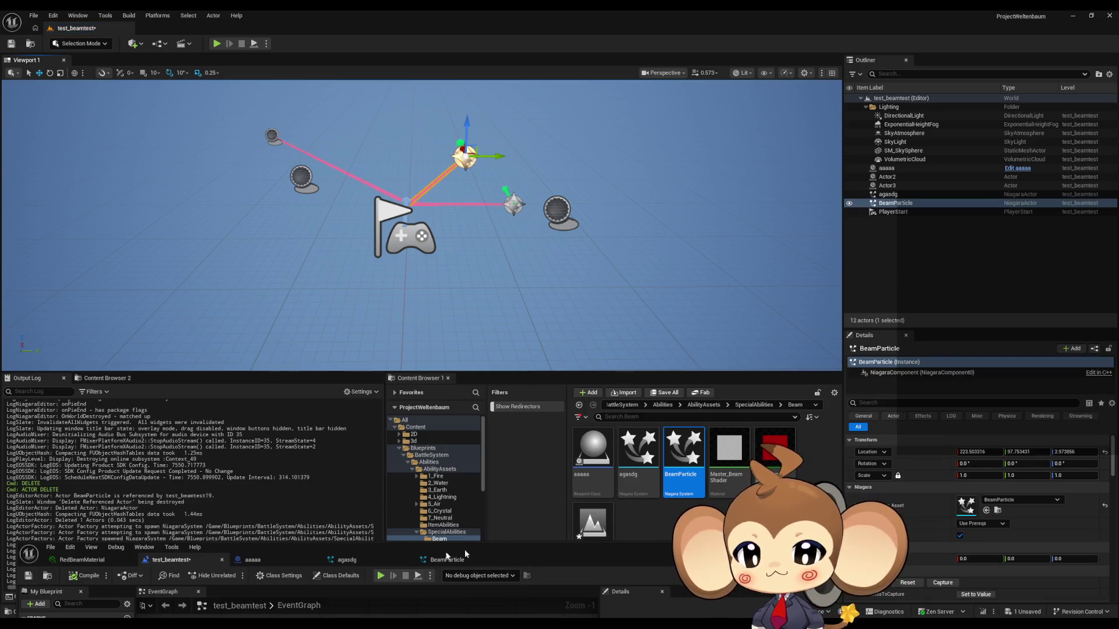
mouse_move(361, 551)
left_mouse_down()
mouse_move(482, 315)
mouse_move(464, 264)
left_mouse_up()
mouse_move(895, 203)
left_mouse_down()
mouse_move(382, 469)
mouse_move(320, 460)
left_mouse_up()
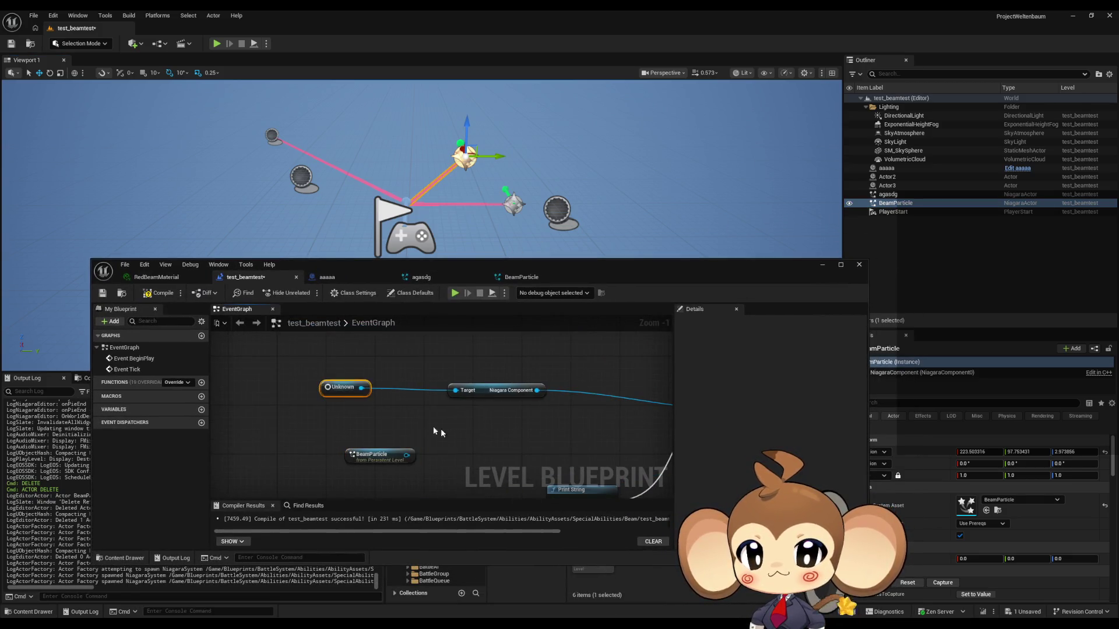
Step: Add a Niagara Component getter ('niaga com') for BeamParticle, try wiring it, then delete it
left_click_drag(348, 413, 488, 410)
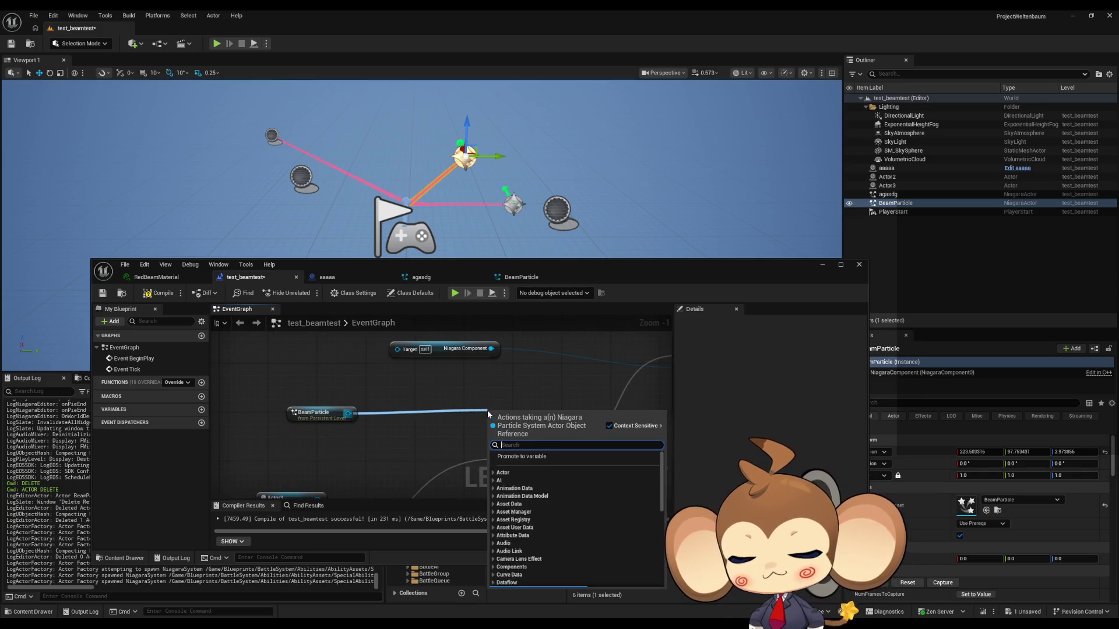
type("niaga comp")
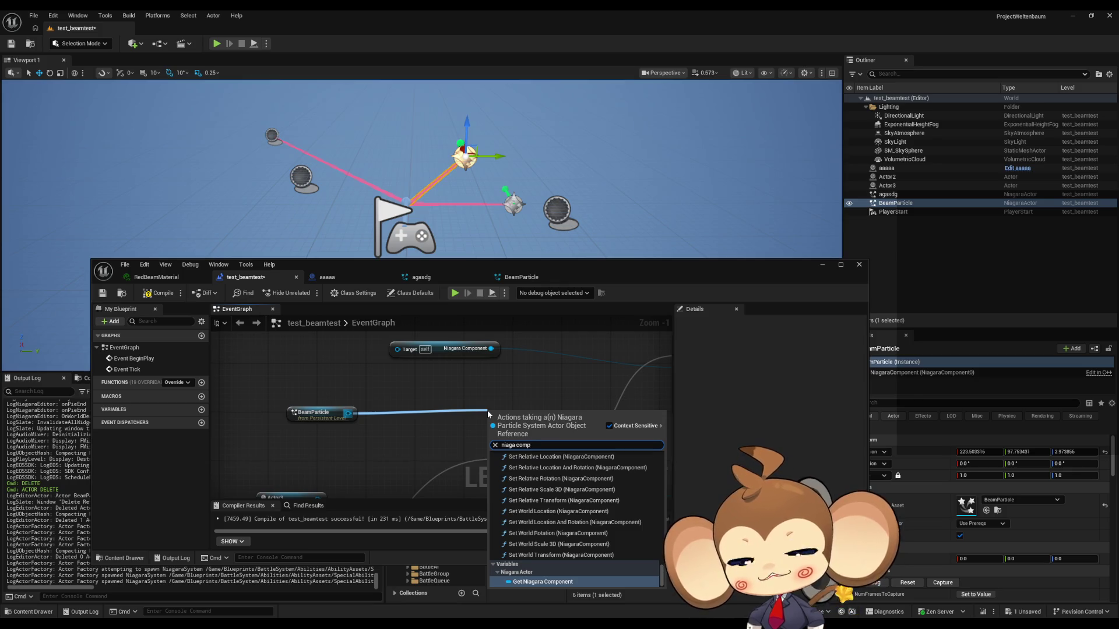
key("Return")
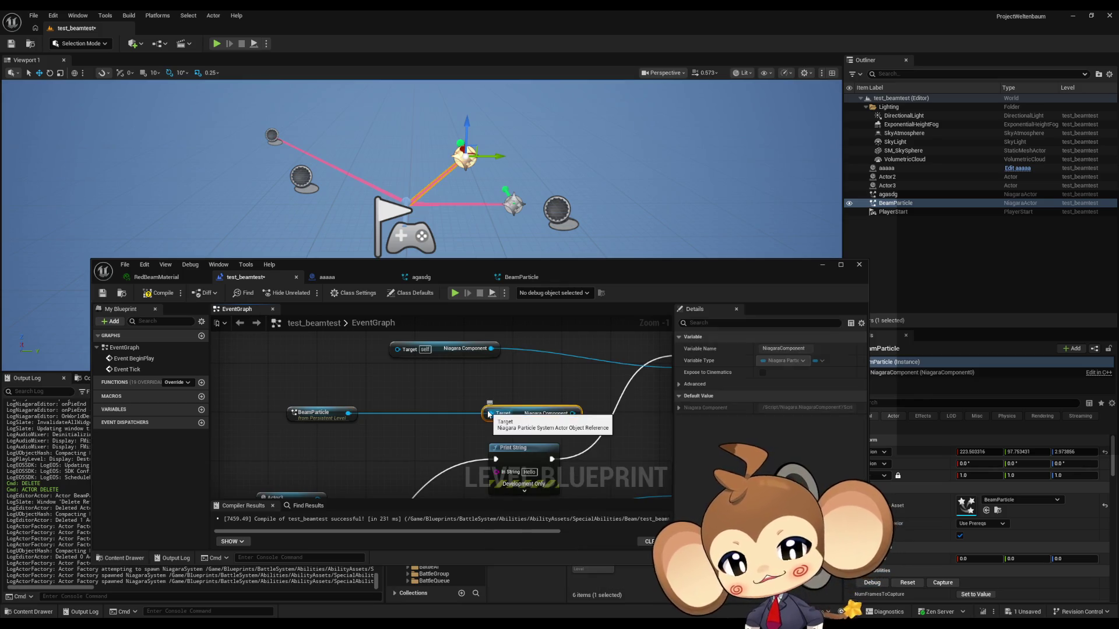
left_click_drag(491, 381, 333, 394)
mouse_move(413, 427)
left_mouse_down()
mouse_move(553, 445)
mouse_move(521, 382)
left_mouse_up()
scroll(520, 382, "down", 1)
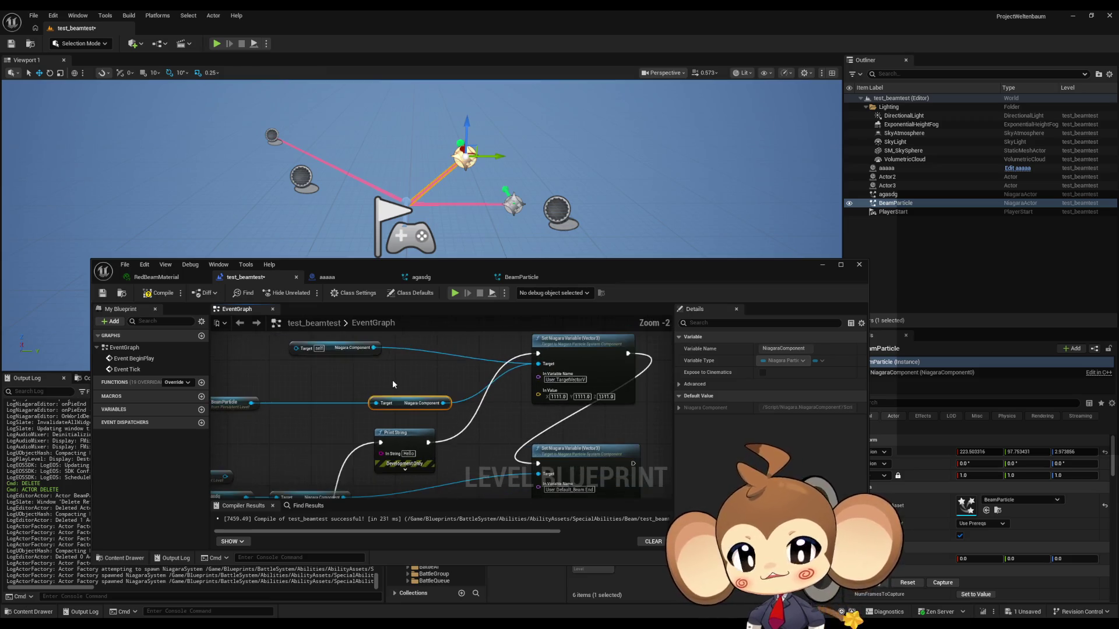
key("Delete")
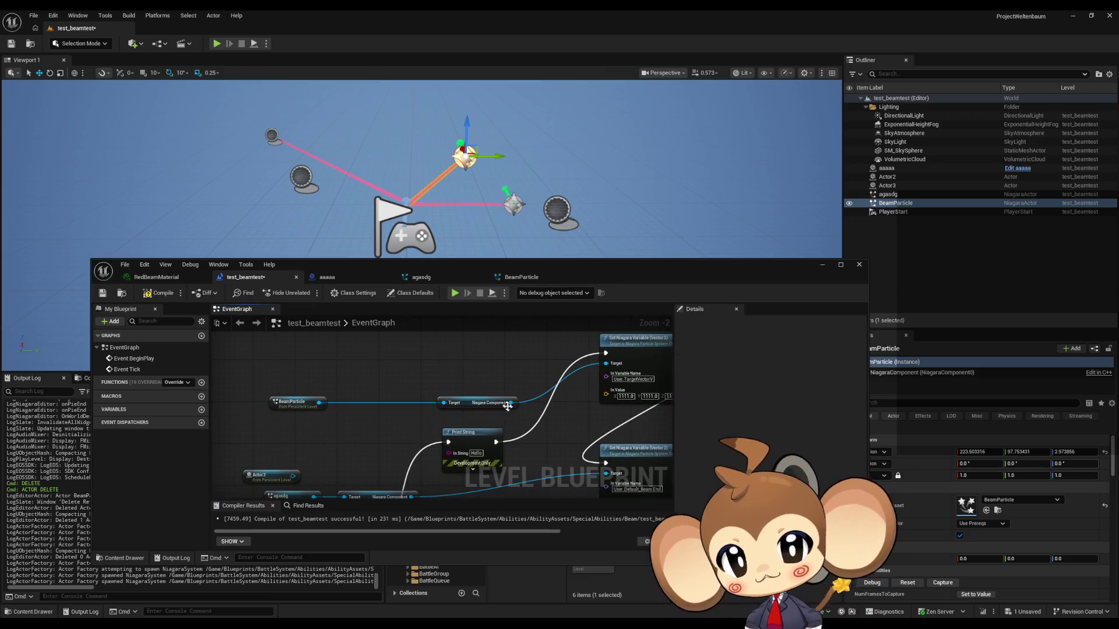
mouse_move(474, 407)
left_mouse_down()
mouse_move(293, 411)
mouse_move(362, 410)
left_mouse_up()
key("Delete")
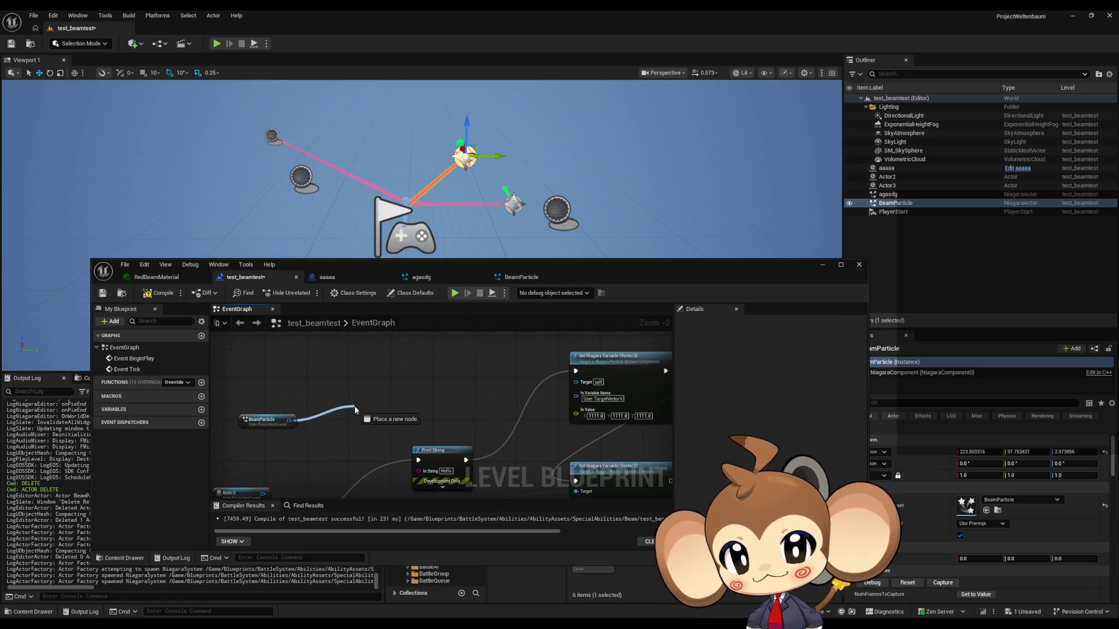
Step: Add a Set Niagara Variable (Vector3) node via 'set vector', chain it in, and delete the old middle Set node
type("set vector")
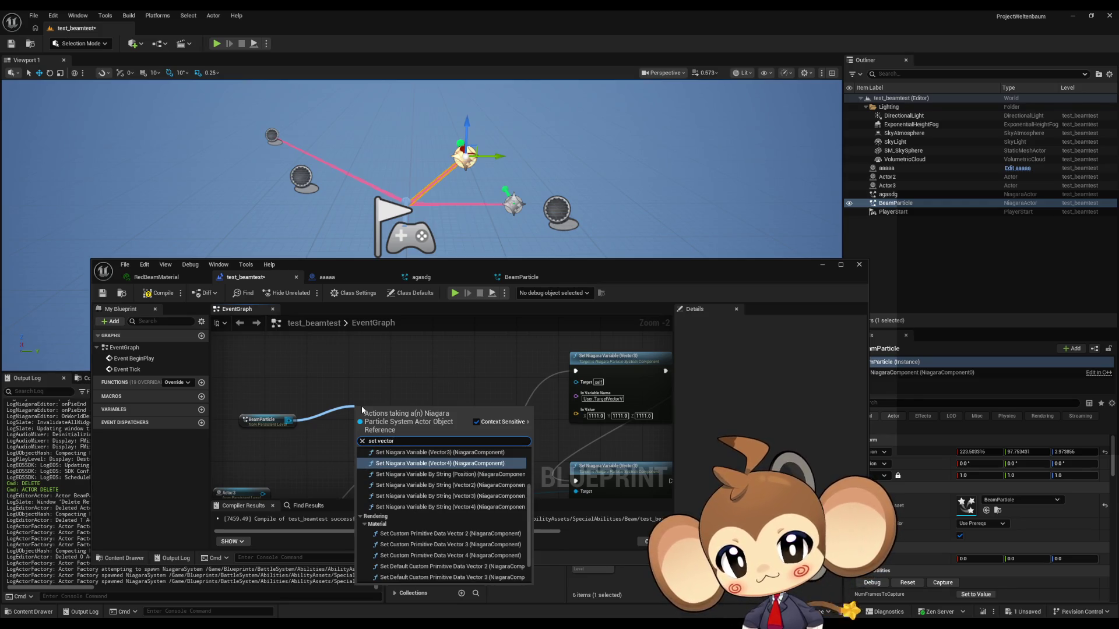
left_click(437, 452)
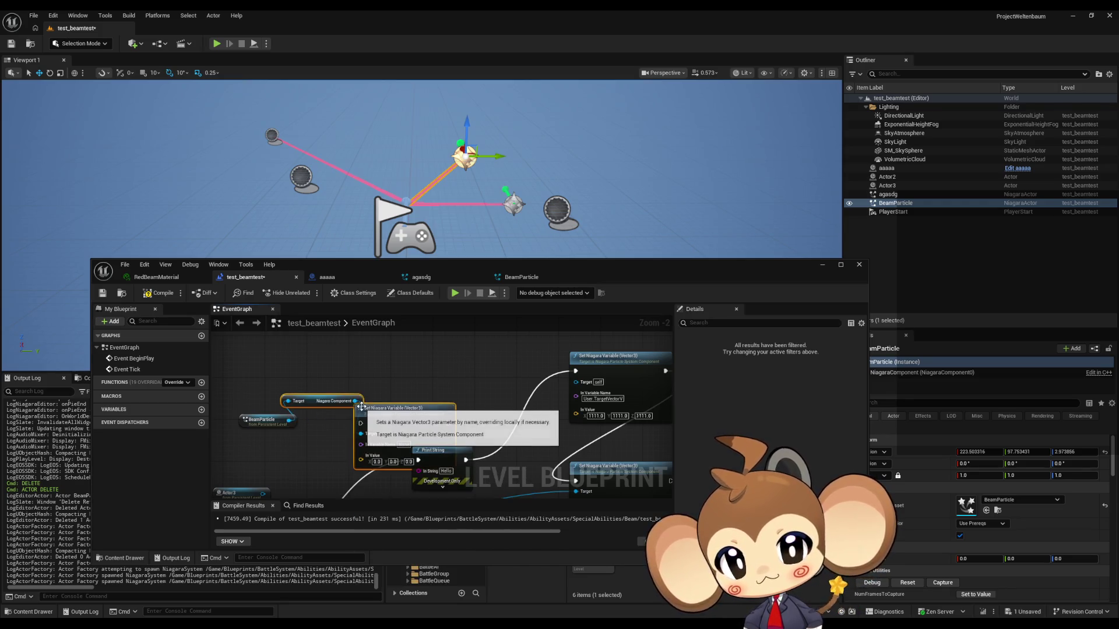
mouse_move(437, 434)
left_mouse_down()
mouse_move(503, 357)
mouse_move(460, 402)
mouse_move(466, 460)
left_mouse_up()
left_click(483, 374)
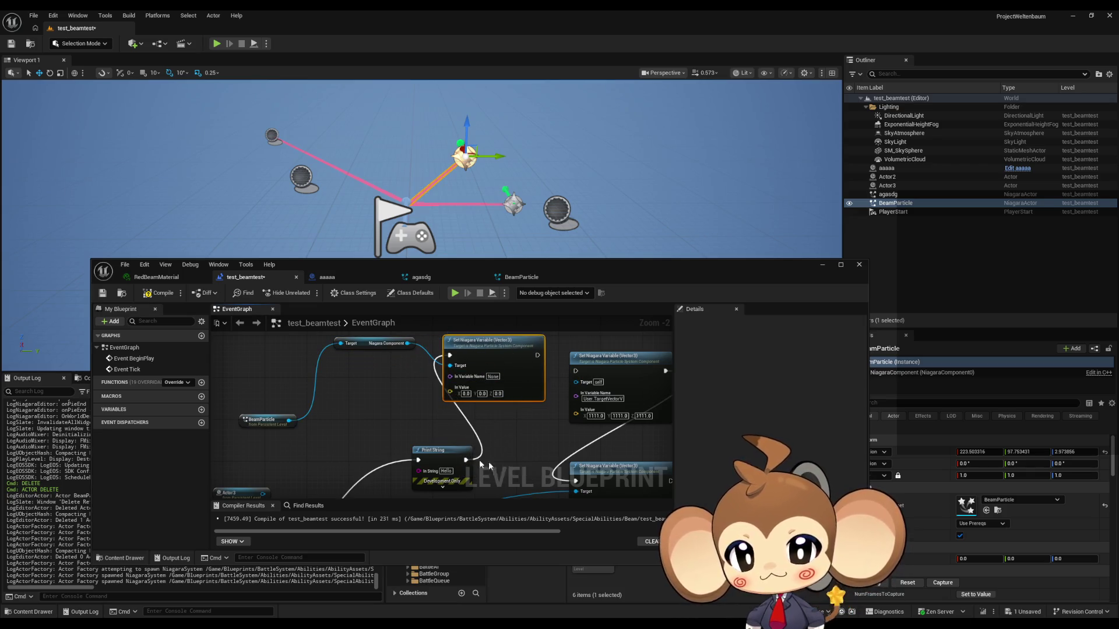
left_click_drag(580, 483, 537, 355)
left_click(618, 356)
key("Delete")
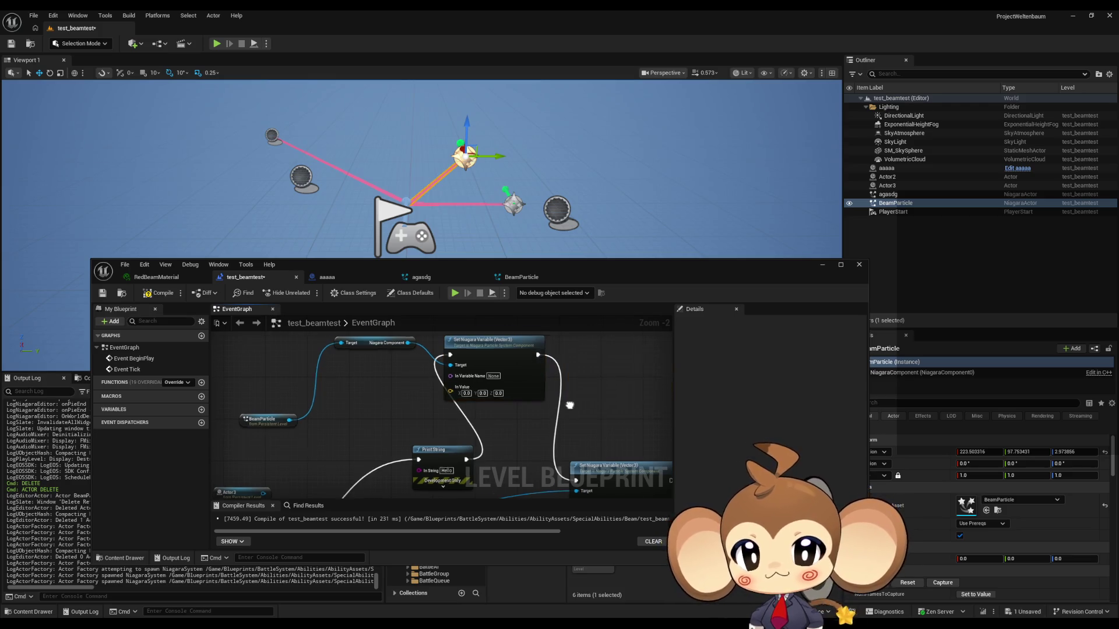
left_click_drag(569, 405, 549, 378)
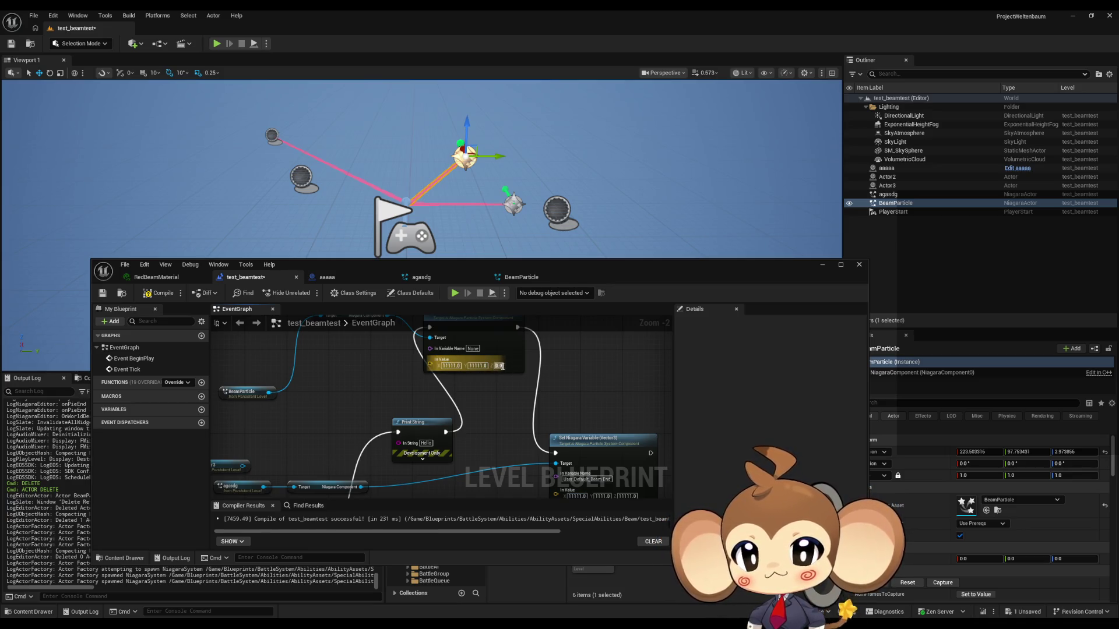
Step: Set the vector's Z value to 11111 and compile the level blueprint
type("11111")
key("Return")
left_click(164, 296)
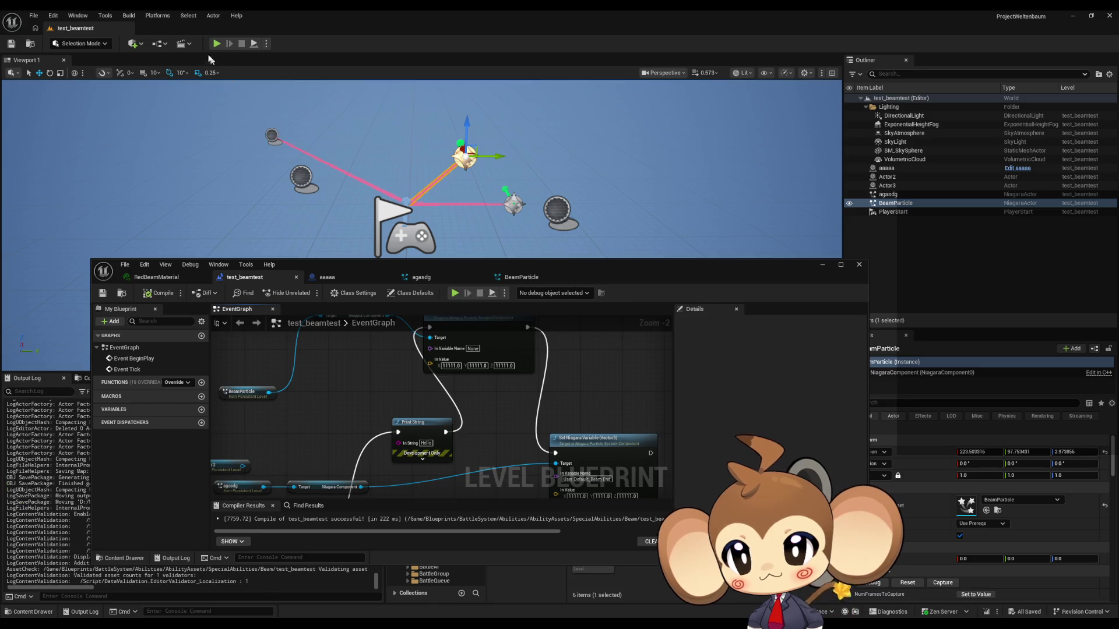
Step: Play-test the level to check the pink beams, then dock and maximize the BeamParticle Niagara editor
left_click(214, 44)
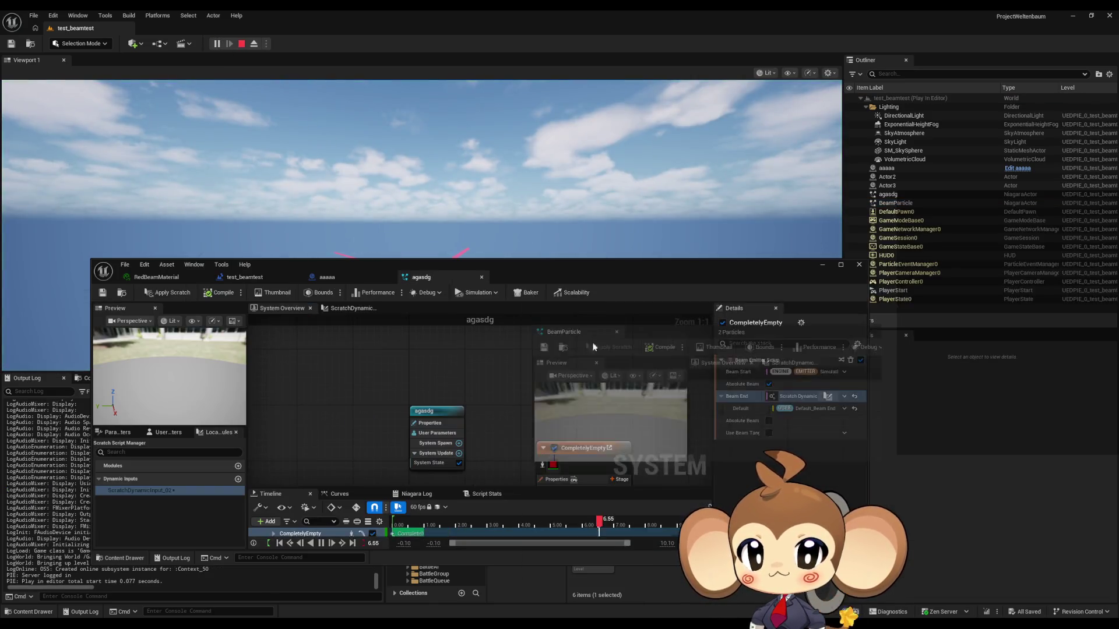
mouse_move(594, 355)
left_mouse_down()
mouse_move(551, 305)
mouse_move(604, 275)
mouse_move(586, 407)
left_mouse_up()
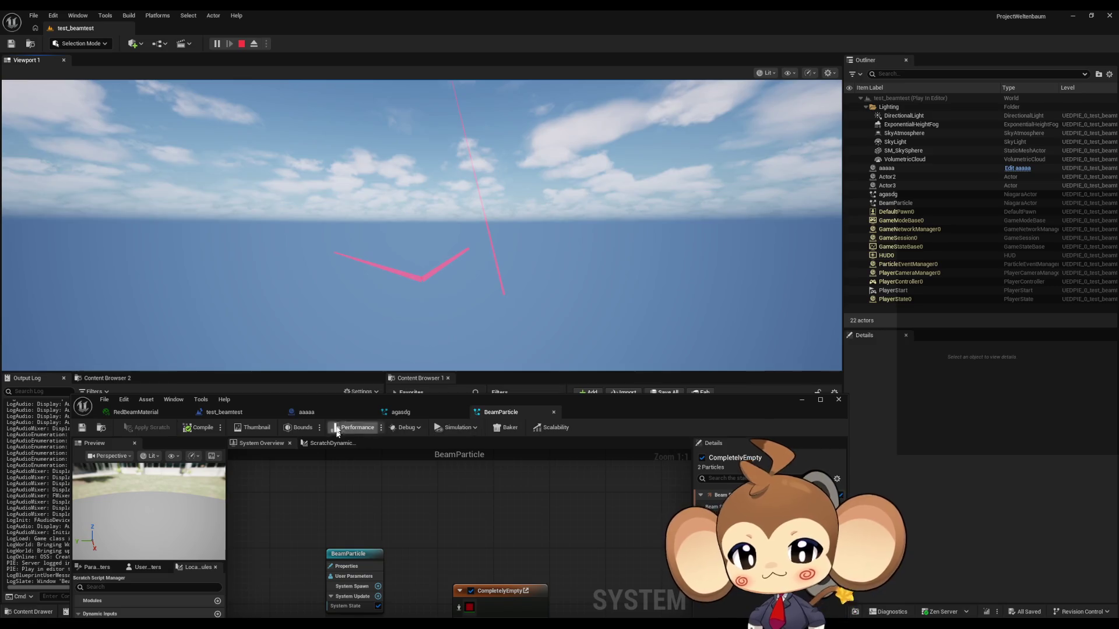
left_click(241, 43)
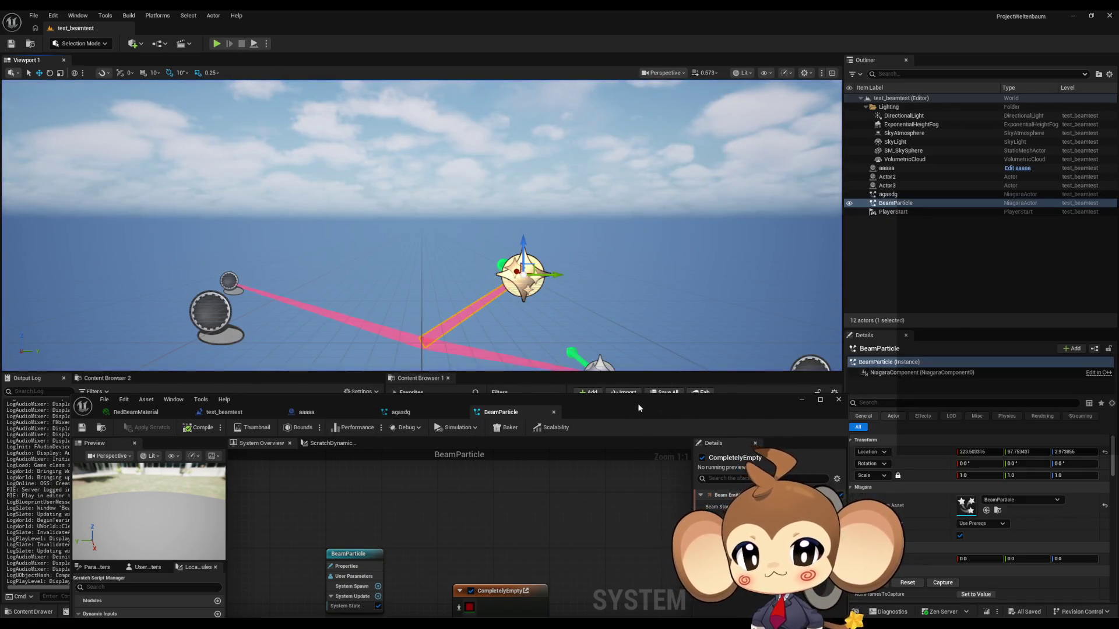
left_click_drag(638, 408, 653, 368)
double_click(652, 368)
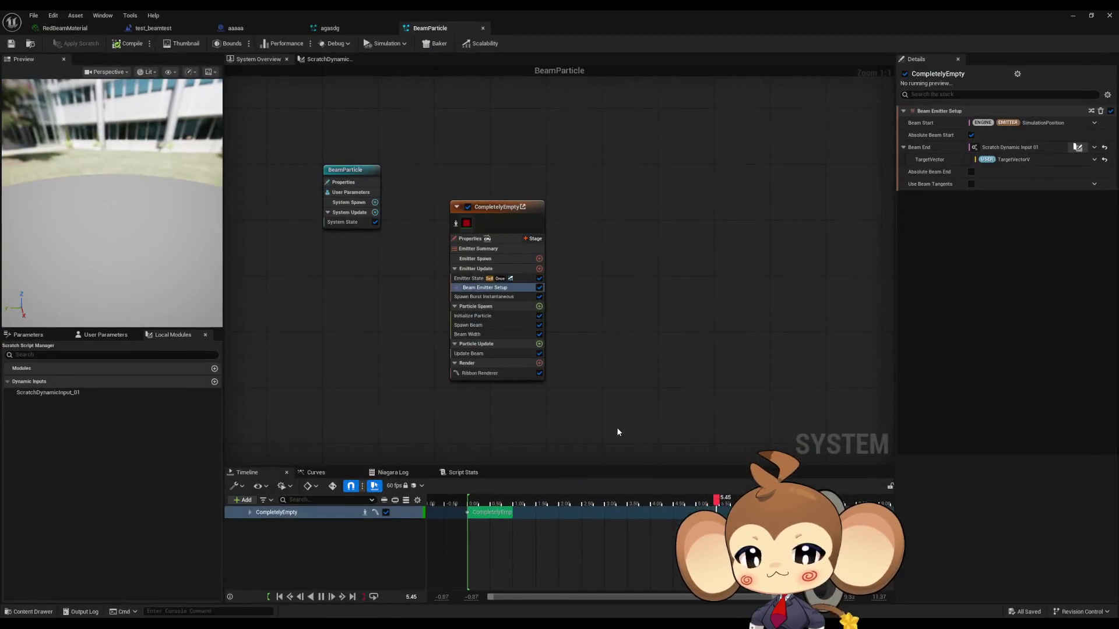
Step: Compare Beam End's setup between the agasdg and BeamParticle systems
left_click(357, 31)
left_click(447, 32)
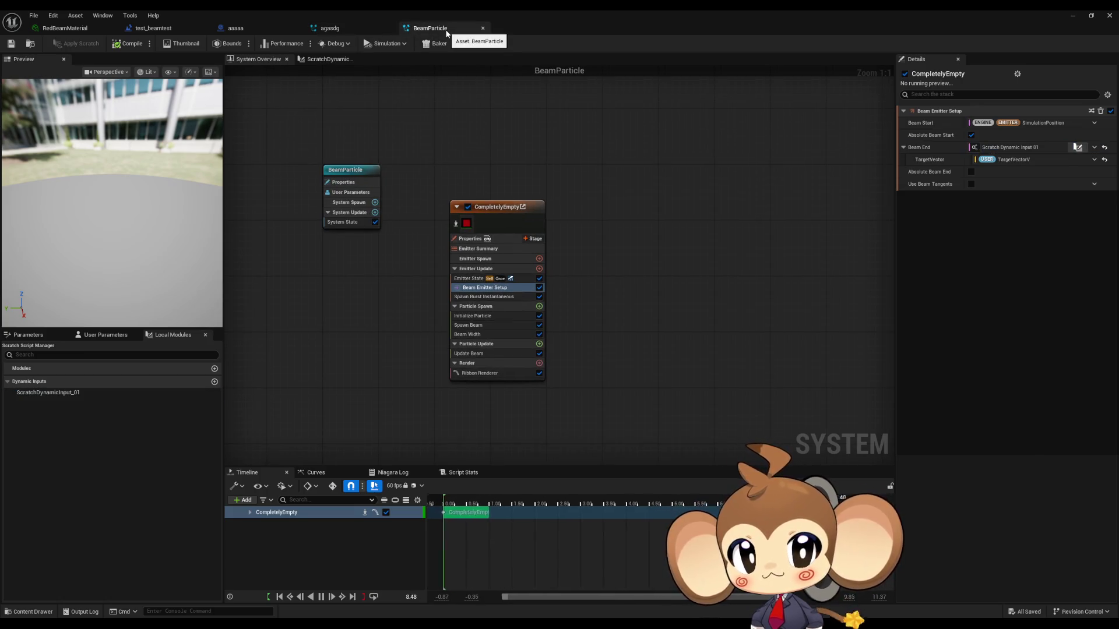
left_click(364, 29)
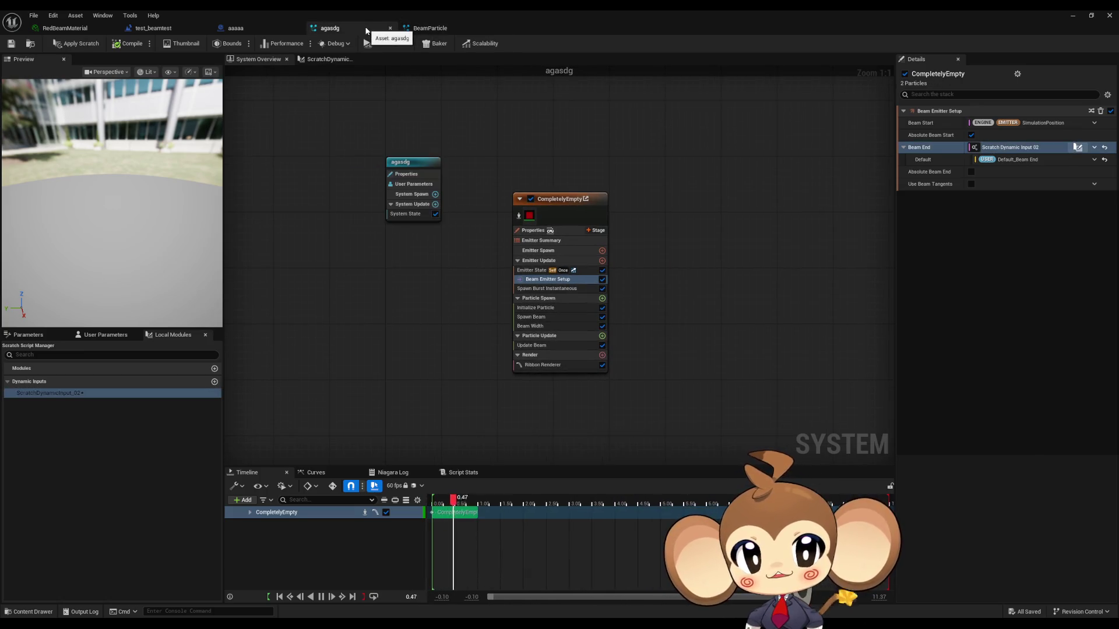
left_click(446, 29)
left_click(357, 29)
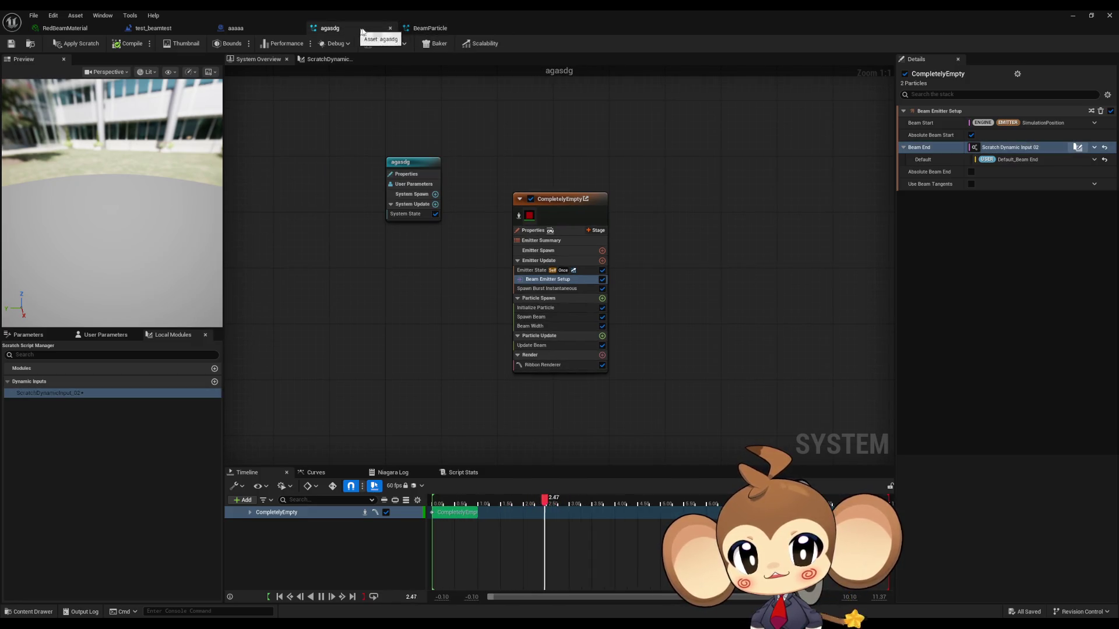
left_click(449, 31)
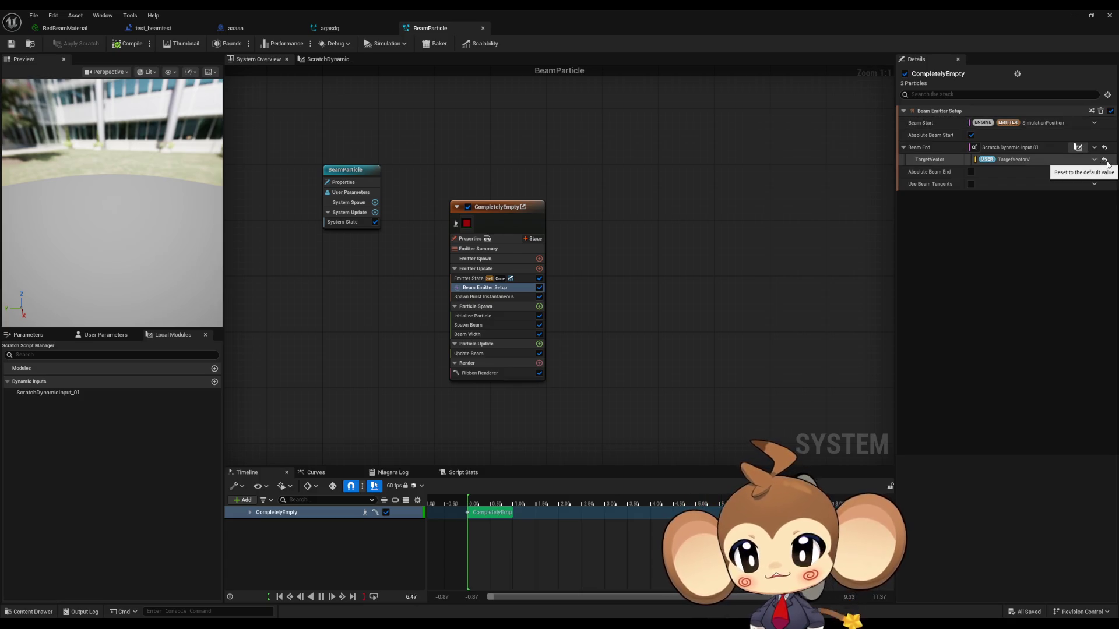
Step: Delete ScratchDynamicInput_01 from BeamParticle's local dynamic inputs, review the parameters, and save
left_click(319, 60)
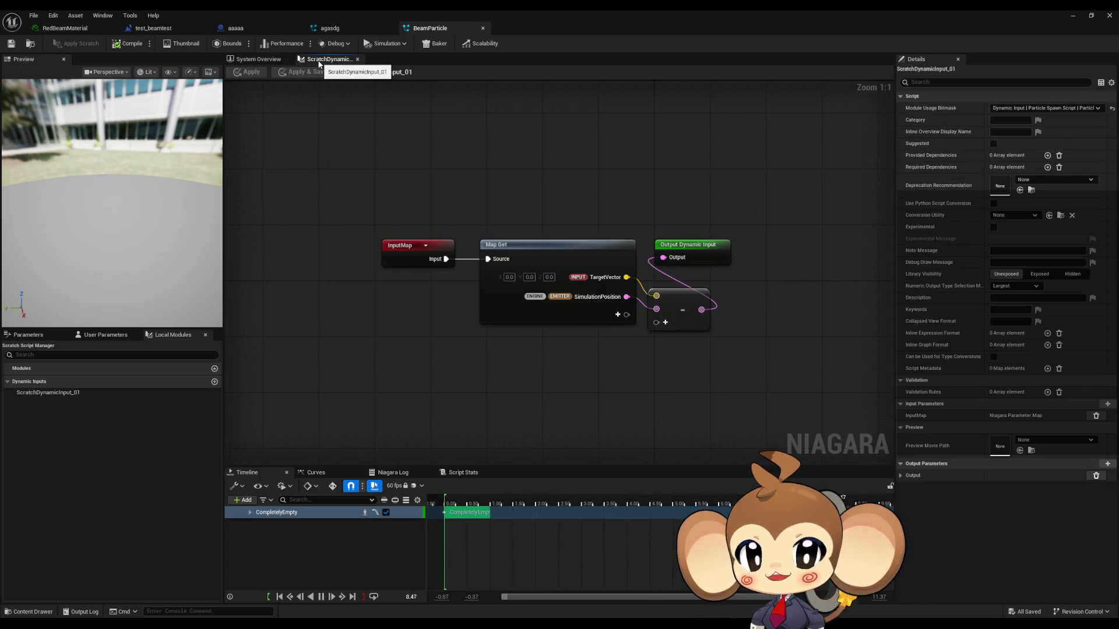
left_click(58, 394)
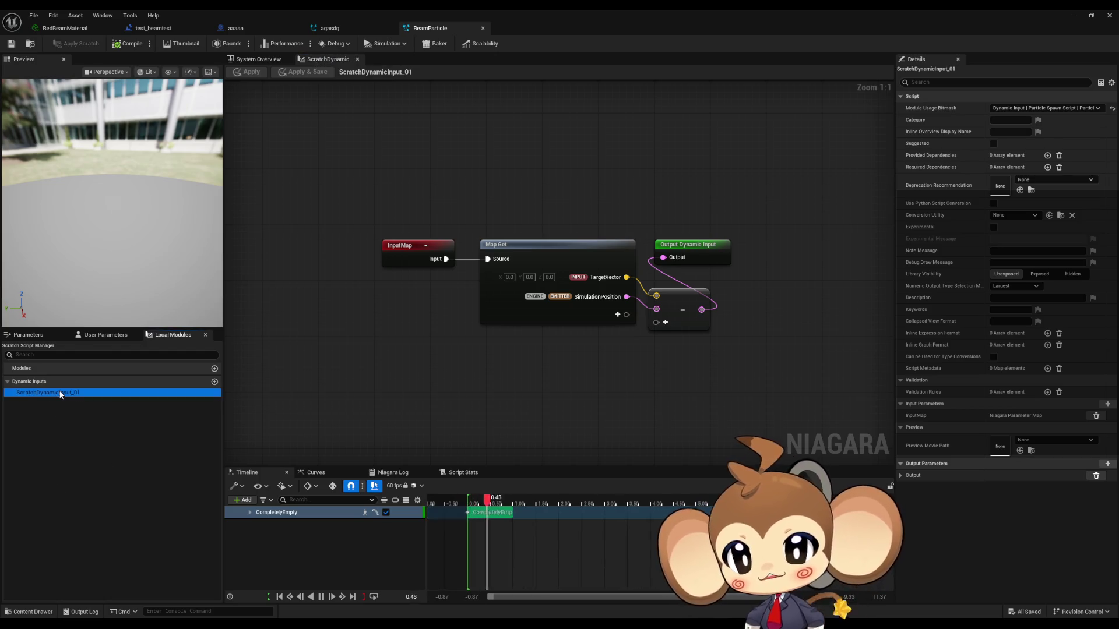
key("Delete")
left_click(96, 334)
left_click(28, 334)
left_click(90, 334)
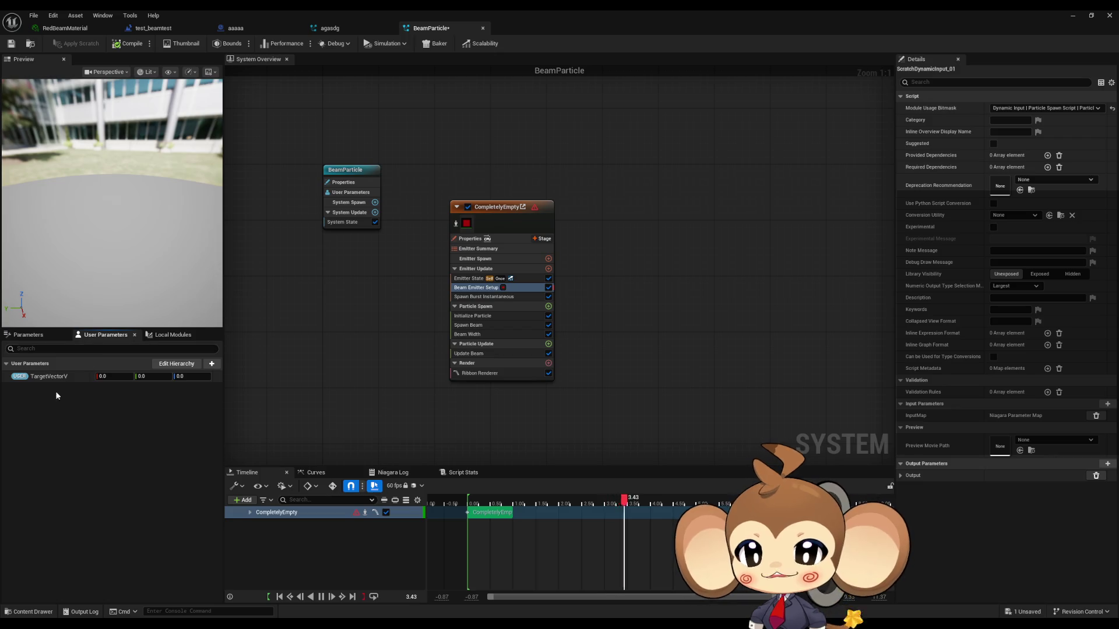
left_click(29, 335)
left_click(16, 45)
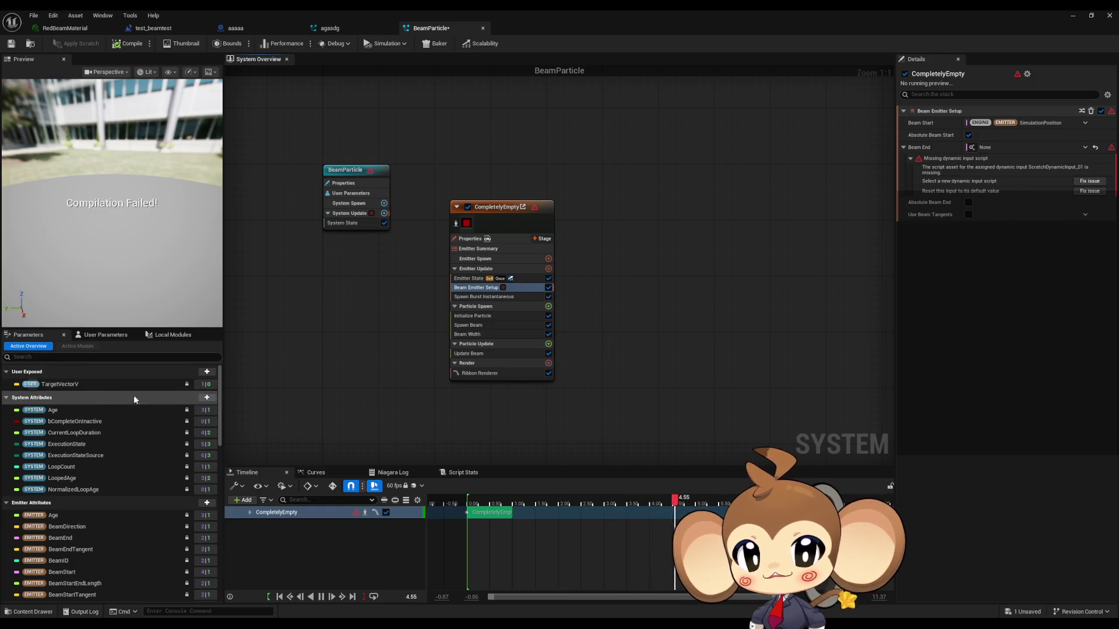
Step: Reset Beam End to 0.0, 0.0, 100.0 via Fix issue and give it a new scratch dynamic input
double_click(344, 10)
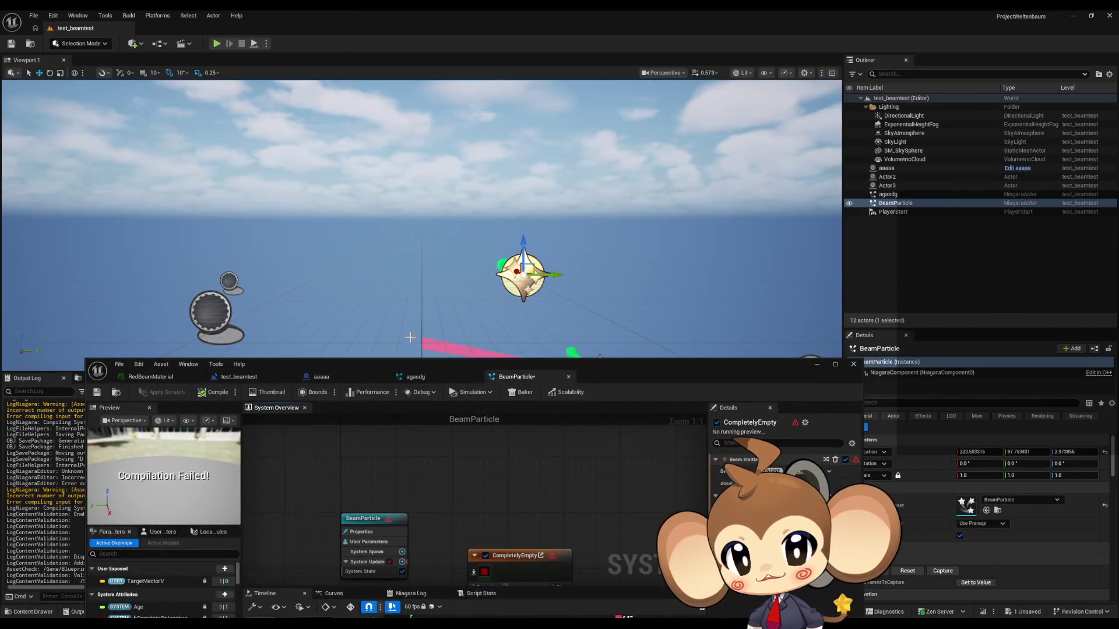
double_click(617, 374)
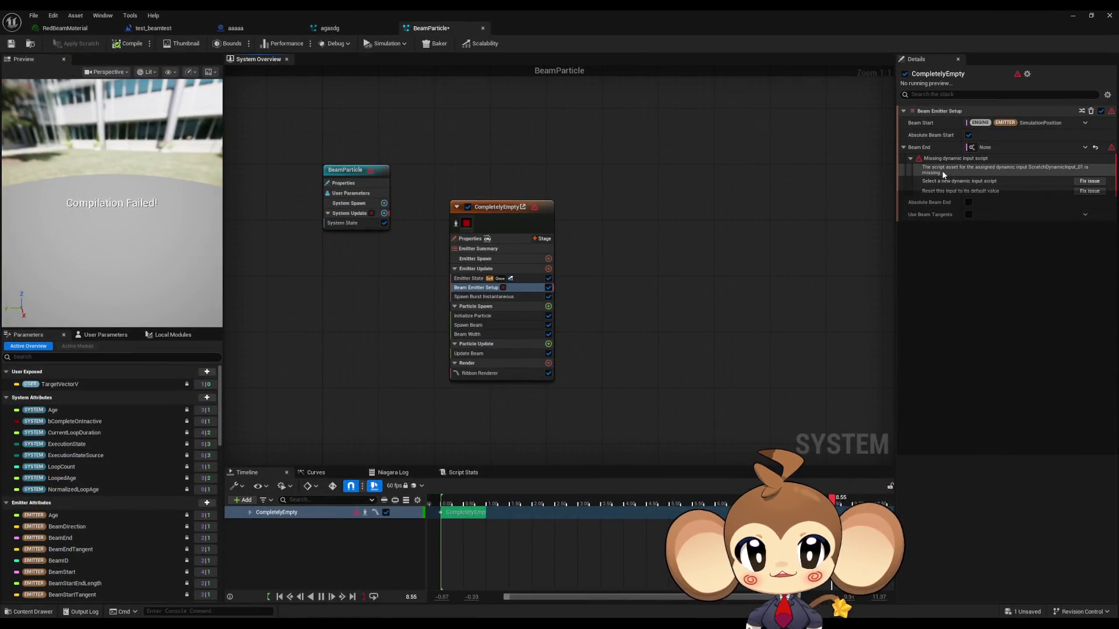
left_click(1095, 147)
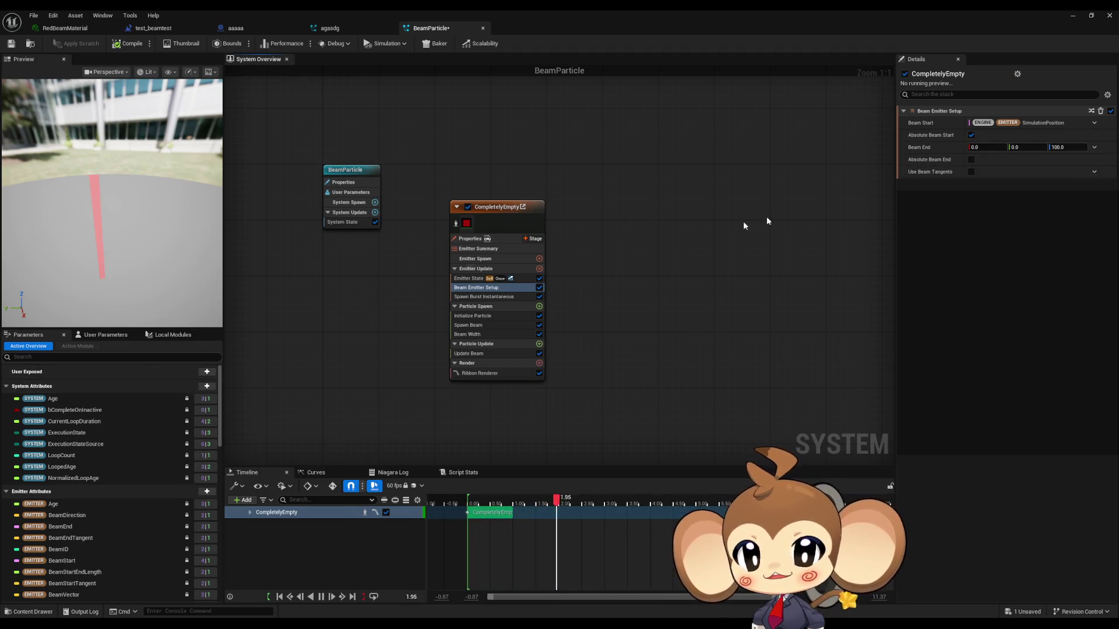
left_click(1095, 148)
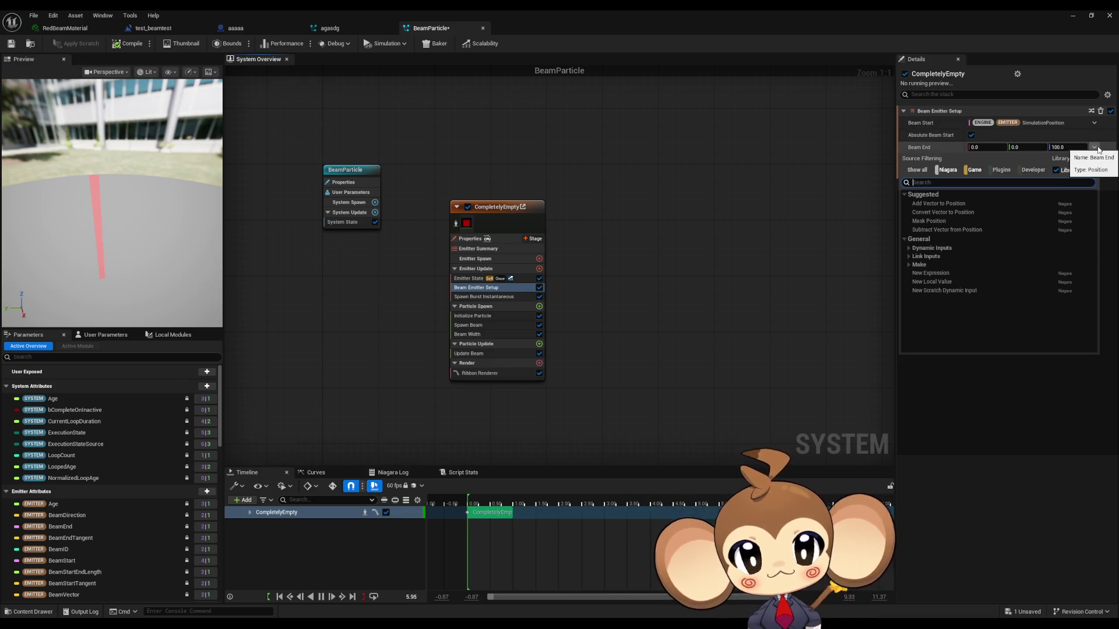
left_click(944, 290)
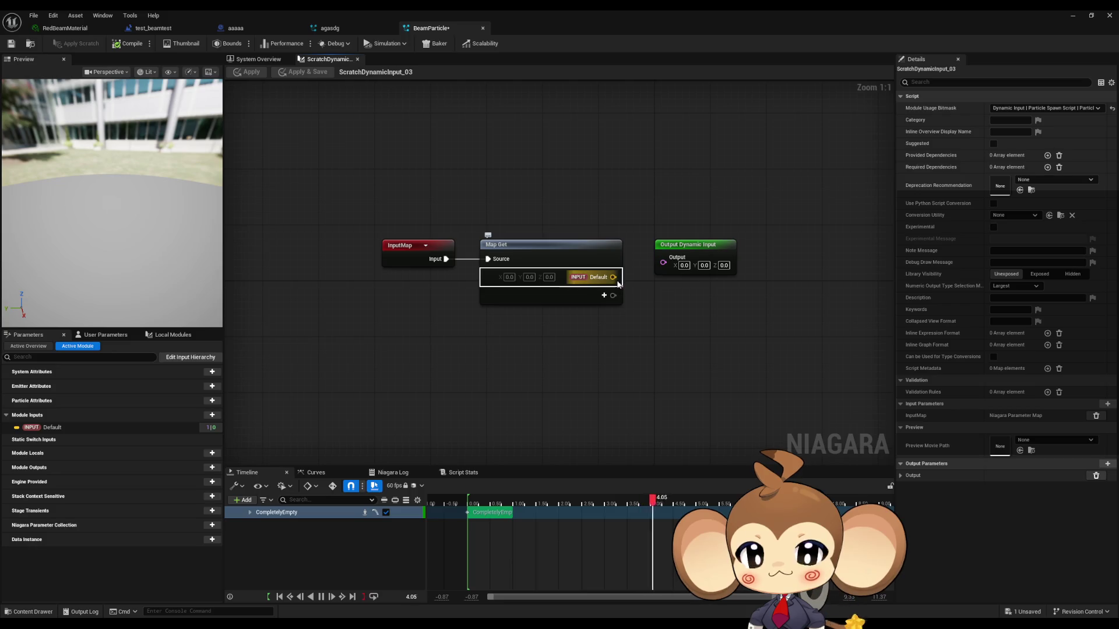
Step: Using agasdg's ScratchDynamicInput_02 as reference, add a SimulationPosition pin to Map Get
left_click(360, 26)
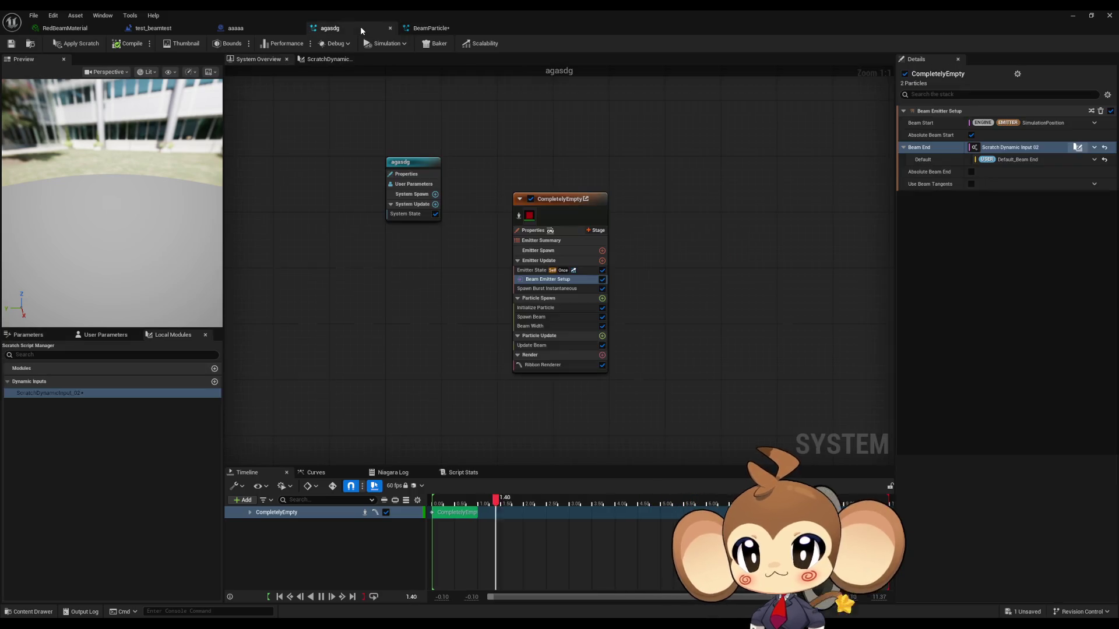
double_click(1012, 150)
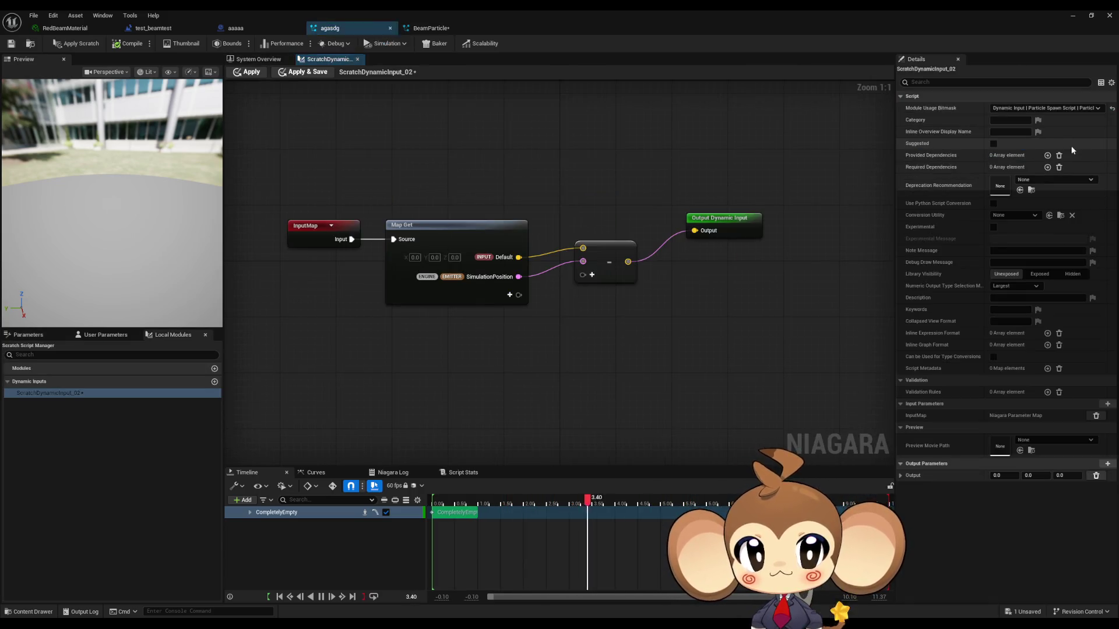
left_click(428, 28)
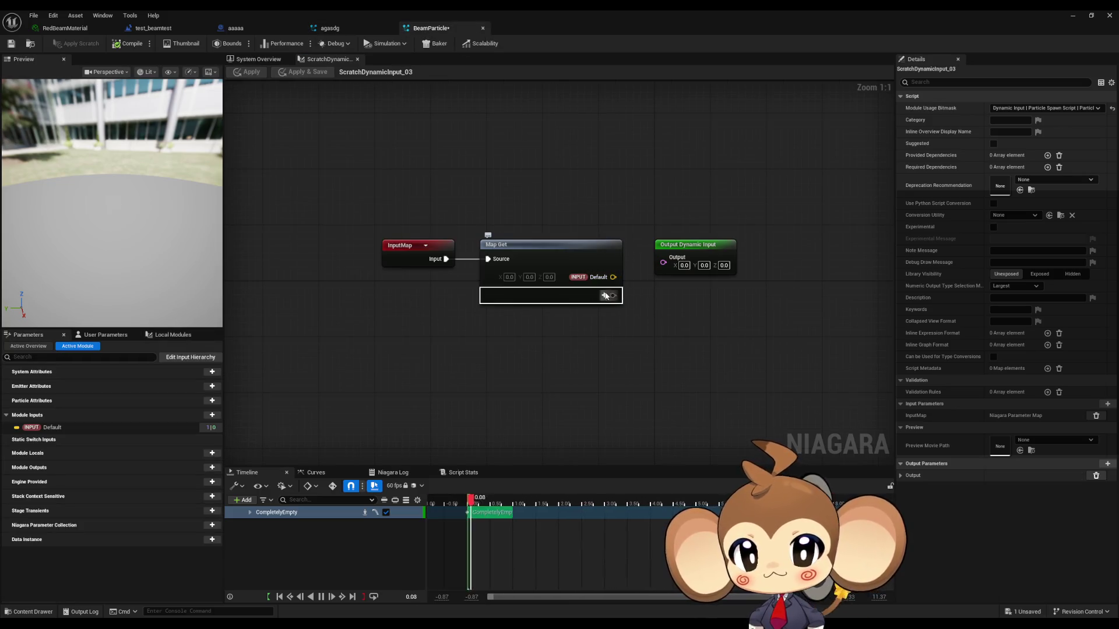
left_click(605, 296)
type("pos")
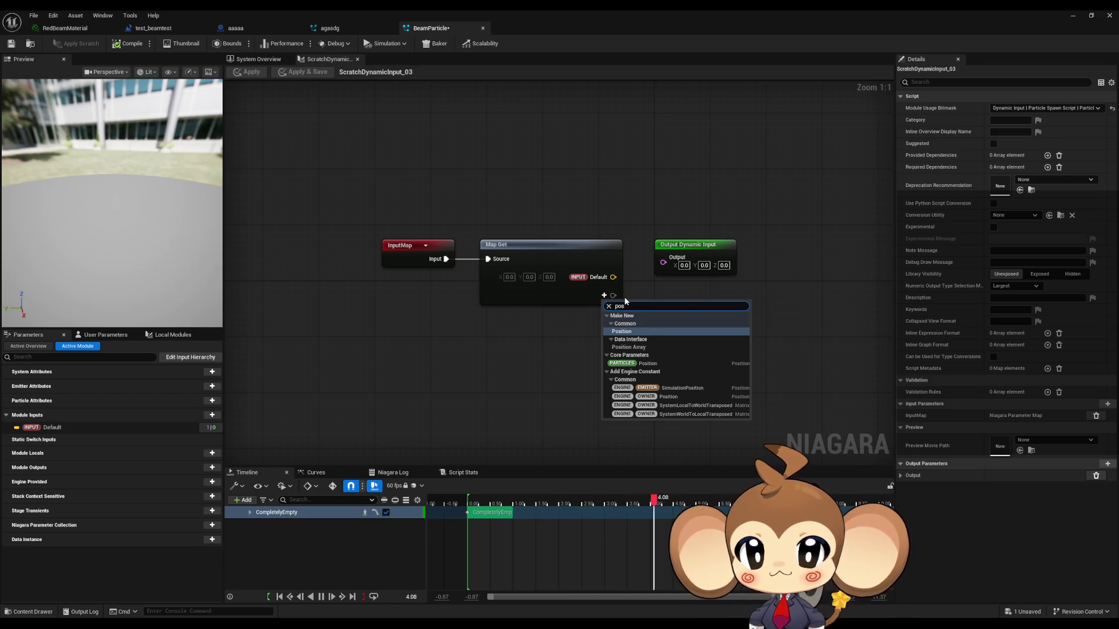
left_click(682, 388)
Step: Subtract SimulationPosition from Default and wire the result to the output, matching agasdg's graph
mouse_move(613, 277)
left_mouse_down()
mouse_move(653, 316)
mouse_move(613, 296)
left_mouse_up()
type("sub")
key("Return")
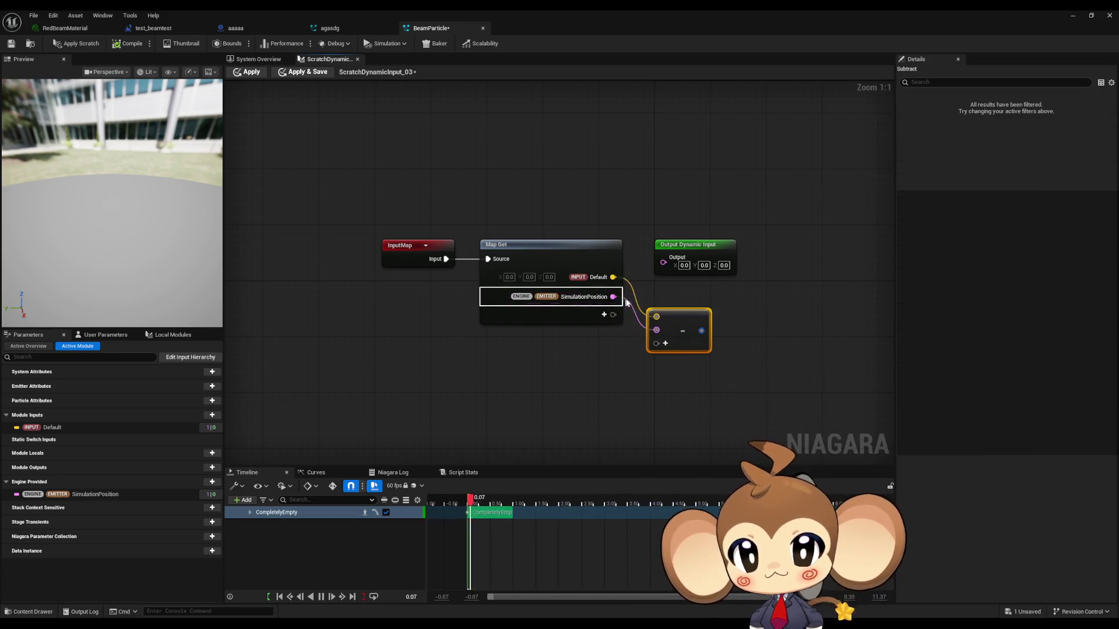
left_click_drag(701, 331, 662, 267)
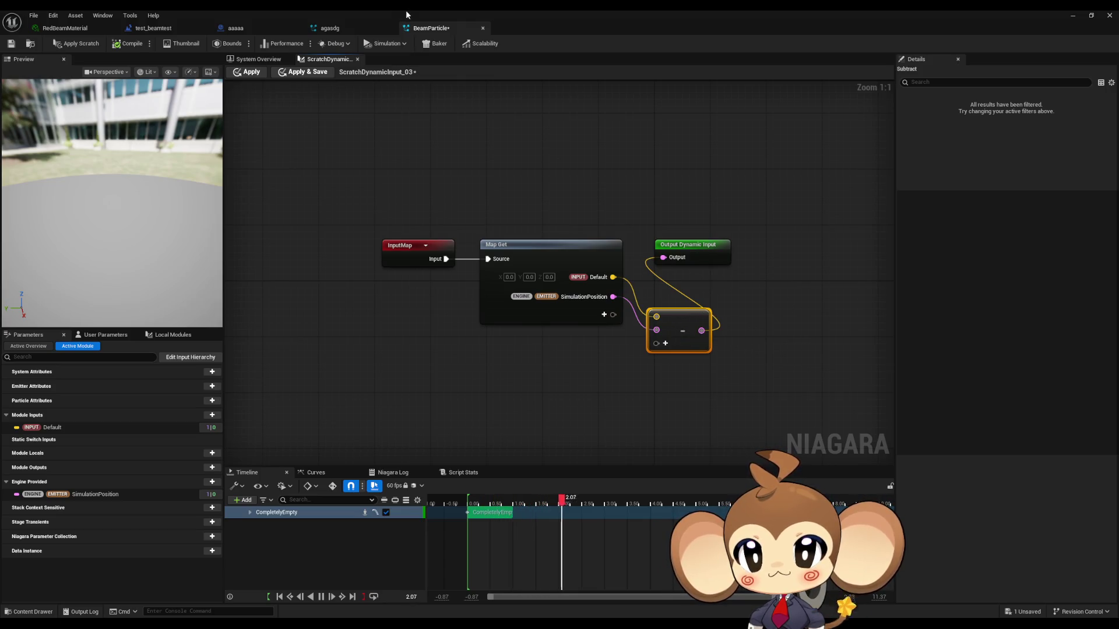
left_click(363, 27)
left_click(435, 30)
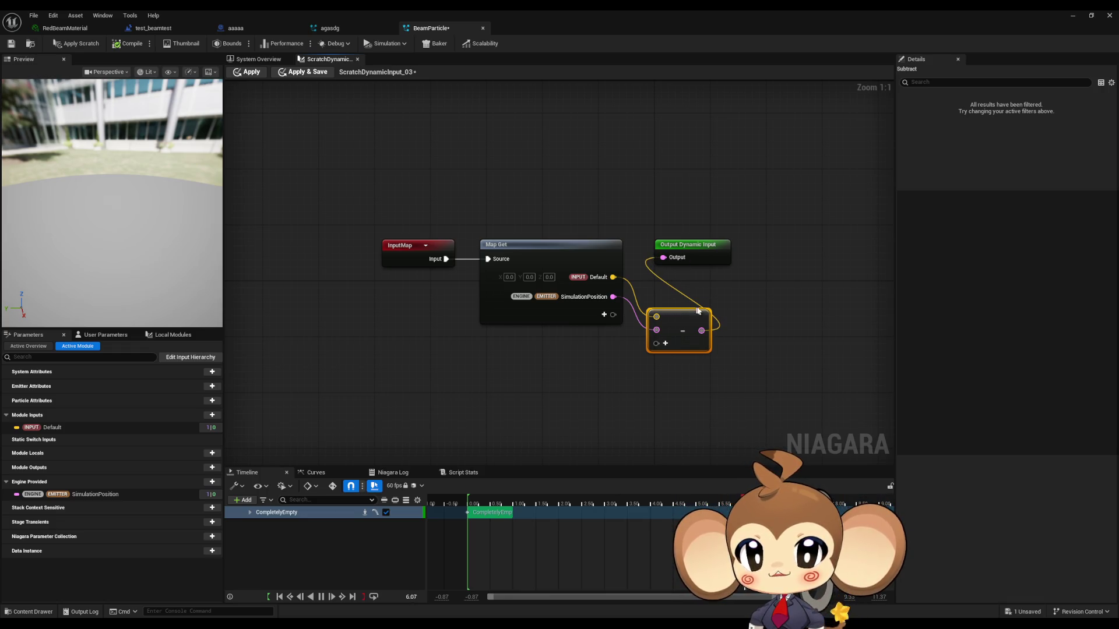
left_click(363, 28)
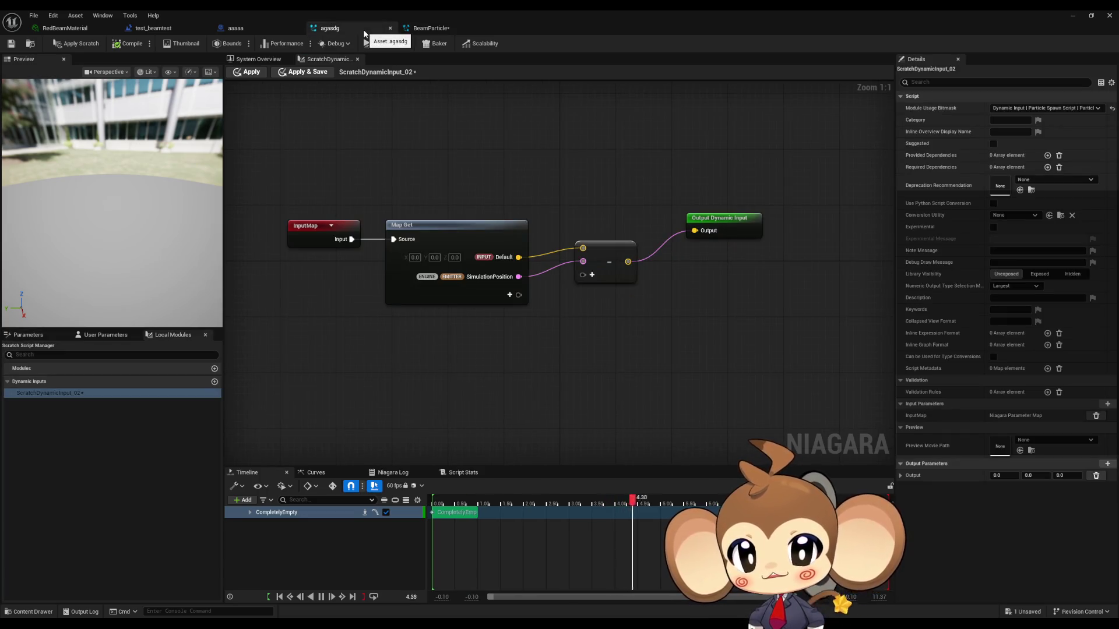
left_click(461, 27)
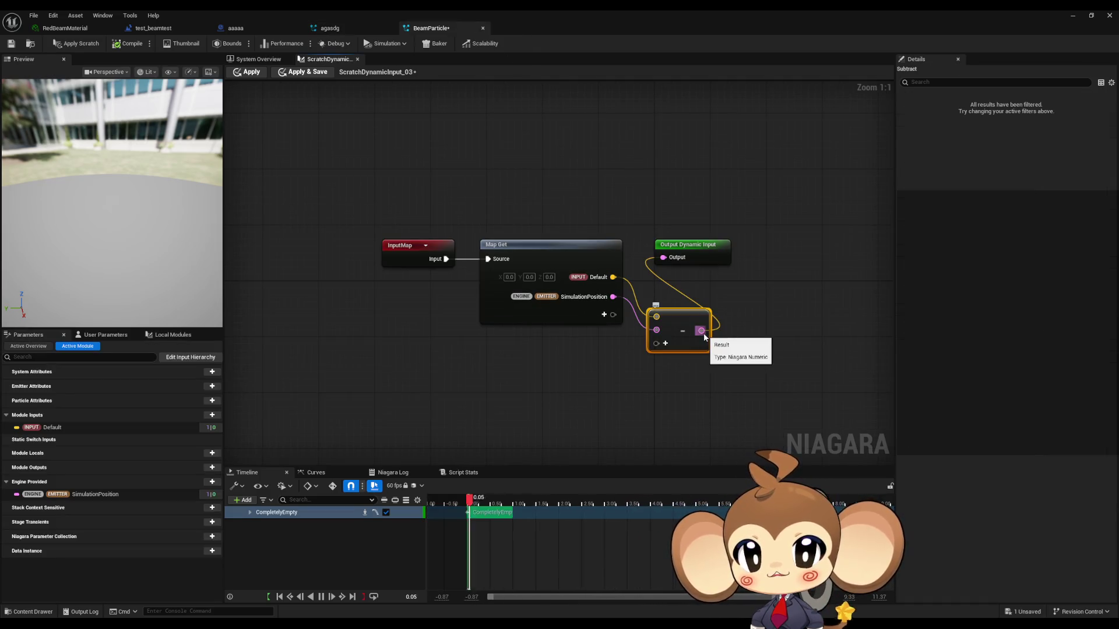
left_click(422, 292)
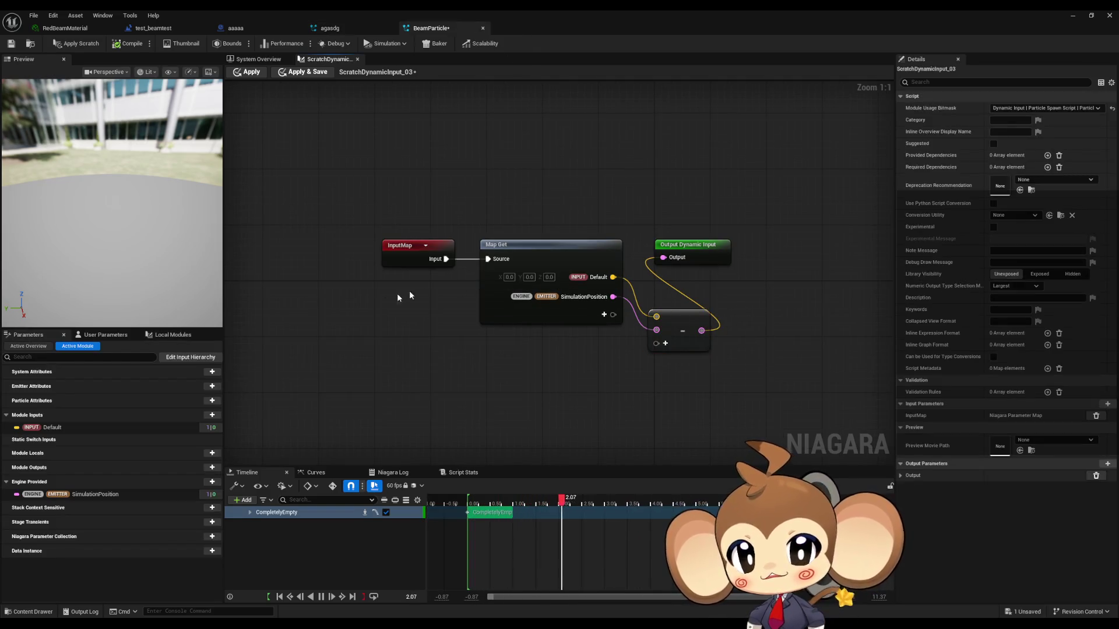
left_click(258, 60)
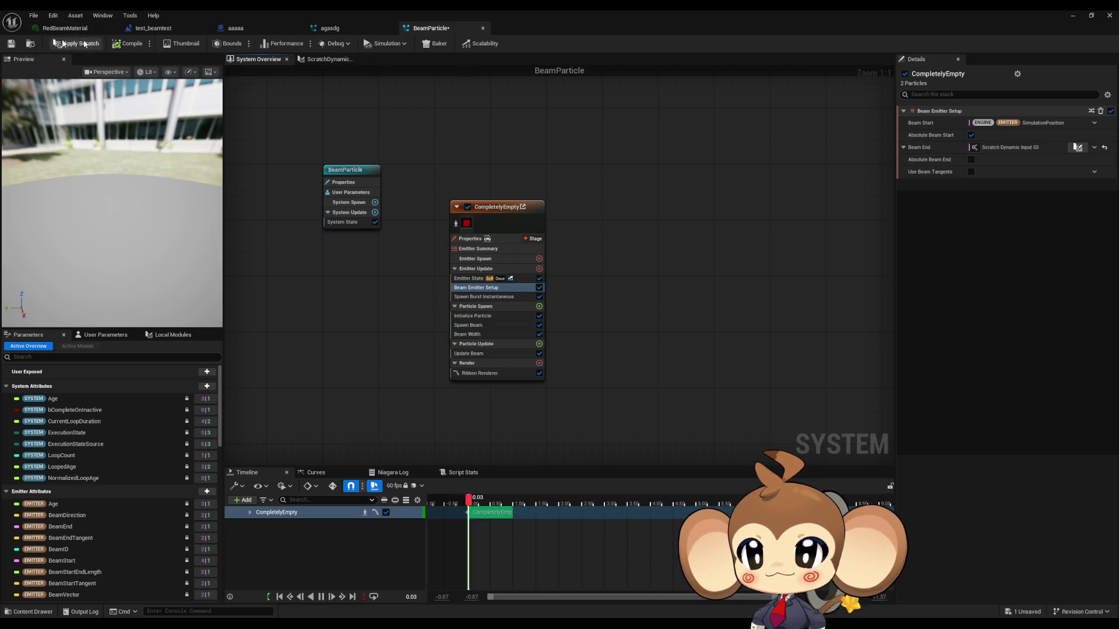
Step: Apply the ScratchDynamicInput_03 graph changes to the BeamParticle system
left_click(351, 60)
left_click(303, 72)
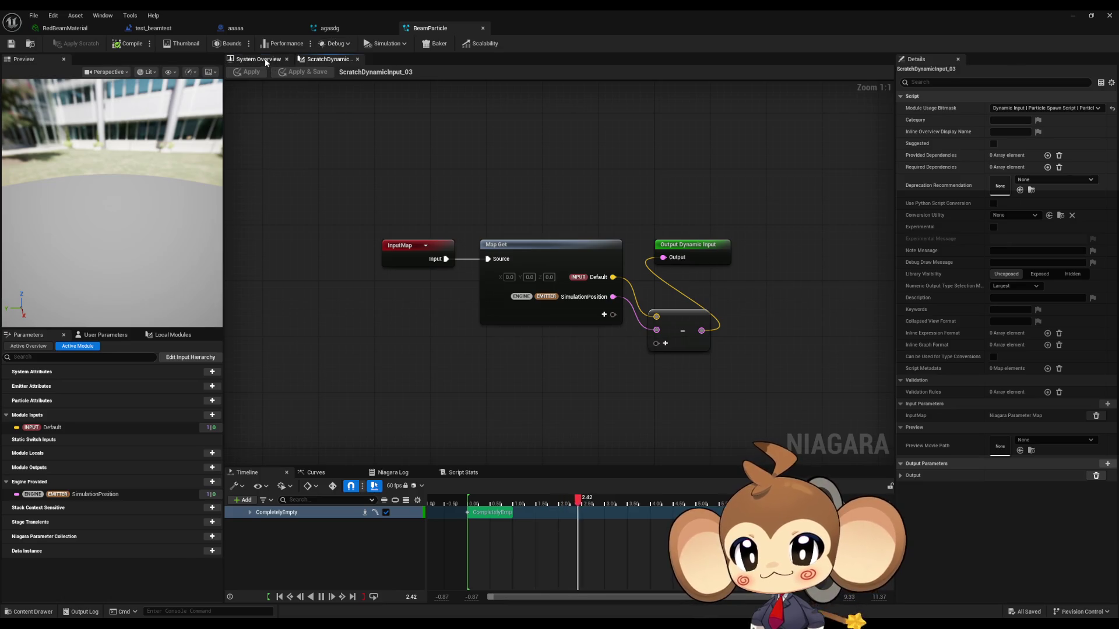
left_click(258, 59)
Step: Make Beam End Default read from a new Default_Beam End user parameter and save BeamParticle
left_click(1095, 160)
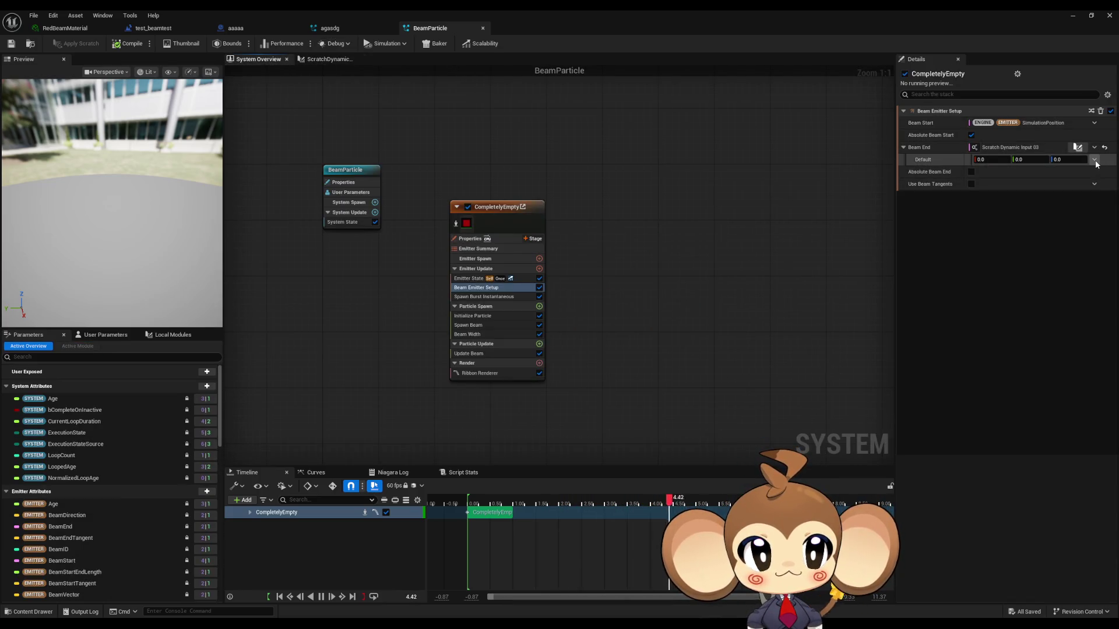
type("user")
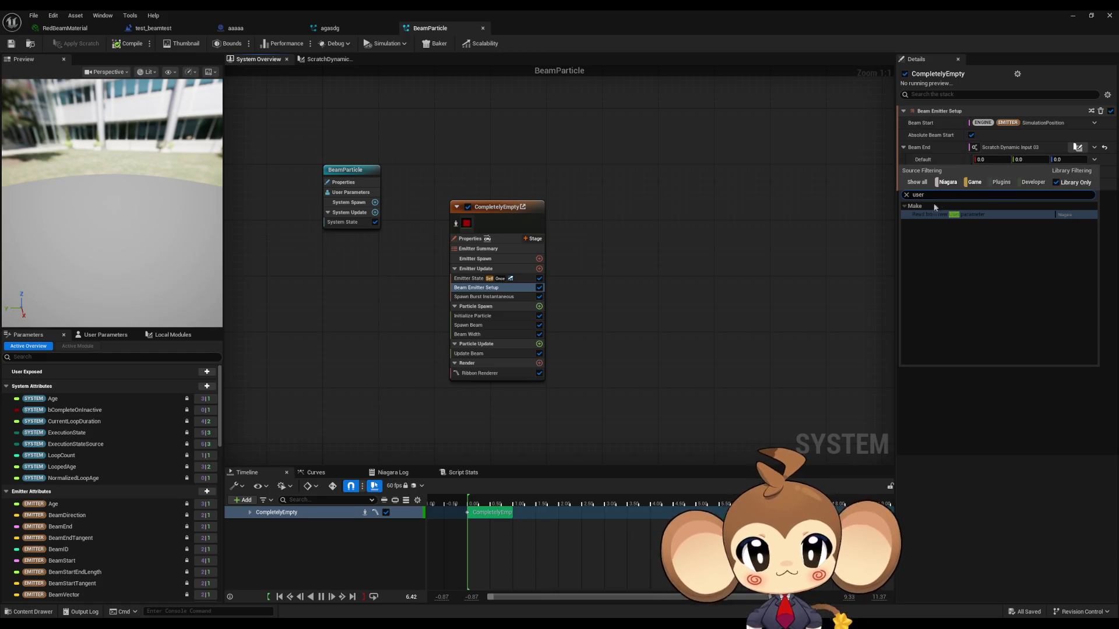
left_click(942, 214)
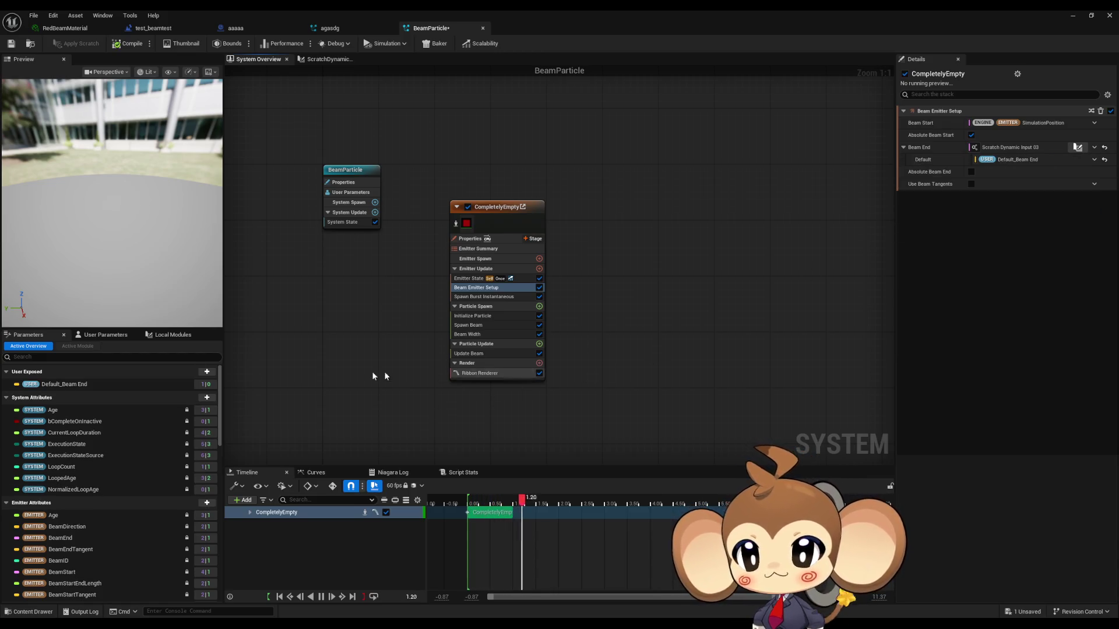
left_click(119, 387)
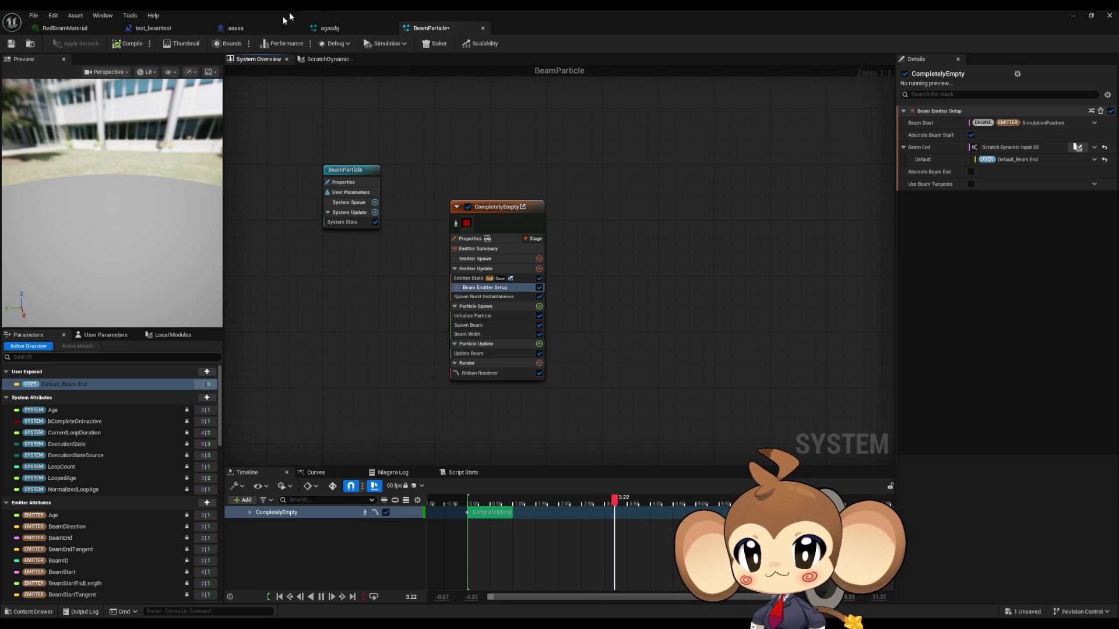
left_click(10, 43)
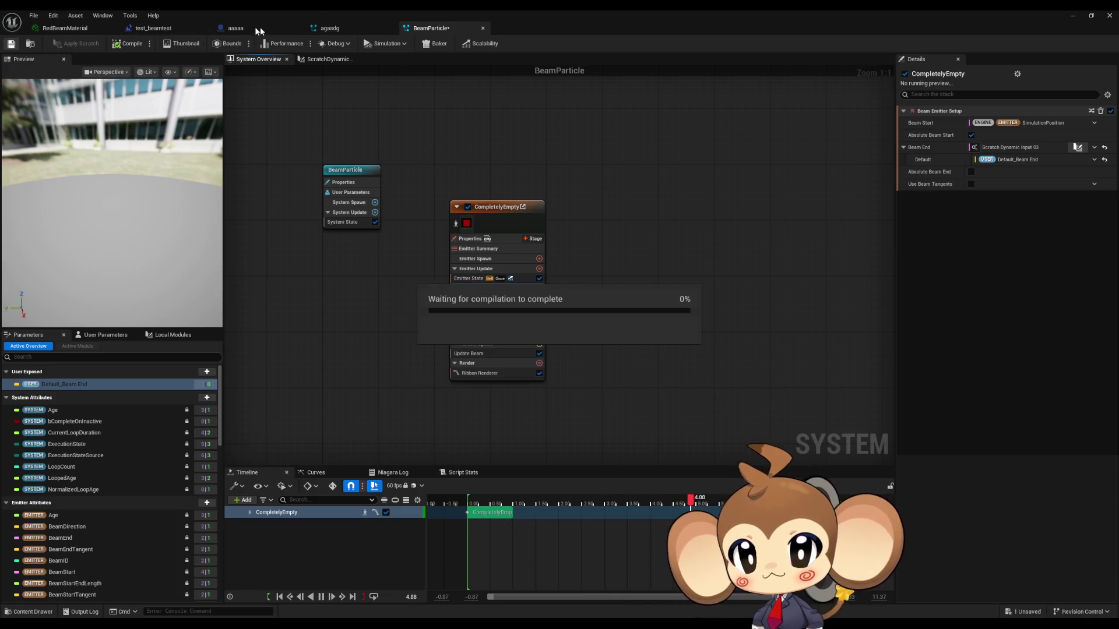
Step: In test_beamtest's level blueprint, set the first node's variable to User.Default_Beam End and compile
left_click(245, 28)
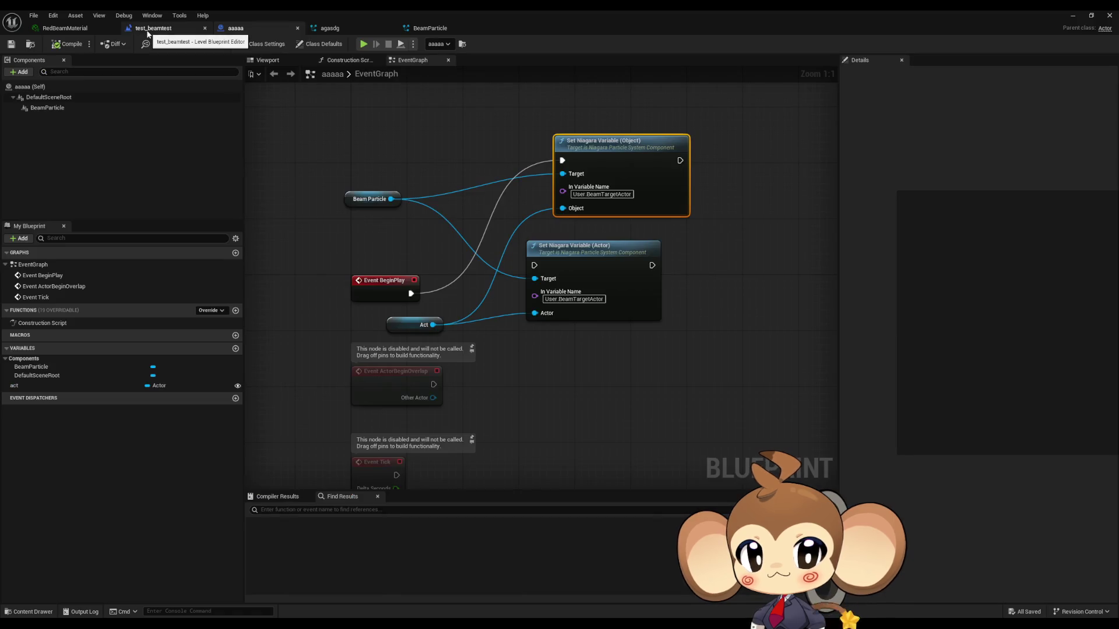
left_click(154, 28)
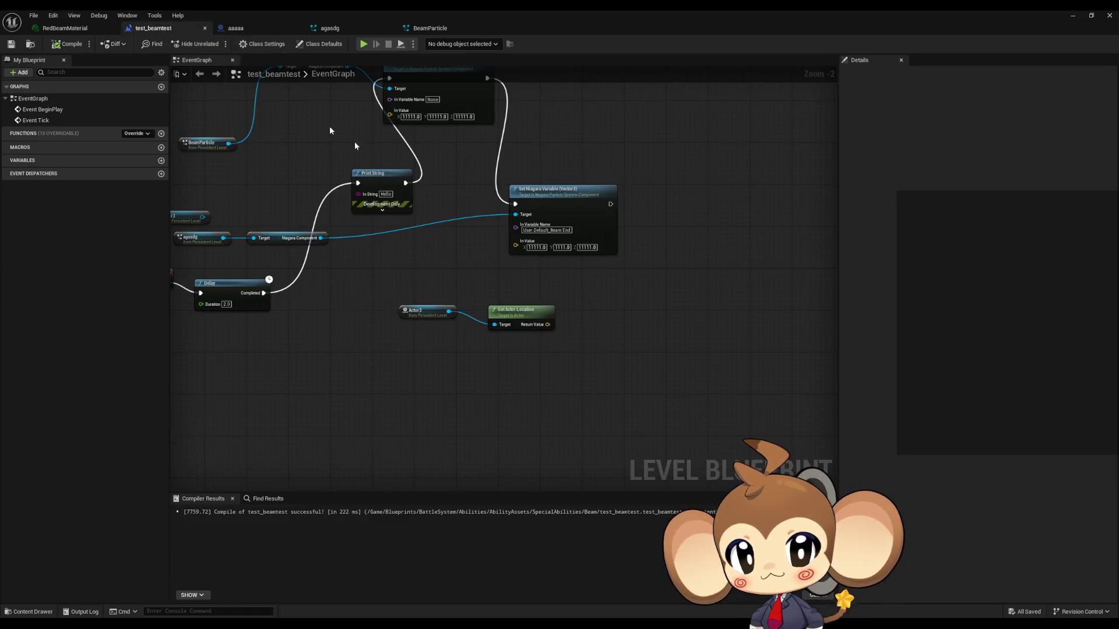
left_click_drag(447, 236, 528, 315)
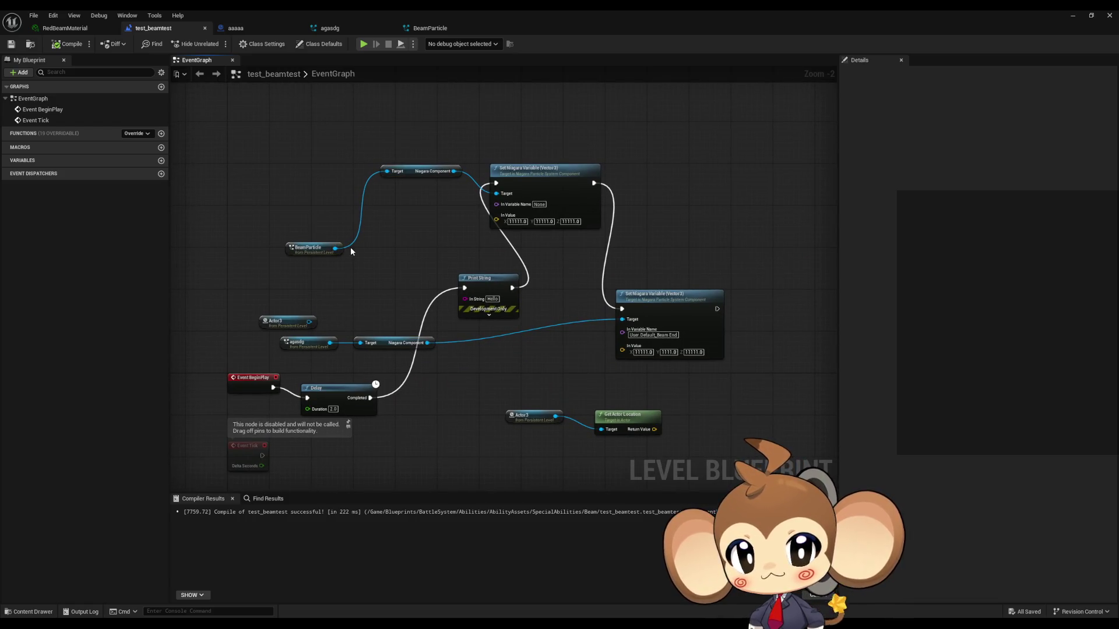
left_click(539, 204)
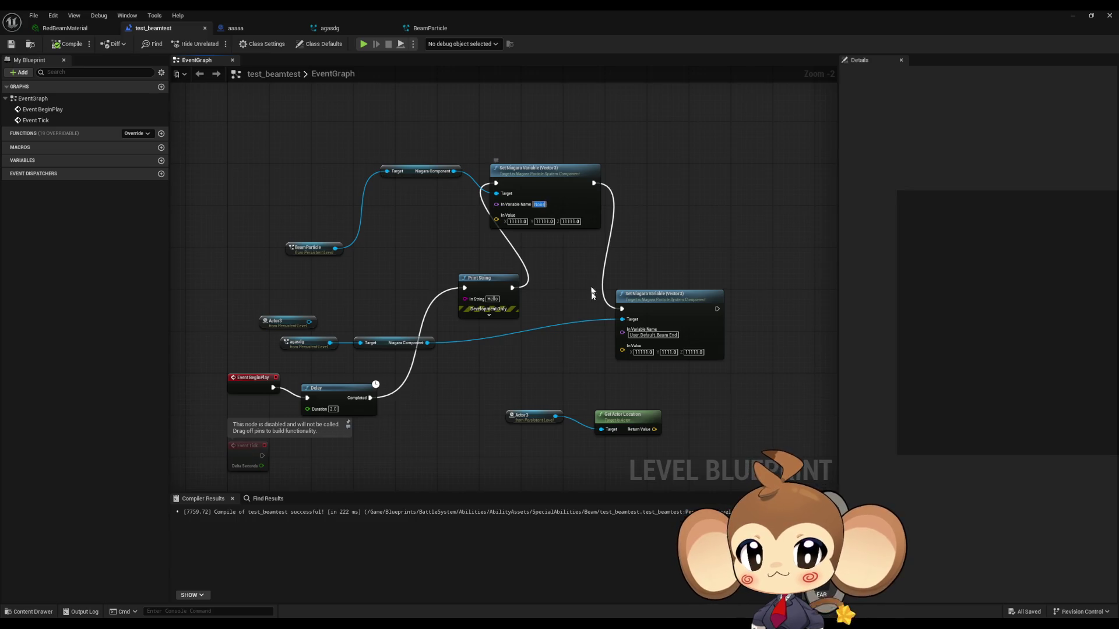
type("User")
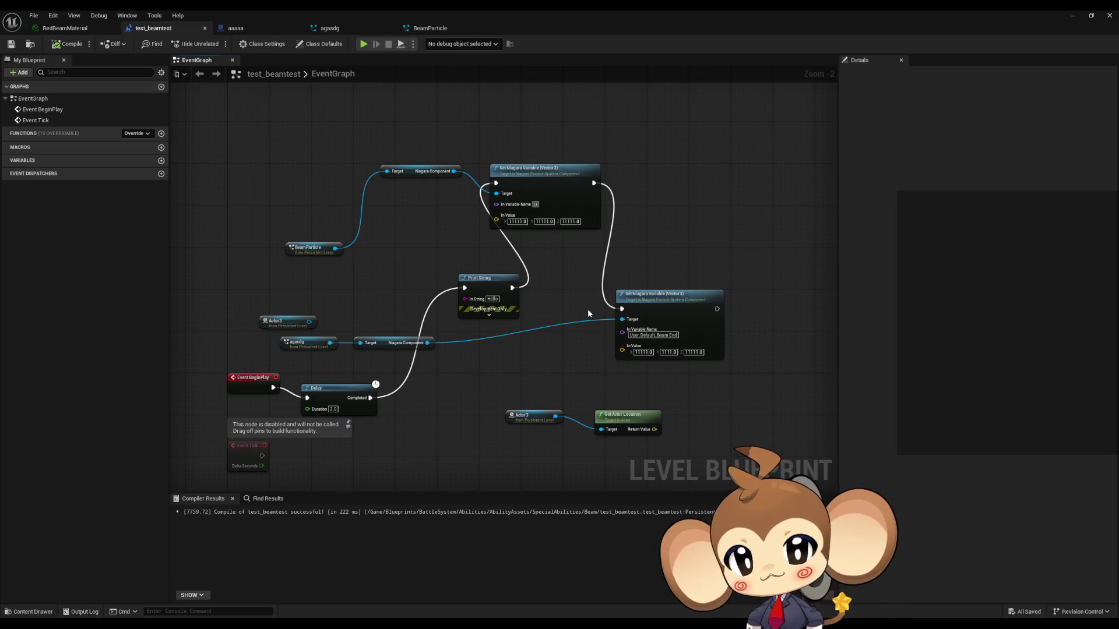
key("ctrl+v")
key("Return")
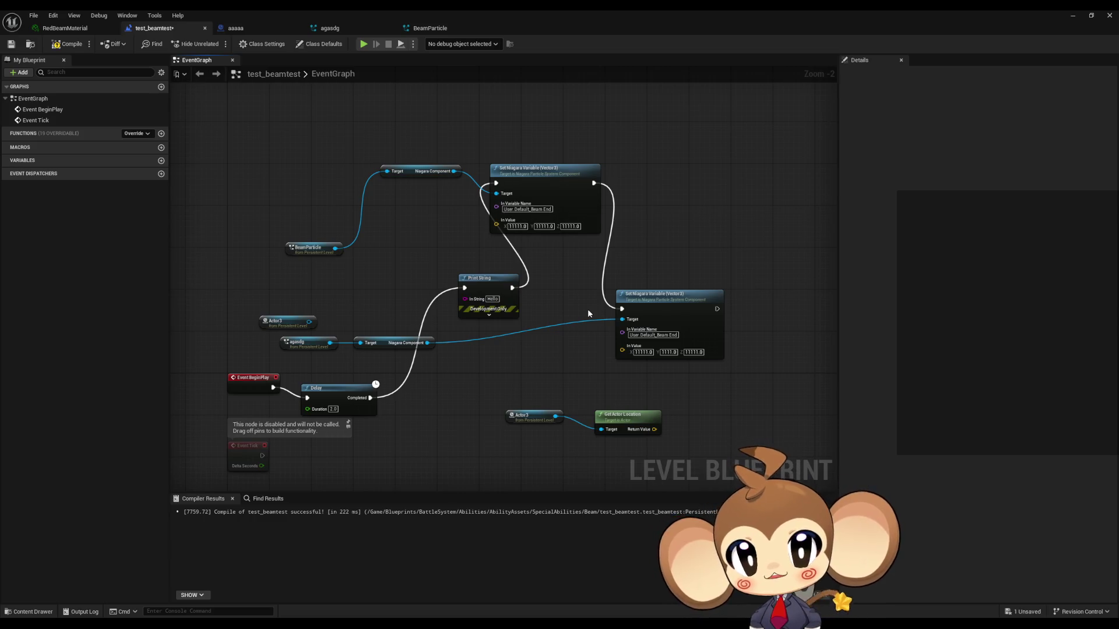
left_click(67, 44)
left_click(1072, 15)
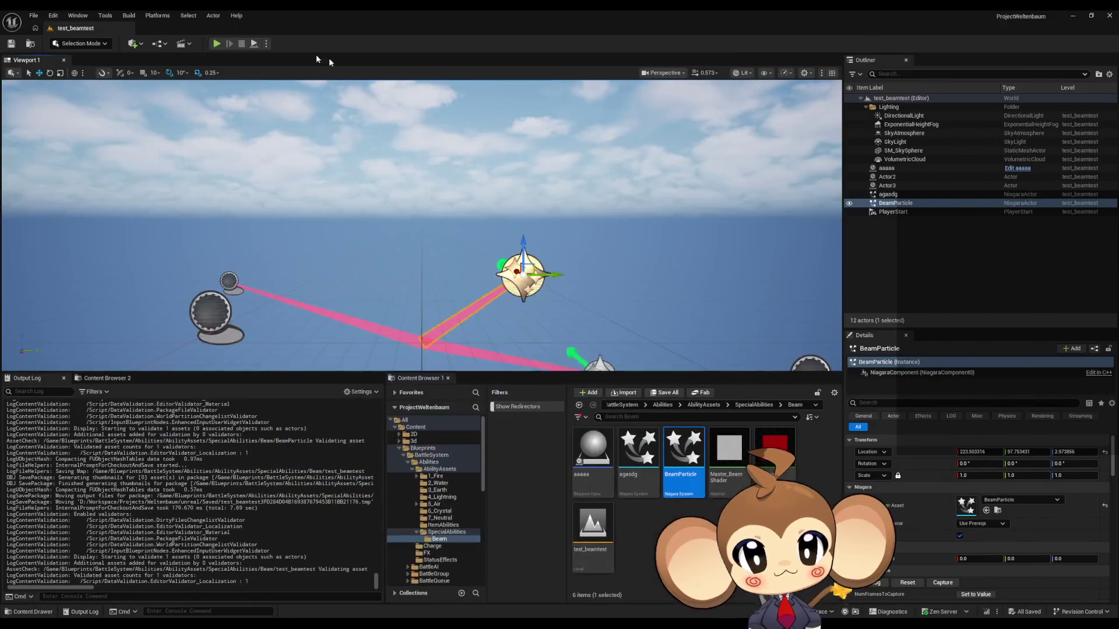
Step: Wire Get Actor Location's Return Value into the first node's In Value and play-test the beams
left_click(216, 45)
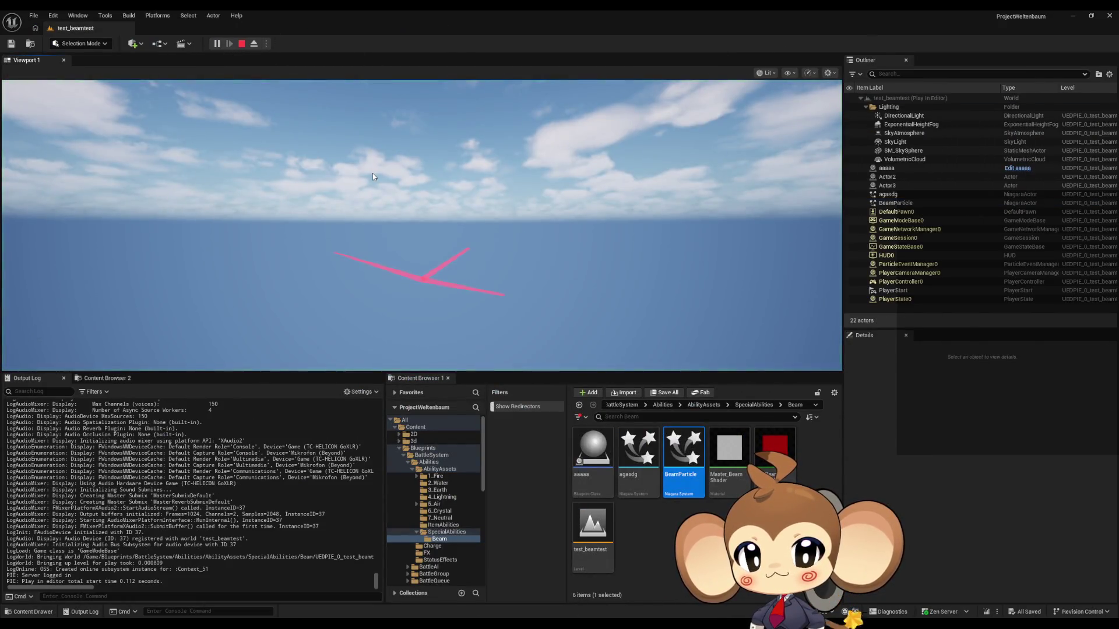
left_click(241, 44)
left_click(507, 596)
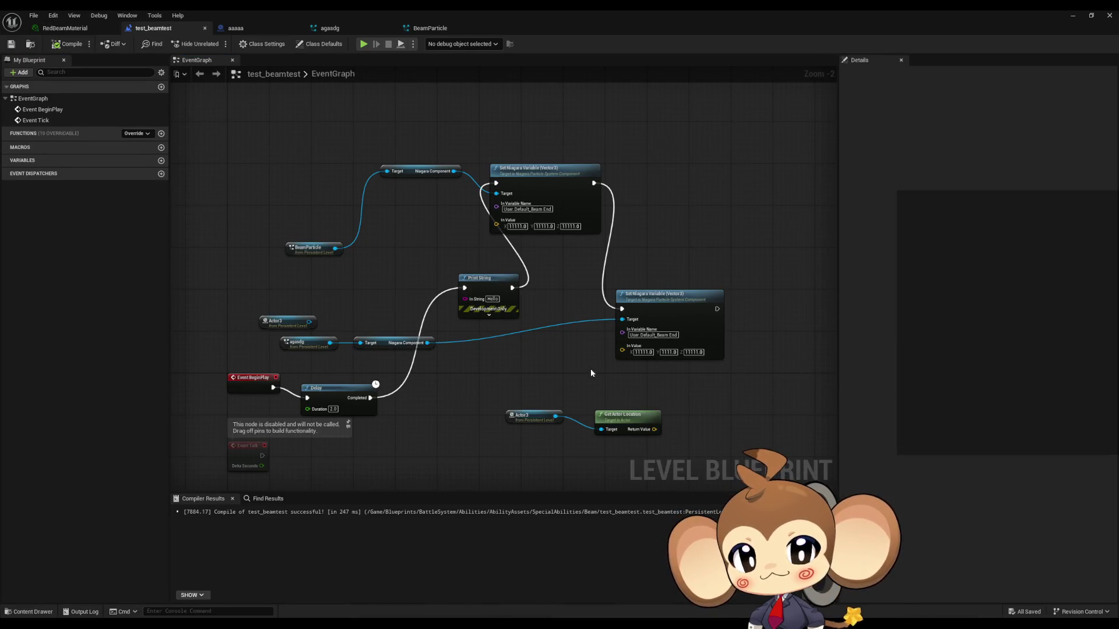
left_click_drag(654, 429, 493, 219)
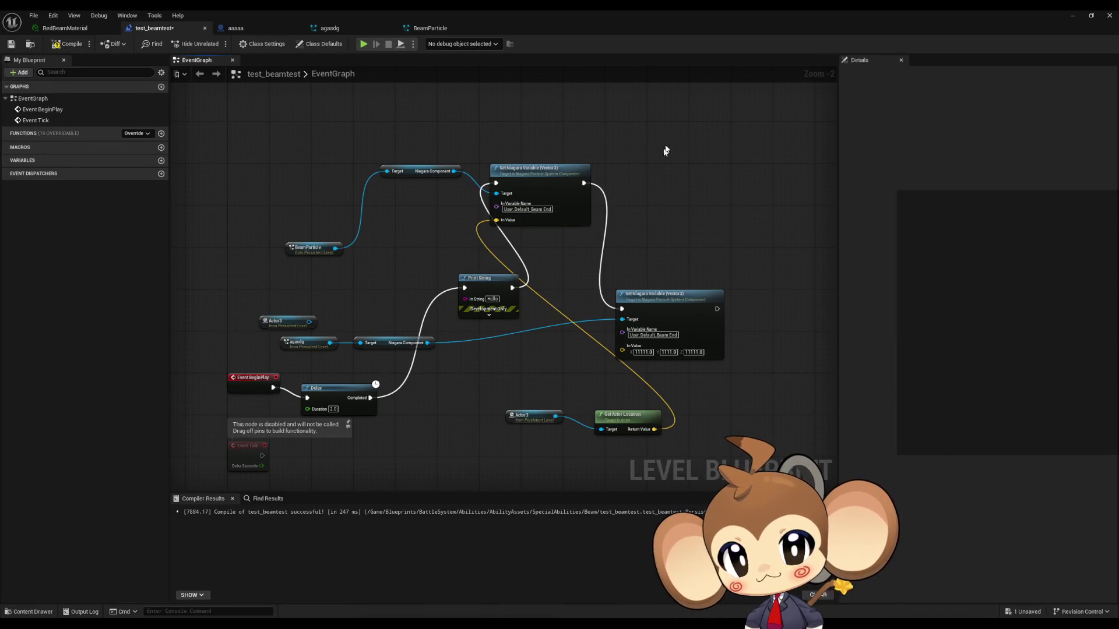
left_click(1073, 16)
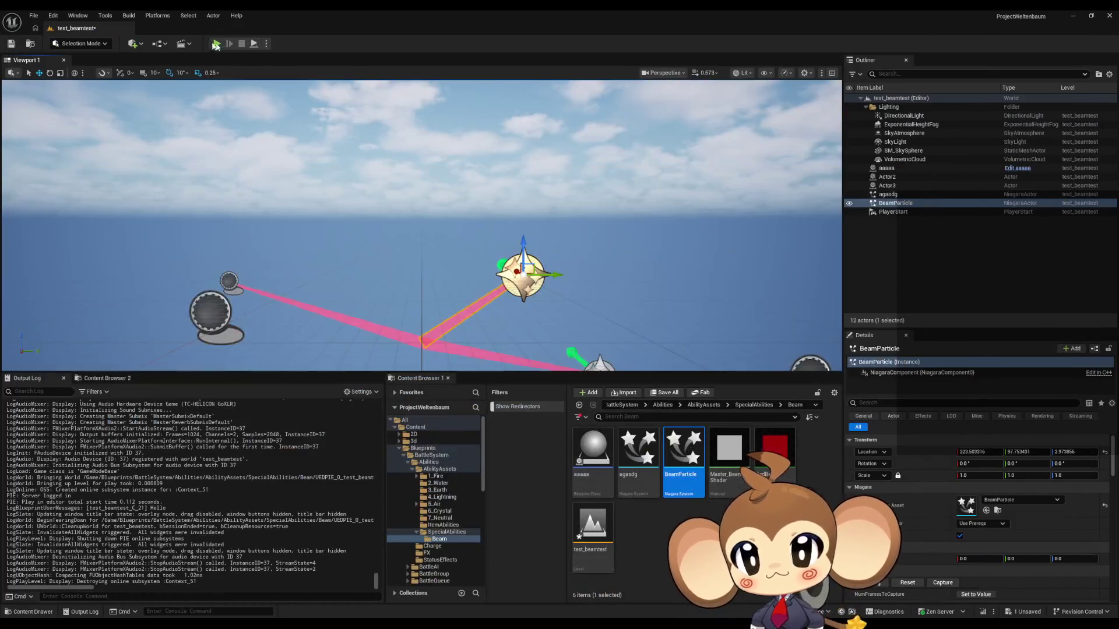
left_click(216, 45)
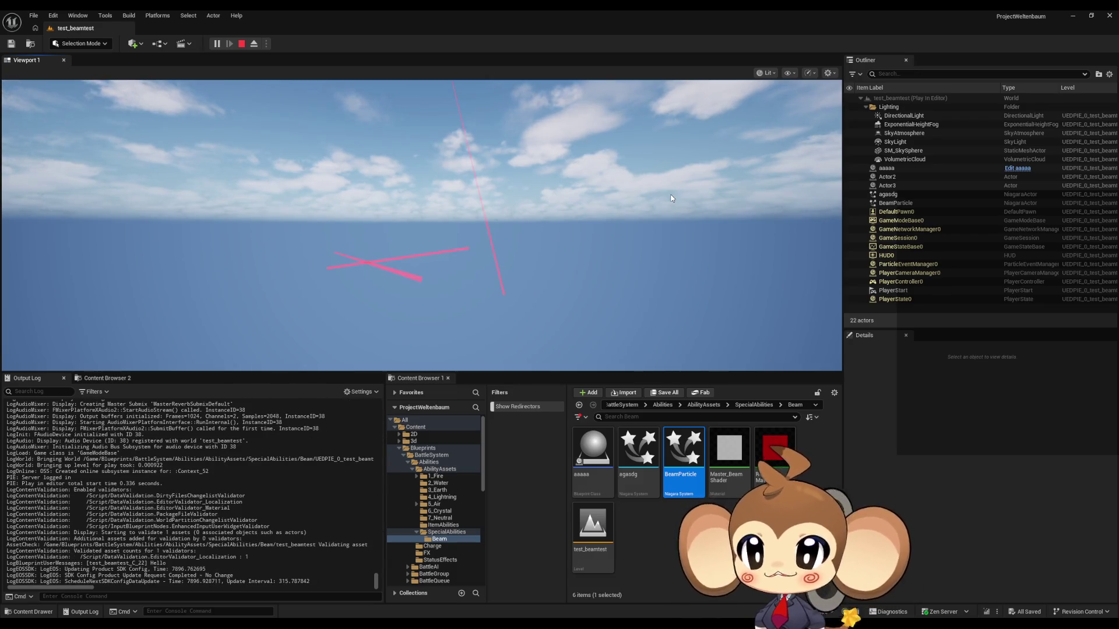
left_click(244, 44)
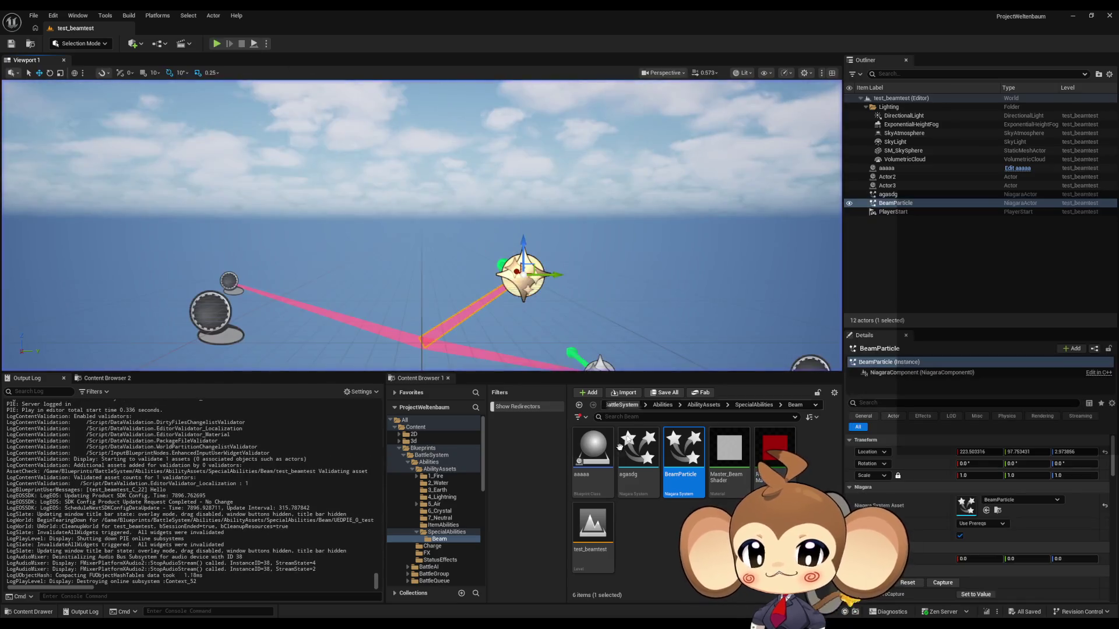
left_click(499, 600)
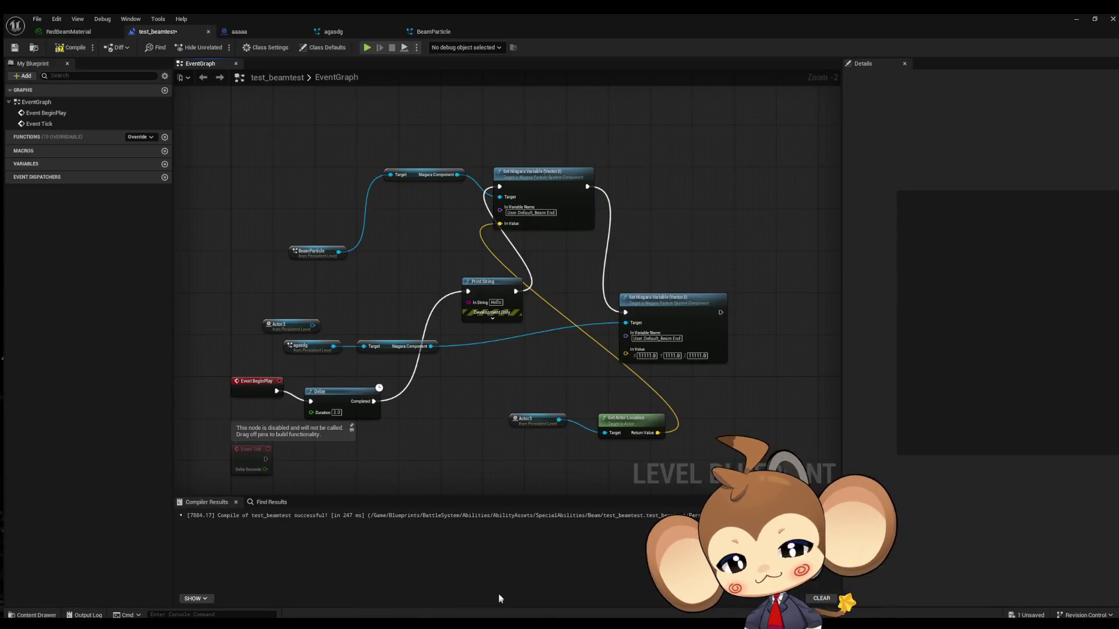
left_click_drag(581, 320, 634, 346)
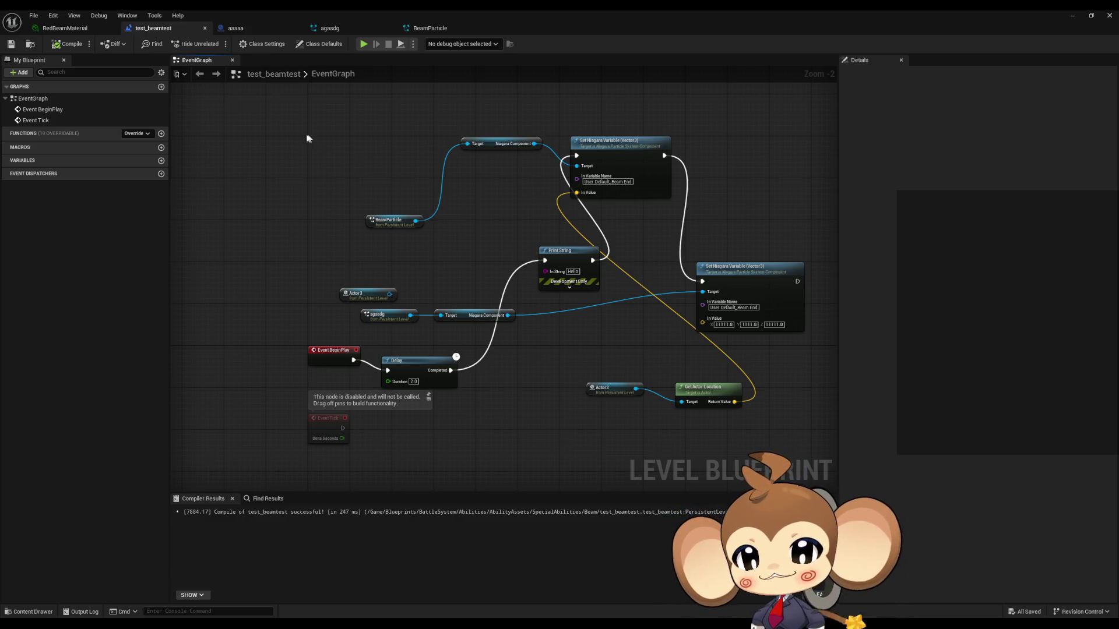
left_click(1076, 15)
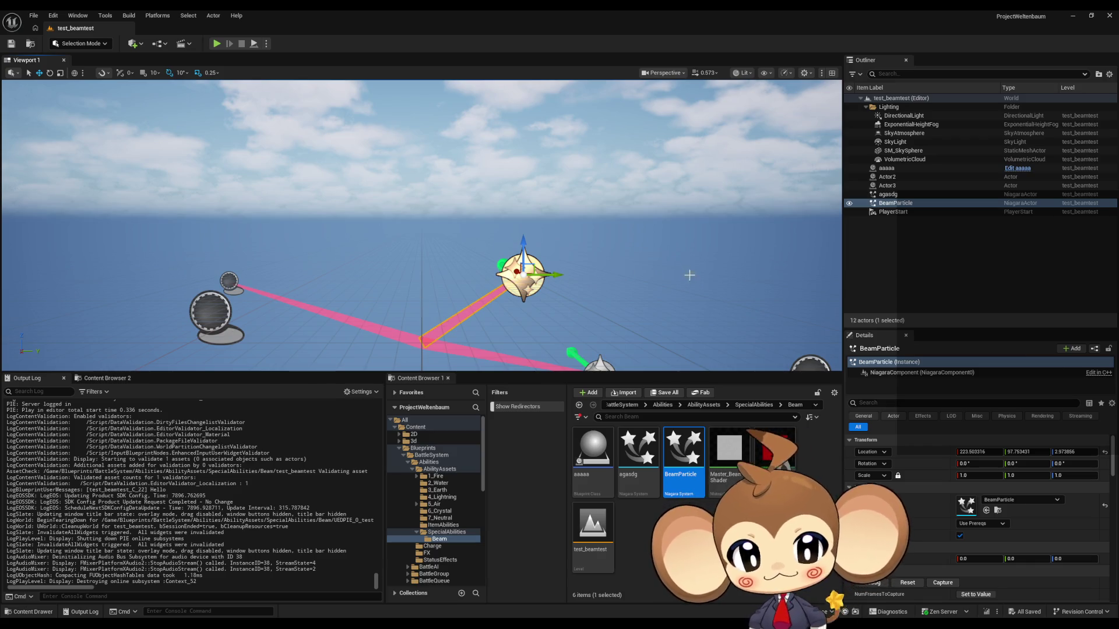
Step: Orbit the viewport, reselect BeamParticle, and go up to the top-level Content folder
mouse_move(709, 273)
left_mouse_down()
mouse_move(711, 291)
mouse_move(705, 275)
left_mouse_up()
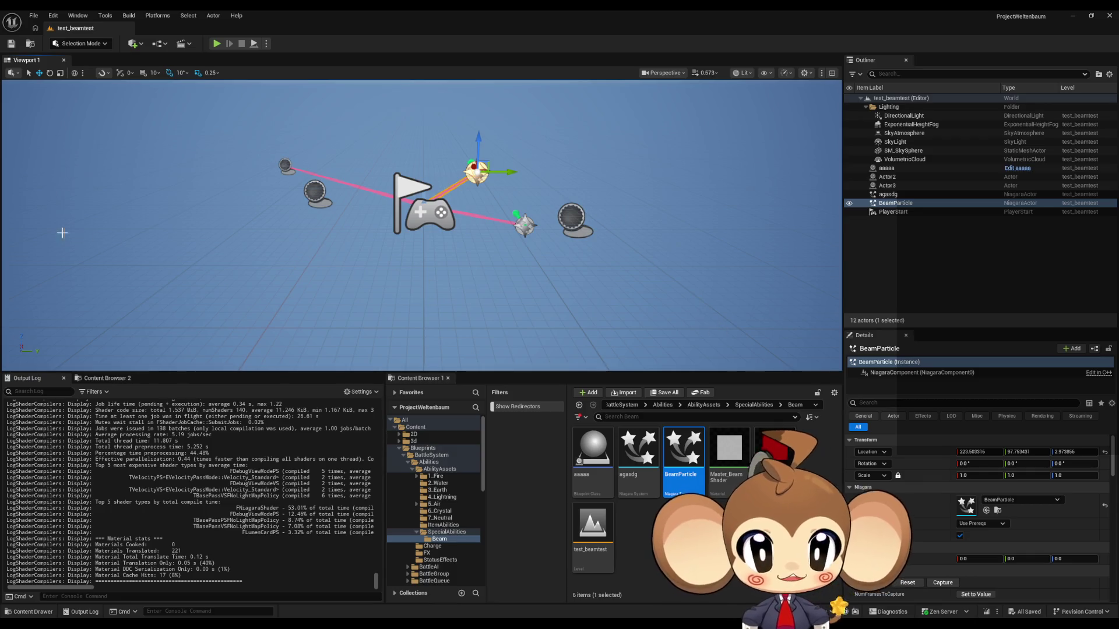
left_click(635, 554)
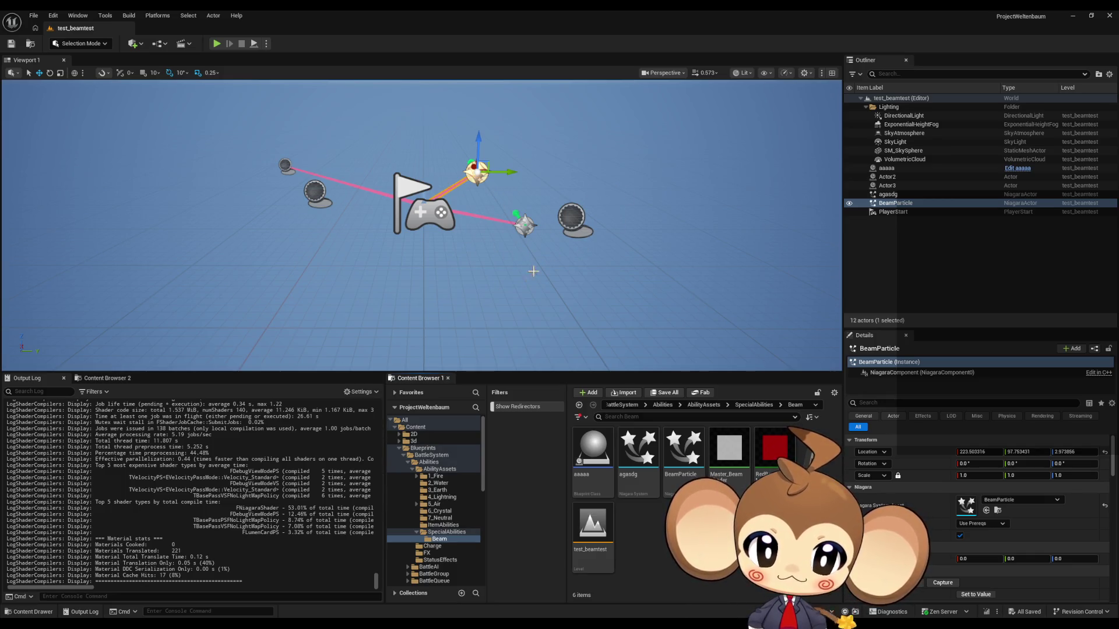
left_click(683, 451)
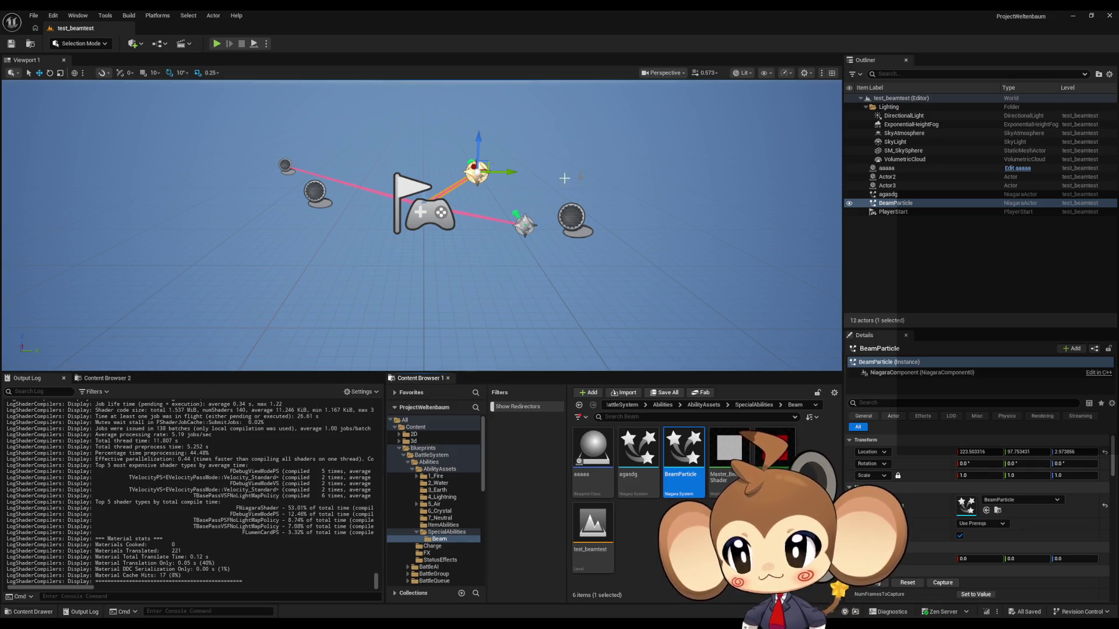
left_click(631, 412)
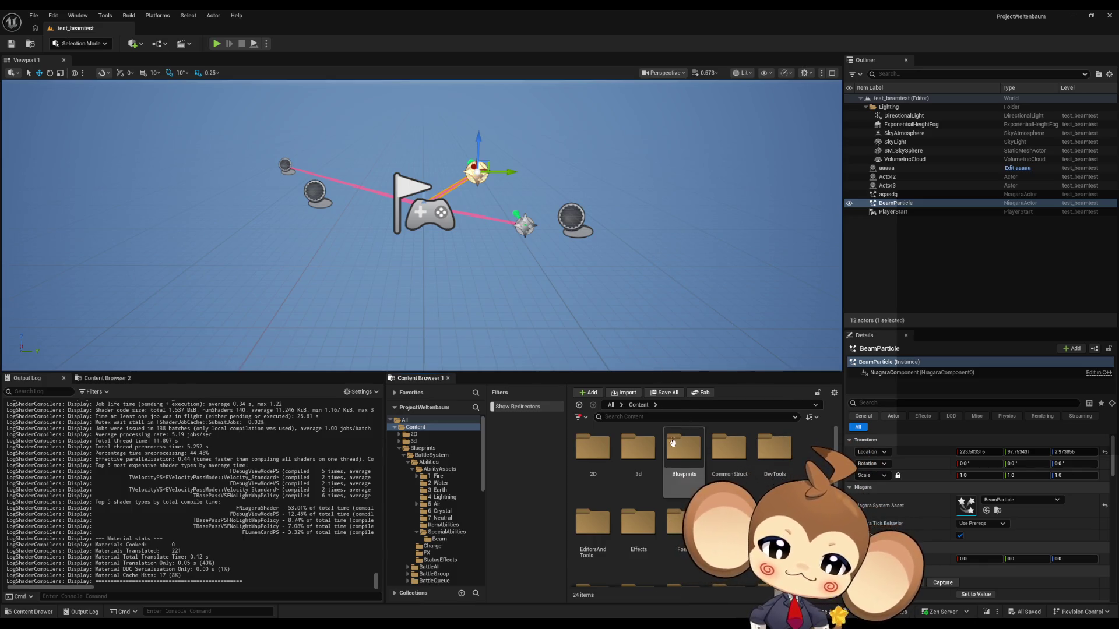
Step: Browse into Blueprints > BattleSystem and scroll through its contents
double_click(683, 452)
double_click(578, 474)
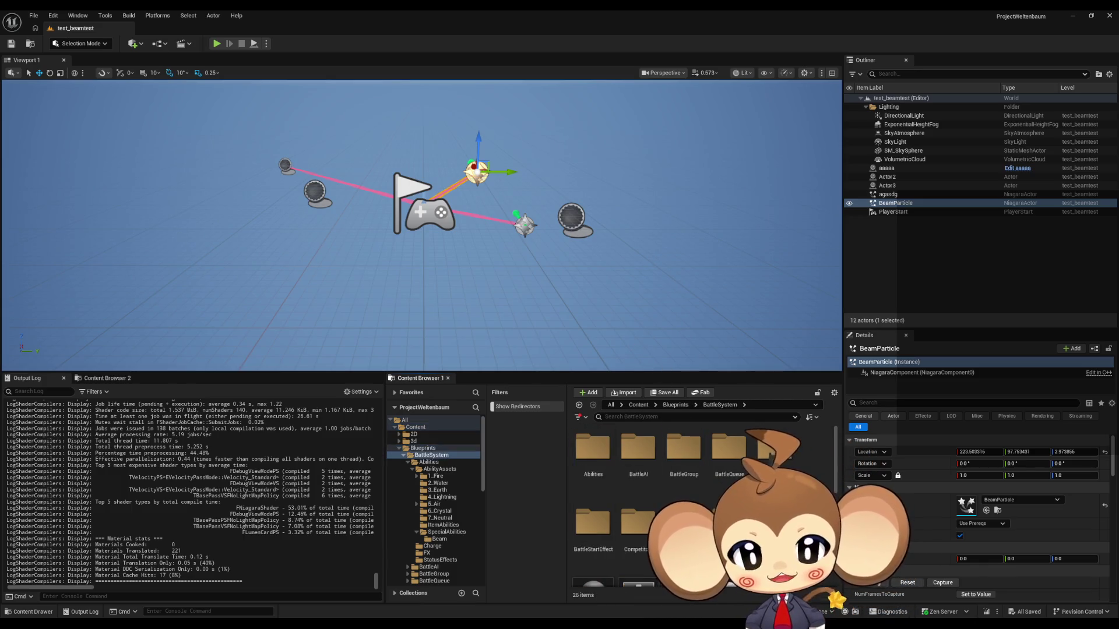
scroll(683, 475, "down", 2)
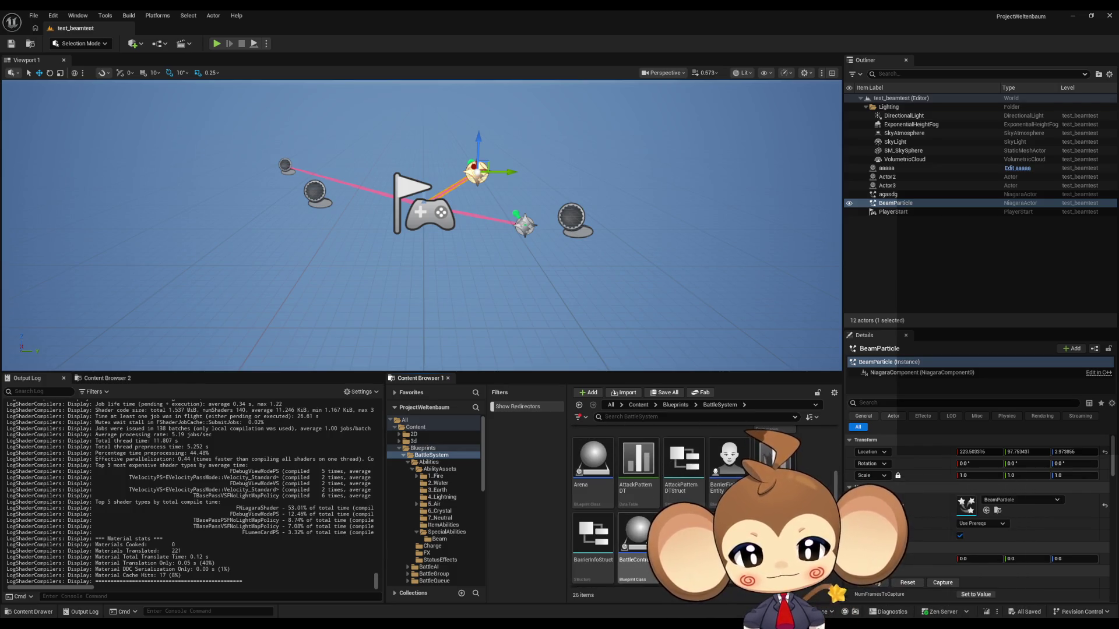
scroll(729, 507, "down", 2)
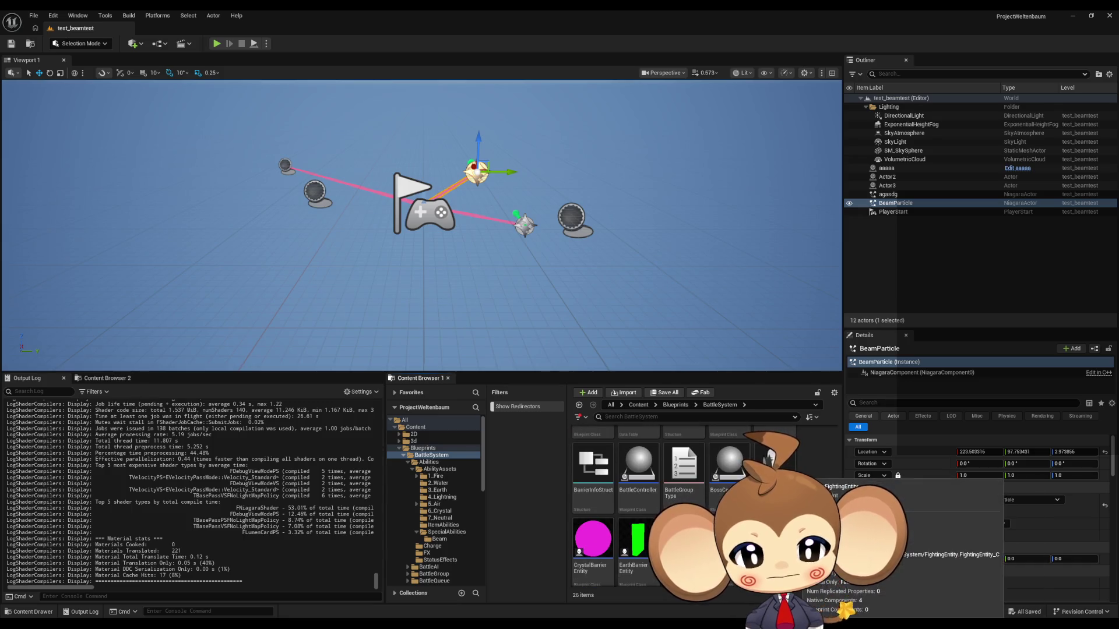
scroll(683, 507, "down", 2)
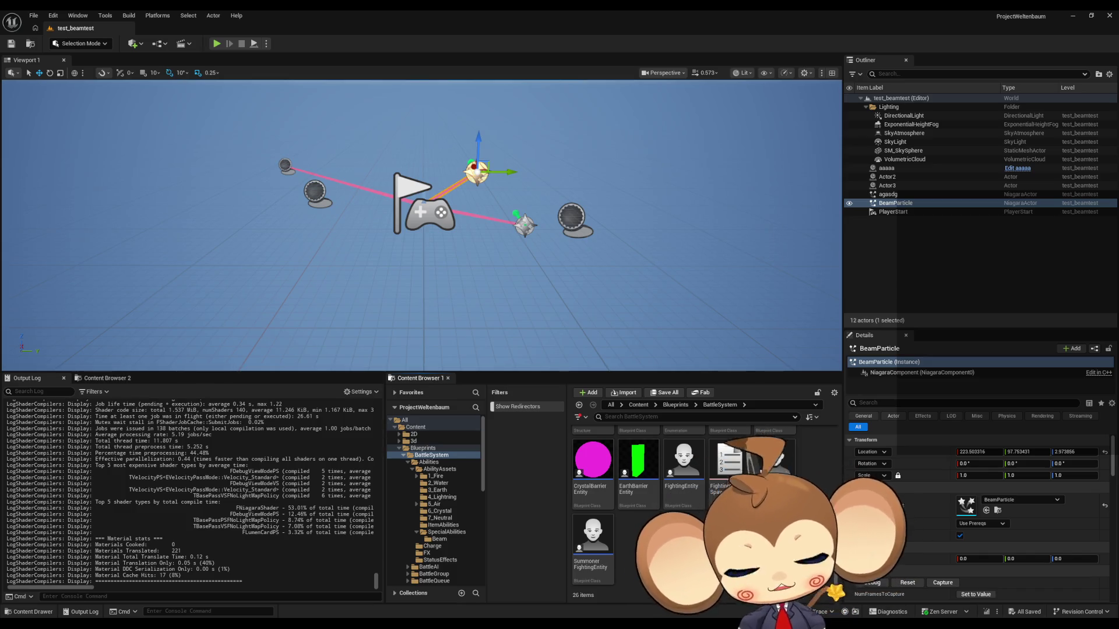
scroll(684, 507, "up", 3)
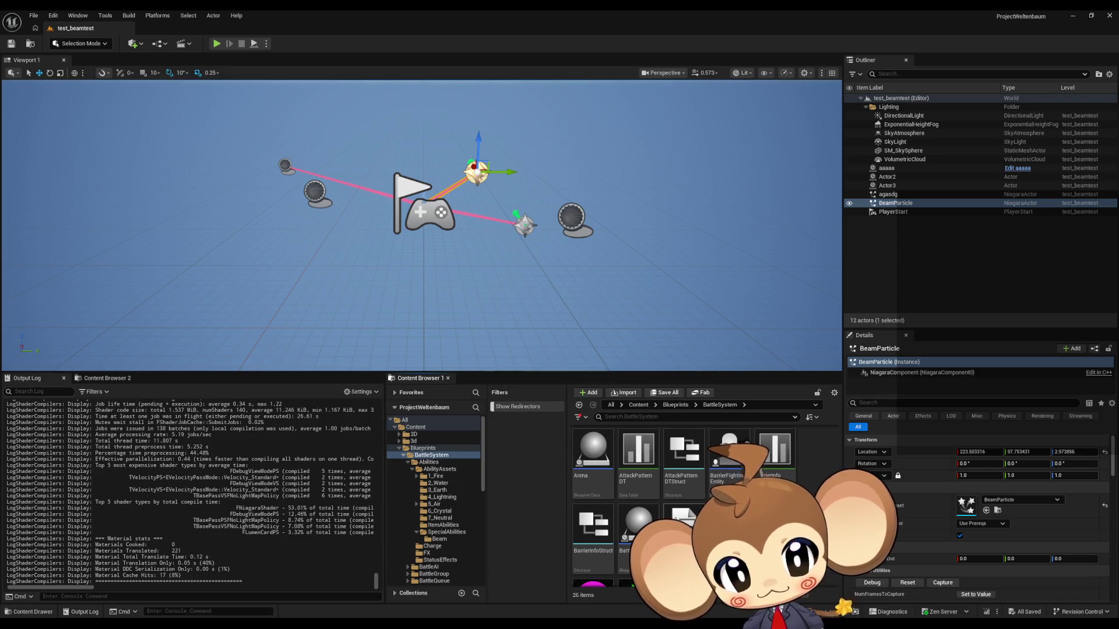
scroll(684, 506, "up", 2)
scroll(683, 507, "down", 2)
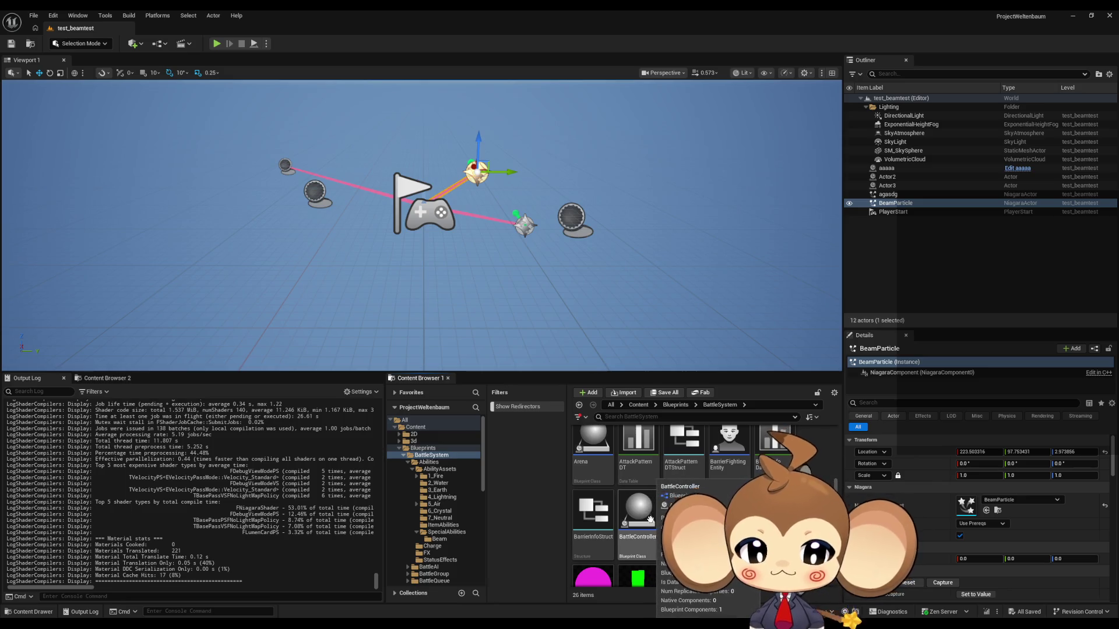
scroll(643, 519, "up", 3)
Step: Go to Abilities > AbilityAssets > SpecialAbilities, peek into Beam, and open AD_IntroCrystalColorChange
double_click(593, 449)
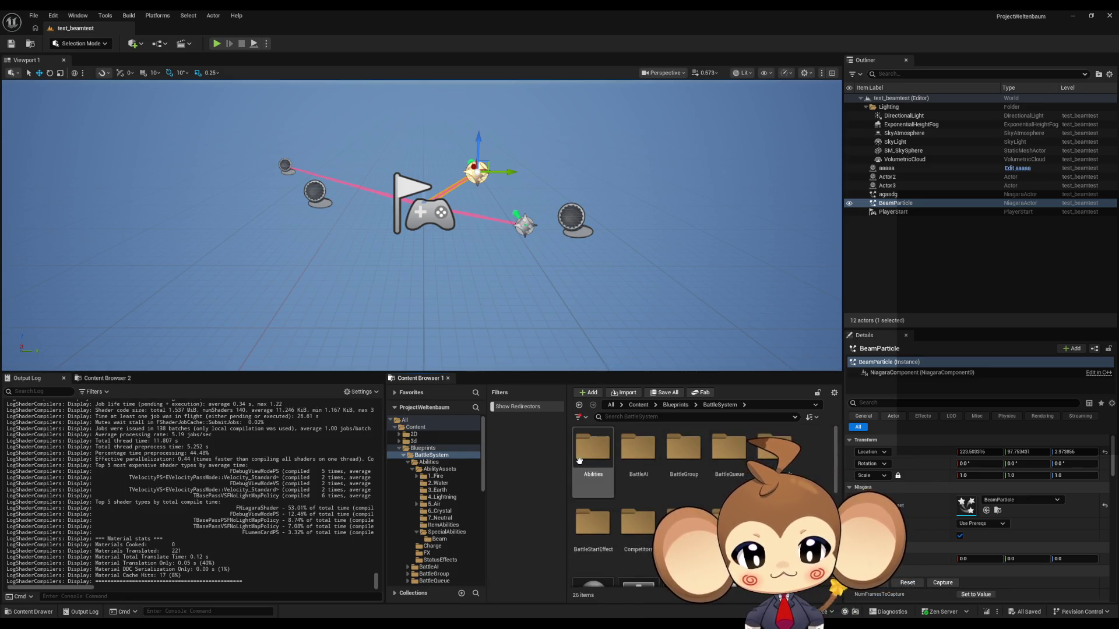
double_click(593, 449)
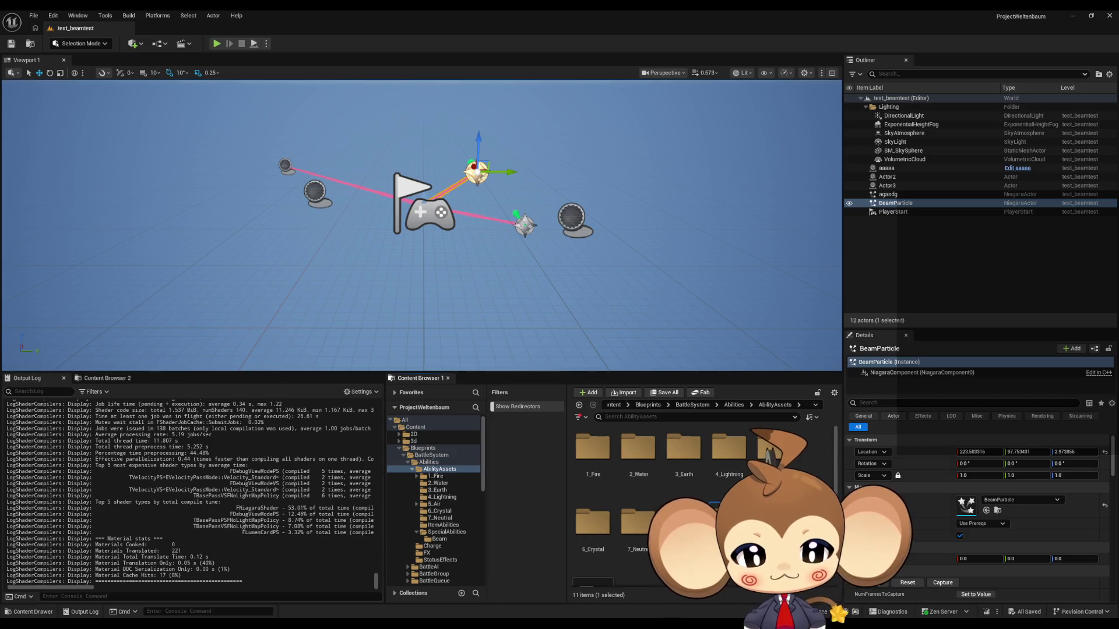
double_click(729, 523)
left_click(599, 460)
double_click(600, 460)
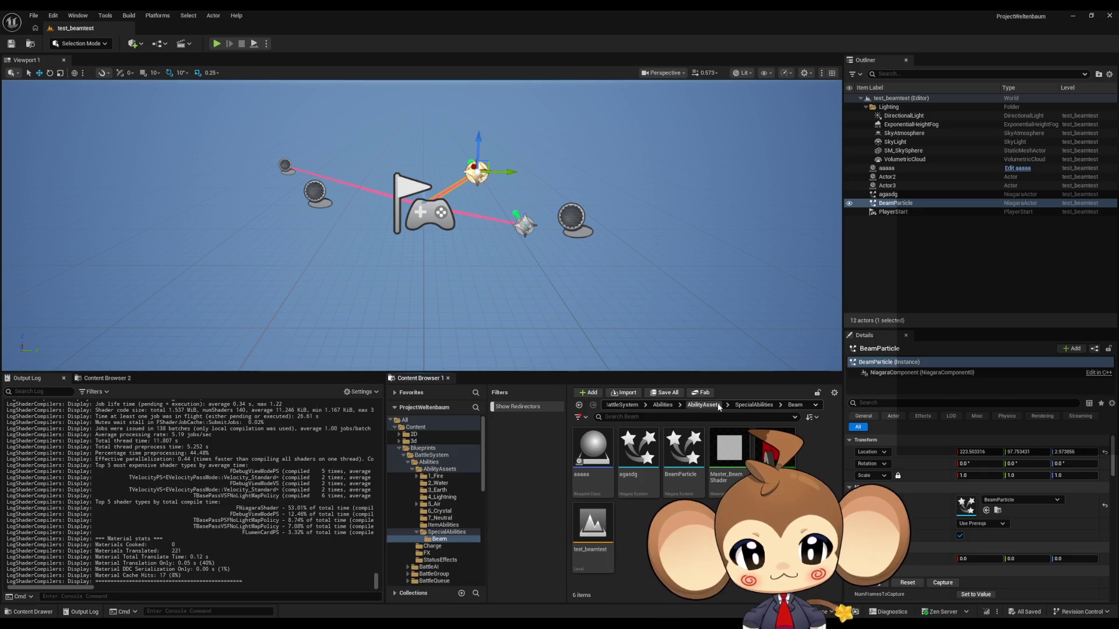
left_click(749, 404)
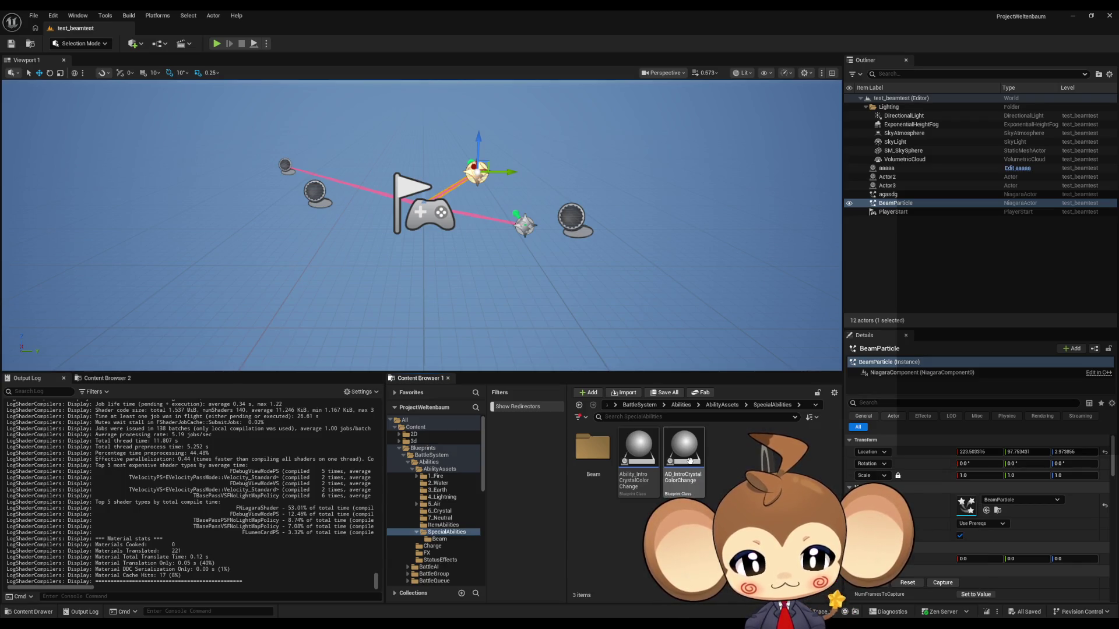
double_click(689, 462)
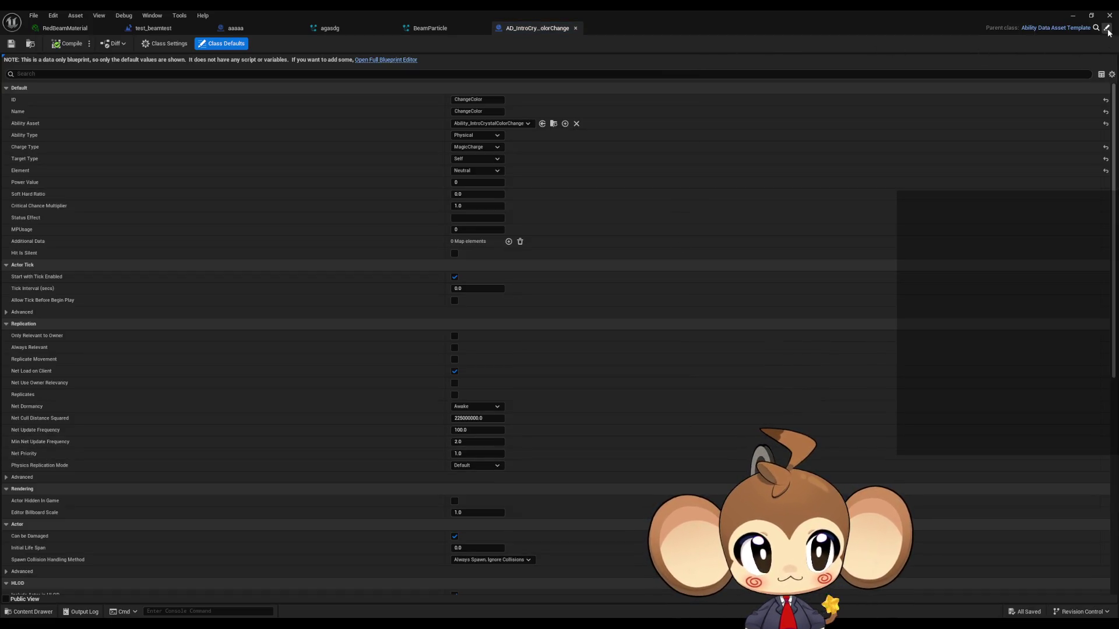
Step: Create AD_HelperBeam as a child of AbilityDataAssetTemplate
double_click(894, 9)
left_click_drag(699, 373, 684, 86)
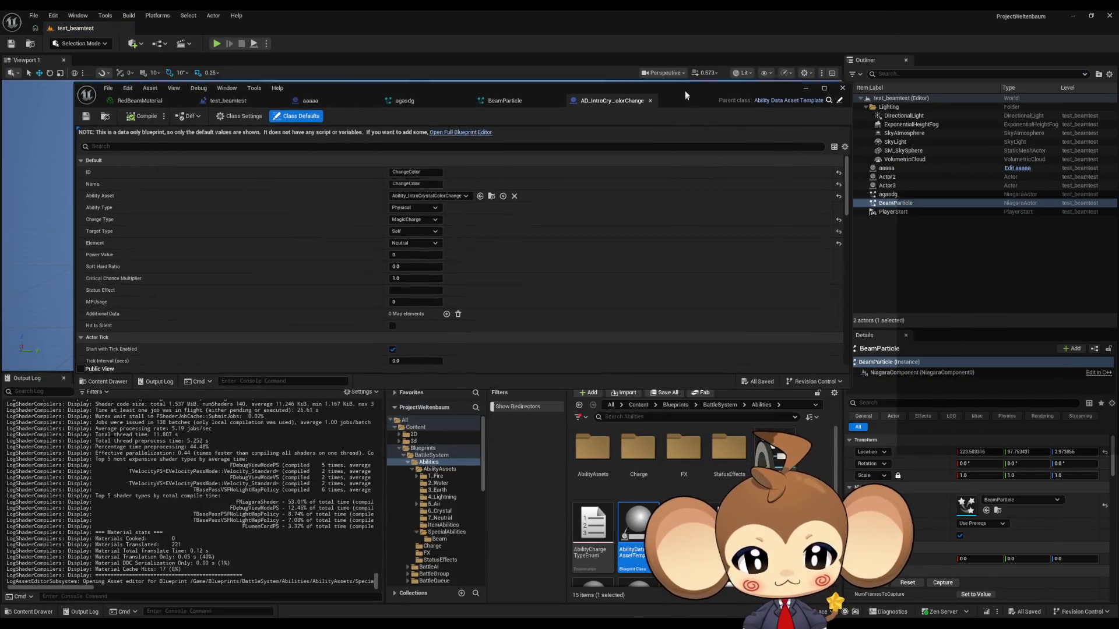
right_click(643, 508)
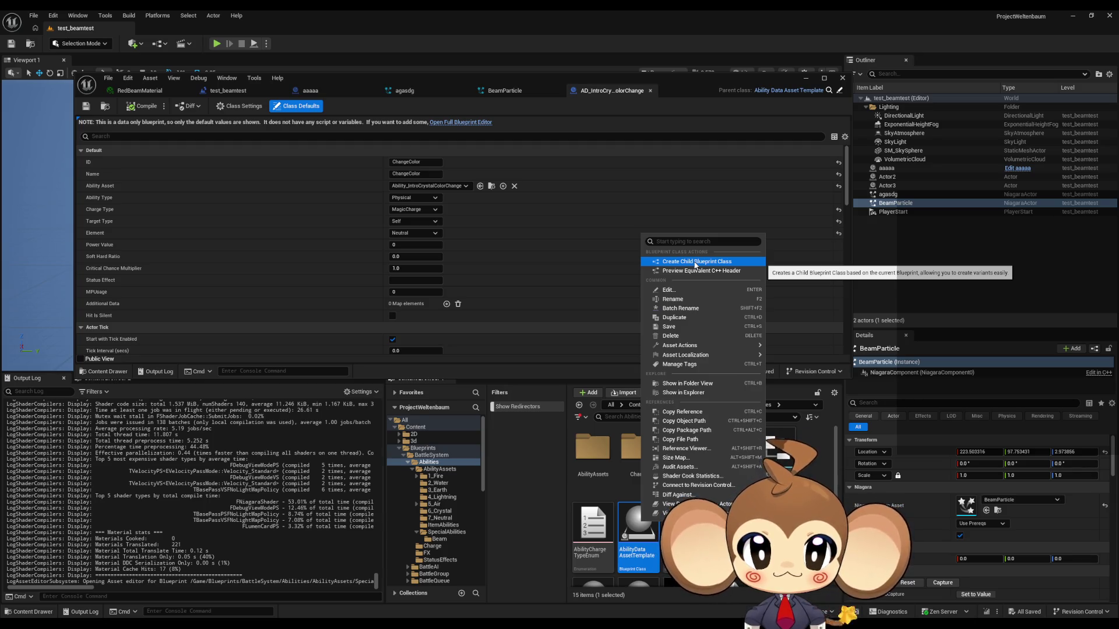
left_click(695, 263)
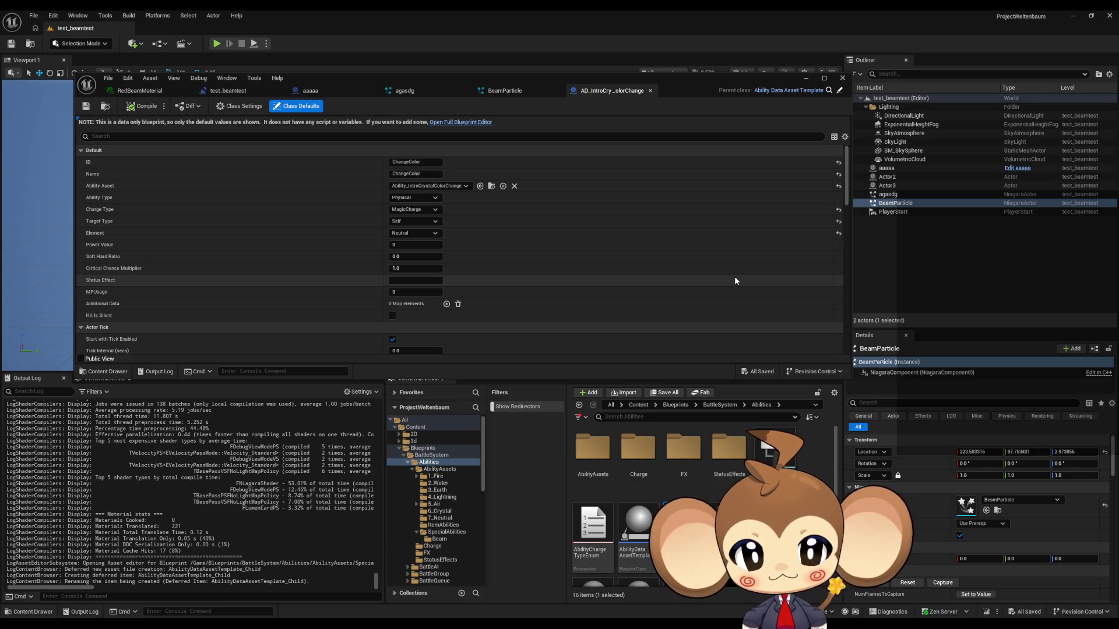
key("Return")
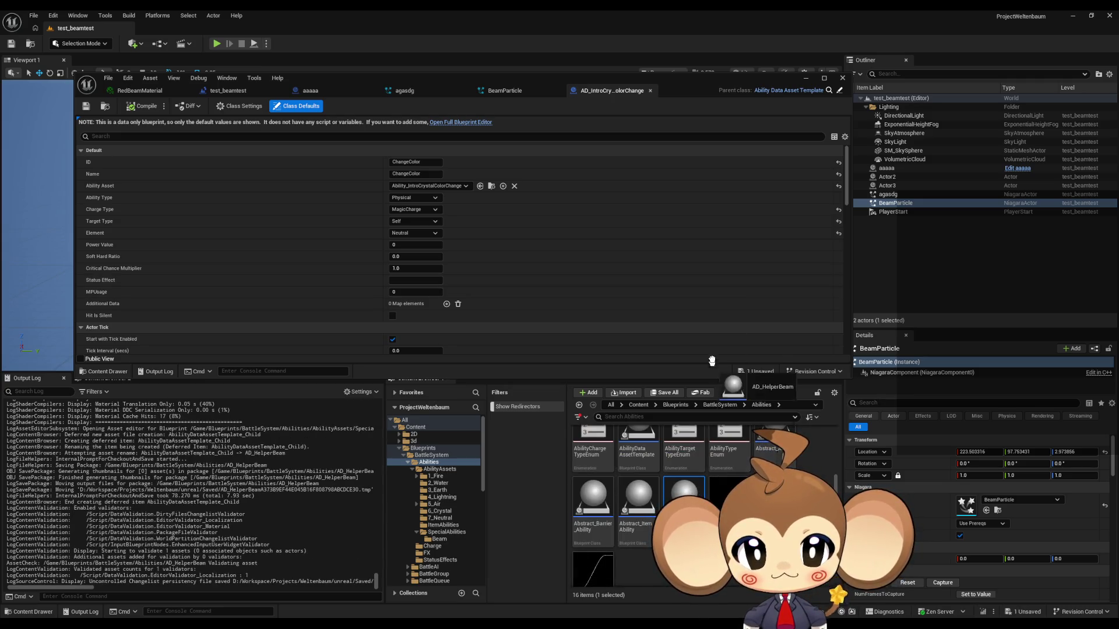
Step: Move AD_HelperBeam through AbilityAssets and SpecialAbilities into the Beam folder
scroll(699, 501, "up", 2)
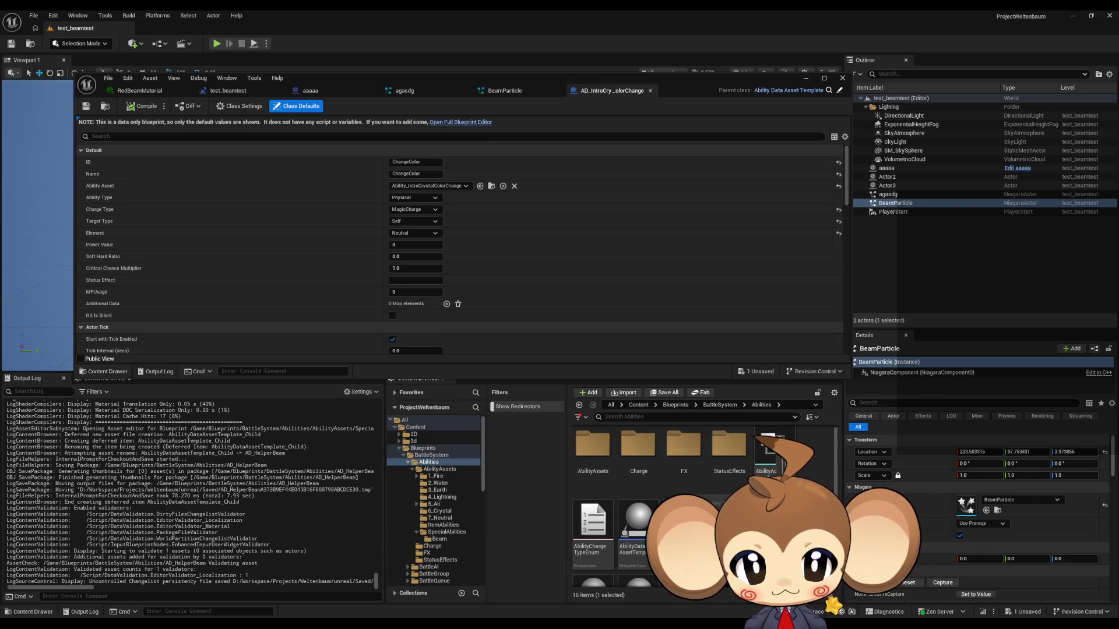
scroll(752, 466, "up", 1)
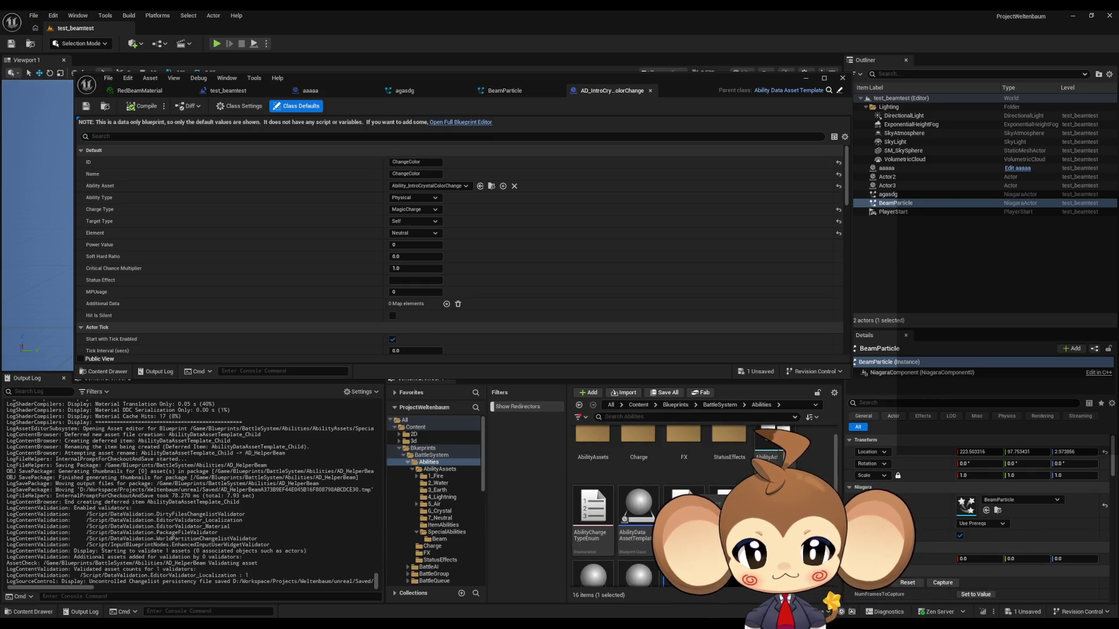
left_click_drag(724, 443, 601, 449)
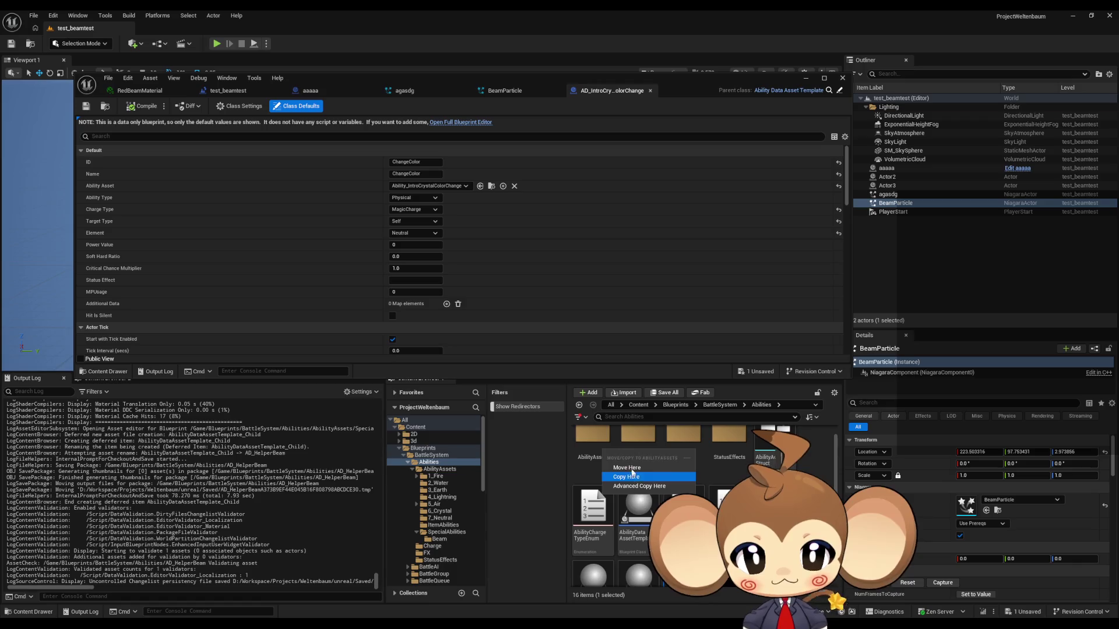
left_click(626, 468)
mouse_move(638, 553)
left_mouse_down()
mouse_move(763, 460)
mouse_move(726, 469)
left_mouse_up()
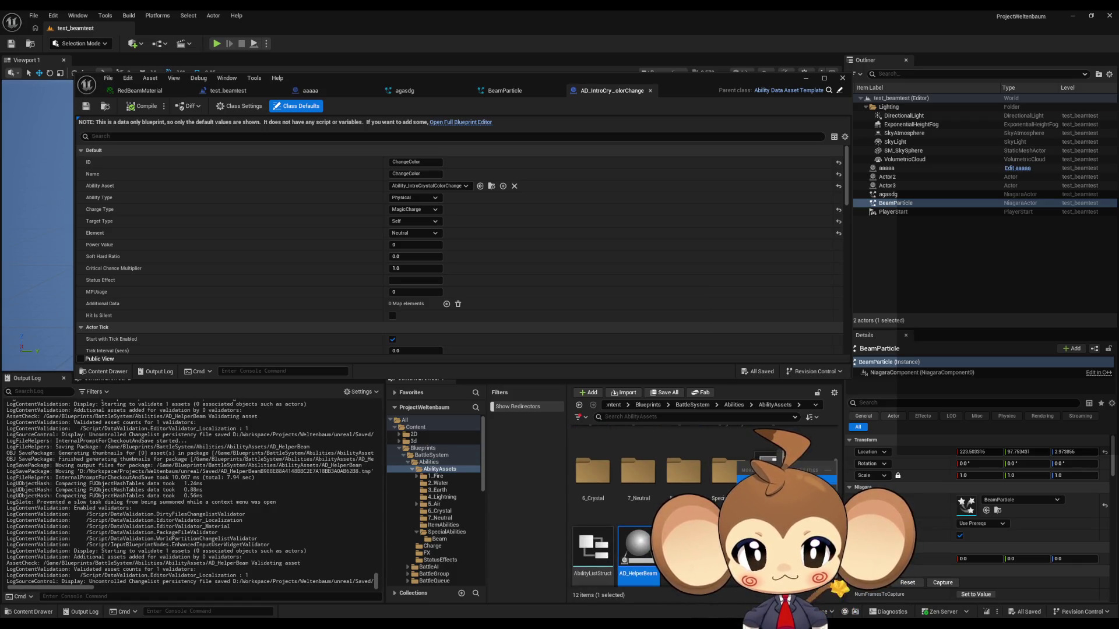
left_click(752, 487)
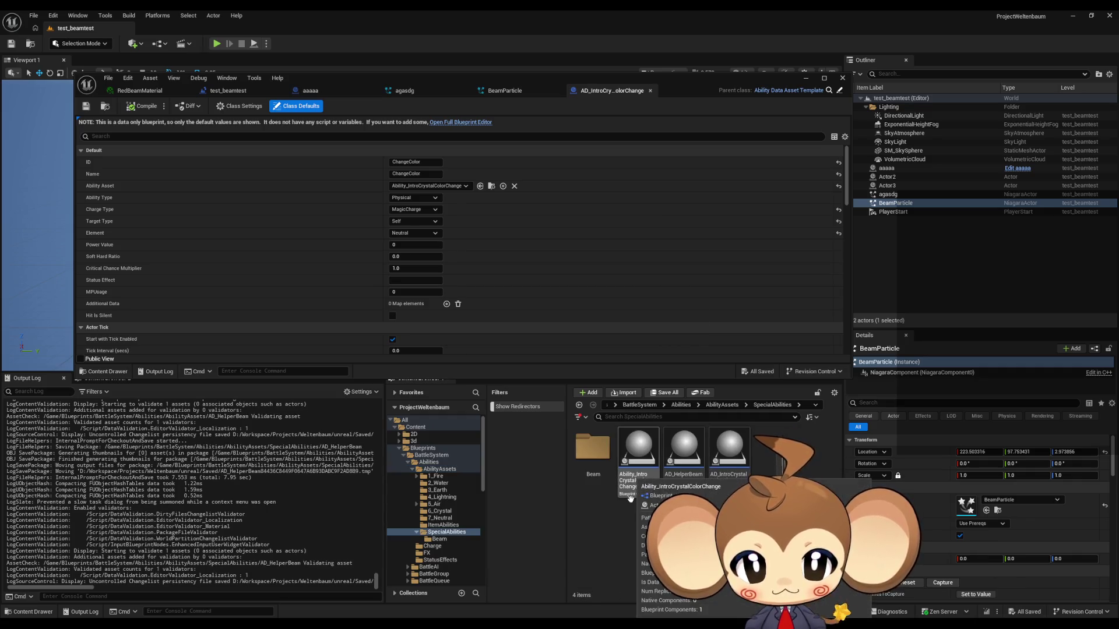
mouse_move(693, 463)
left_mouse_down()
mouse_move(594, 455)
mouse_move(593, 465)
left_mouse_up()
left_click(620, 480)
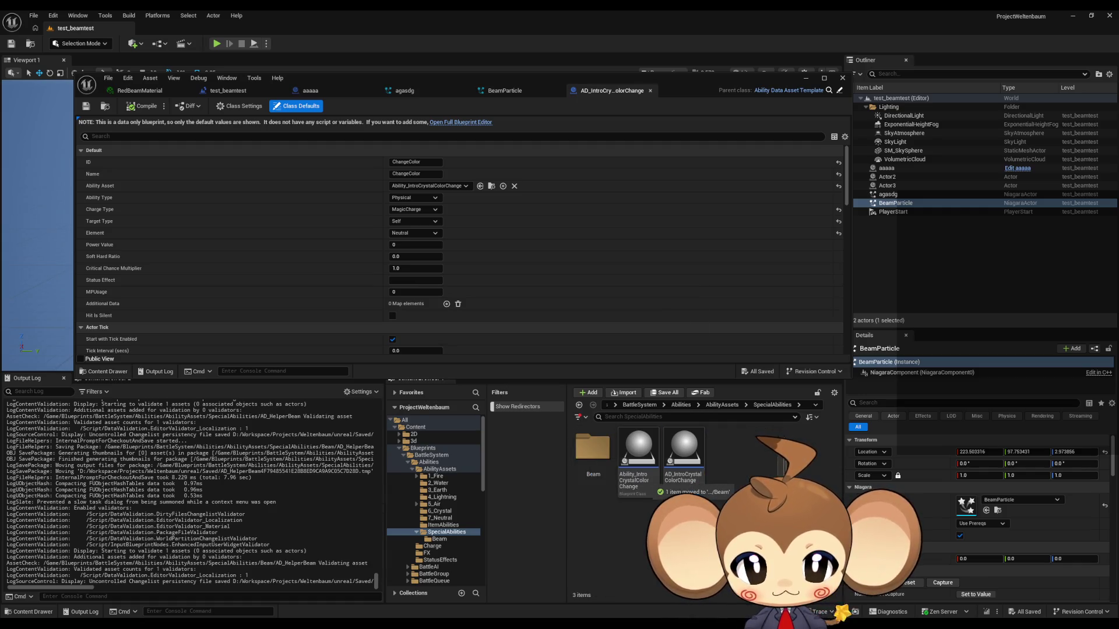
Step: Check Ability_IntroCrystalColorChange's parent and create the child blueprint Ability_HelperBeam from the base ability
left_click(687, 463)
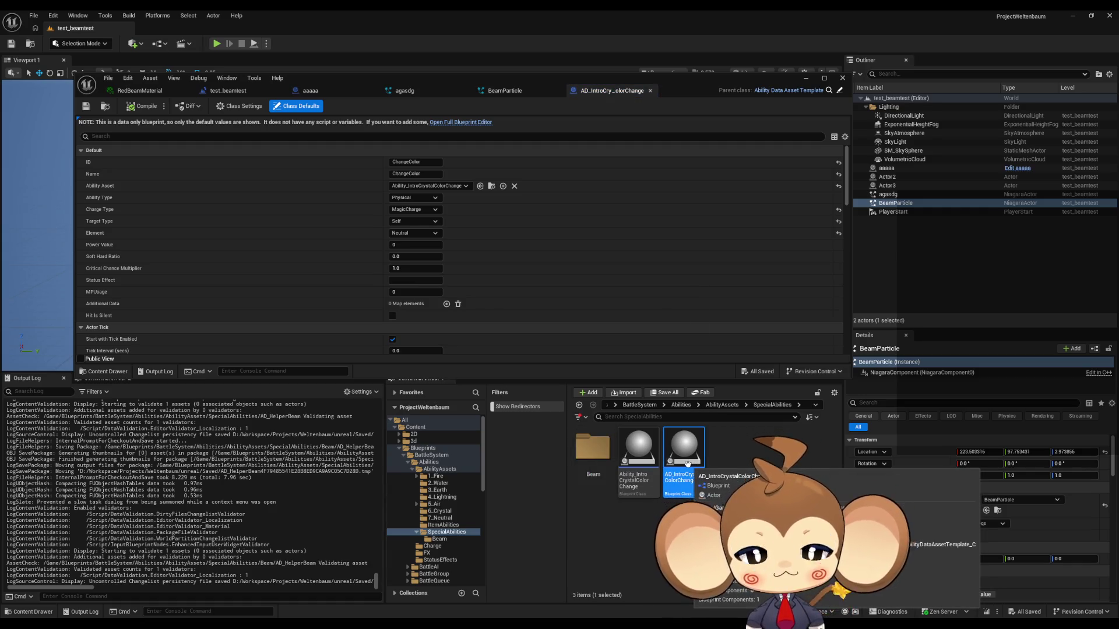
left_click(641, 460)
double_click(641, 460)
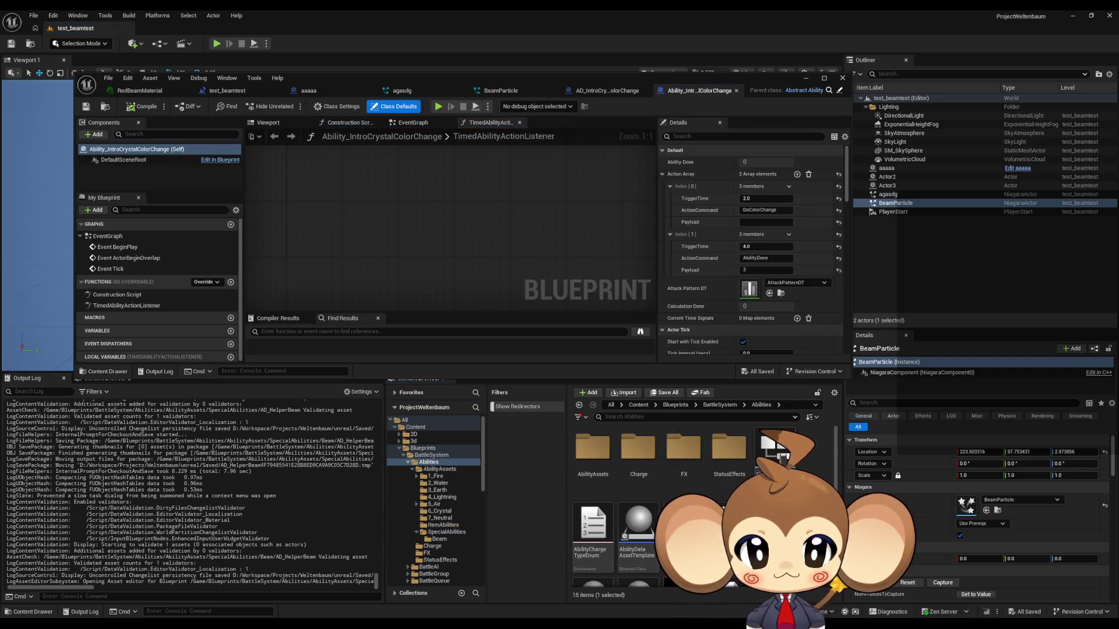
right_click(780, 451)
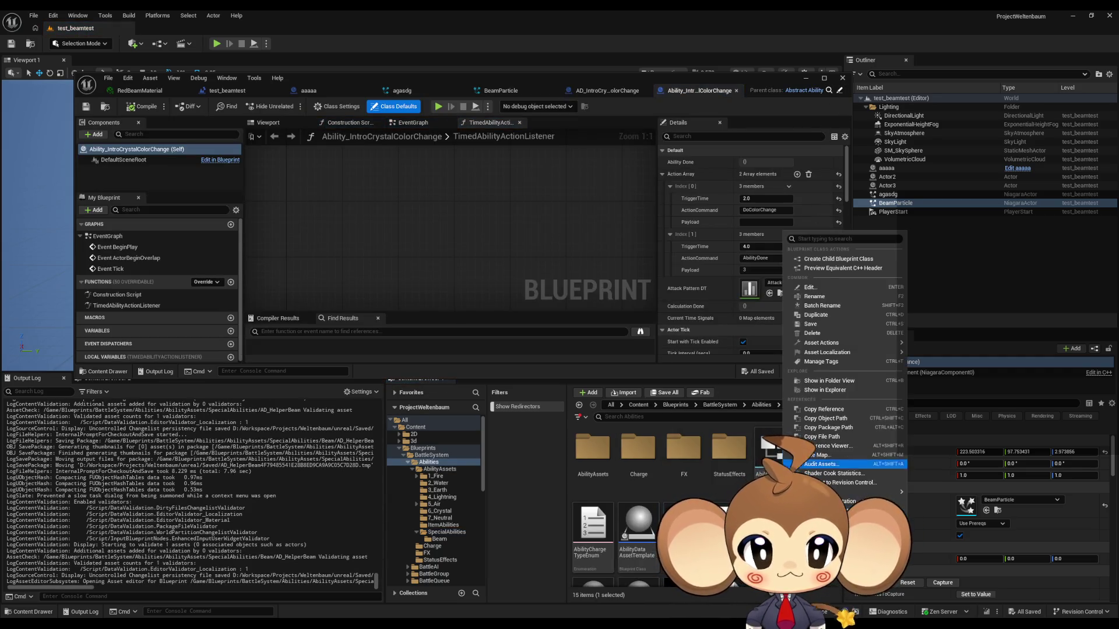
left_click(842, 259)
type("Abilit")
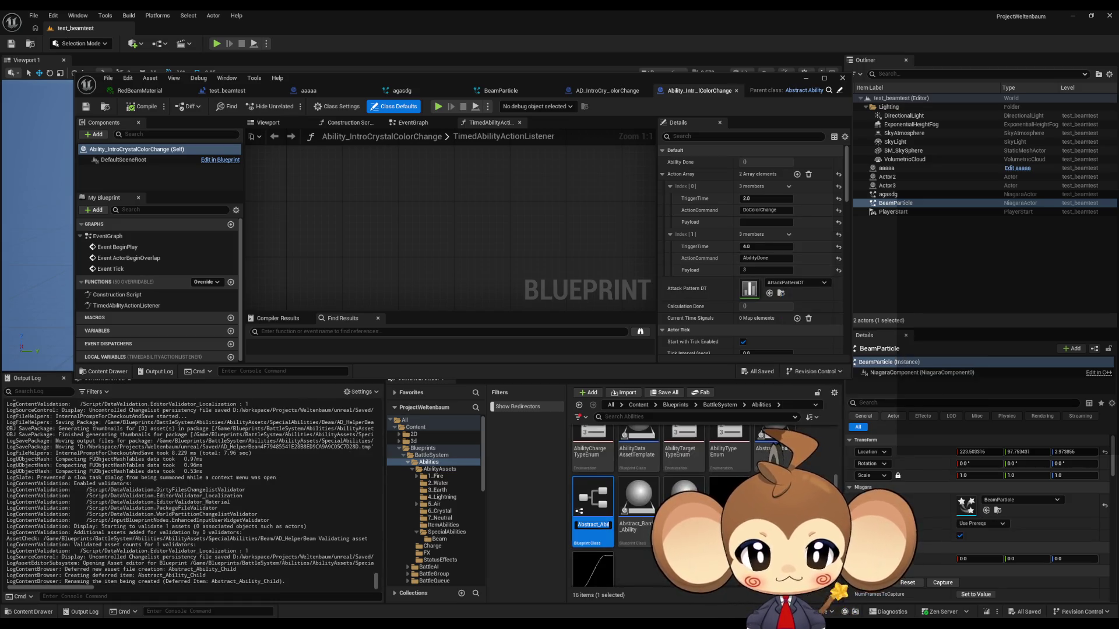
type("y")
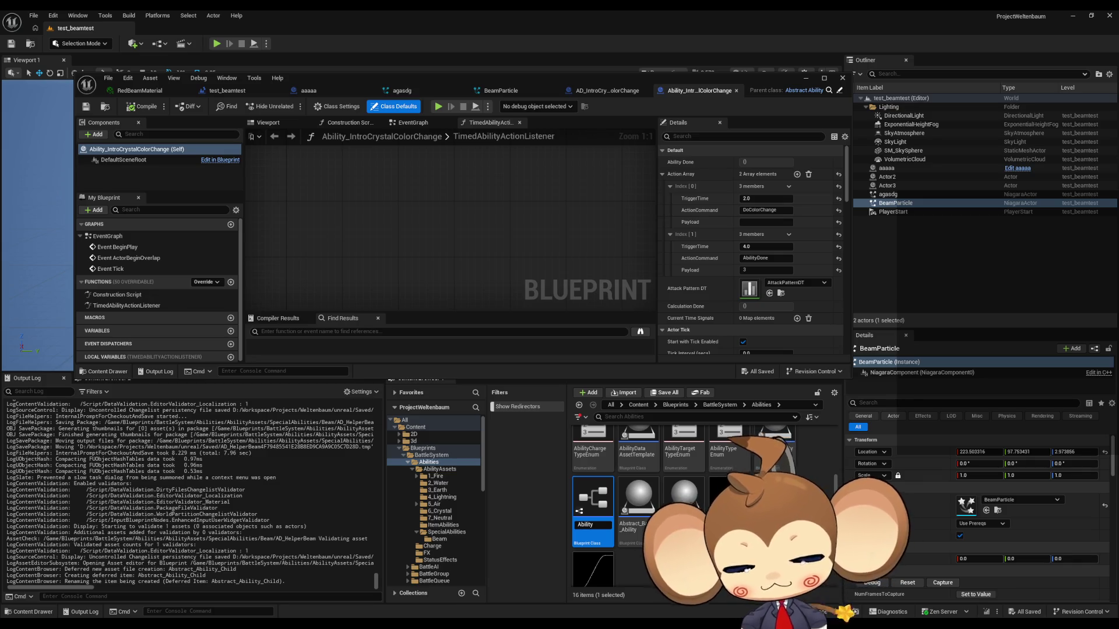
type("_HelperBeam")
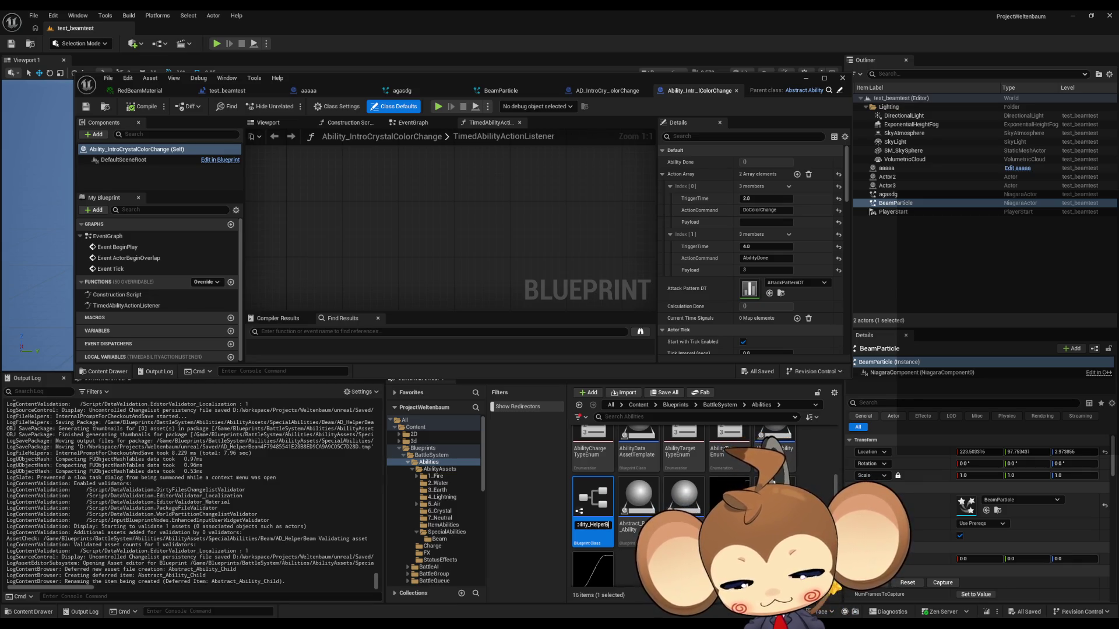
key("Return")
Step: Move Ability_HelperBeam into the SpecialAbilities Beam folder
mouse_move(775, 448)
left_mouse_down()
mouse_move(729, 466)
mouse_move(593, 460)
left_mouse_up()
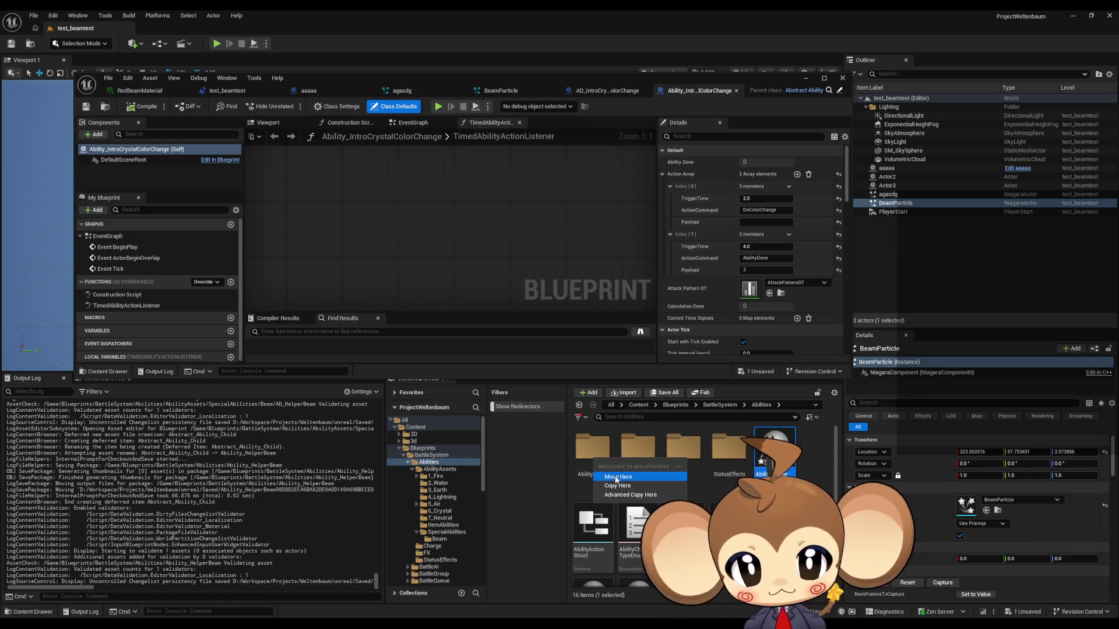
left_click(617, 476)
double_click(592, 451)
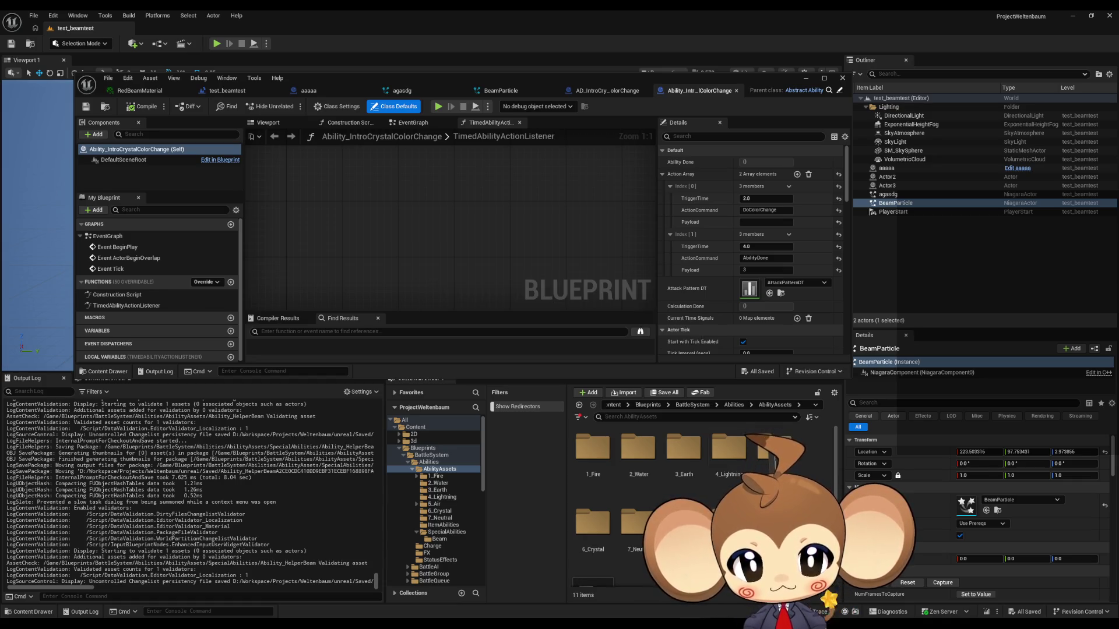
double_click(729, 523)
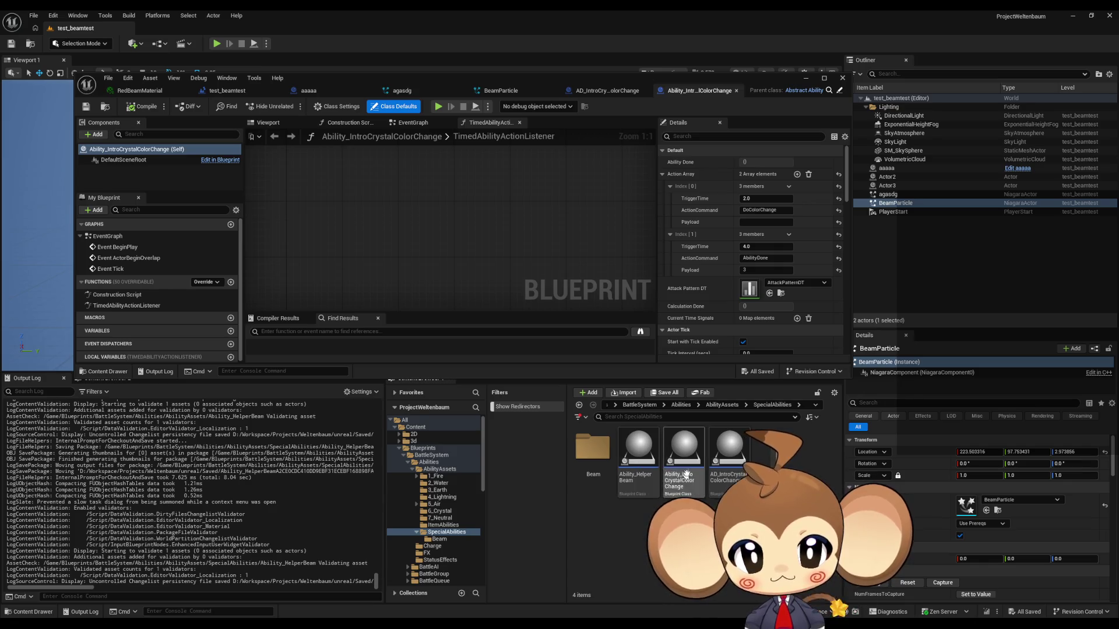
left_click_drag(636, 458, 591, 460)
left_click(609, 469)
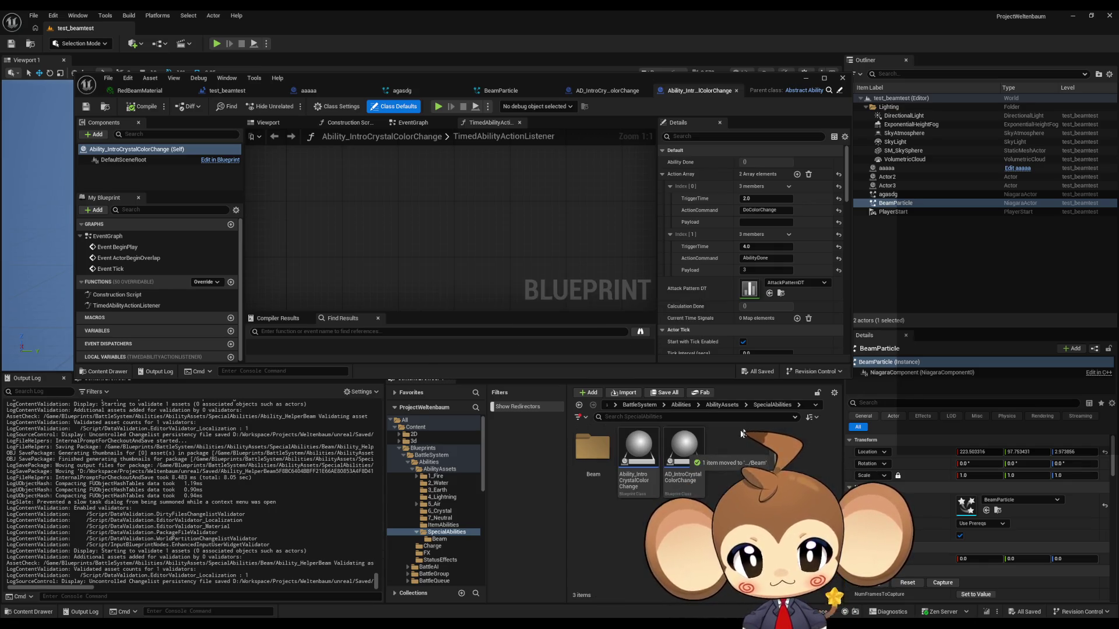
left_click(722, 405)
double_click(593, 582)
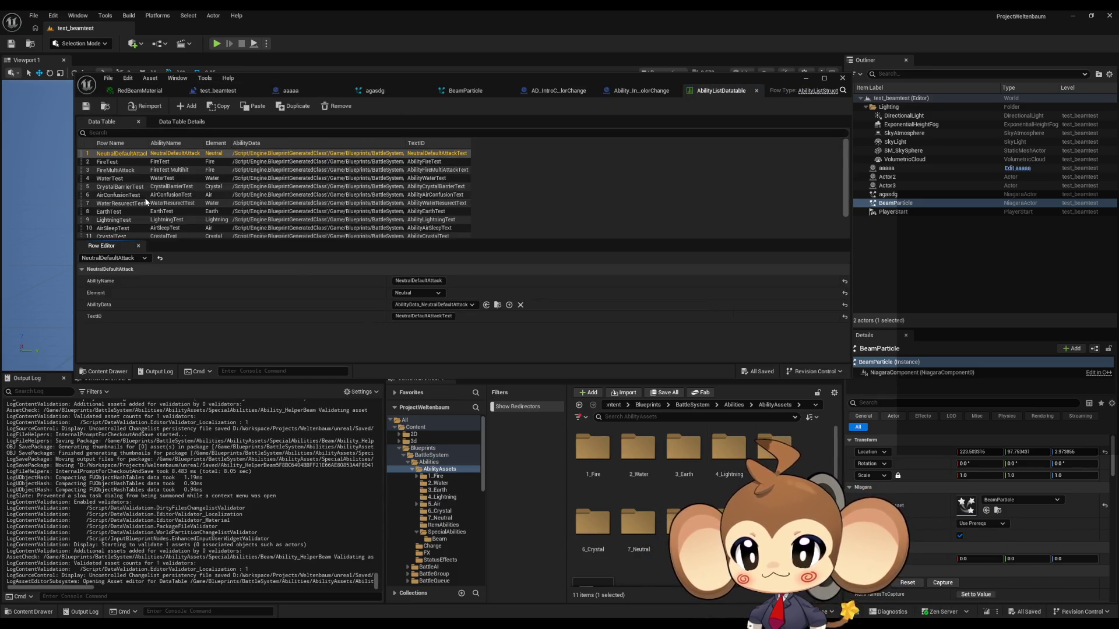
Step: Add a HelperBeam row to the ability table with element Fire and data asset AD_HelperBeam
scroll(147, 202, "down", 2)
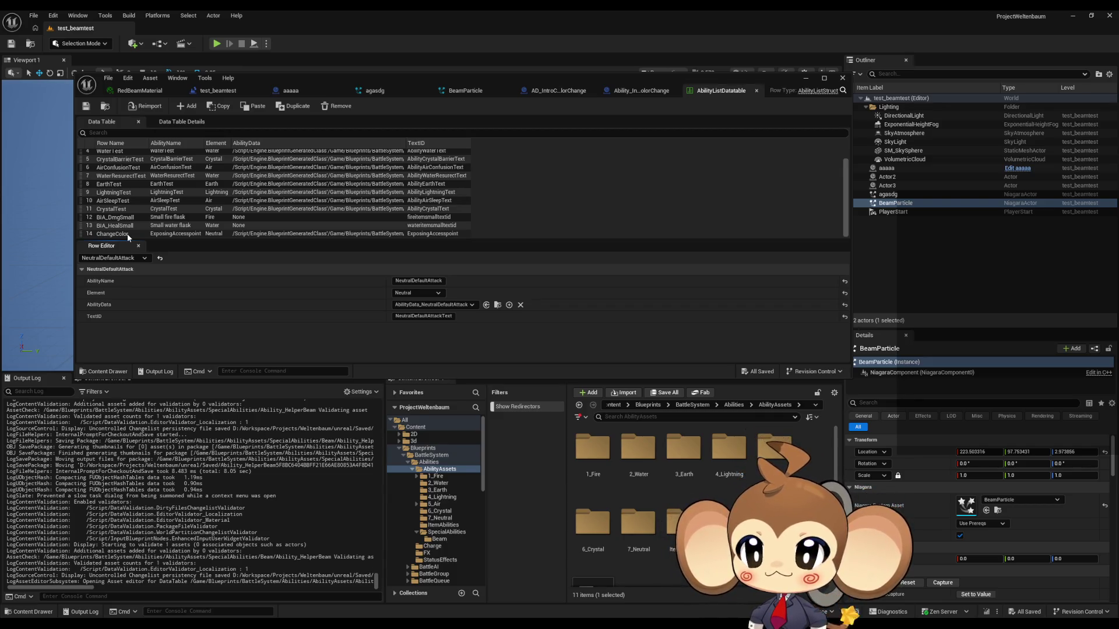
left_click(187, 106)
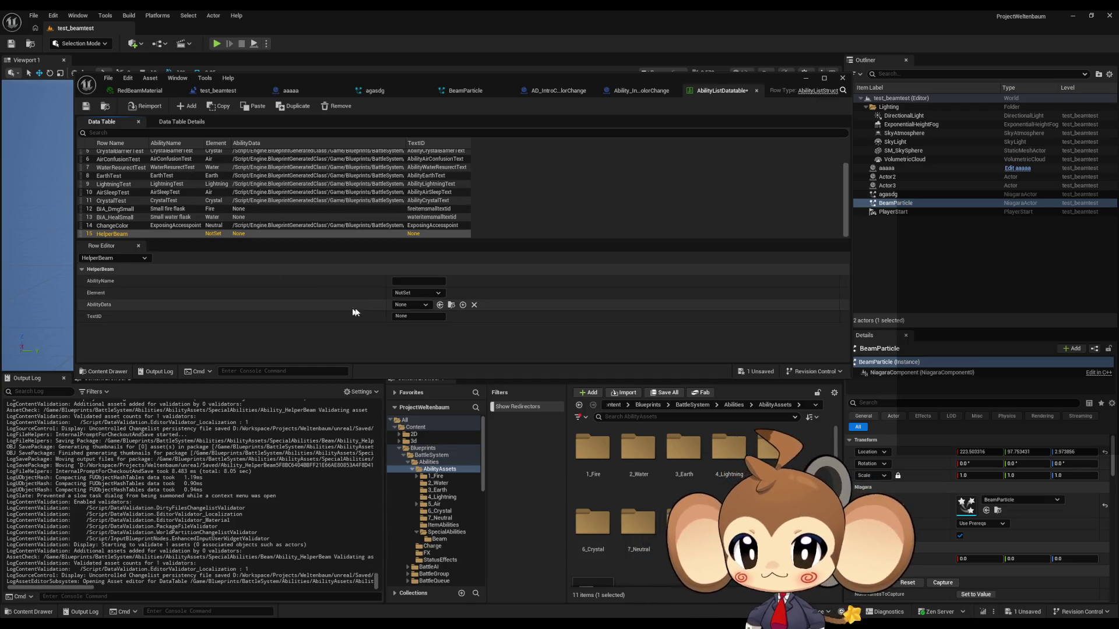
left_click(419, 294)
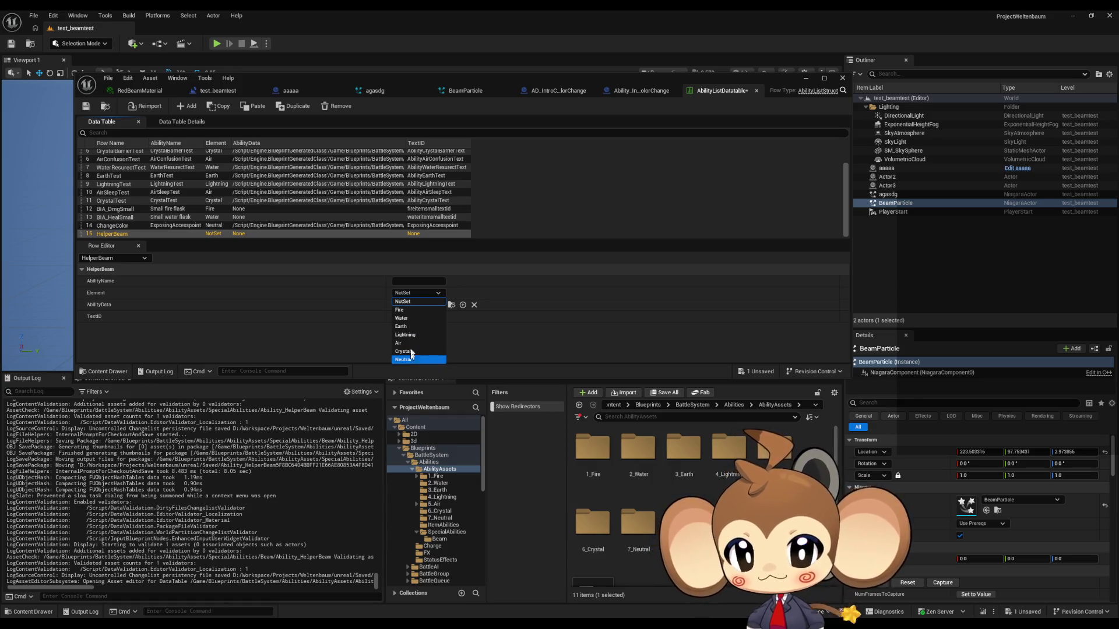
left_click(405, 312)
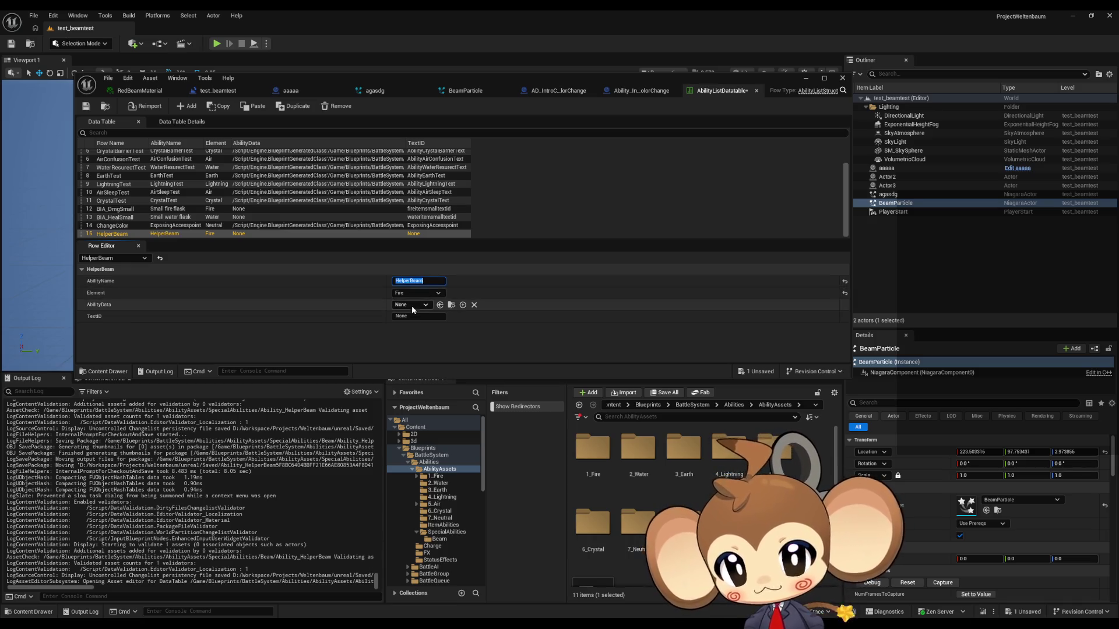
left_click(412, 304)
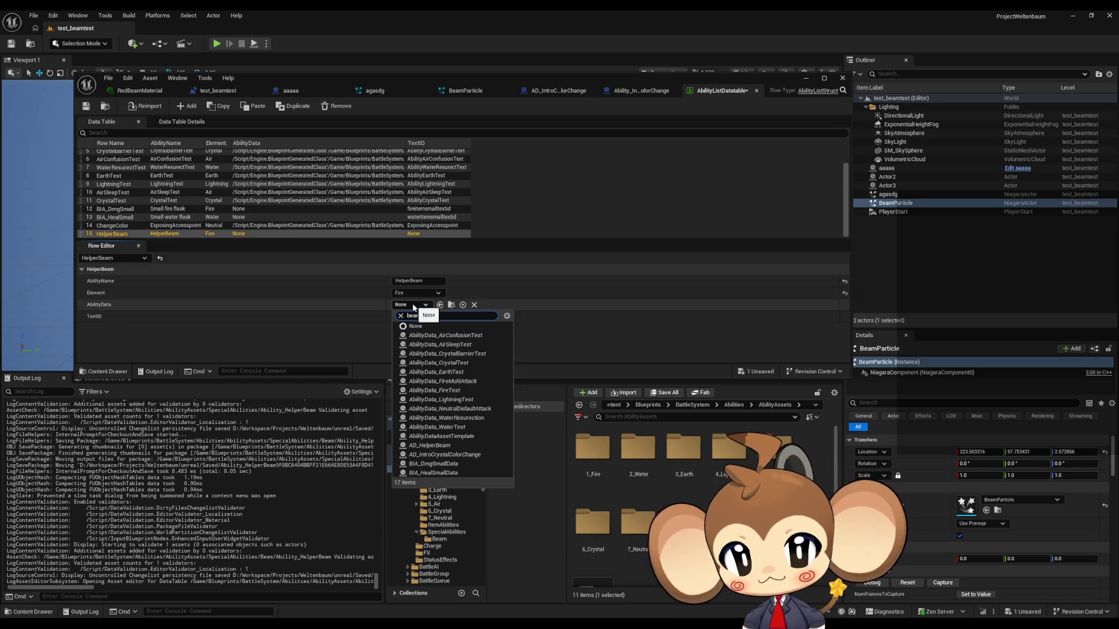
type("beam")
left_click(410, 336)
Step: Set the row's TextID to HelperBeam and save the data table
double_click(407, 317)
type("HelperB")
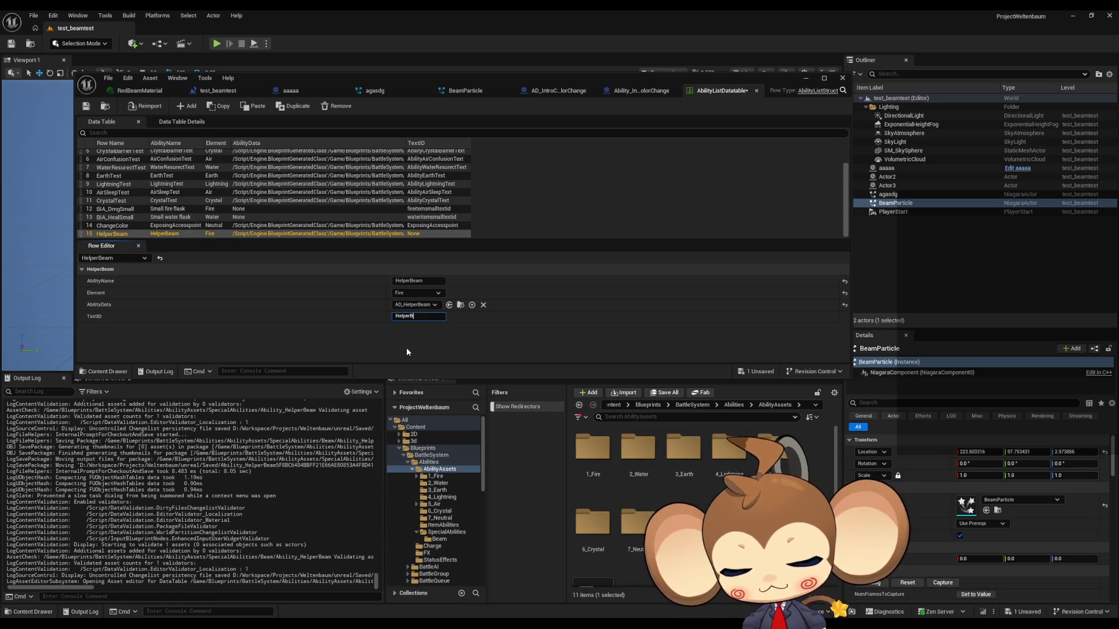
type("eam")
key("Return")
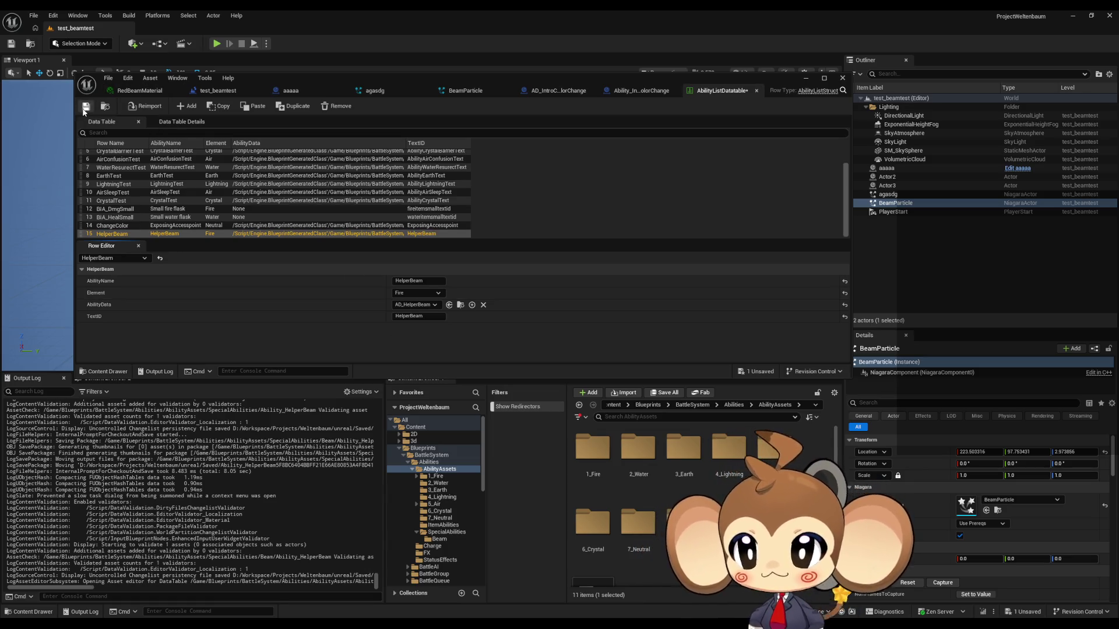
left_click(85, 107)
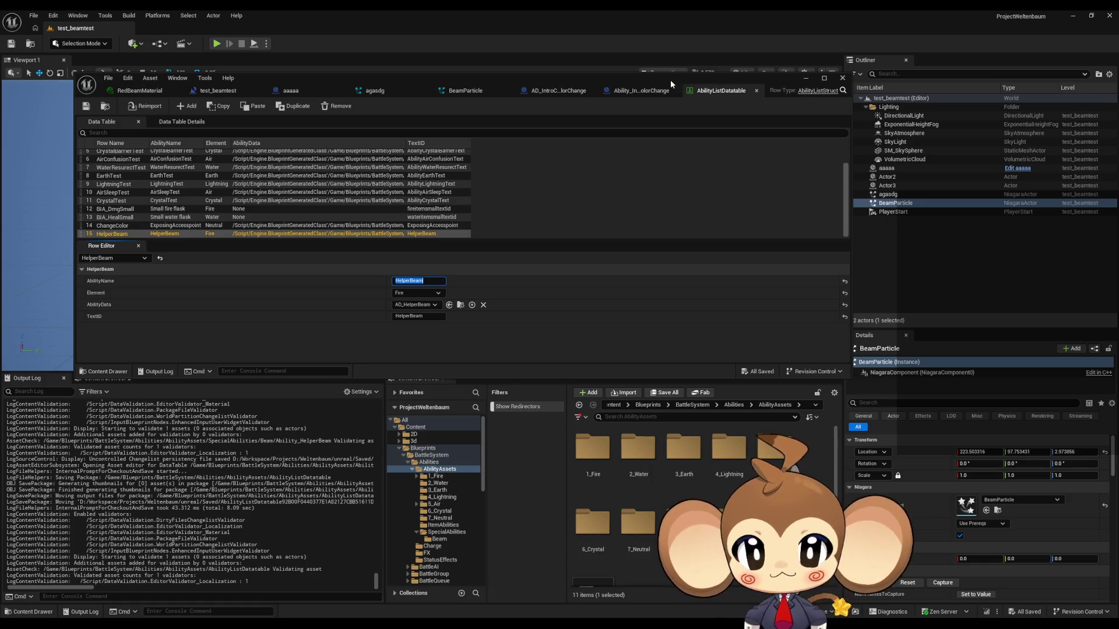
left_click(648, 91)
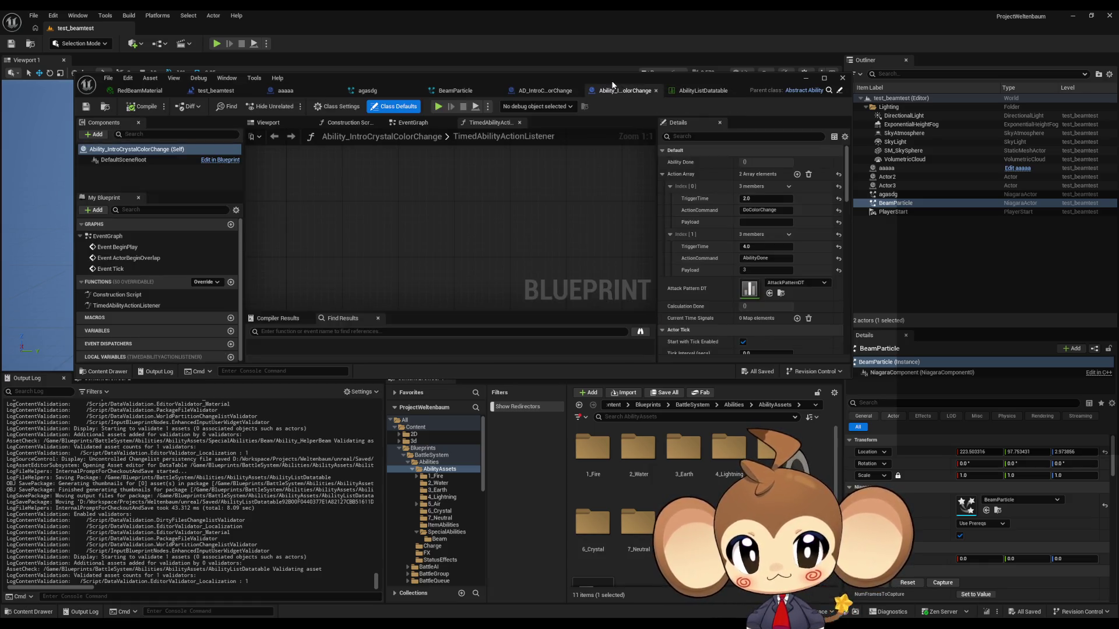
Step: Close the IntroCrystalColorChange ability blueprint and its AD_IntroCrystalColorChange data asset editor
left_click_drag(612, 85, 637, 80)
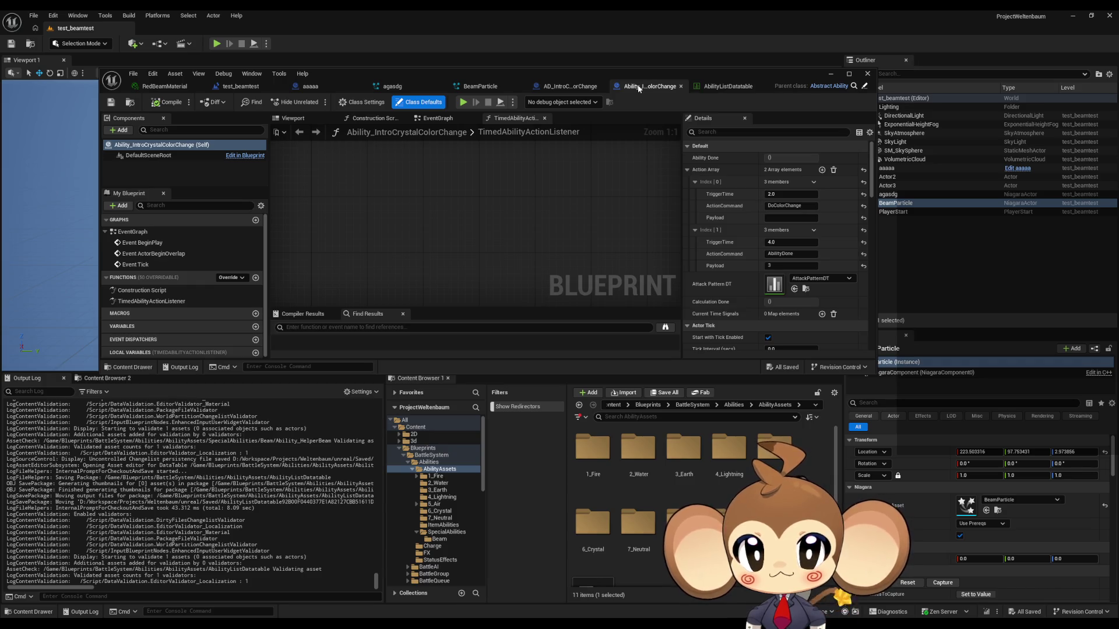
middle_click(639, 89)
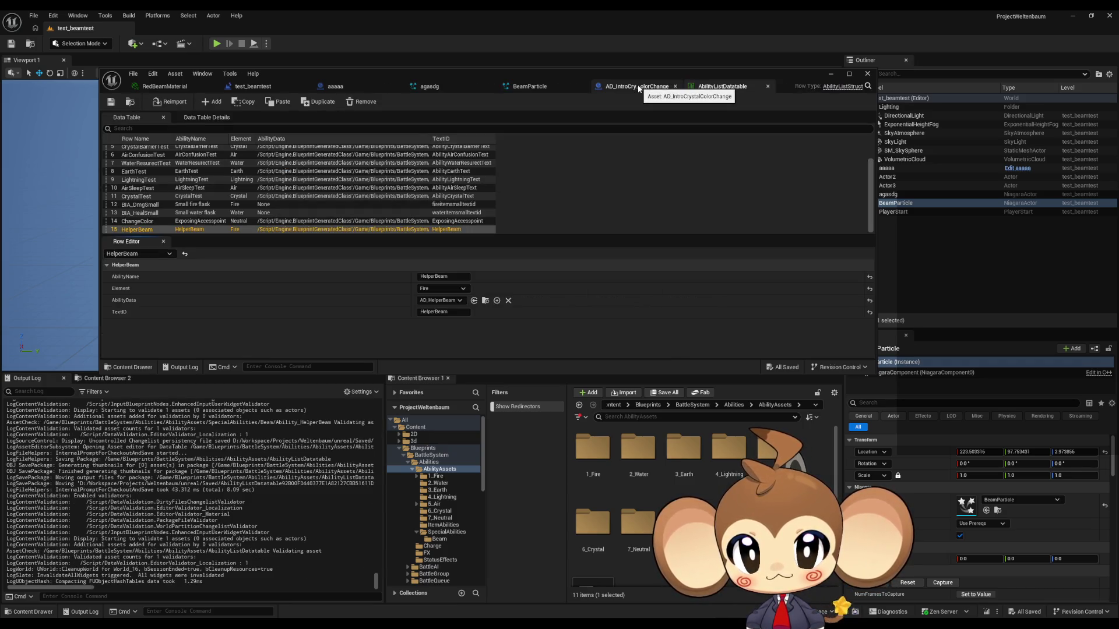
middle_click(639, 88)
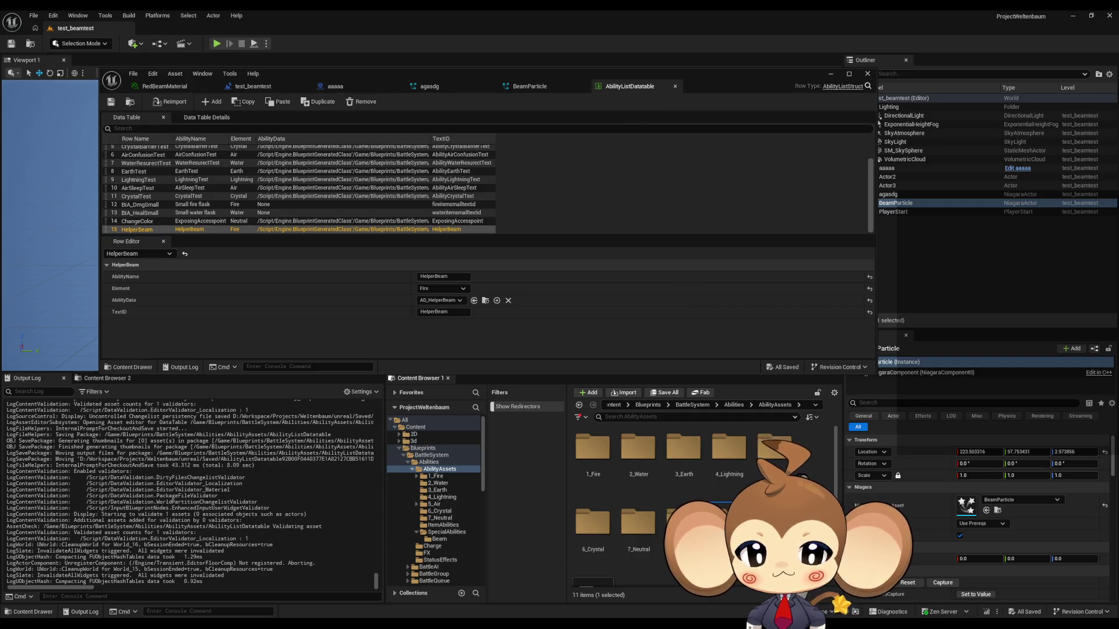
Step: Go to SpecialAbilities > Beam and delete the placed aaaaa actor from the level
double_click(729, 521)
double_click(592, 448)
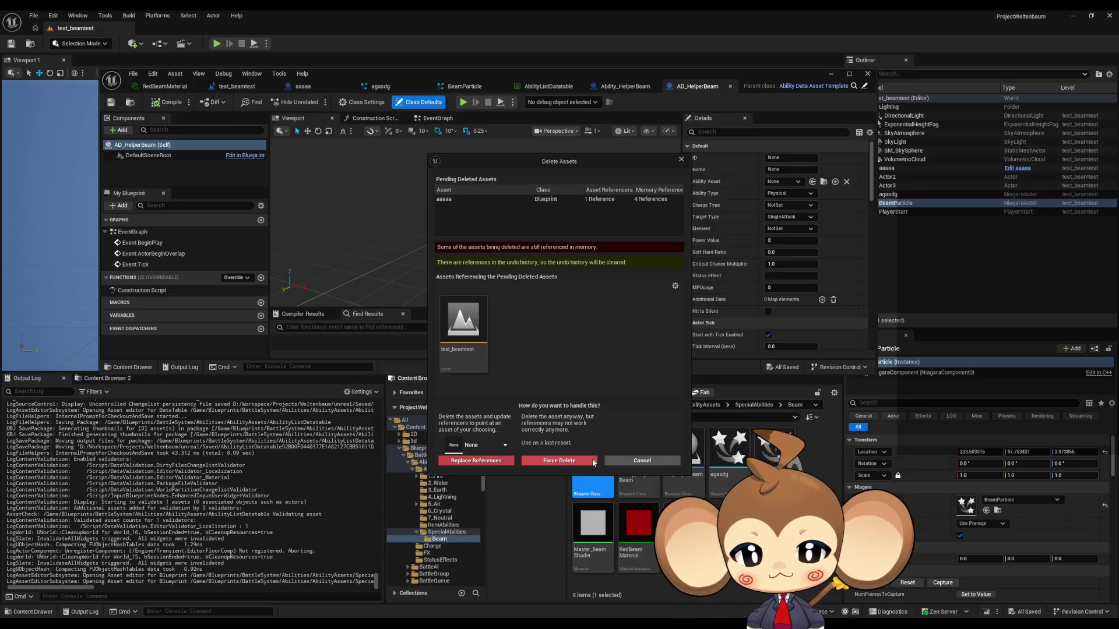
left_click(571, 461)
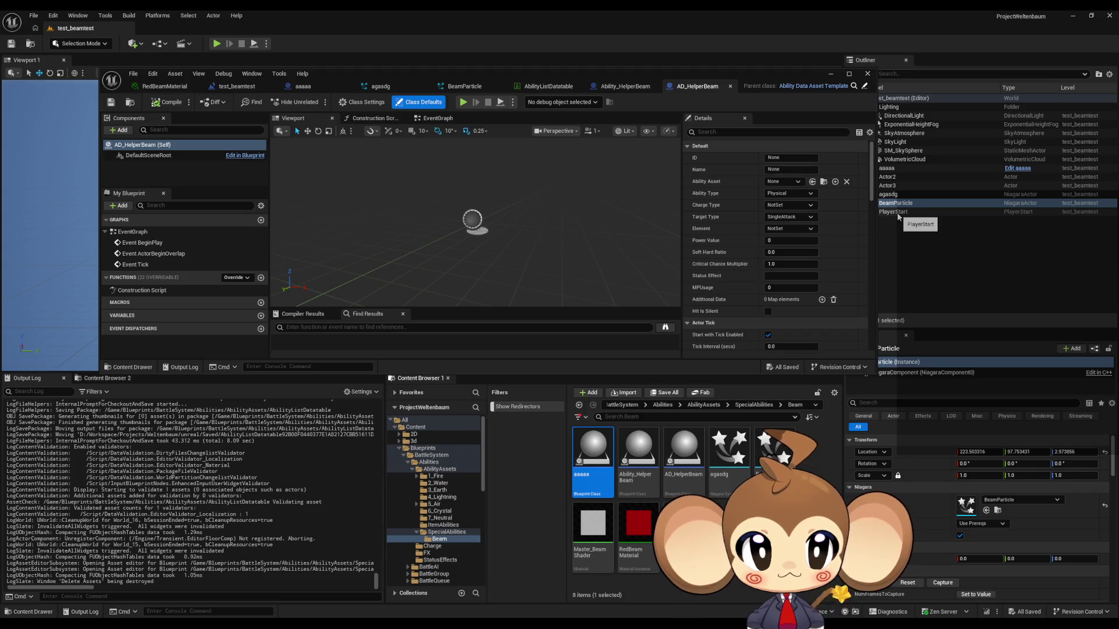
left_click(889, 167)
key("Delete")
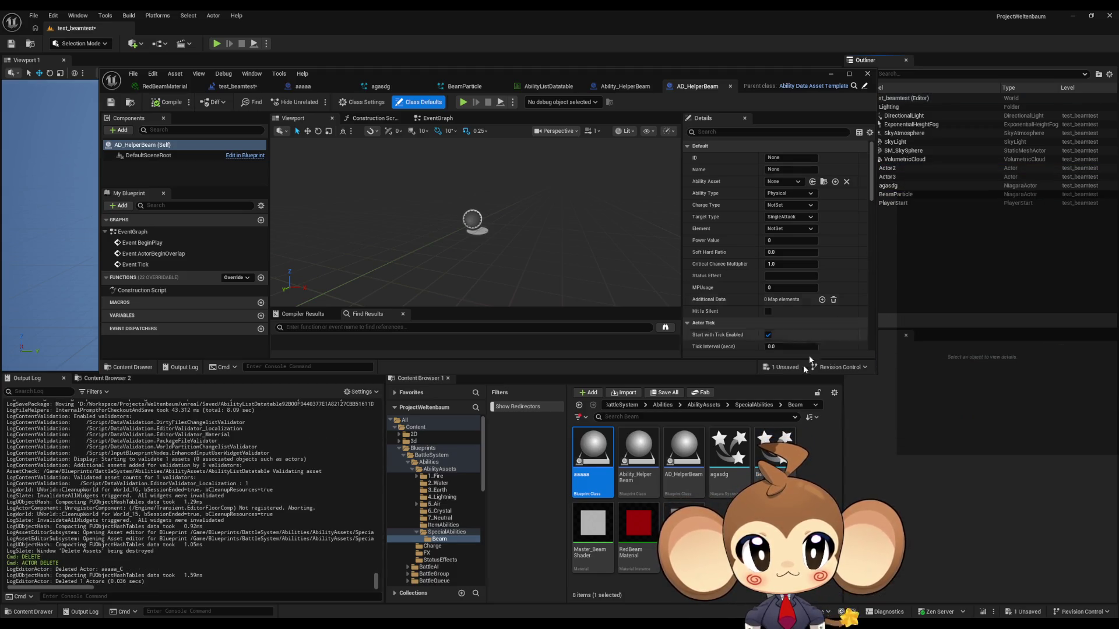
left_click(593, 449)
key("Delete")
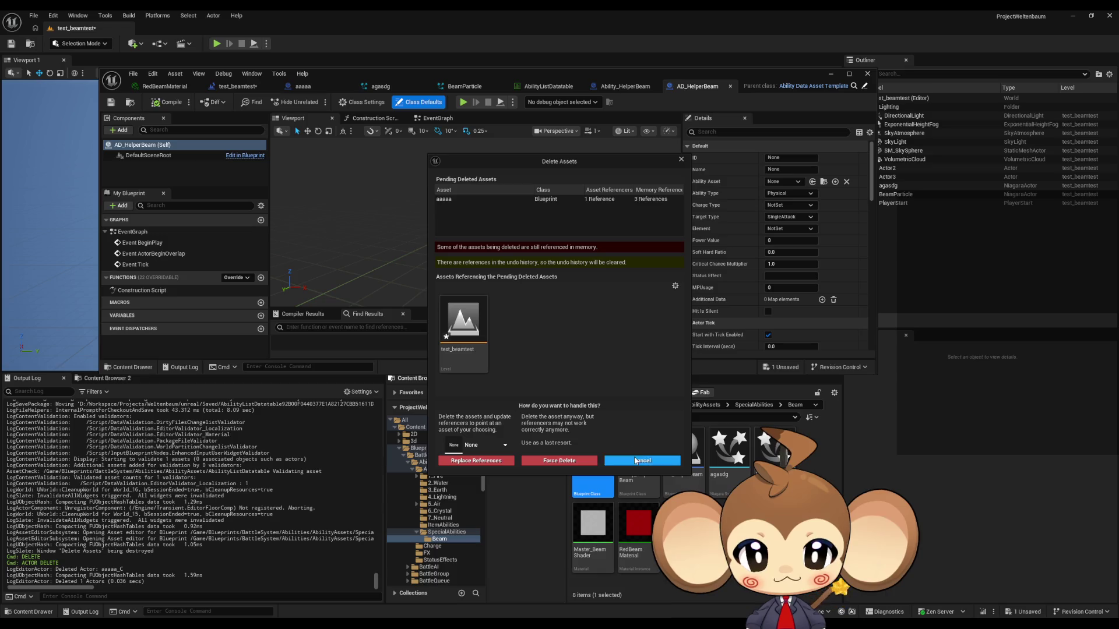
left_click(637, 460)
Step: Save all changes, then force delete the aaaaa asset from the Beam folder
left_click(34, 15)
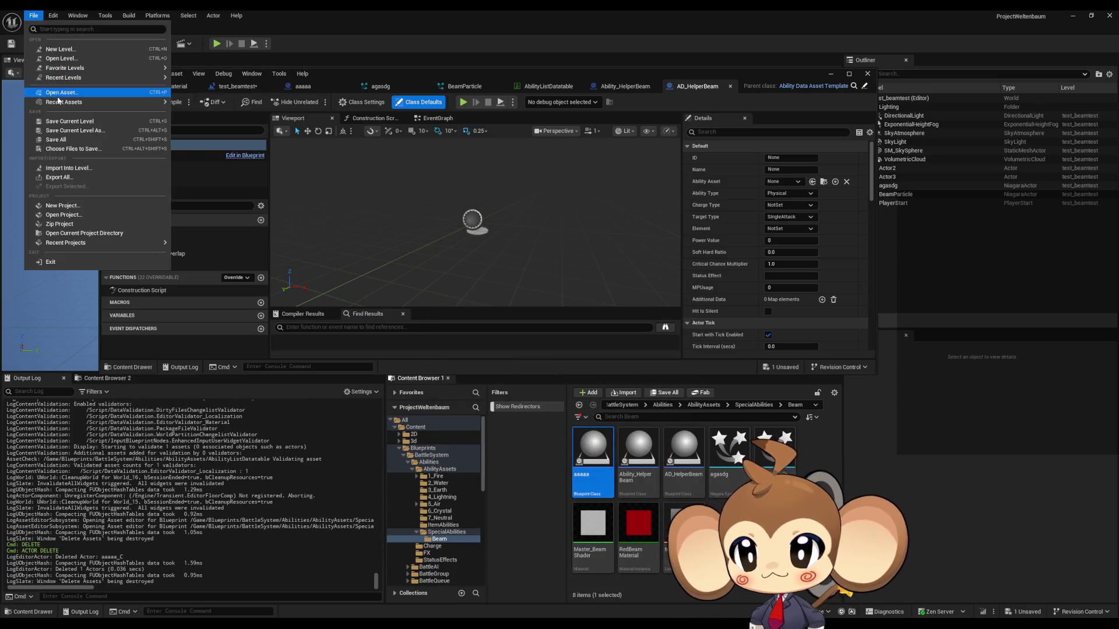
left_click(55, 135)
left_click(593, 452)
key("Delete")
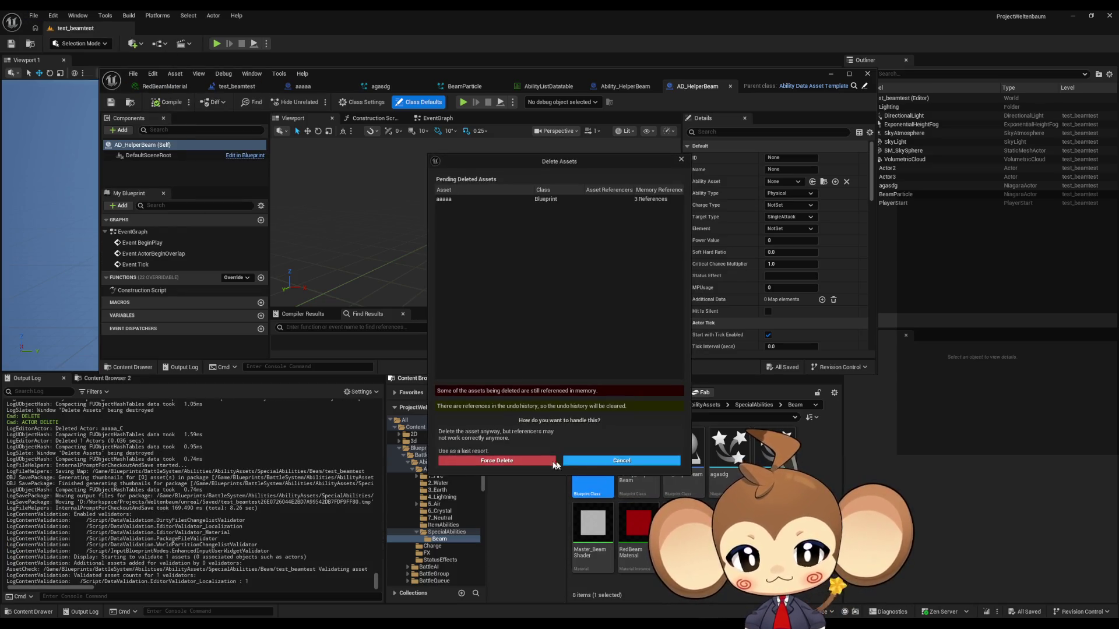
left_click(636, 461)
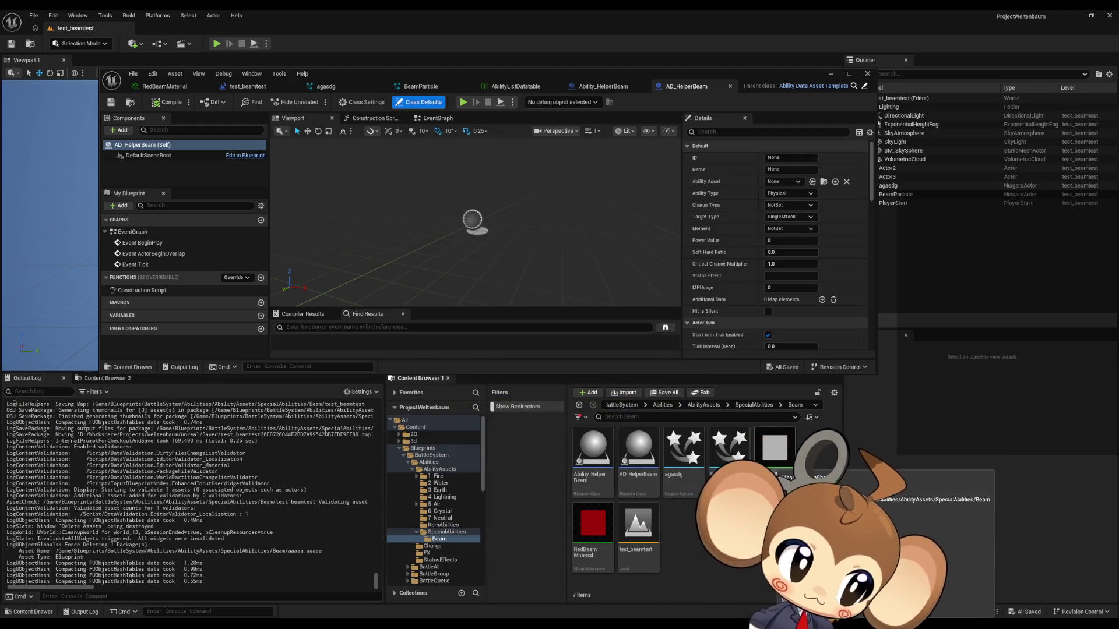
Step: Close the Ability_HelperBeam blueprint and reopen AD_HelperBeam with its defaults full screen
double_click(545, 89)
mouse_move(516, 292)
left_mouse_down()
mouse_move(524, 273)
mouse_move(513, 297)
left_mouse_up()
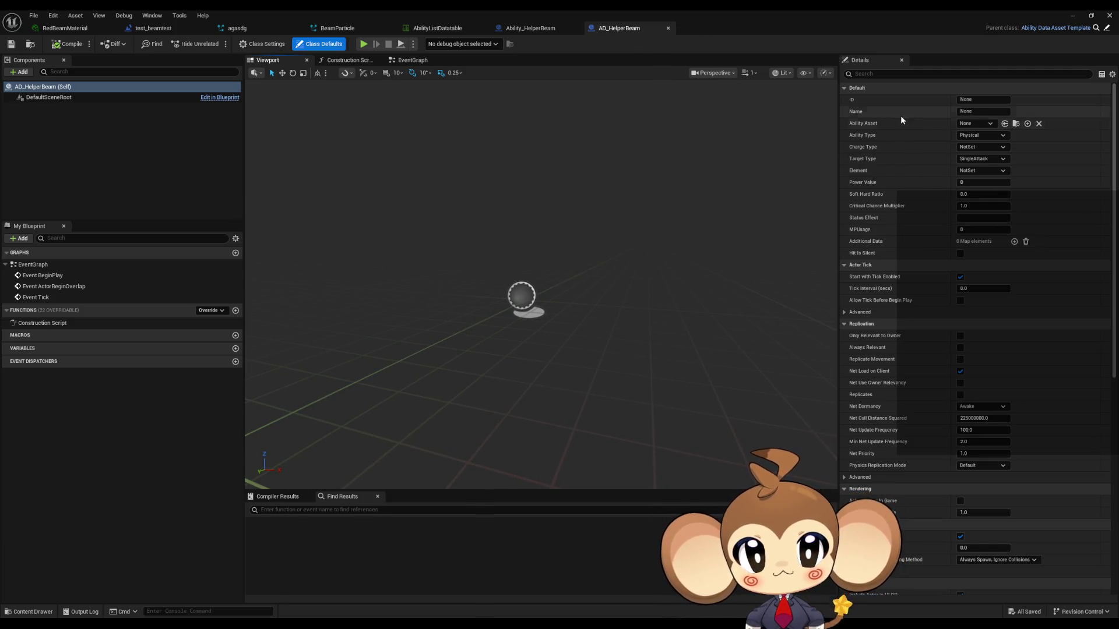
left_click(967, 100)
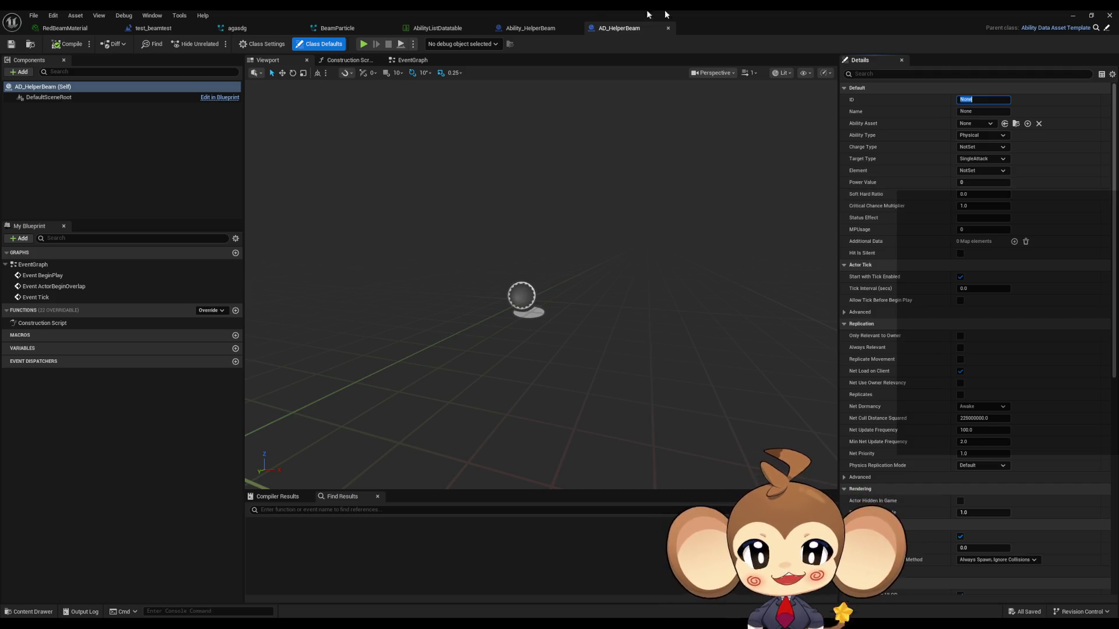
left_click(530, 28)
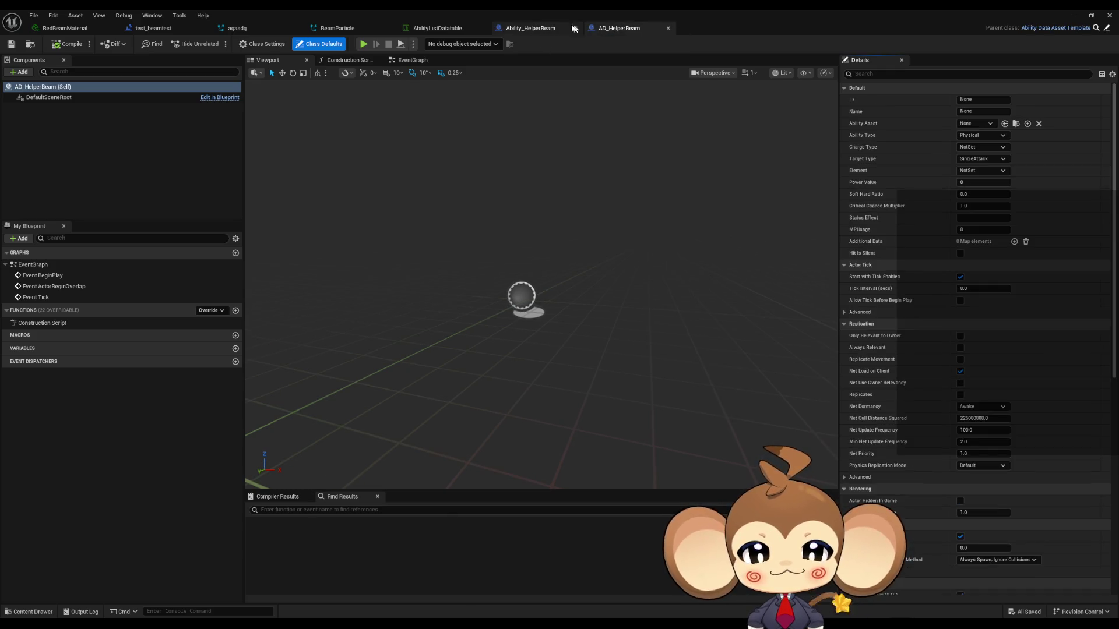
middle_click(525, 29)
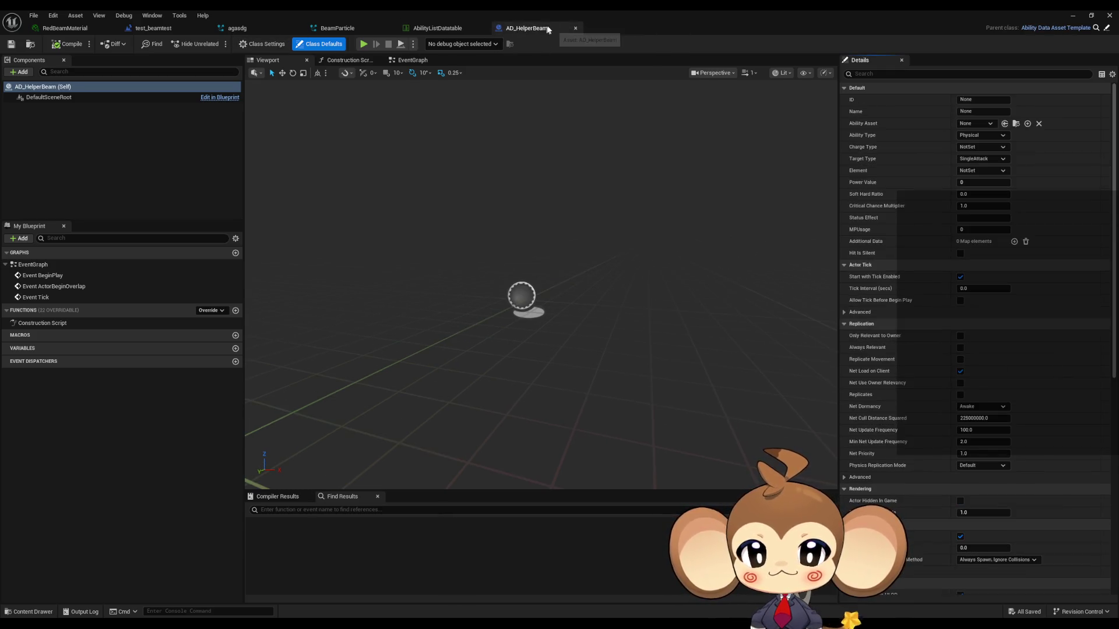
middle_click(547, 26)
double_click(568, 10)
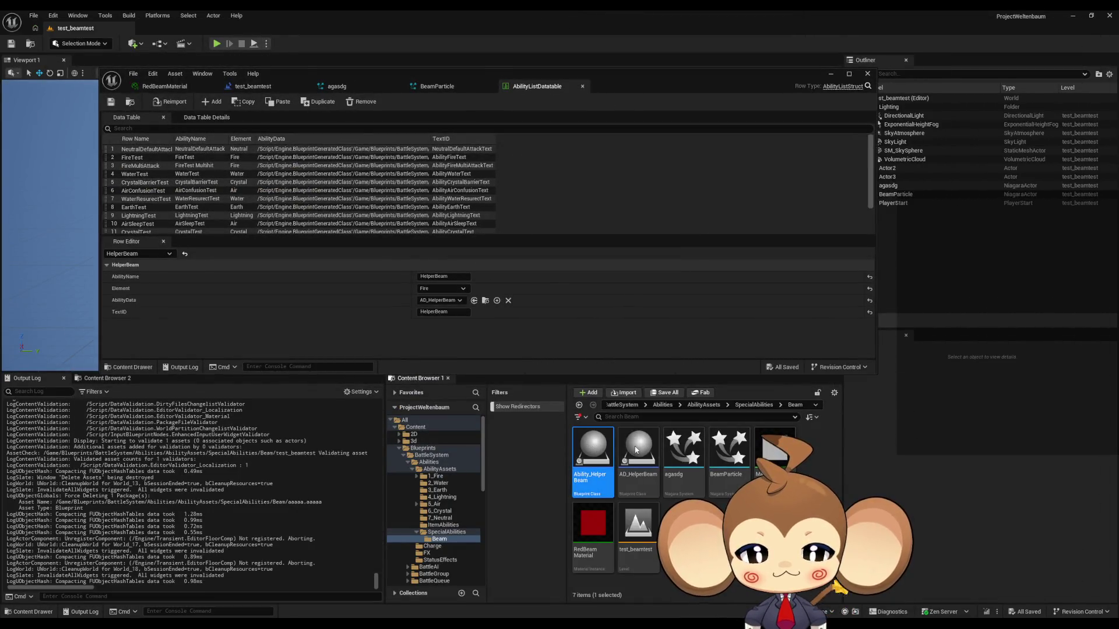
double_click(637, 446)
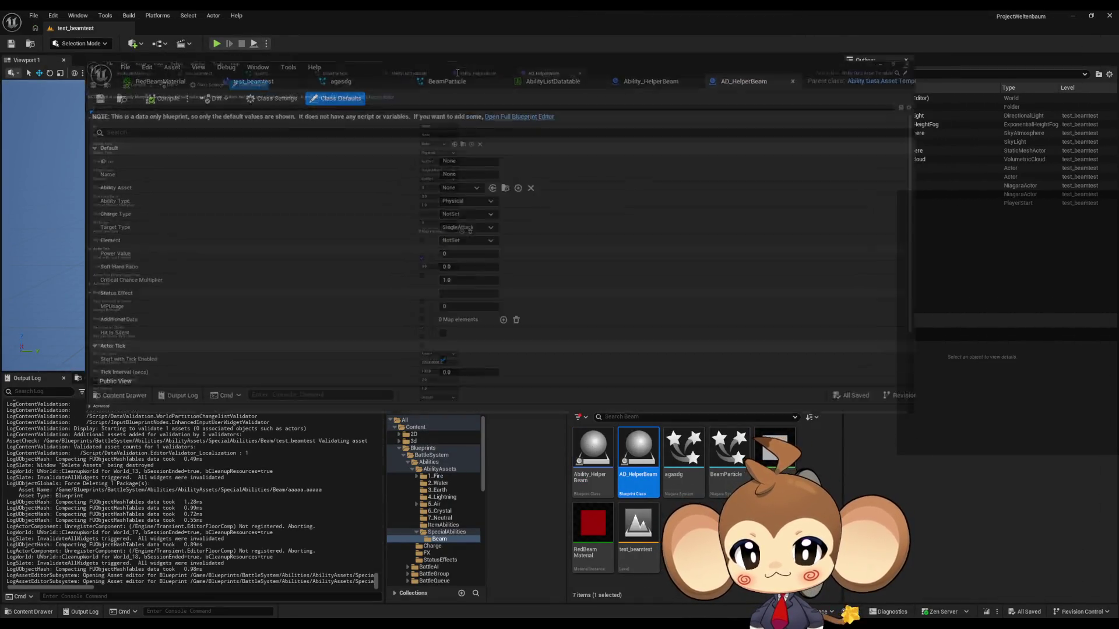
double_click(495, 73)
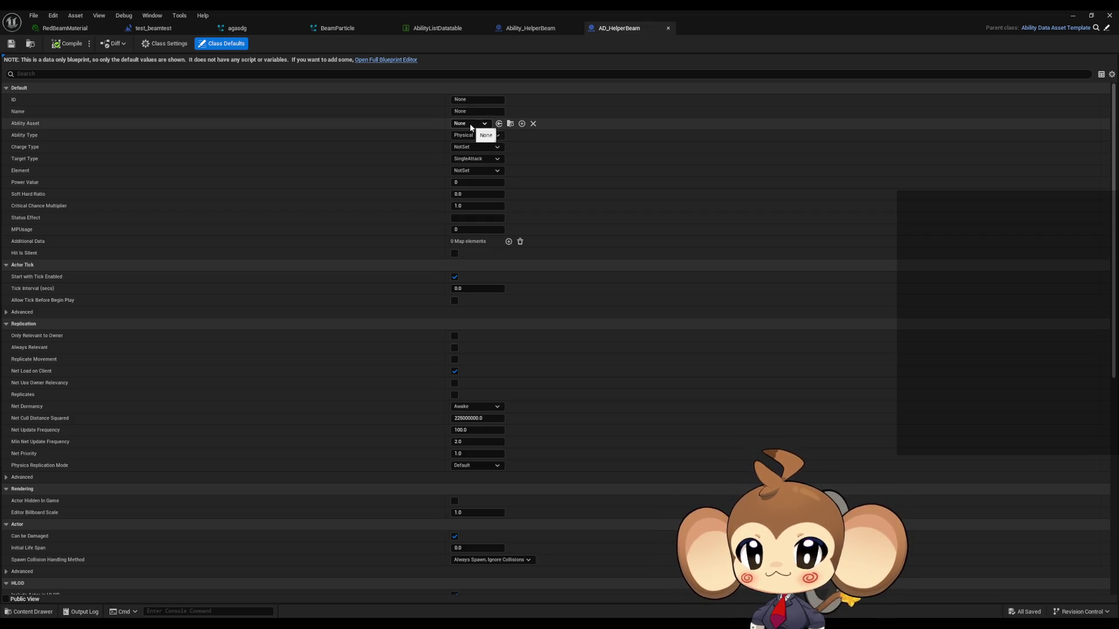
Step: Set Ability Asset to Ability_HelperBeam, Magical type, MagicCharge, SingleAttack target and Fire element
left_click(472, 125)
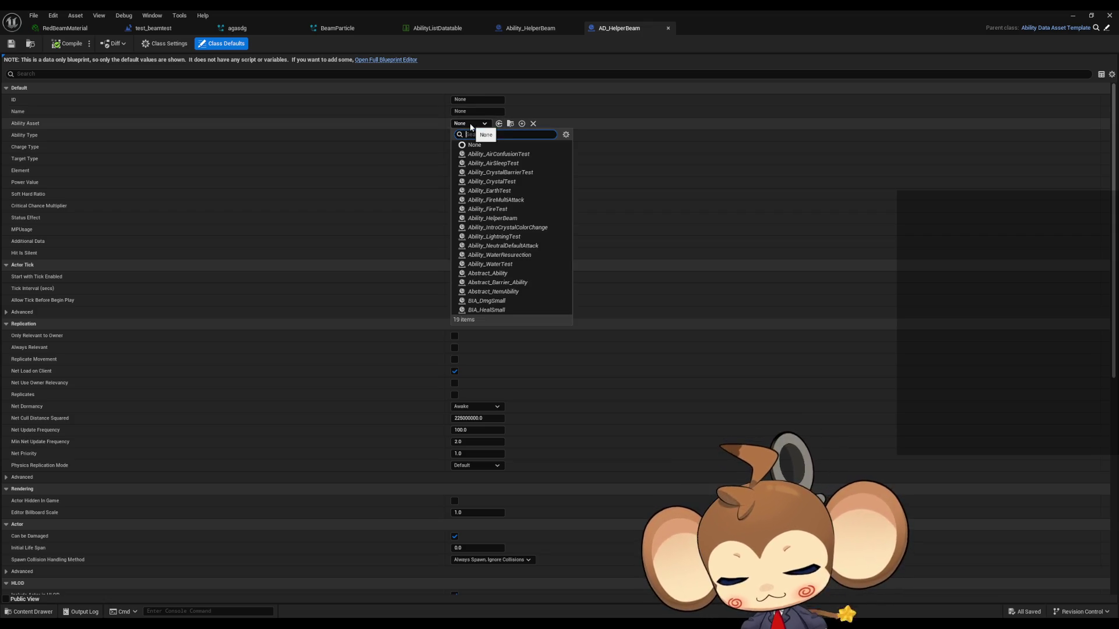
left_click(498, 154)
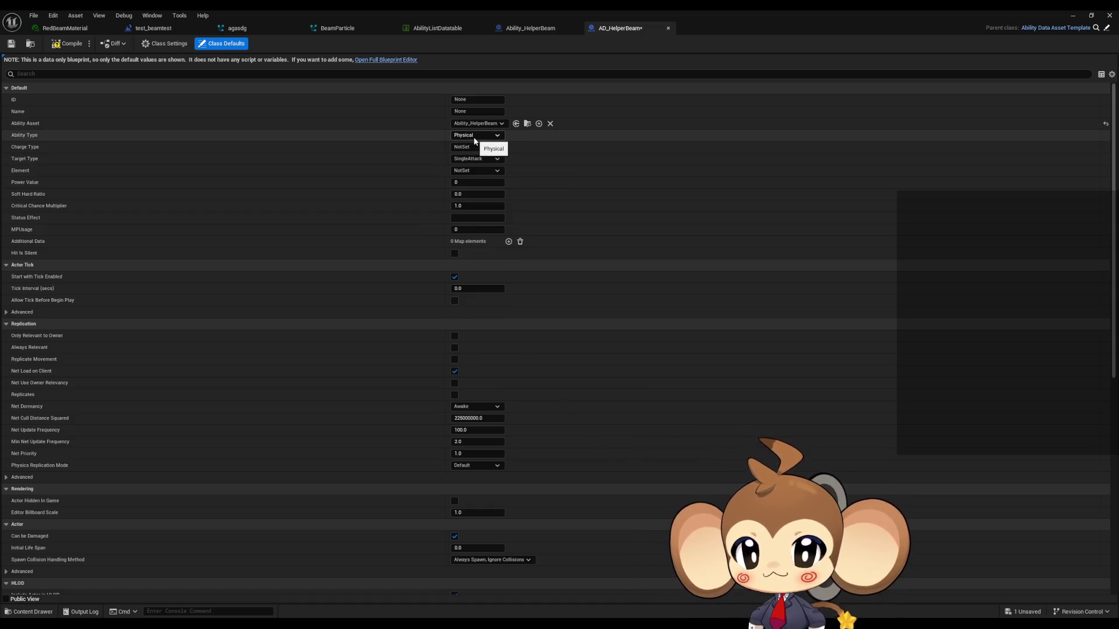
left_click(475, 137)
left_click(467, 154)
left_click(465, 149)
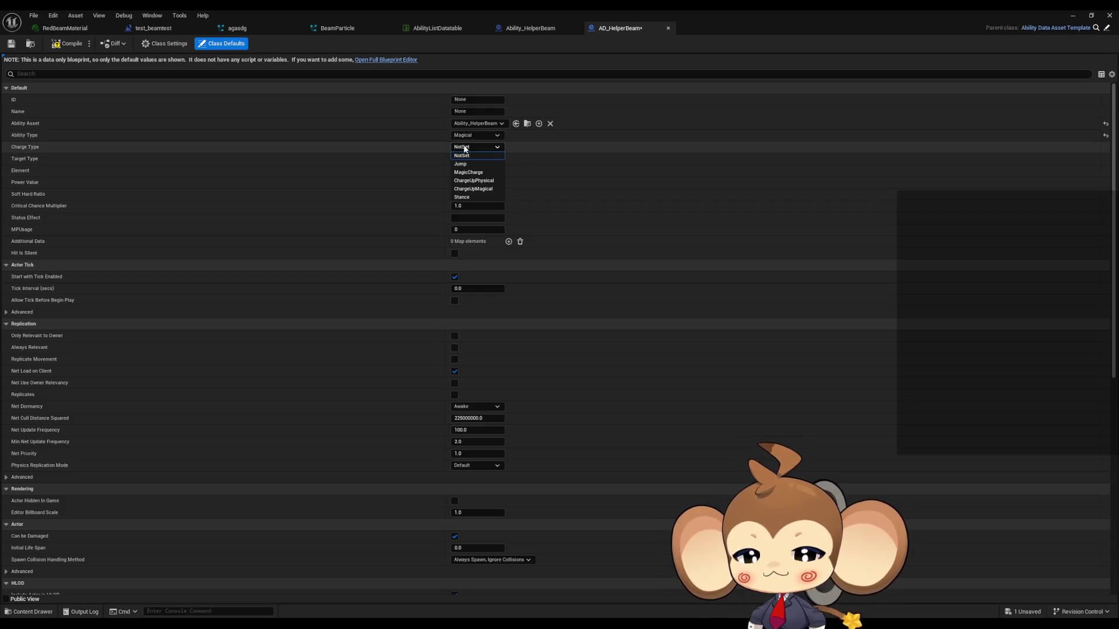
left_click(474, 156)
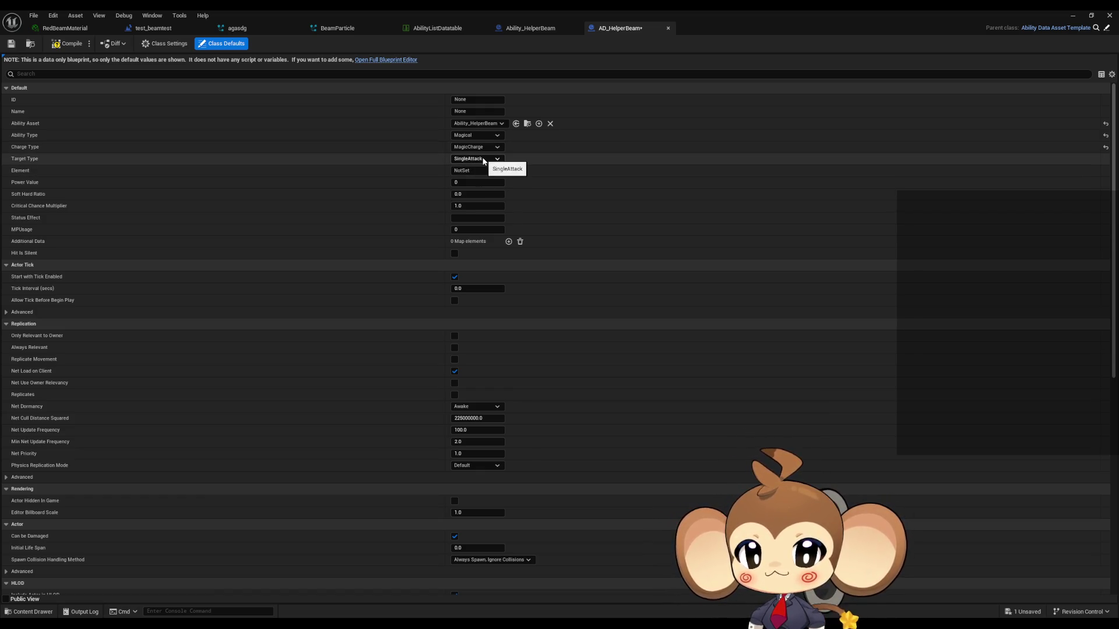
left_click(483, 162)
left_click(483, 163)
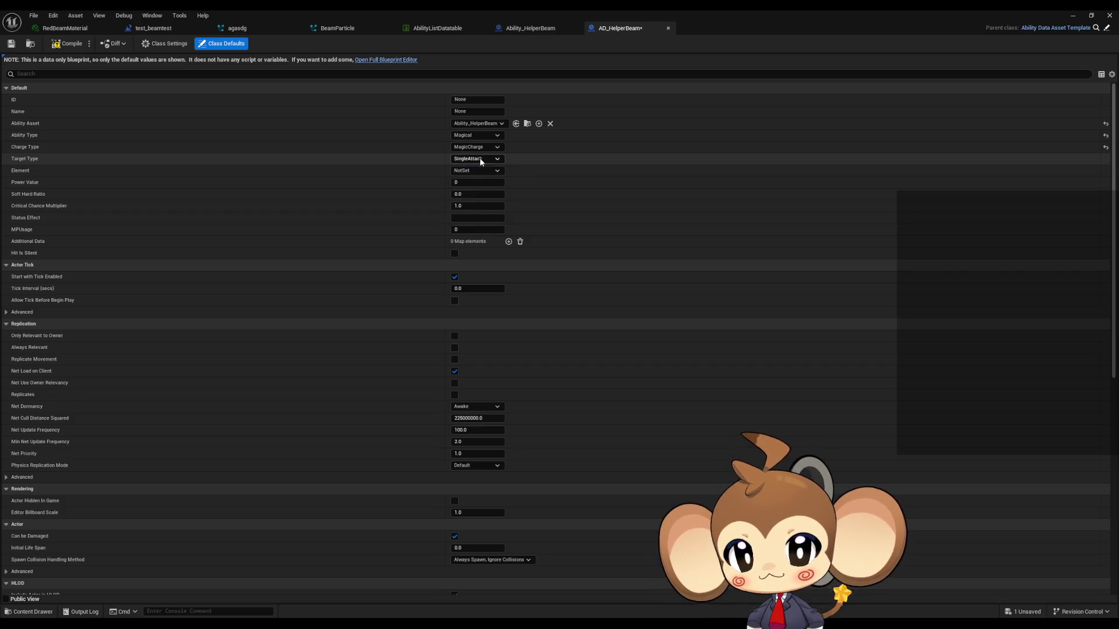
left_click(472, 170)
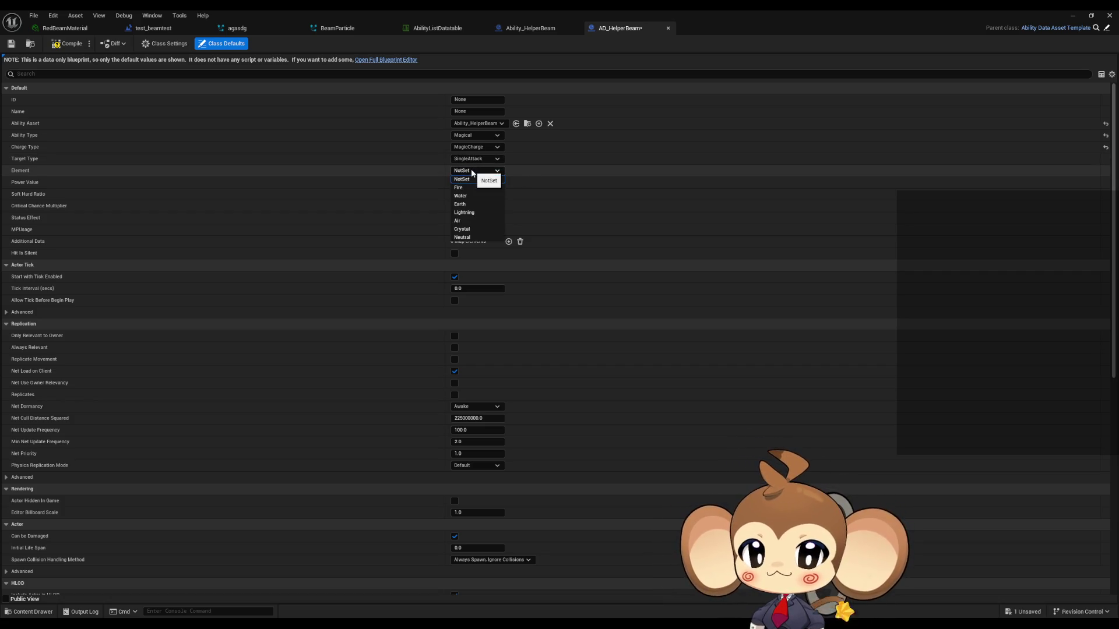
left_click(465, 182)
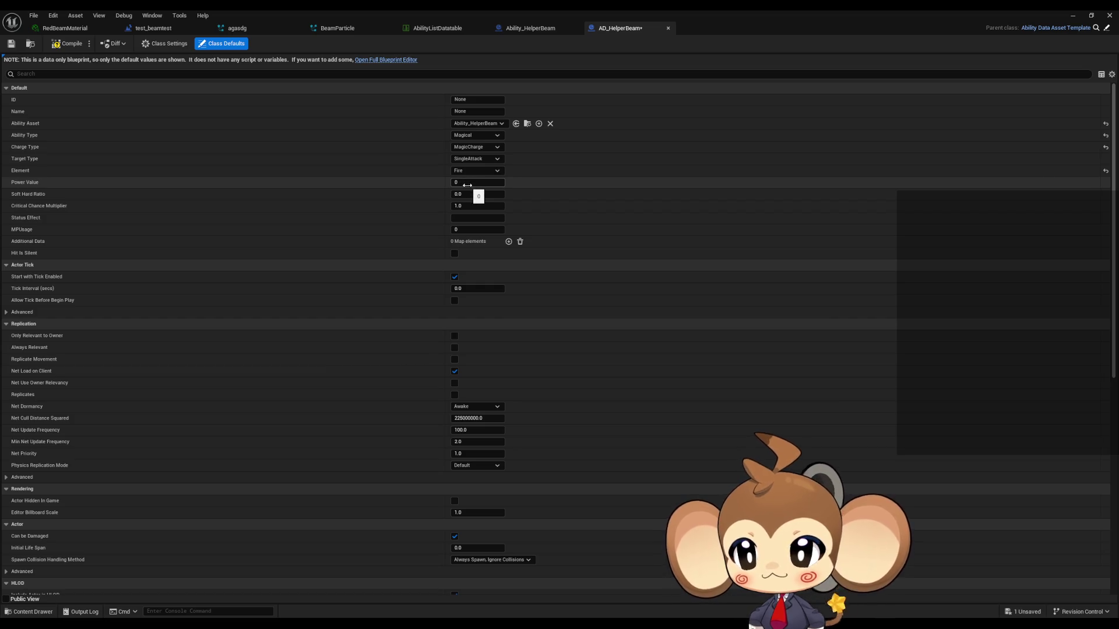
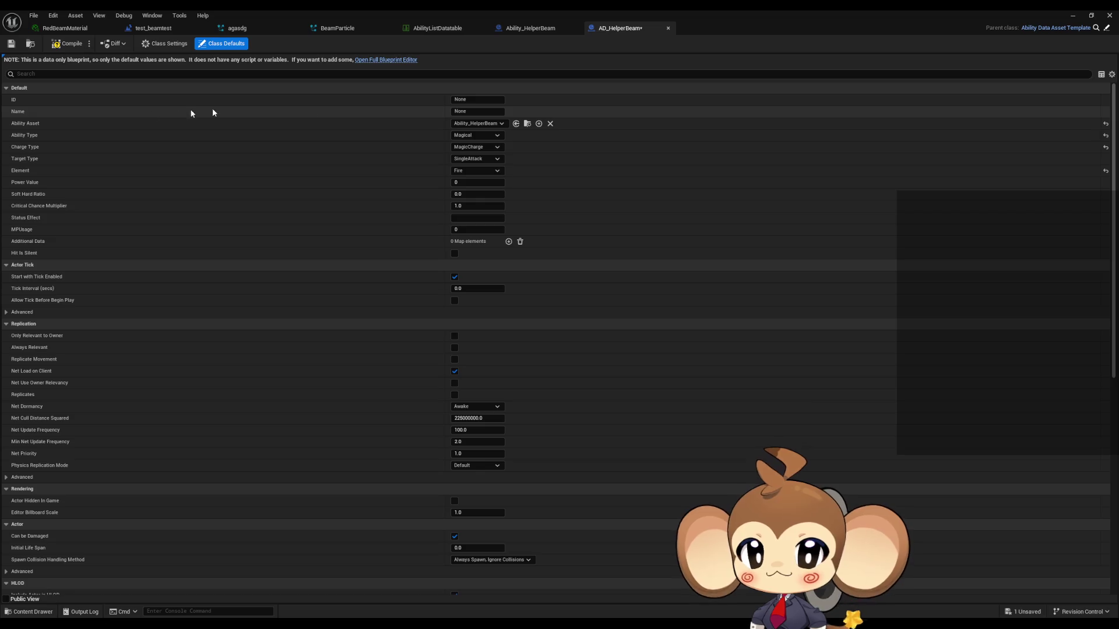
Step: Enter HelperBeam as the AD_HelperBeam data asset's ID and Name
left_click(467, 99)
type("HelperBeam")
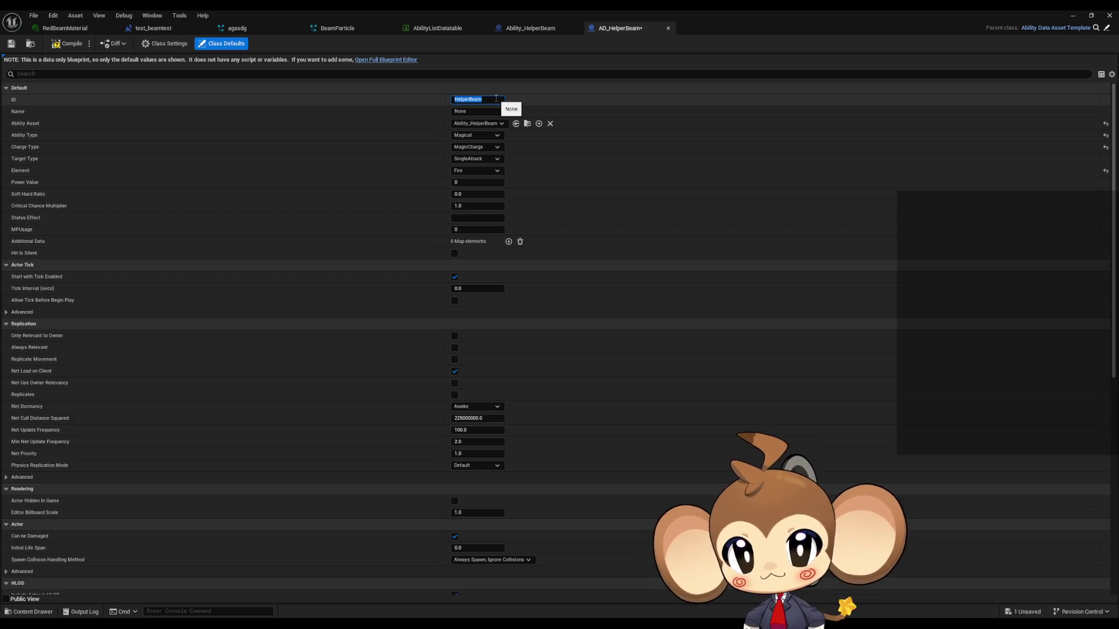
key("Tab")
type("HelperBeam")
Step: Save AD_HelperBeam, then add a first timed action to Ability_HelperBeam's Action Array
left_click(11, 43)
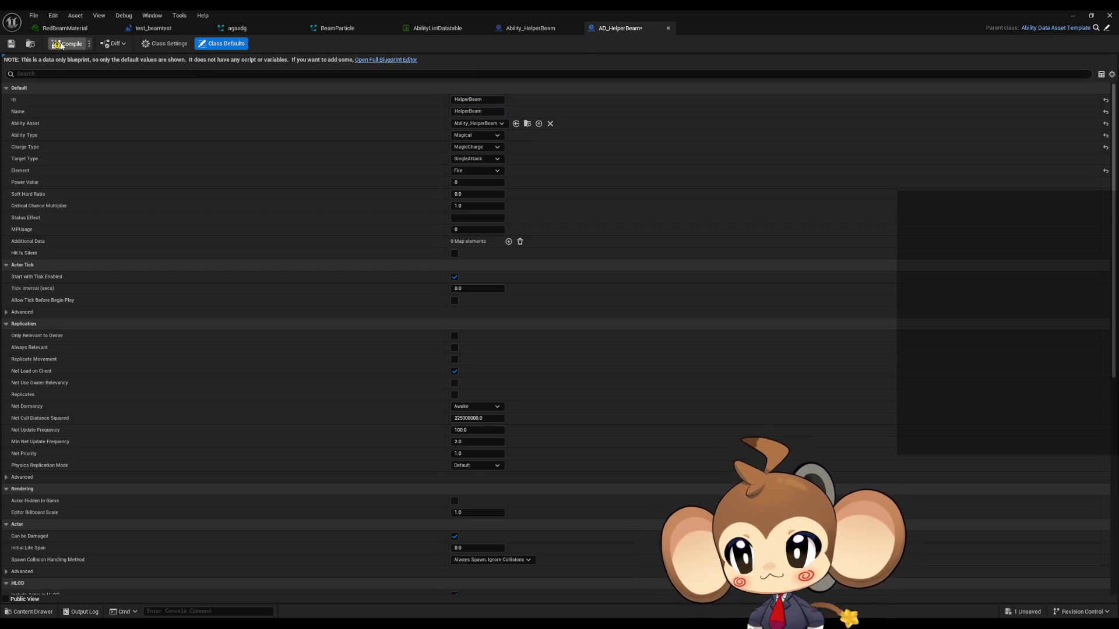
left_click(525, 31)
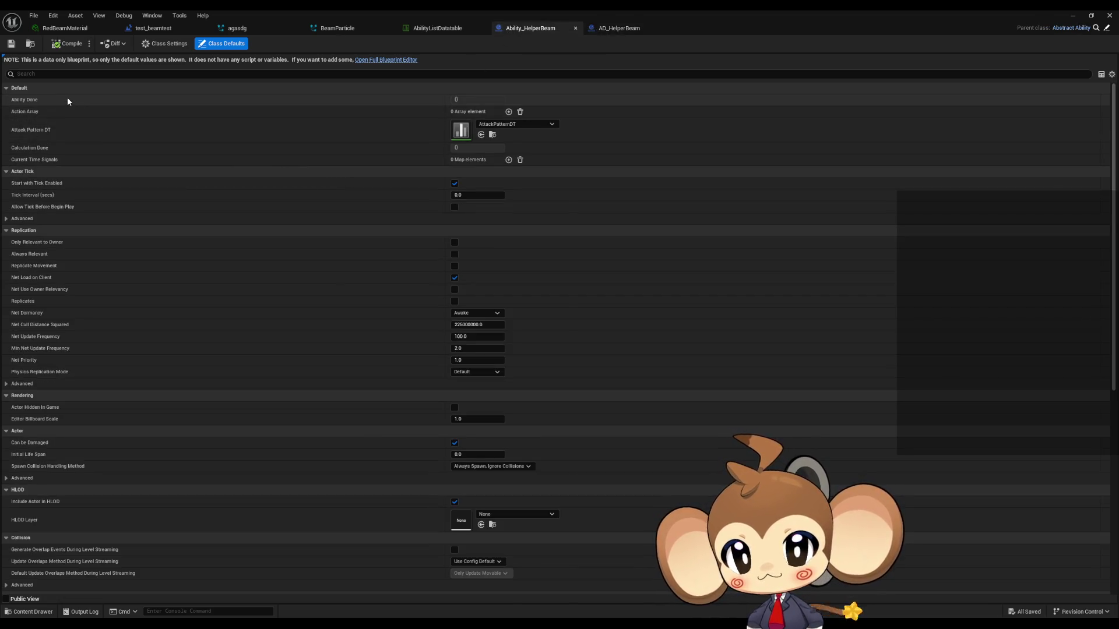
left_click(509, 111)
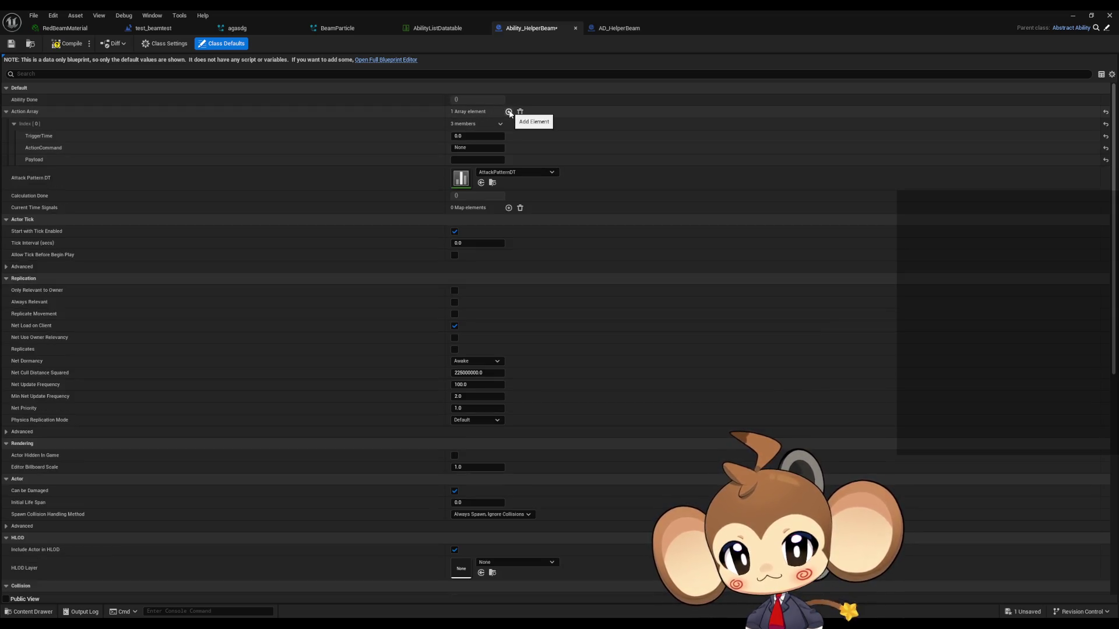
Step: Add a second Action Array entry and make the first action DoBeam at trigger time 2.0
left_click(508, 111)
left_click(478, 148)
type("oBeam")
key("Return")
left_click(478, 136)
type("2")
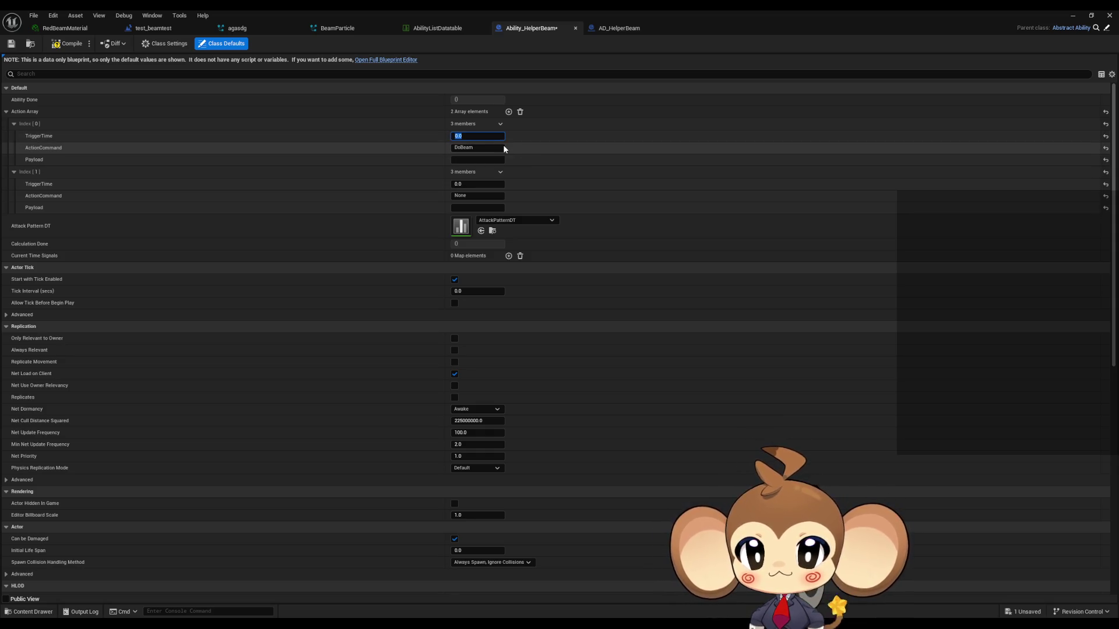
Step: Give the second action trigger time 4.0 and payload 2
left_click(477, 183)
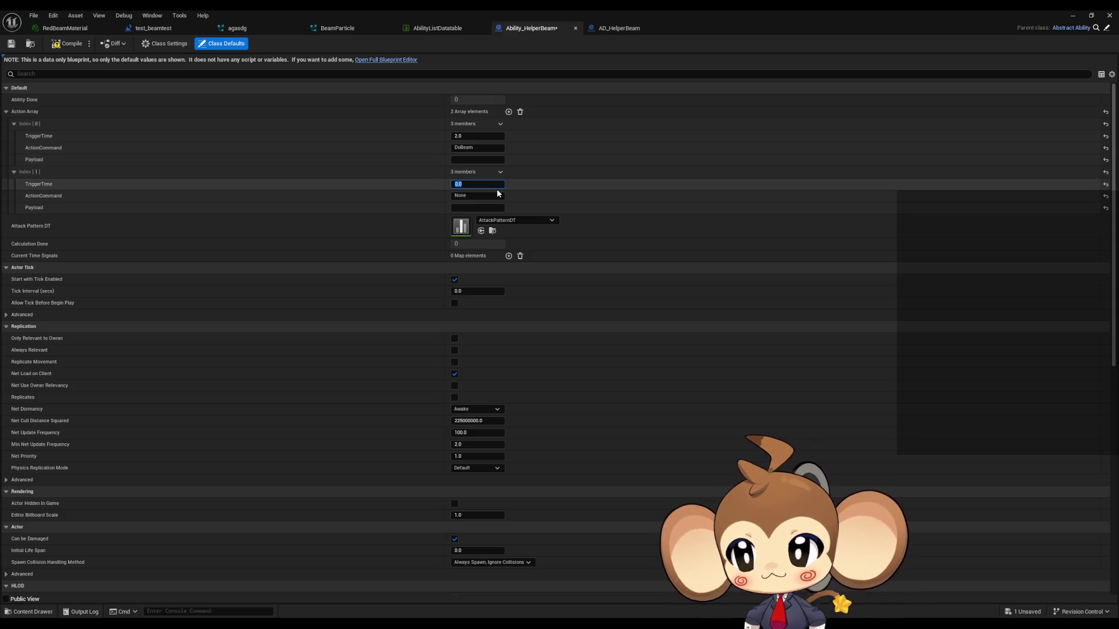
type("4")
left_click(469, 208)
type("2")
key("shift+Tab")
key("super+Down")
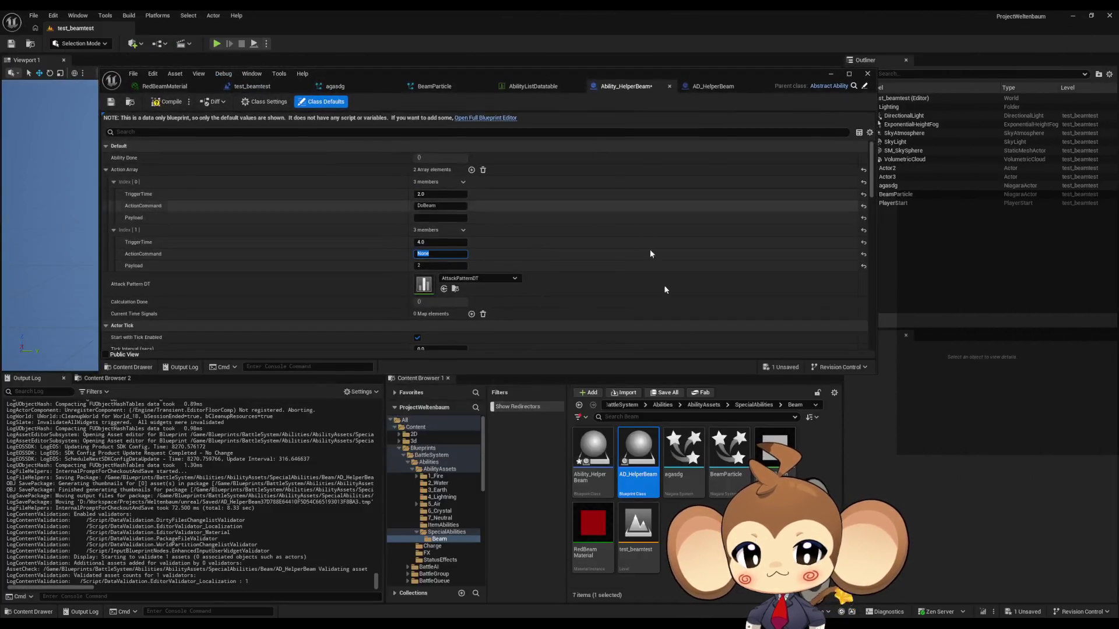
Step: Open AD_IntroCrystalColorChange and Ability_IntroCrystalColorChange from SpecialAbilities, full screen
left_click(753, 404)
double_click(684, 447)
double_click(631, 457)
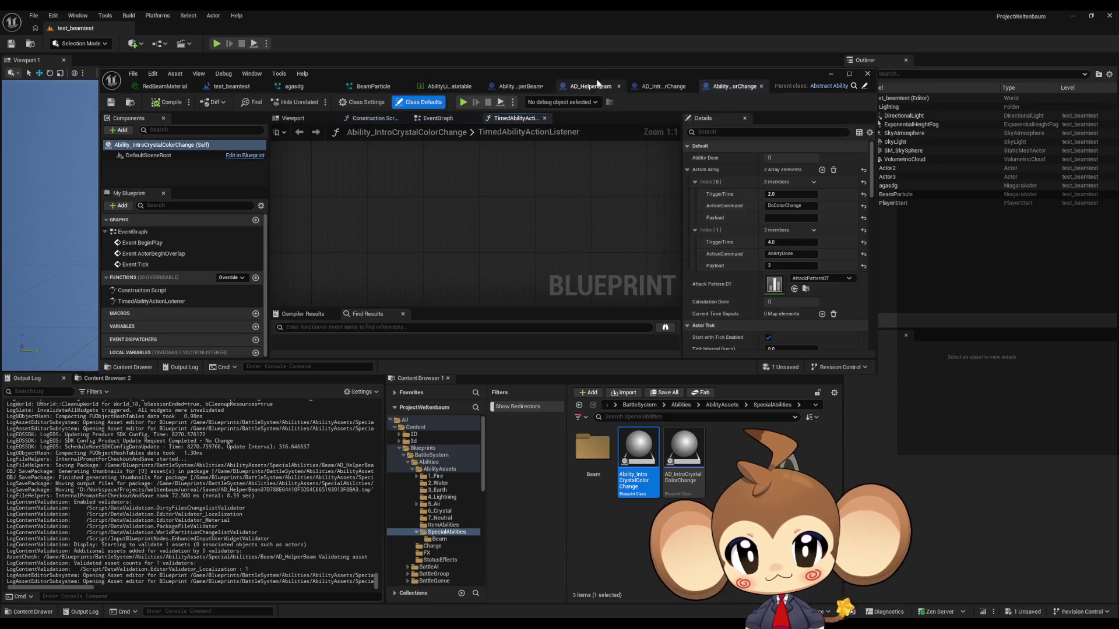
double_click(610, 73)
Step: Compare IntroCrystalColorChange's data and actions with AD_HelperBeam, checking its second ActionCommand
left_click(723, 28)
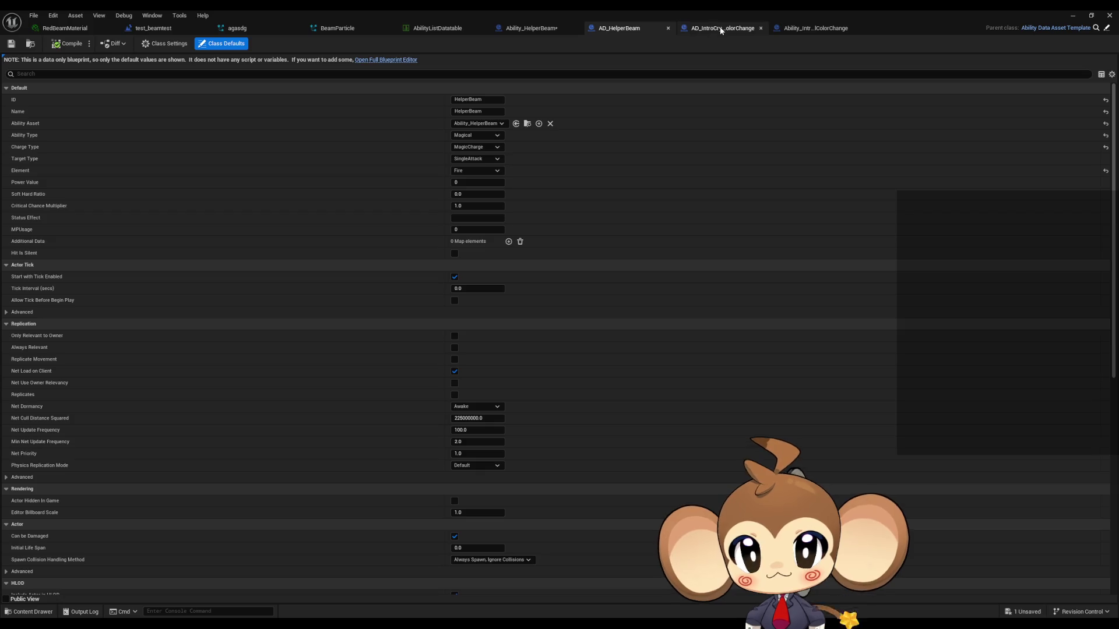
left_click(646, 29)
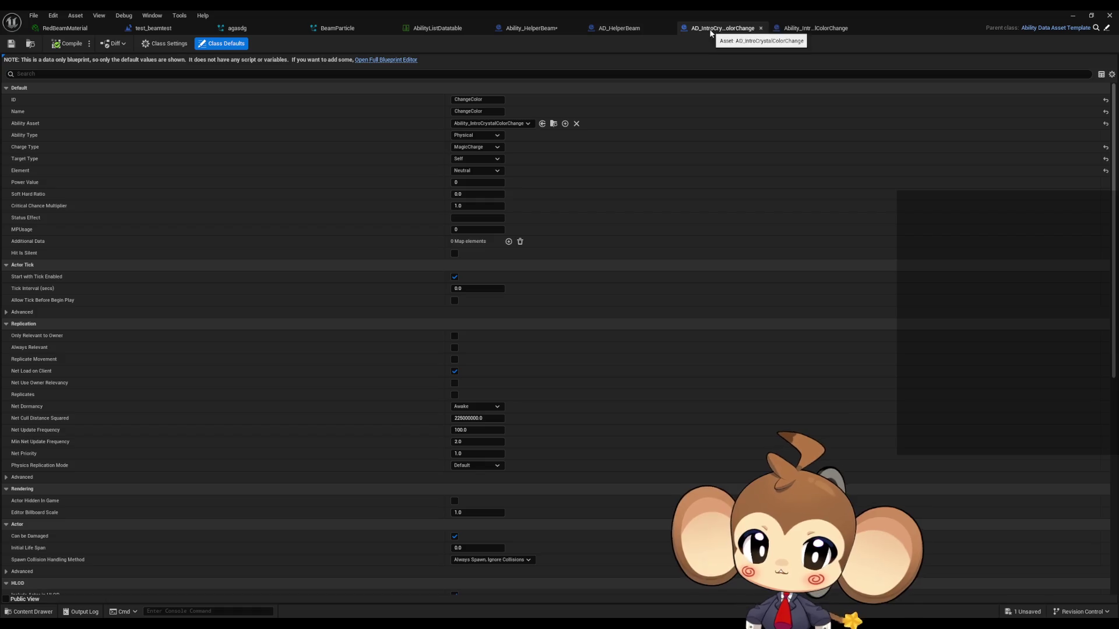
left_click(813, 28)
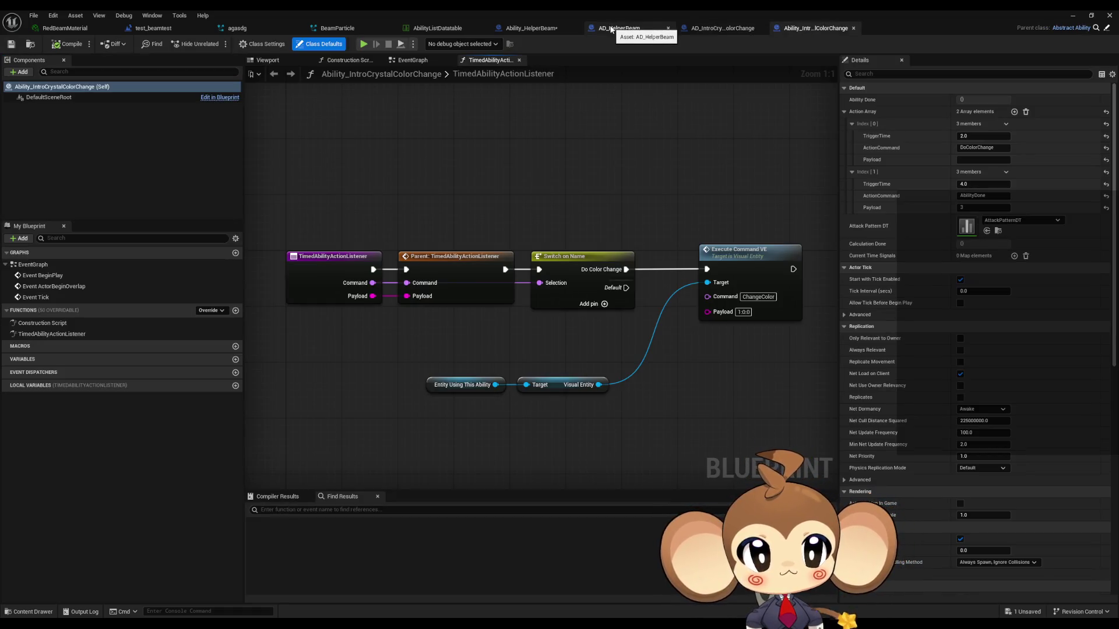
left_click(612, 29)
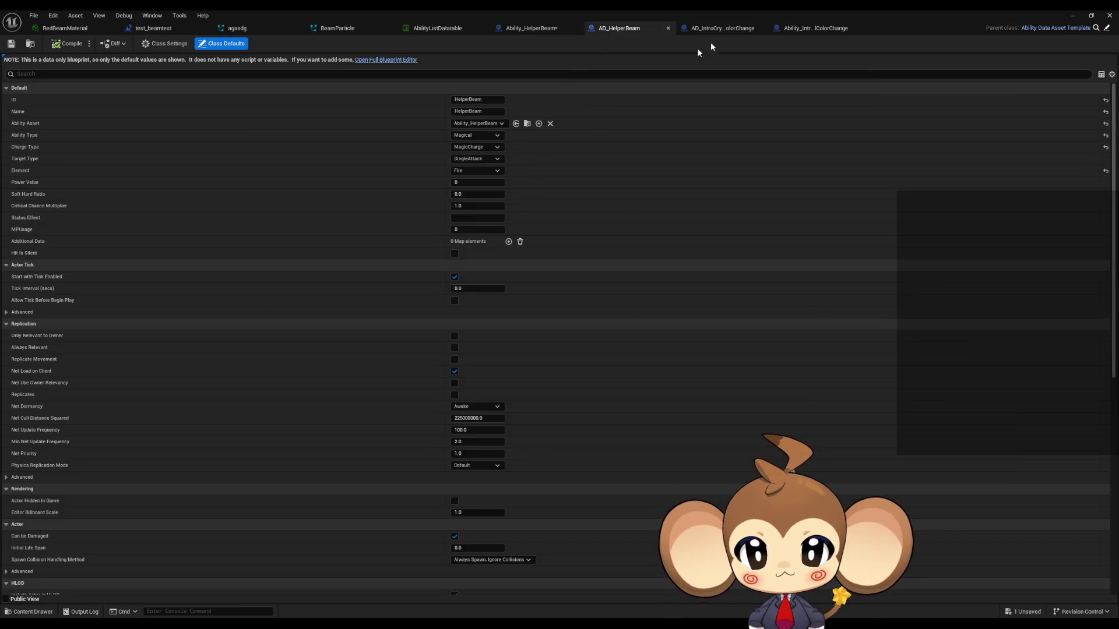
left_click(813, 28)
left_click(615, 30)
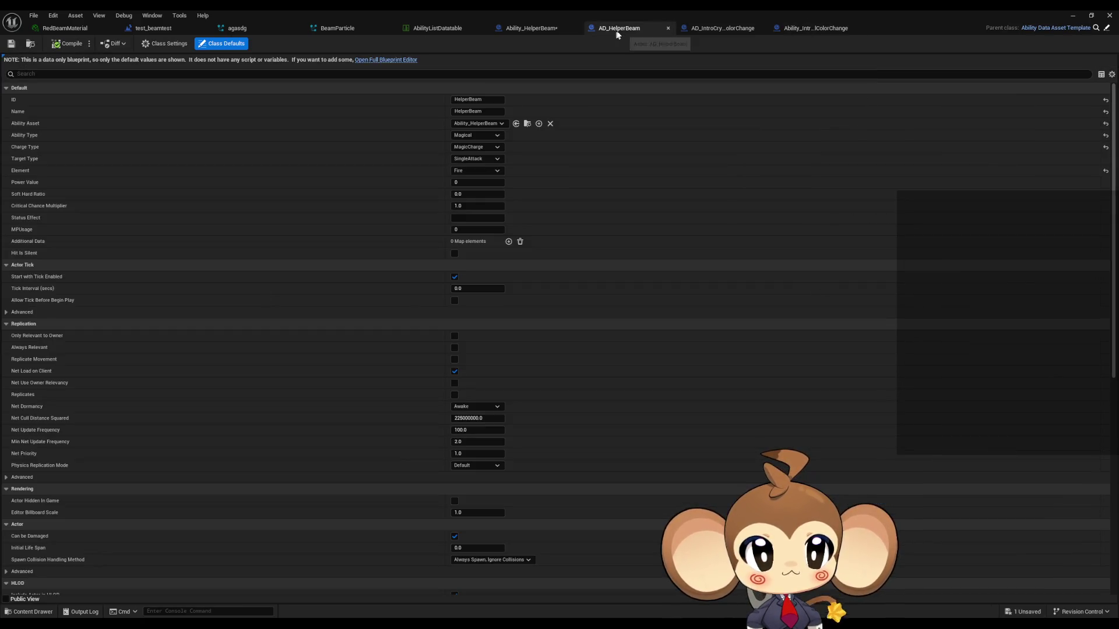
left_click(813, 28)
left_click(984, 196)
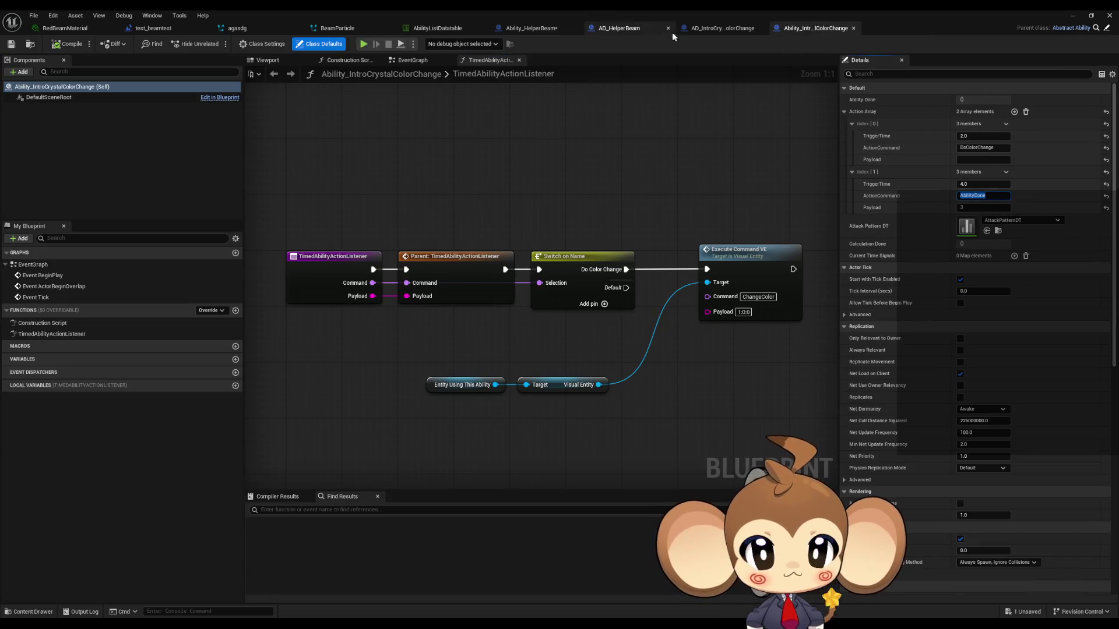
left_click(547, 33)
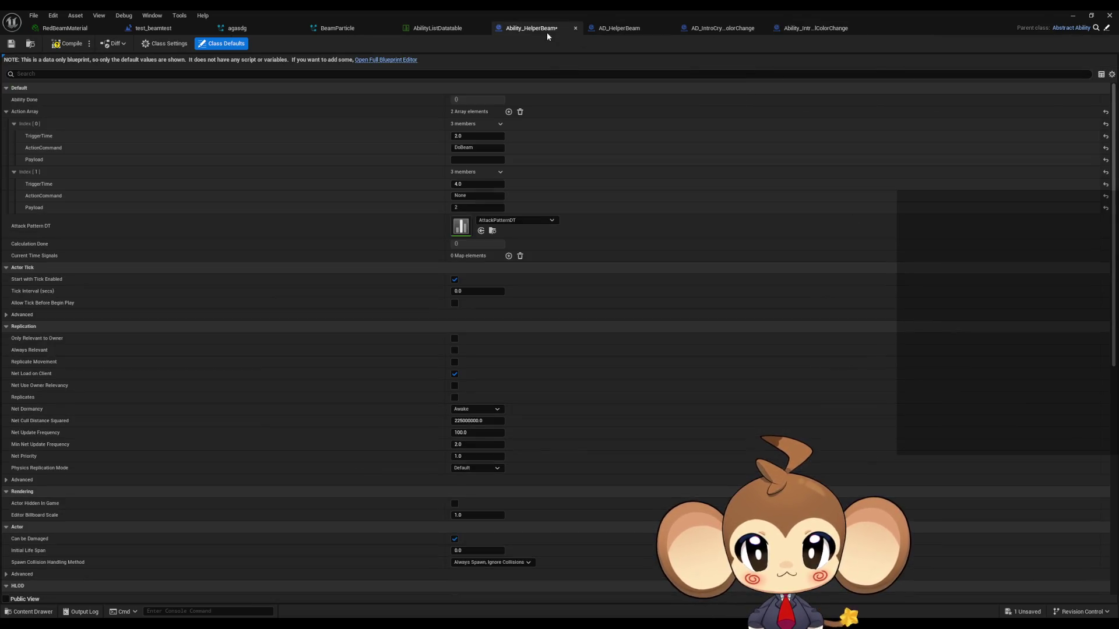
Step: Set Ability_HelperBeam's second action to AbilityDone with payload 3
left_click(482, 195)
key("ctrl+v")
left_click(479, 208)
type("3")
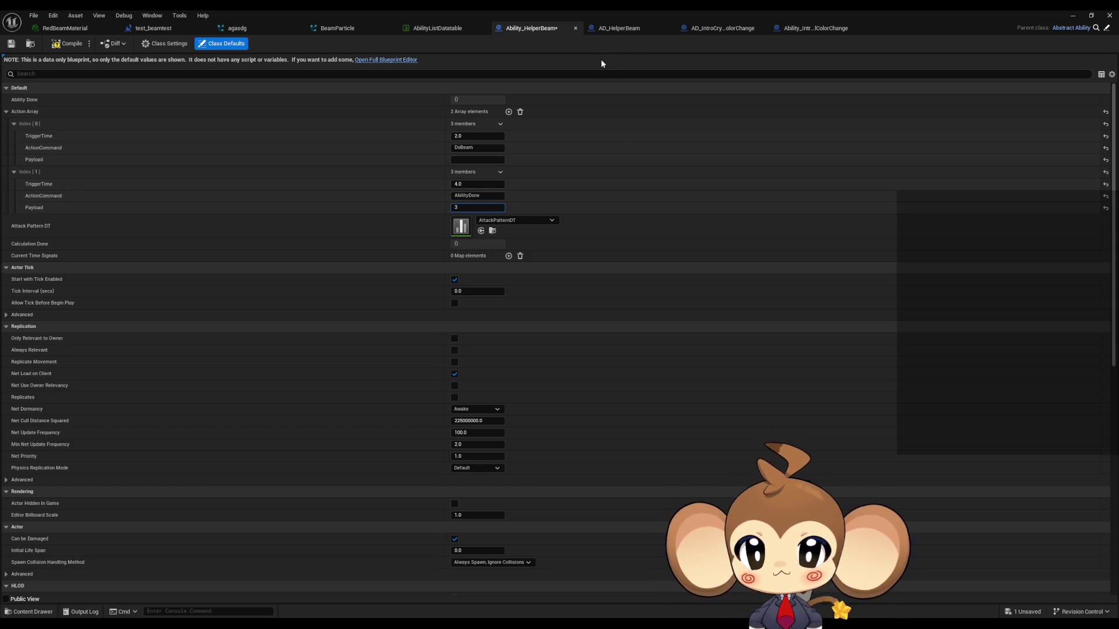
Step: Cross-check the action setup against the IntroCrystalColorChange ability and AD_HelperBeam
left_click(814, 28)
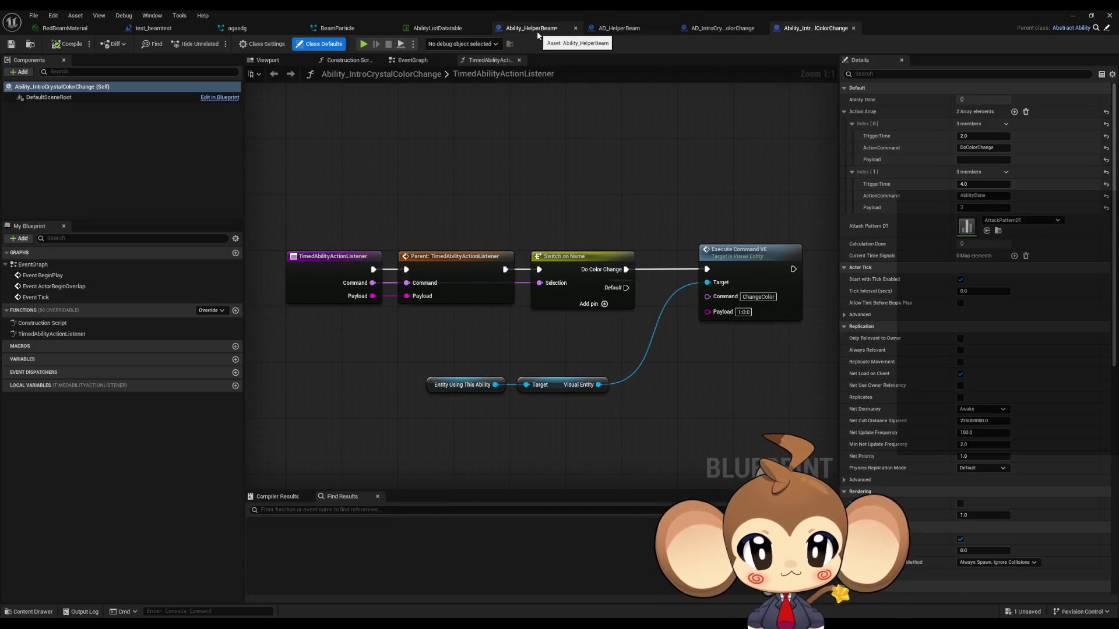
left_click(536, 30)
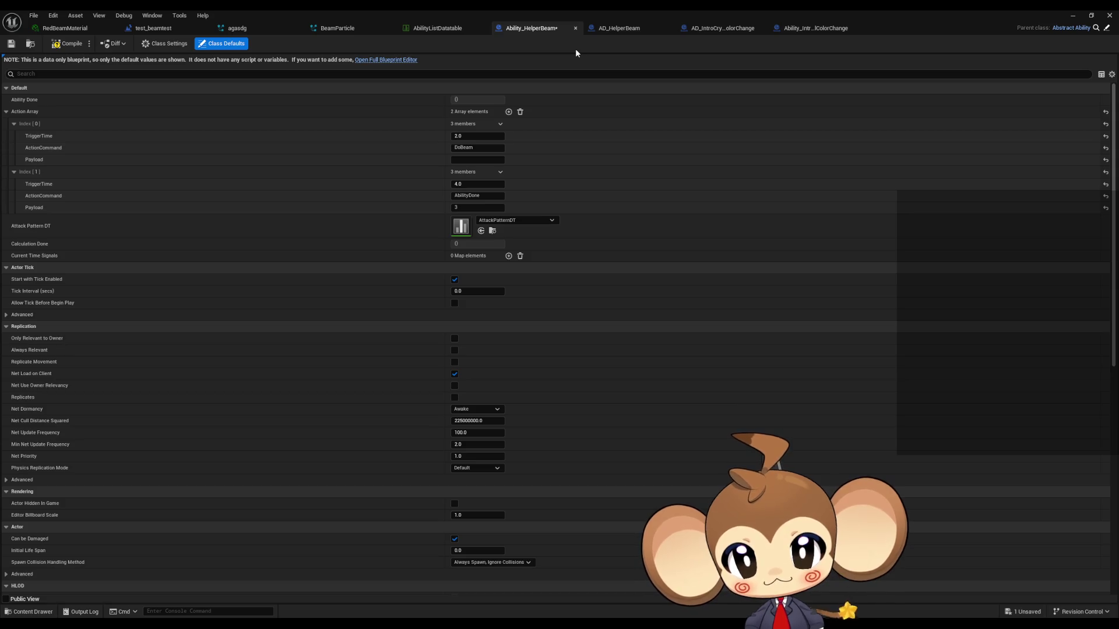
left_click(806, 29)
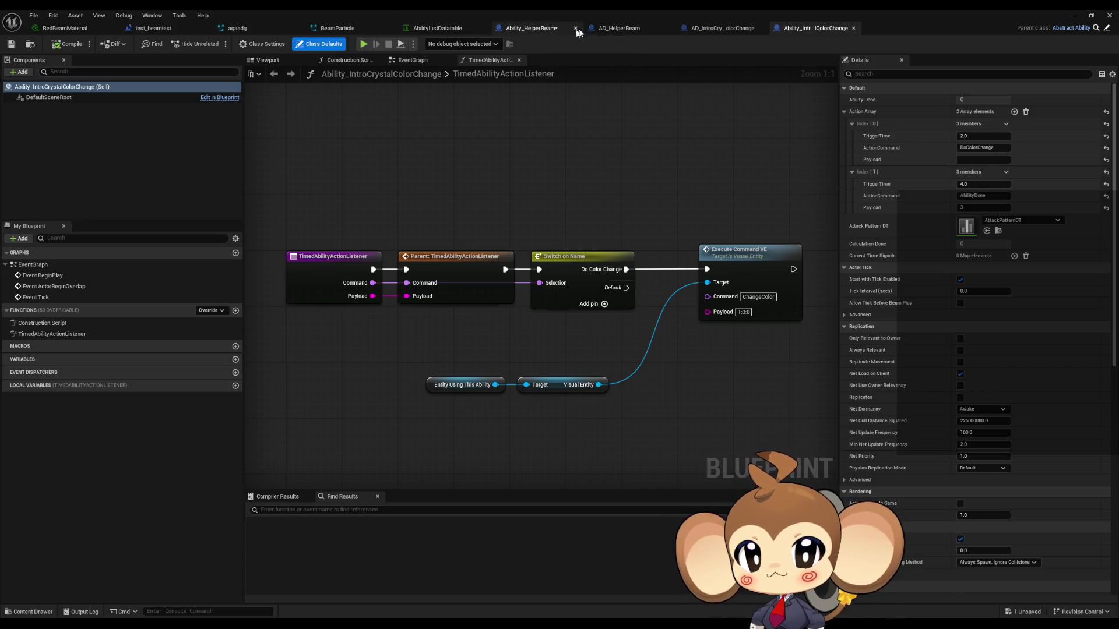
left_click(617, 29)
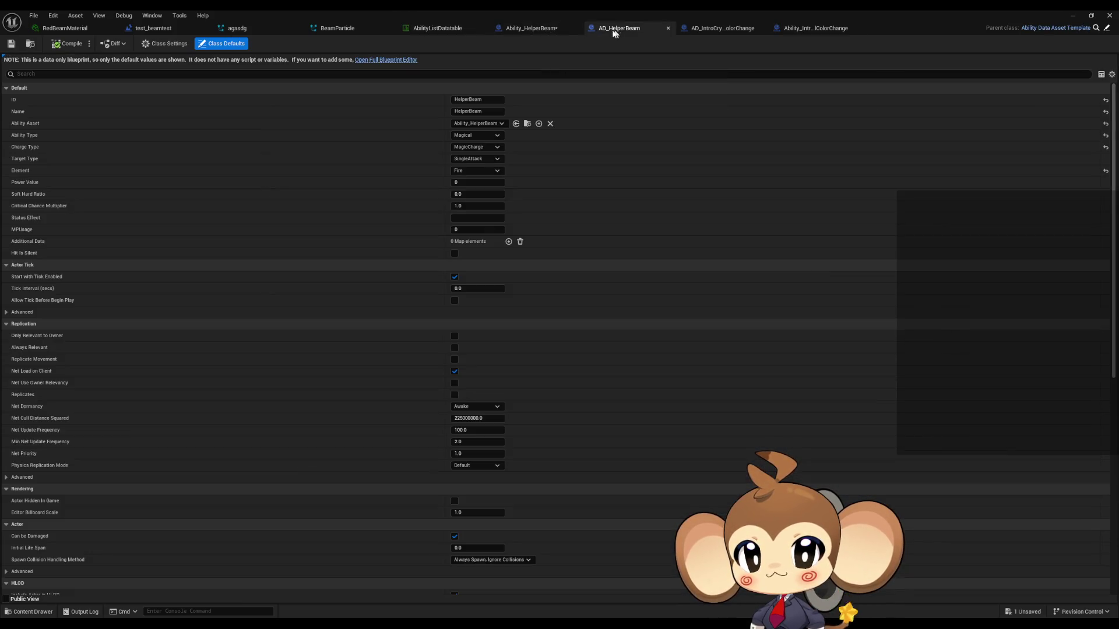
left_click(546, 29)
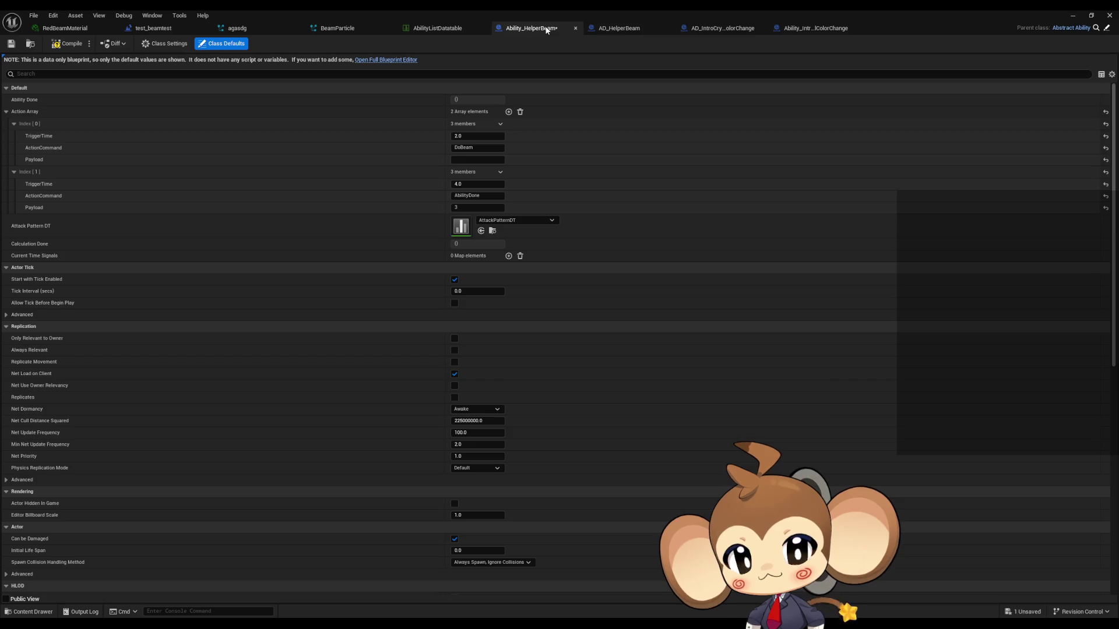
double_click(913, 10)
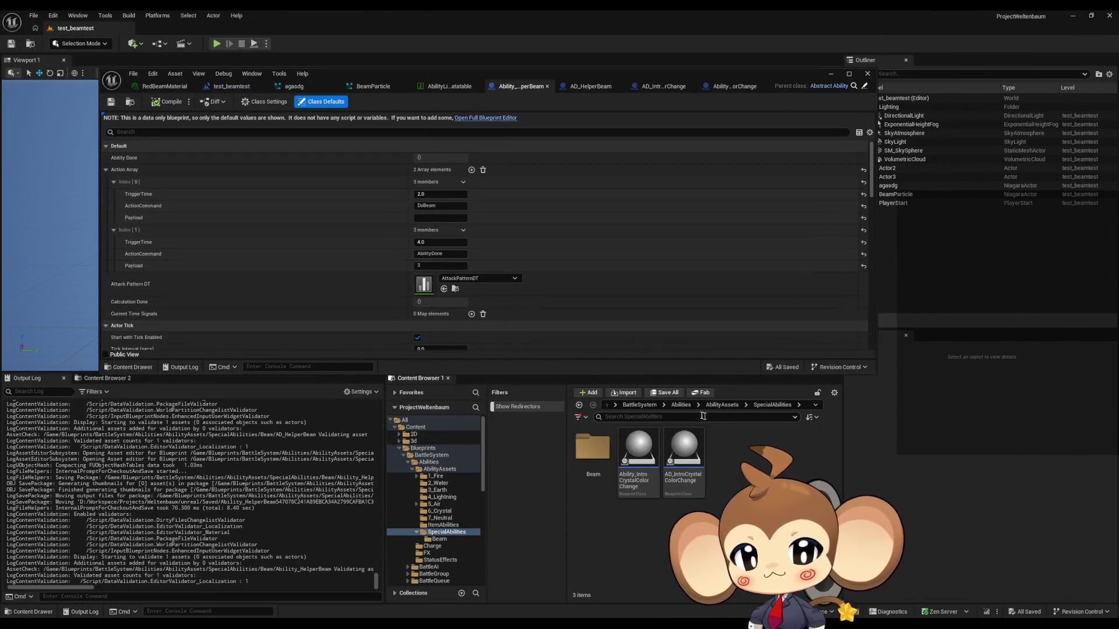
Step: Open IS_IntroHelper_RED from Blueprints/Stats/PresetStats/IntroHelpers and view its Neutral AbilityClasses entry
left_click(648, 405)
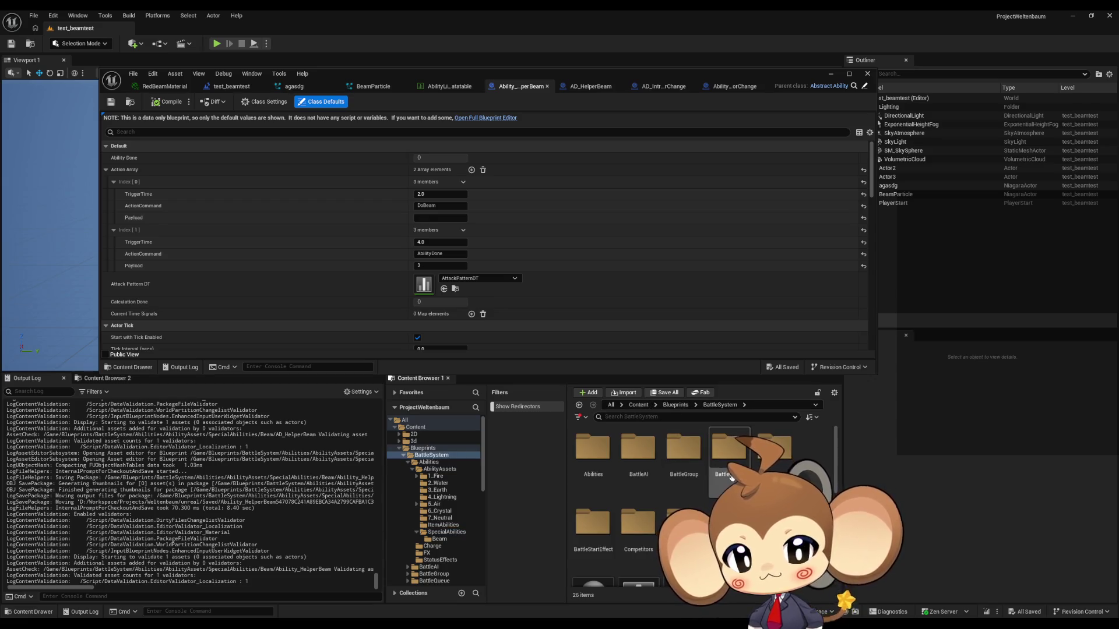
left_click(676, 405)
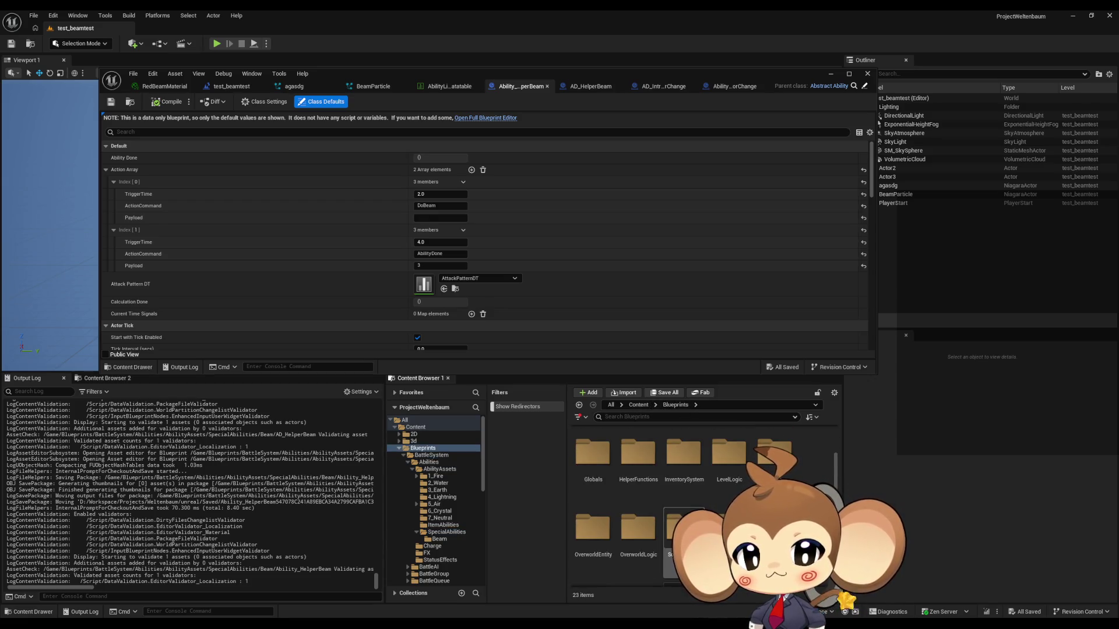
scroll(699, 495, "down", 2)
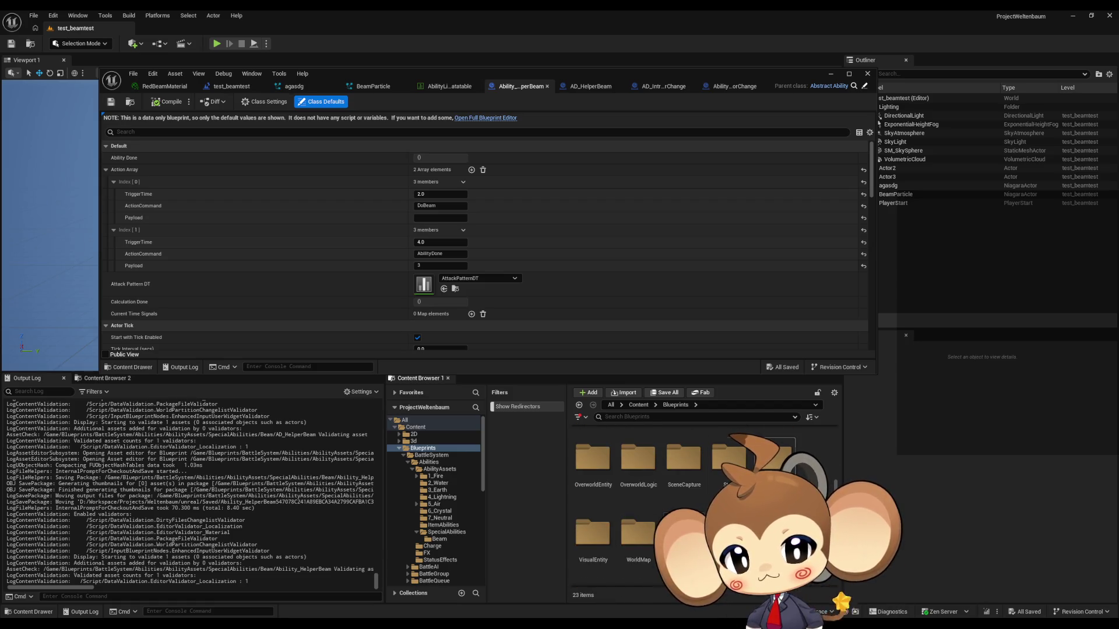
double_click(729, 457)
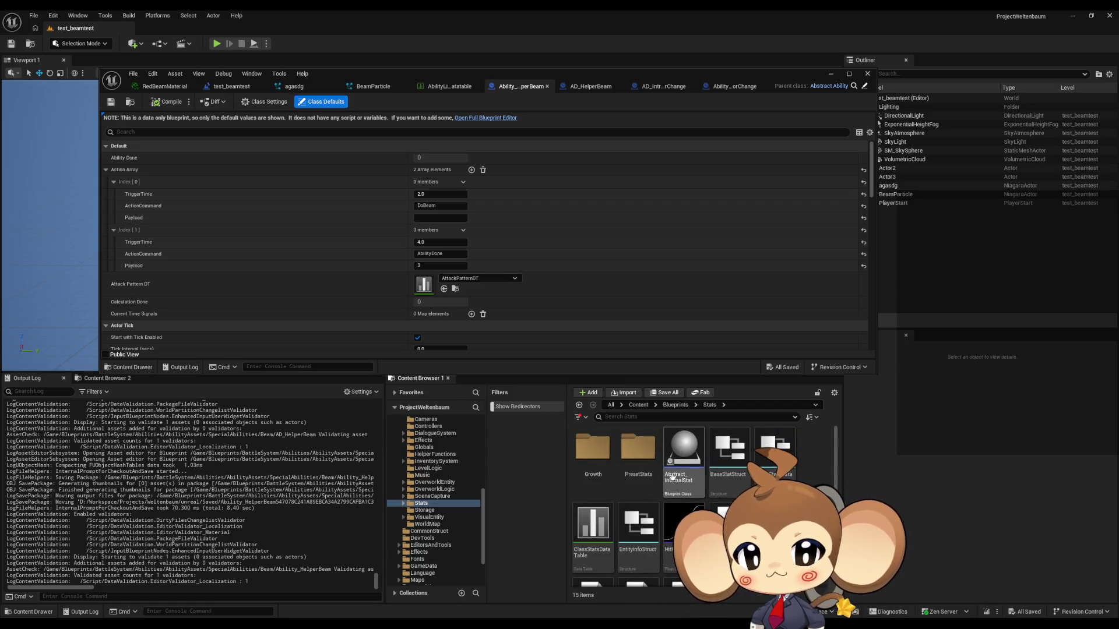
double_click(638, 448)
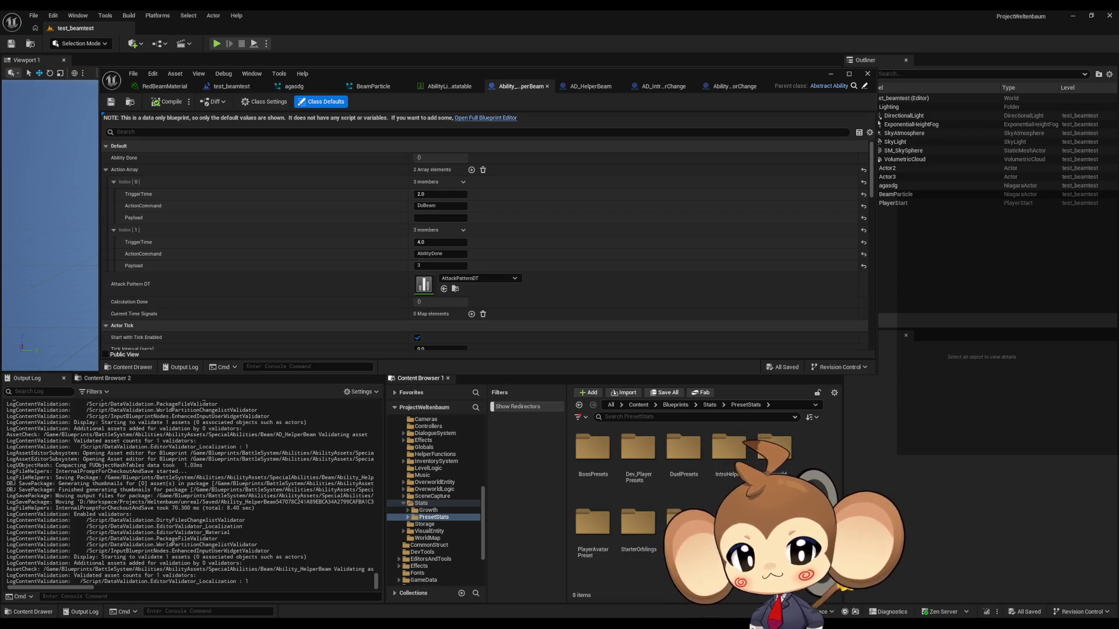
double_click(729, 448)
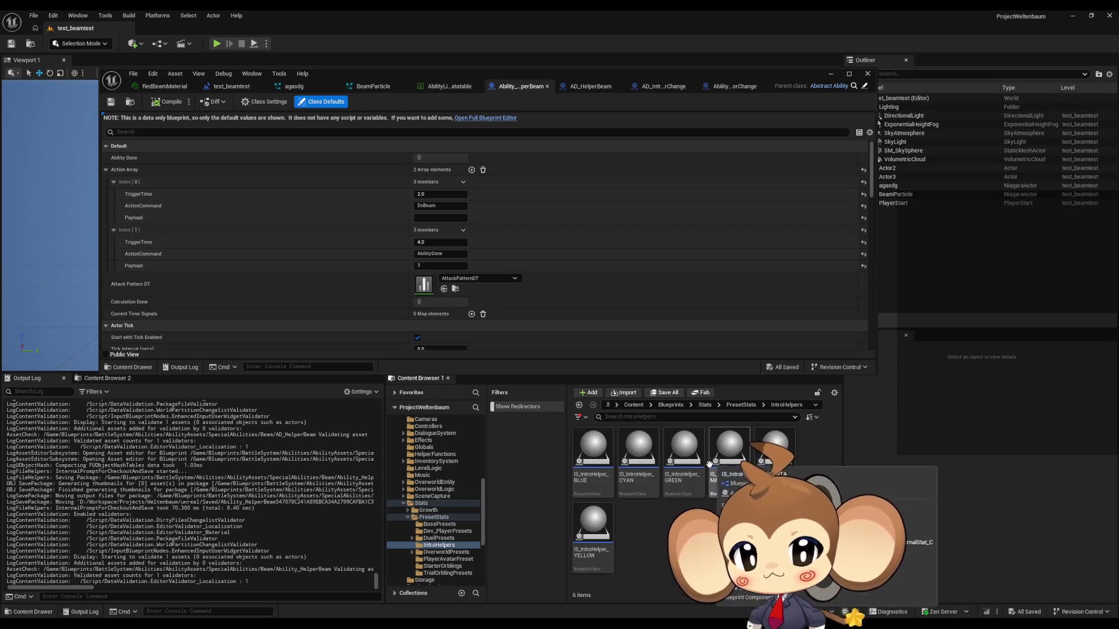
double_click(775, 449)
scroll(477, 261, "down", 2)
scroll(477, 261, "down", 3)
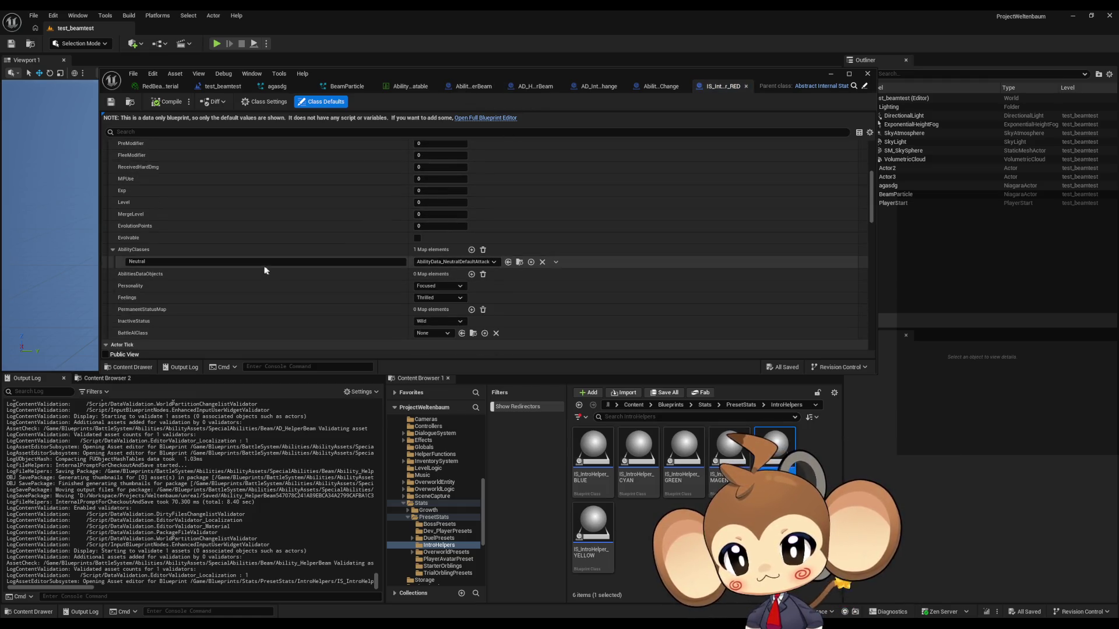
Step: Add an AbilityClasses entry Fire mapped to AD_HelperBeam, then compile and save IS_IntroHelper_RED
left_click(471, 249)
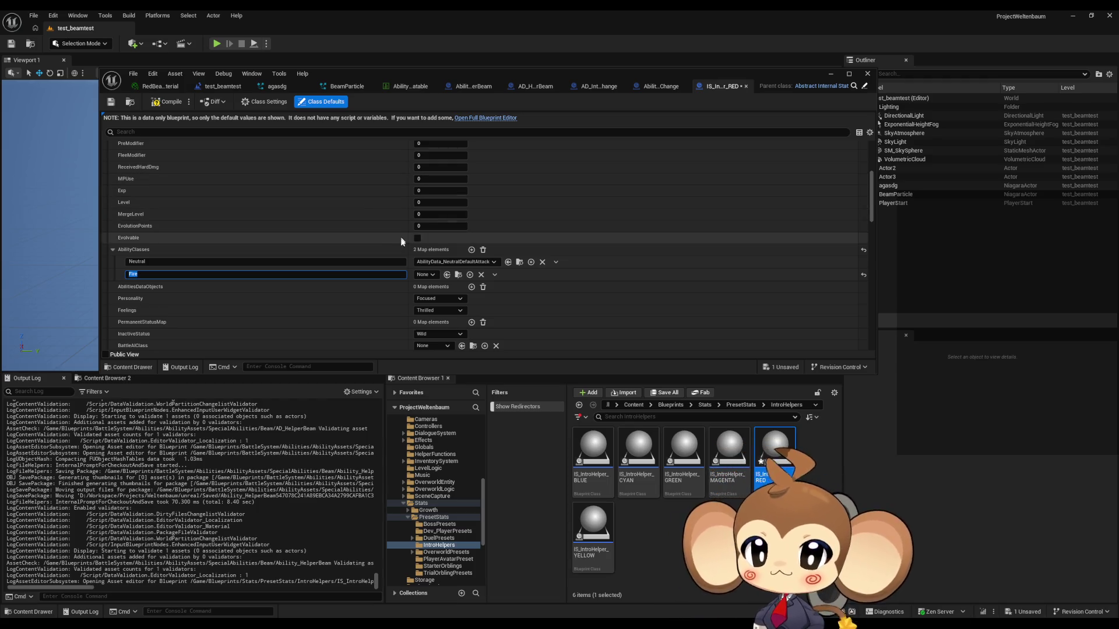
left_click(432, 274)
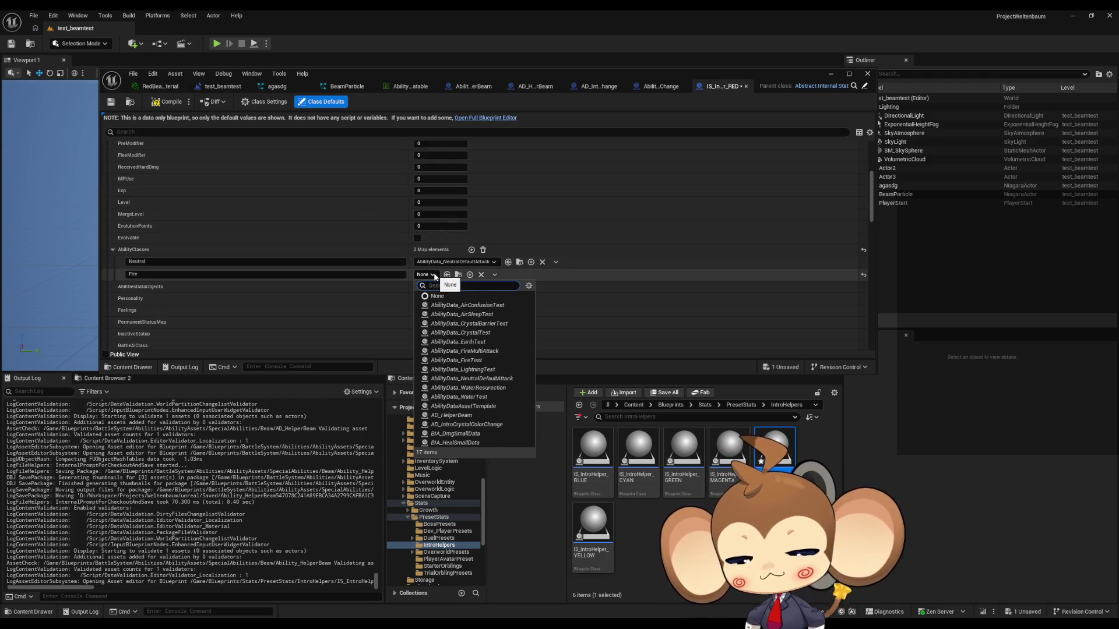
type("help")
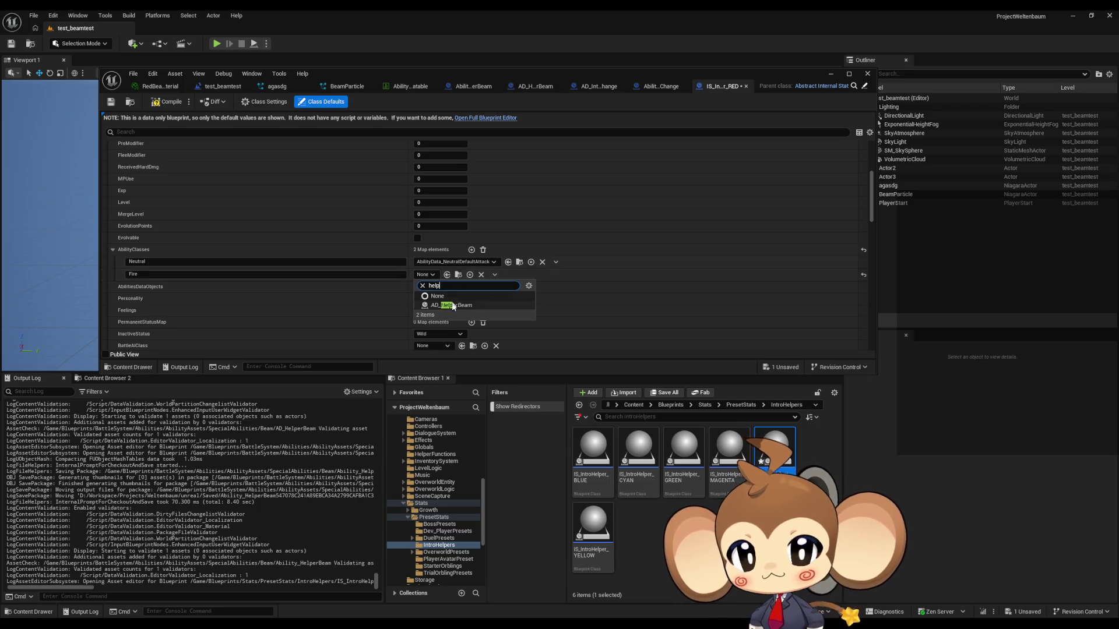
left_click(453, 305)
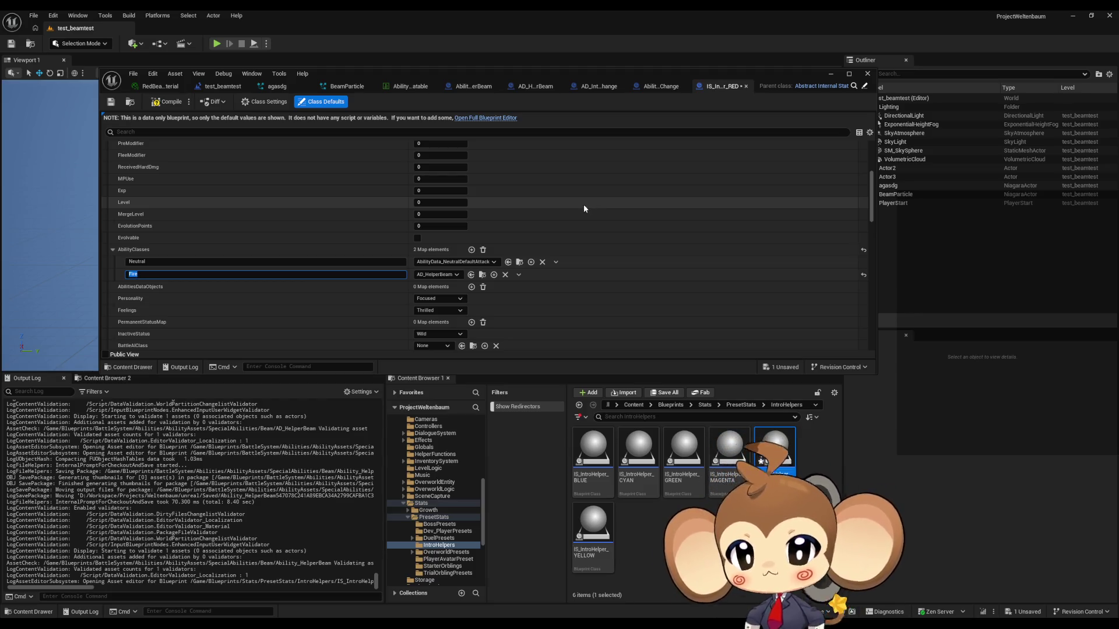
left_click(160, 103)
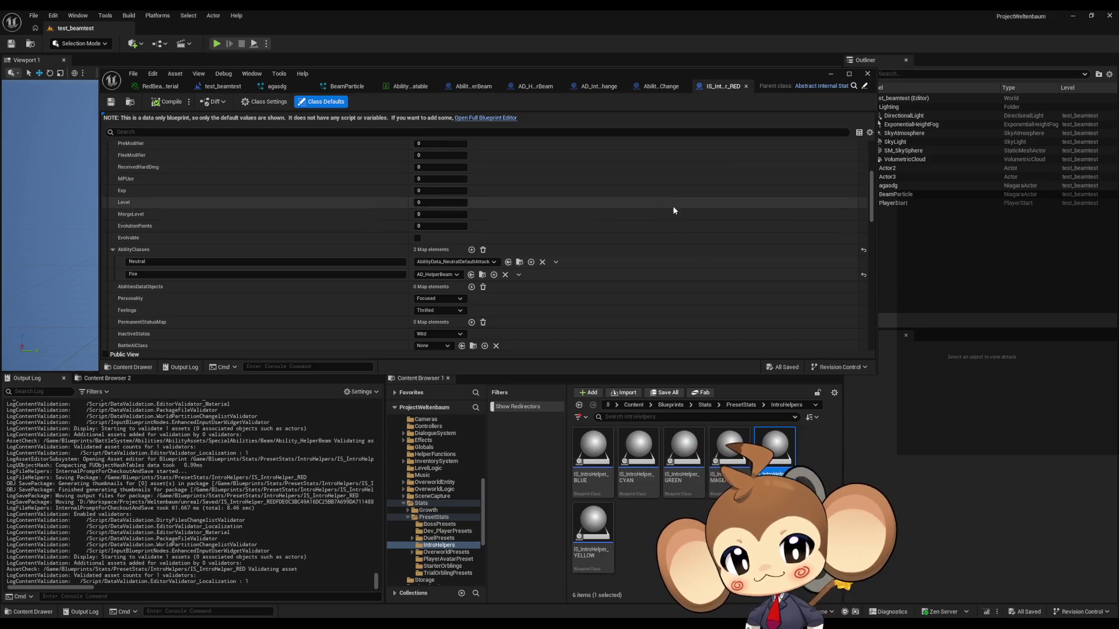
scroll(477, 291, "down", 3)
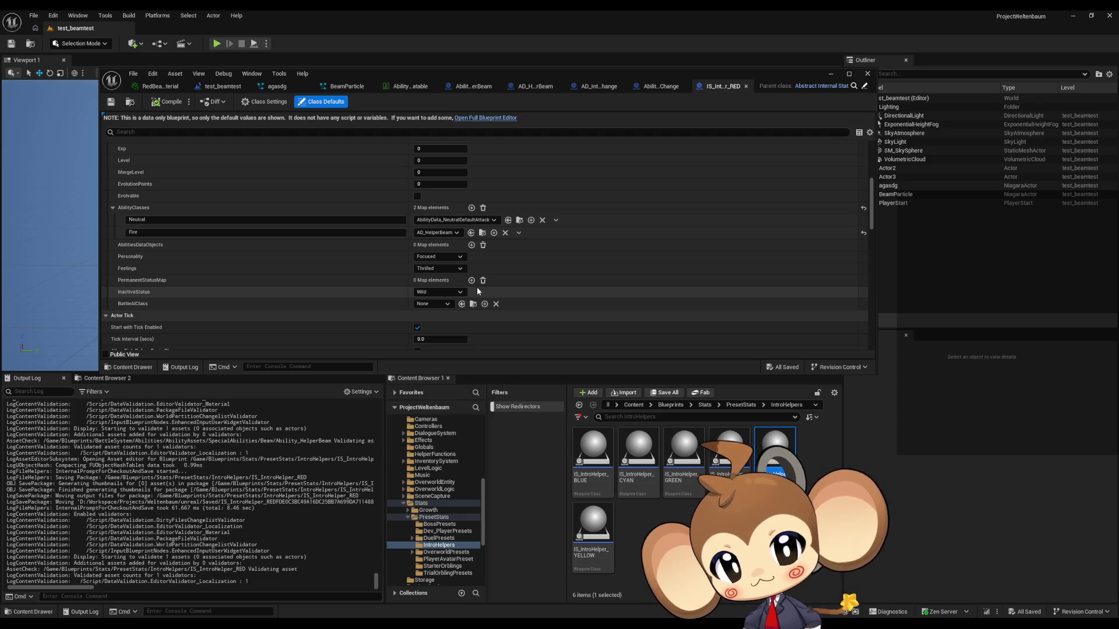
scroll(477, 290, "up", 10)
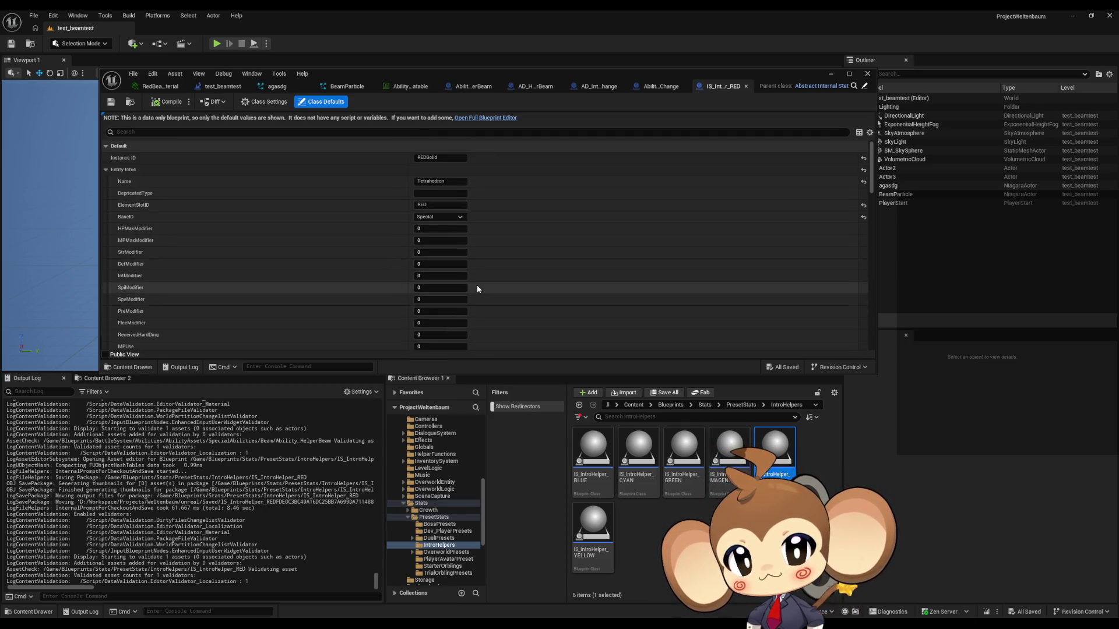
left_click(728, 542)
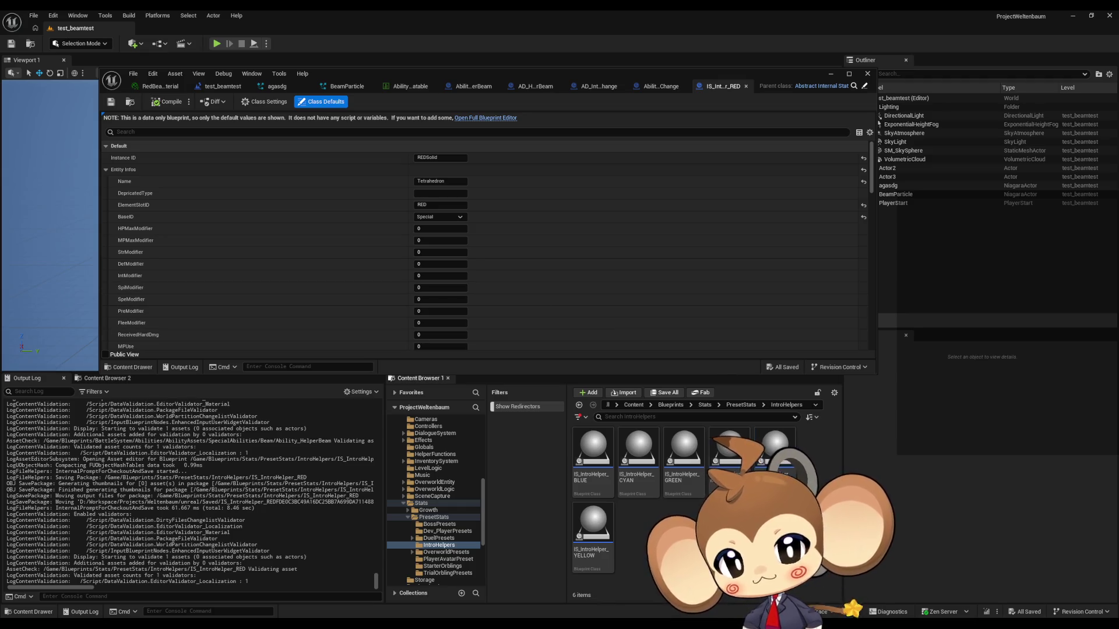
Step: Open the BattleController blueprint from Blueprints/BattleSystem and maximize its editor
mouse_move(714, 455)
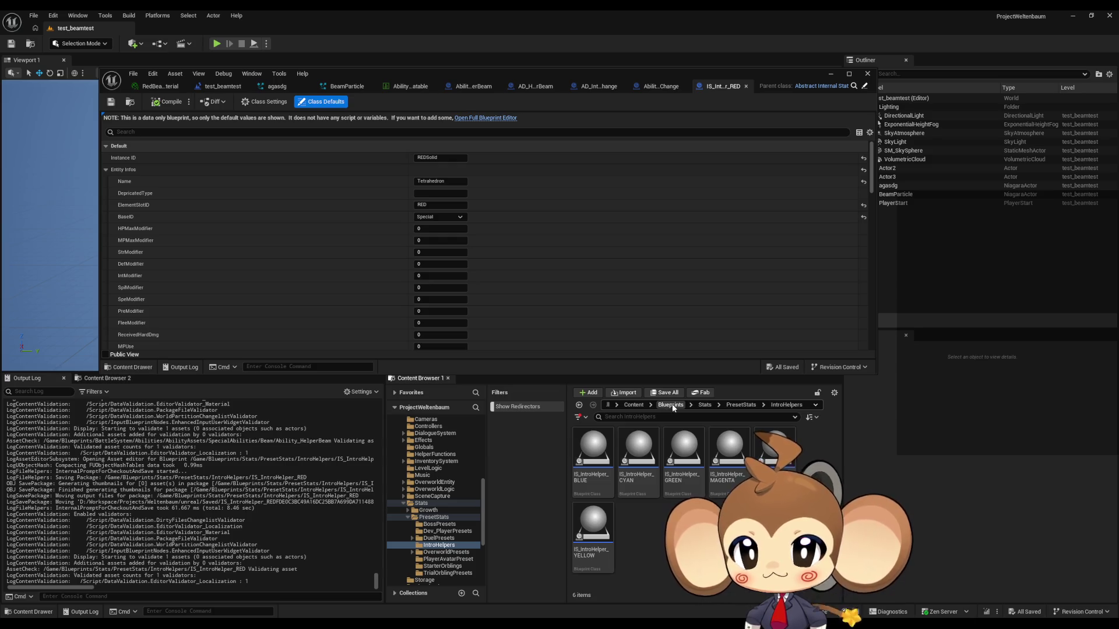
left_click(670, 405)
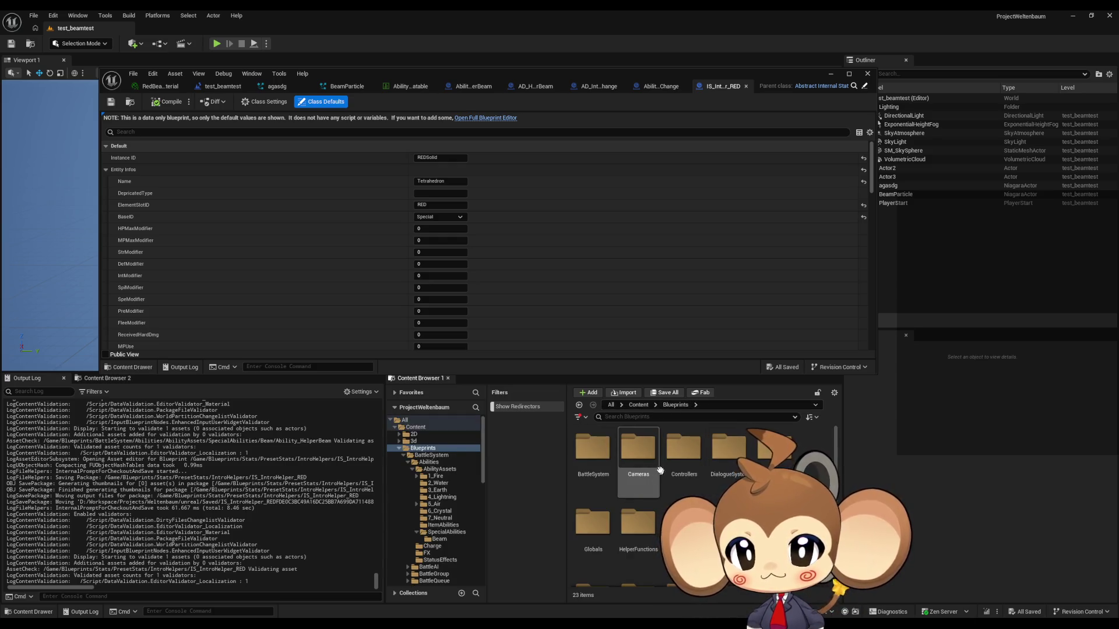
double_click(593, 448)
scroll(676, 481, "down", 2)
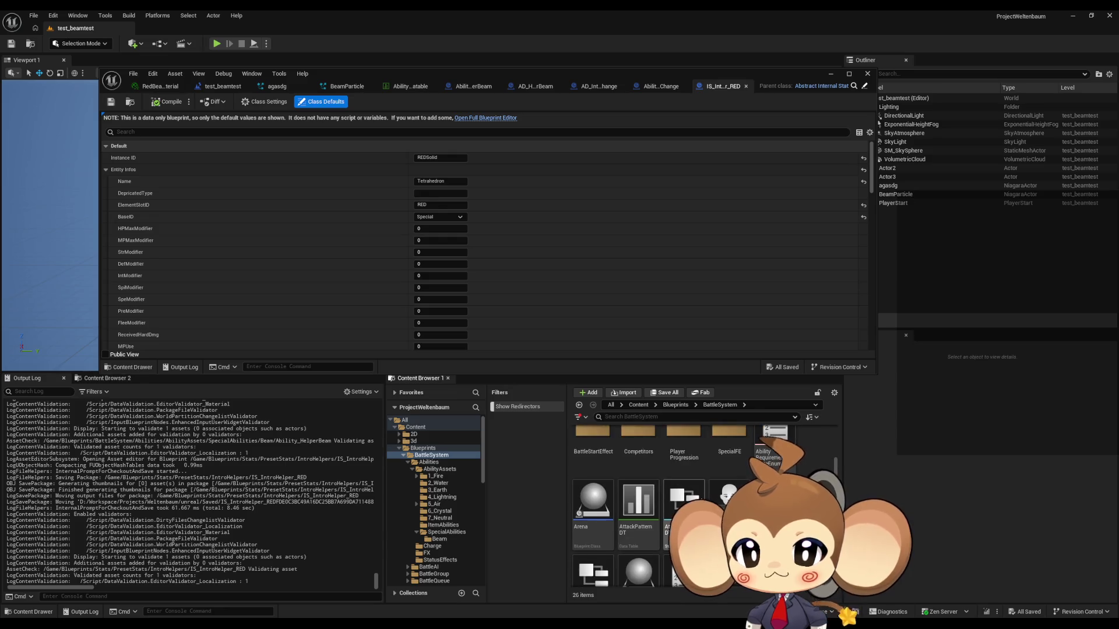
scroll(641, 501, "down", 2)
left_click(634, 513)
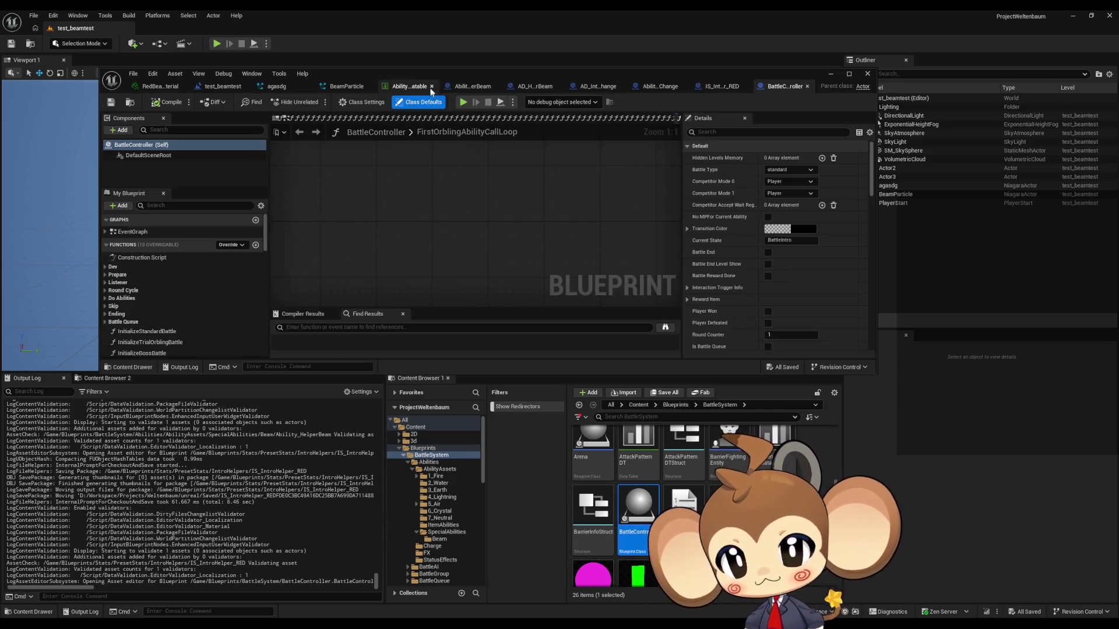
left_click_drag(435, 75, 443, 110)
double_click(443, 111)
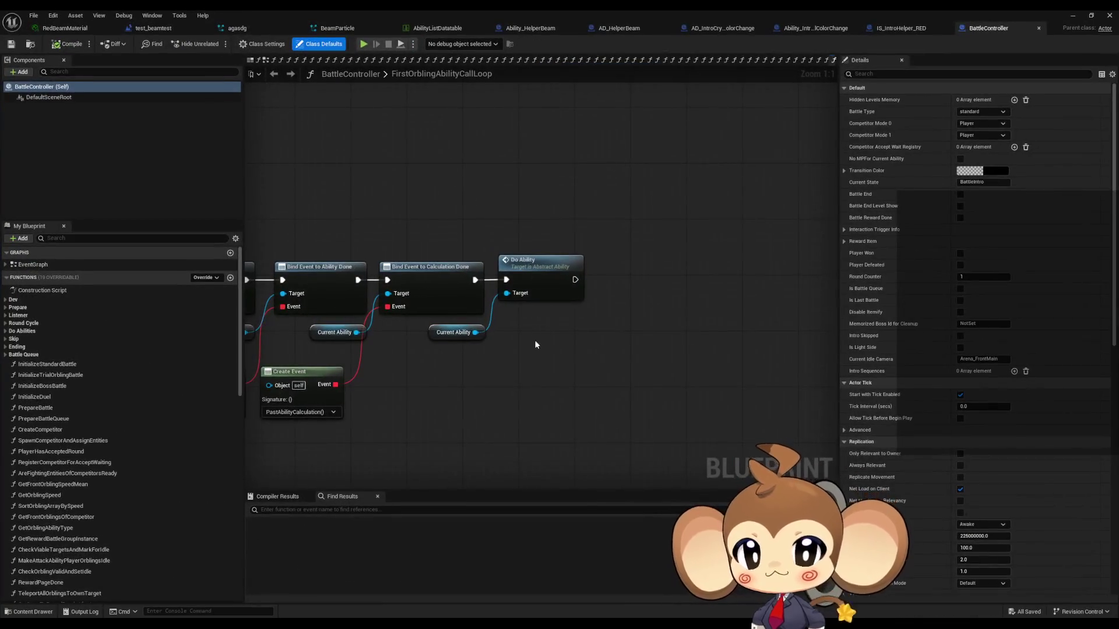
Step: Inspect the Do Ability node and pan through the FirstOrblingAbilityCallLoop graph
left_click(631, 285)
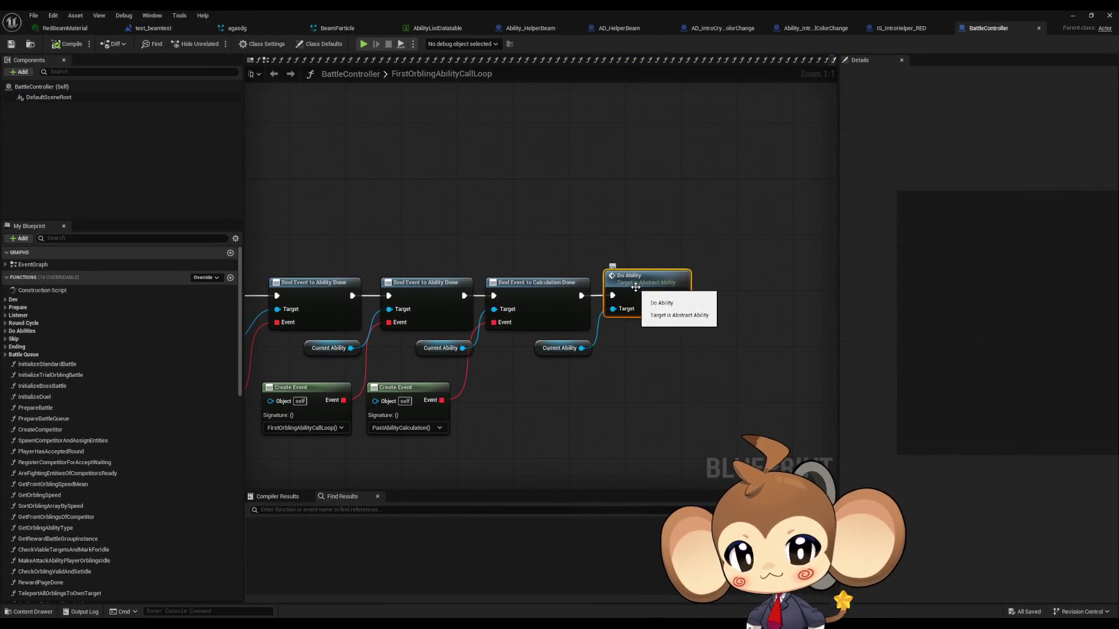
scroll(636, 287, "down", 1)
scroll(636, 287, "down", 3)
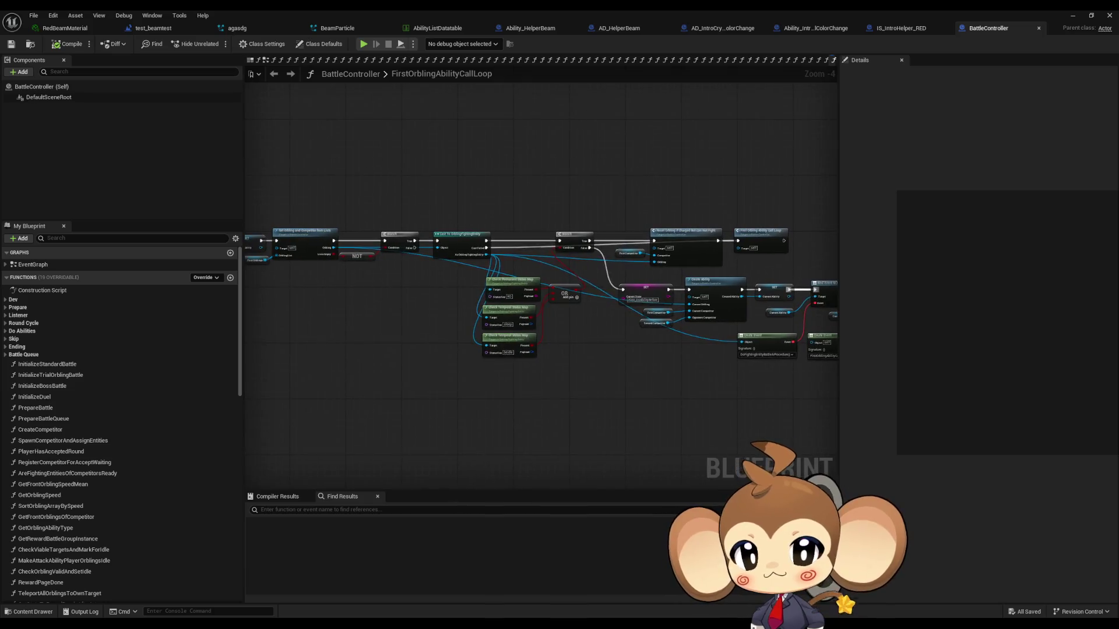
left_click_drag(542, 297, 682, 294)
scroll(616, 289, "up", 3)
scroll(617, 290, "up", 1)
left_click_drag(616, 289, 932, 301)
Step: Review Create Ability, First Competitor and CurrentState, then open SecondOrblingAbilityCallLoop under Do Abilities
left_click(454, 271)
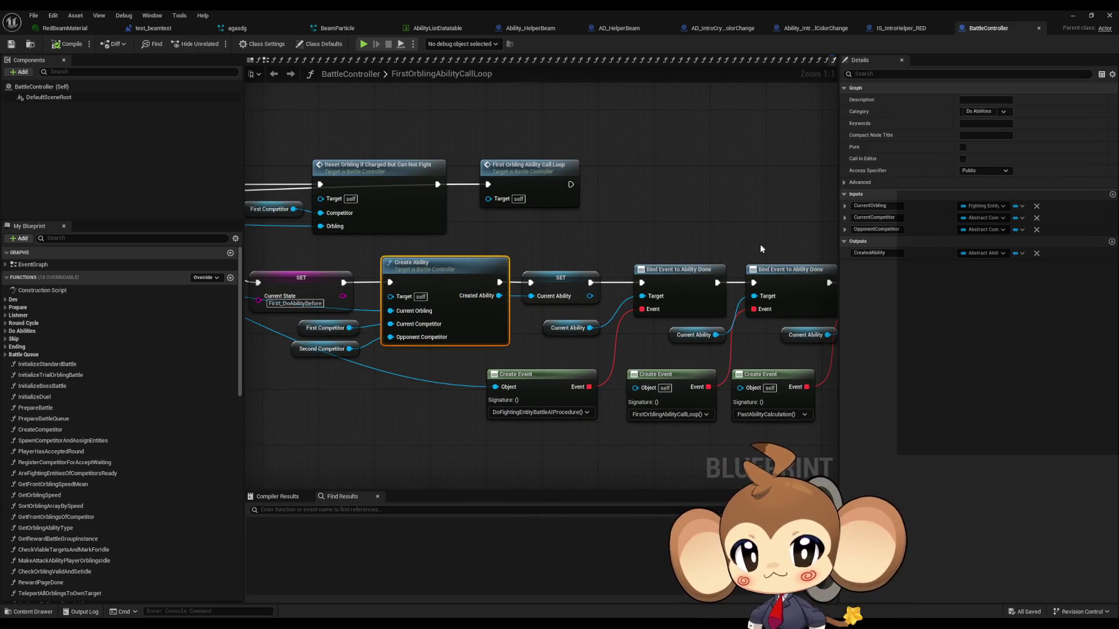
left_click_drag(650, 227, 754, 222)
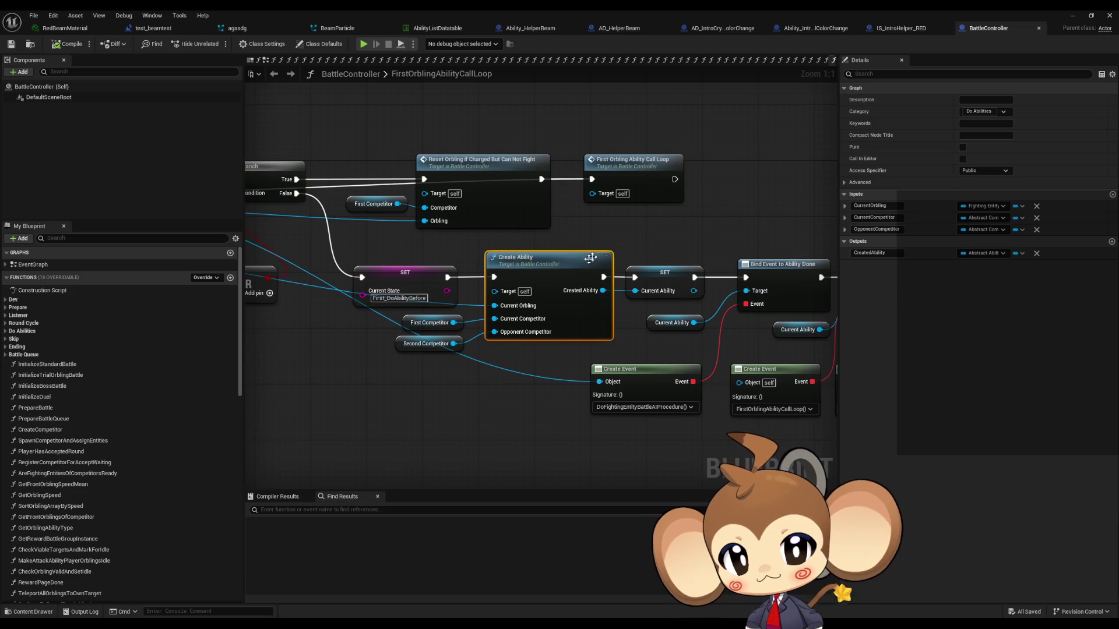
left_click(401, 321)
mouse_move(399, 351)
left_mouse_down()
mouse_move(775, 345)
mouse_move(516, 345)
left_mouse_up()
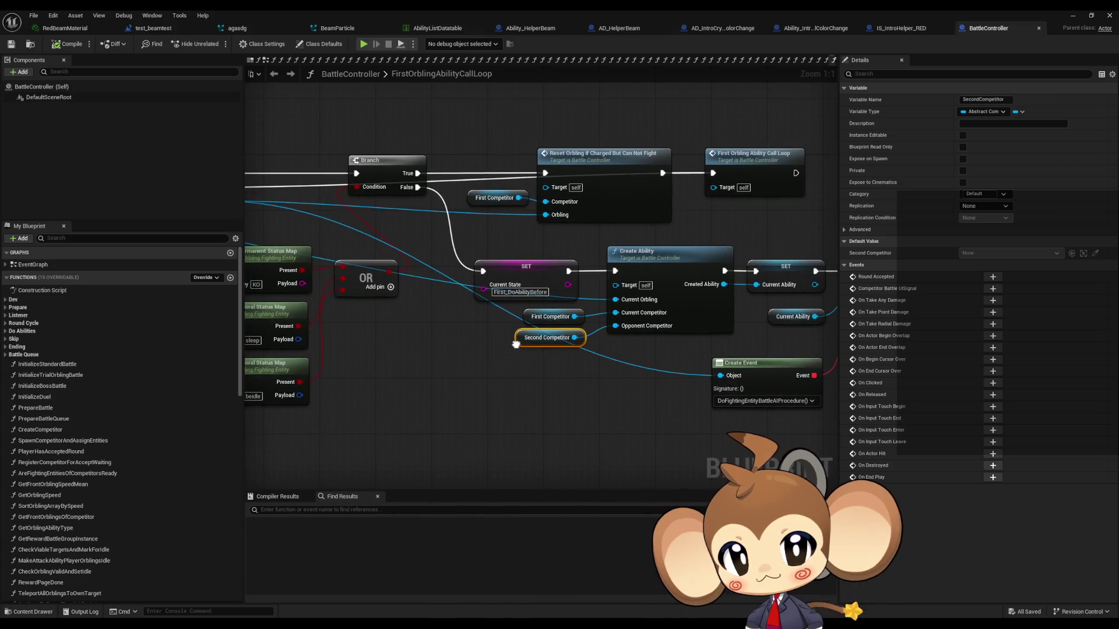
left_click(548, 272)
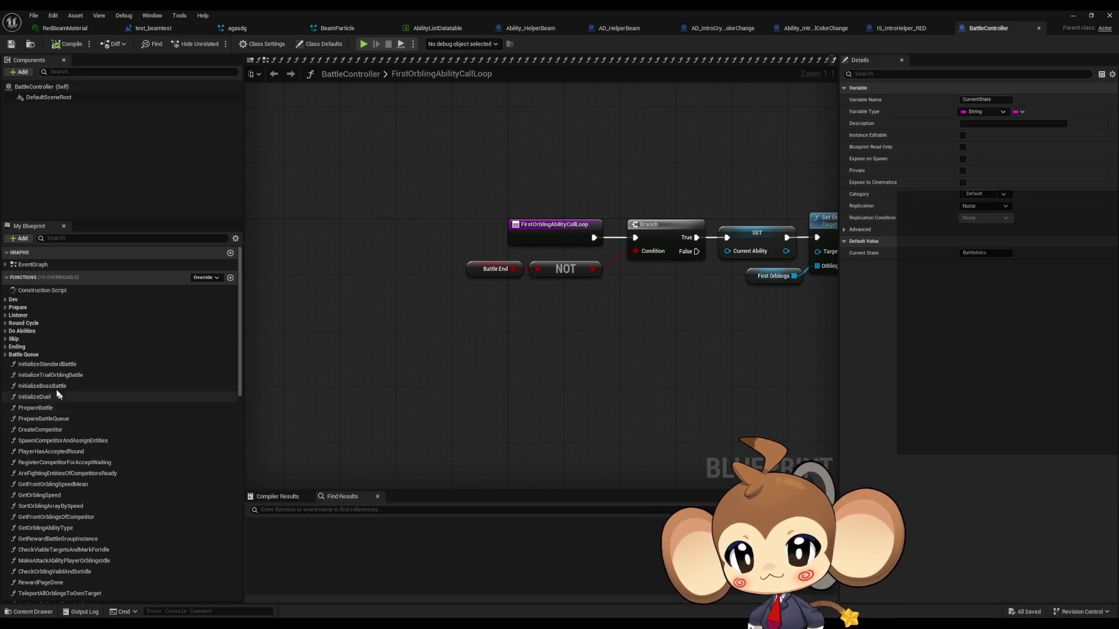
left_click(6, 331)
double_click(59, 407)
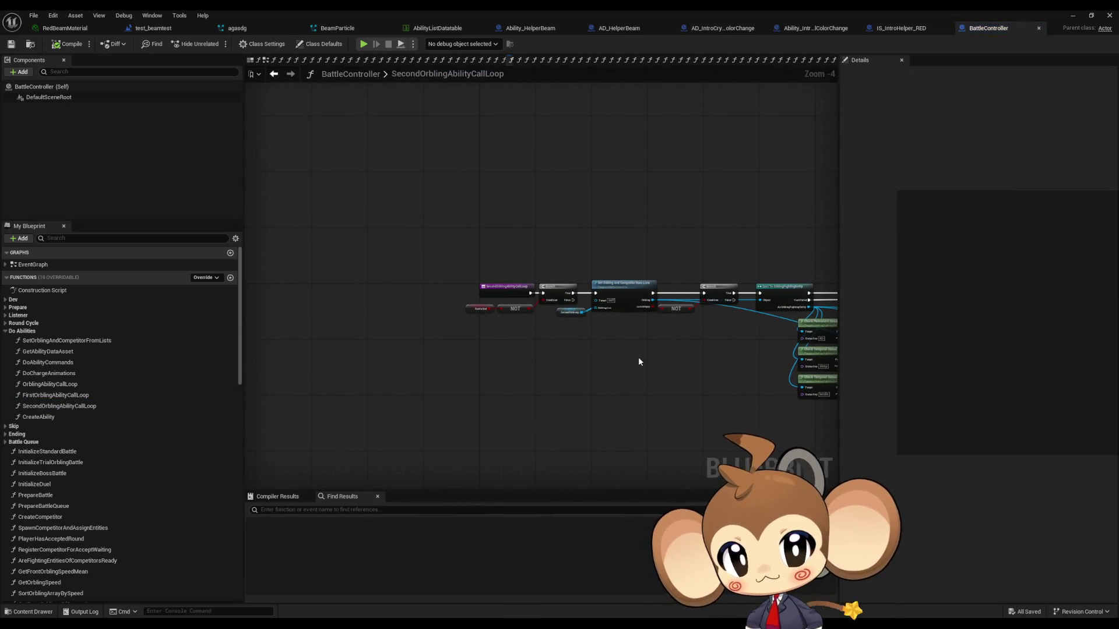
Step: Add a breakpoint to the Branch node in SecondOrblingAbilityCallLoop
right_click(539, 271)
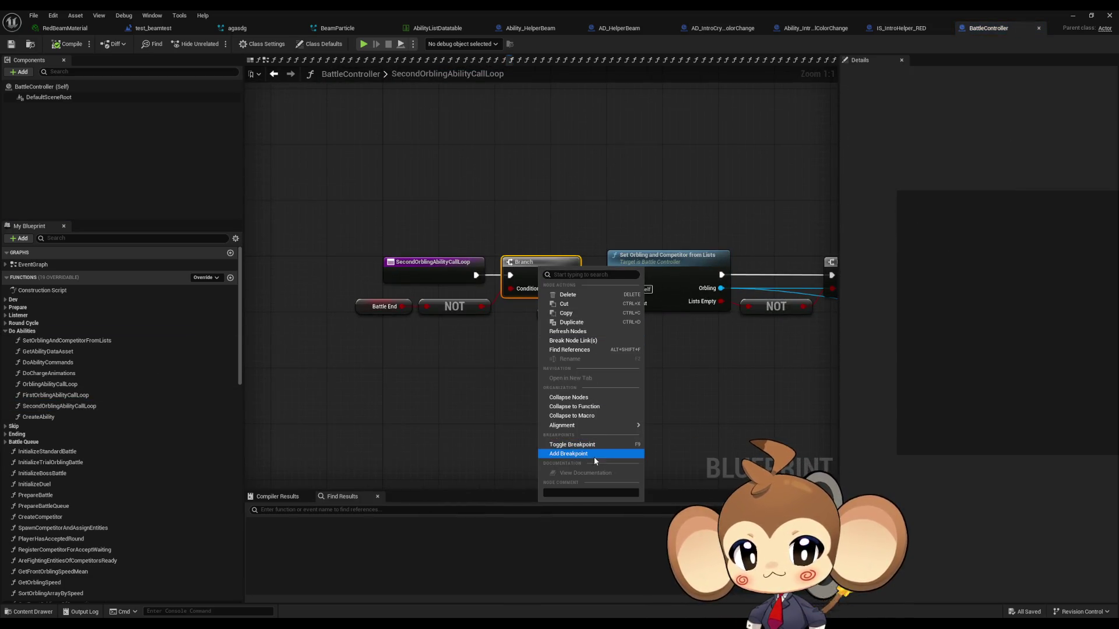
left_click(568, 454)
left_click(1072, 15)
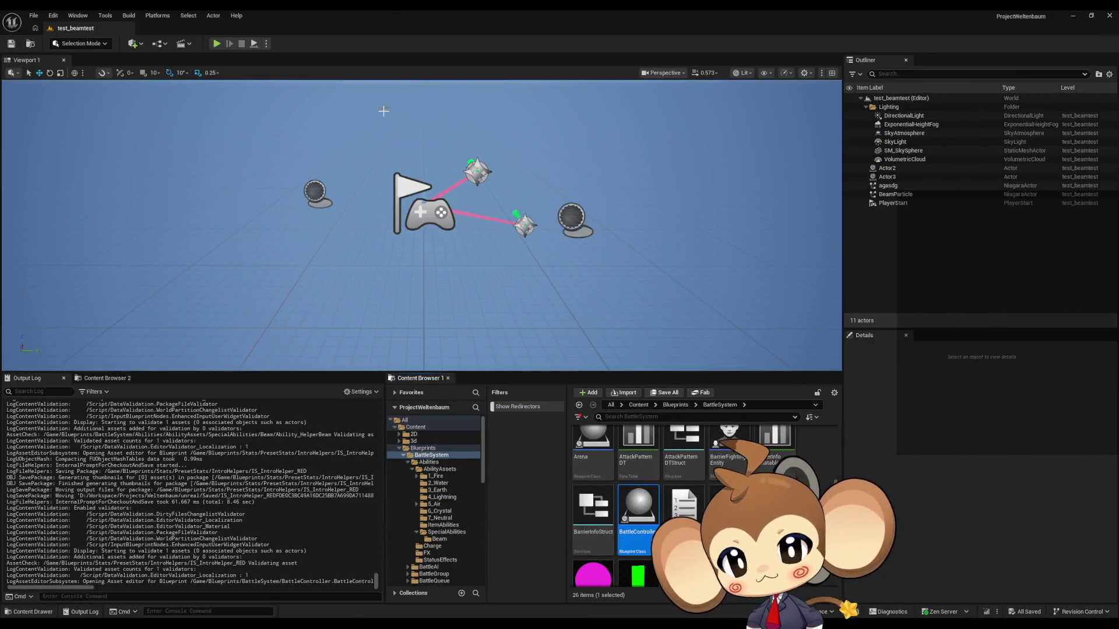
Step: Open the Main map, run and stop a play-in-editor test, then return to BattleController
left_click(638, 404)
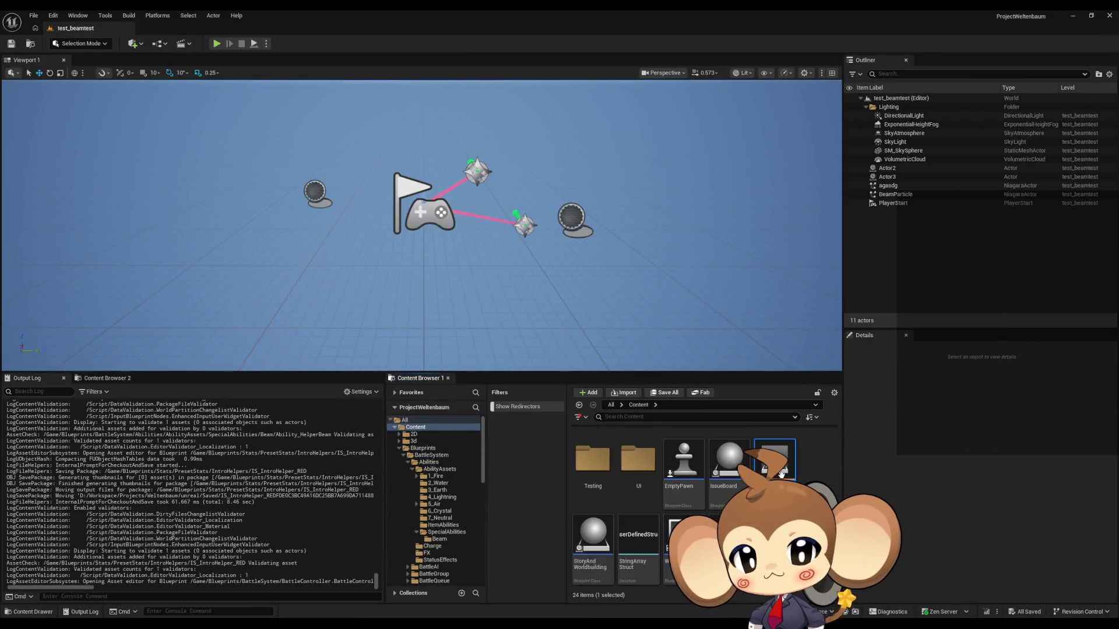
double_click(781, 472)
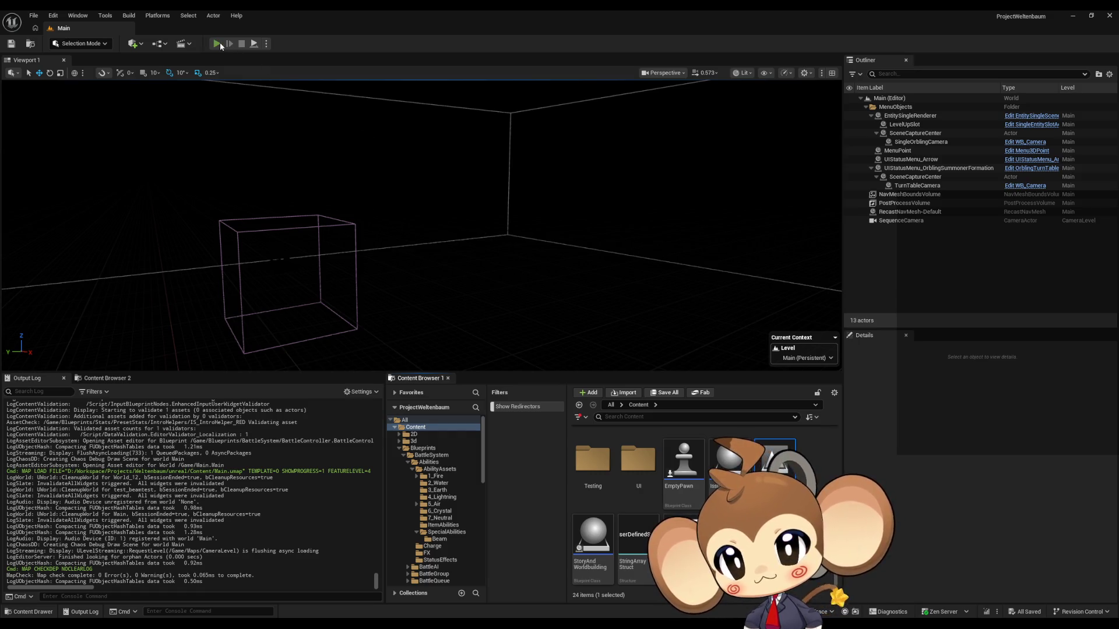
left_click(218, 44)
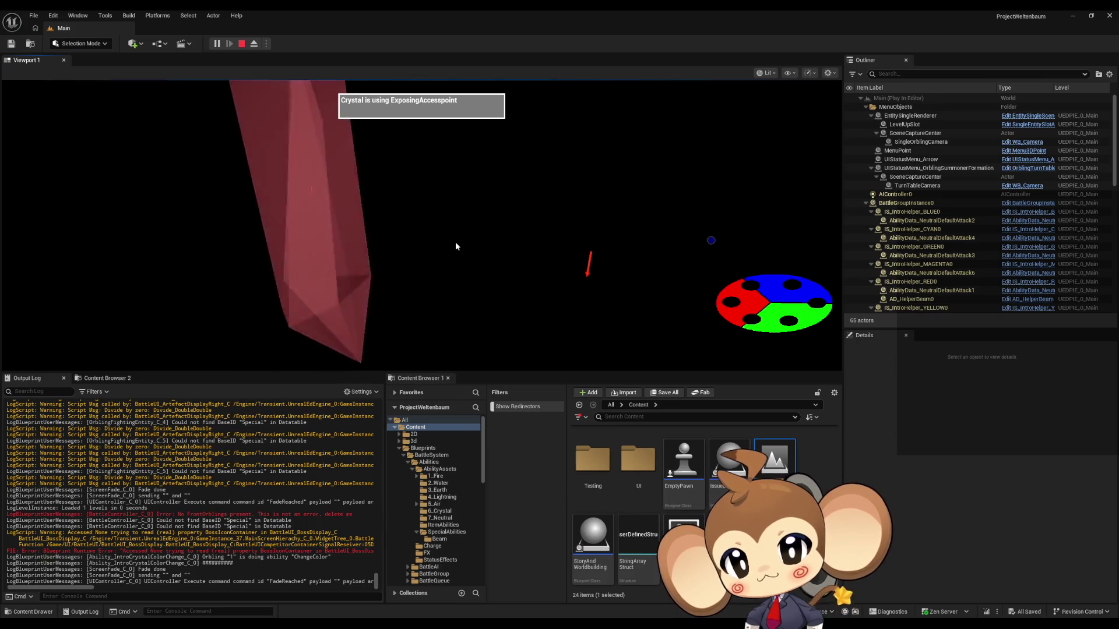
left_click(244, 44)
mouse_move(528, 594)
left_click(470, 588)
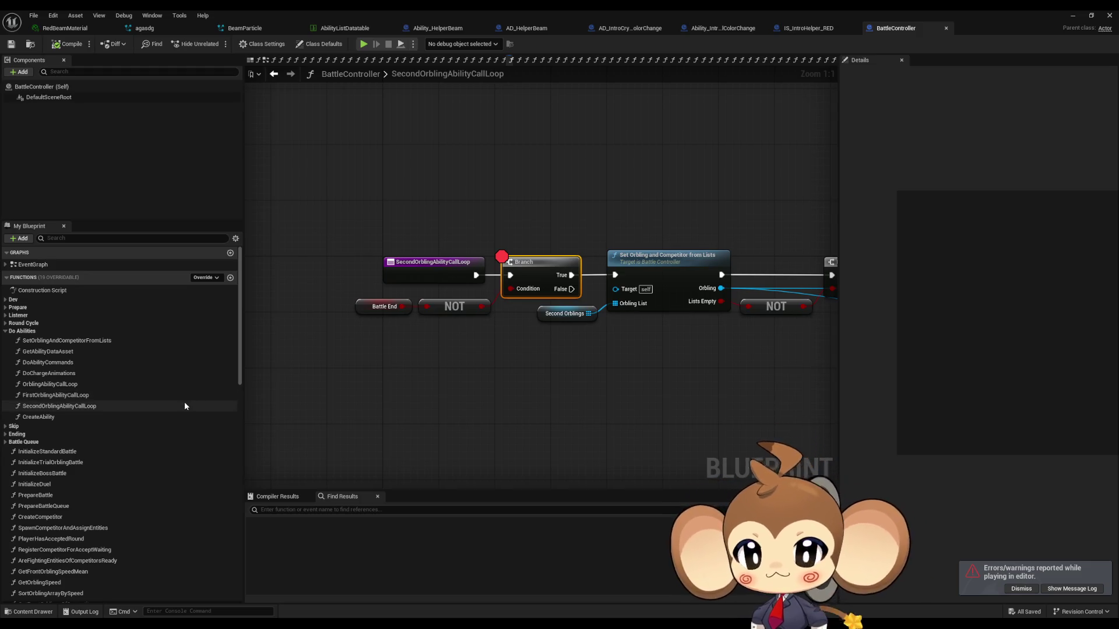
Step: Remove the Branch node breakpoint and search all blueprints for SecondOrblingAbilityCallLoop references
right_click(523, 278)
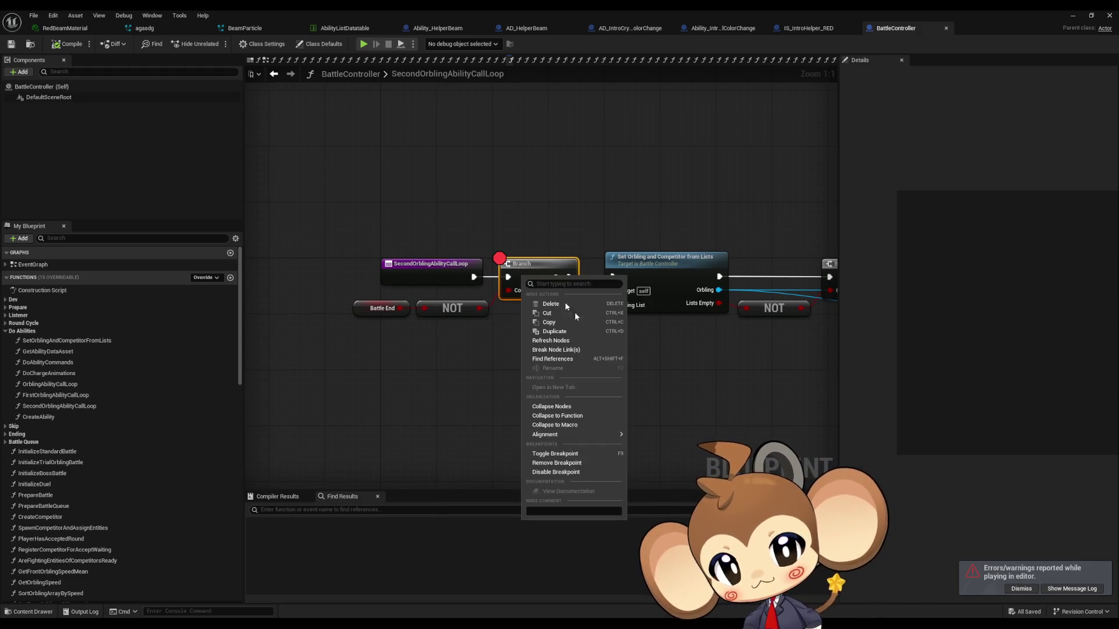
left_click(551, 463)
right_click(419, 273)
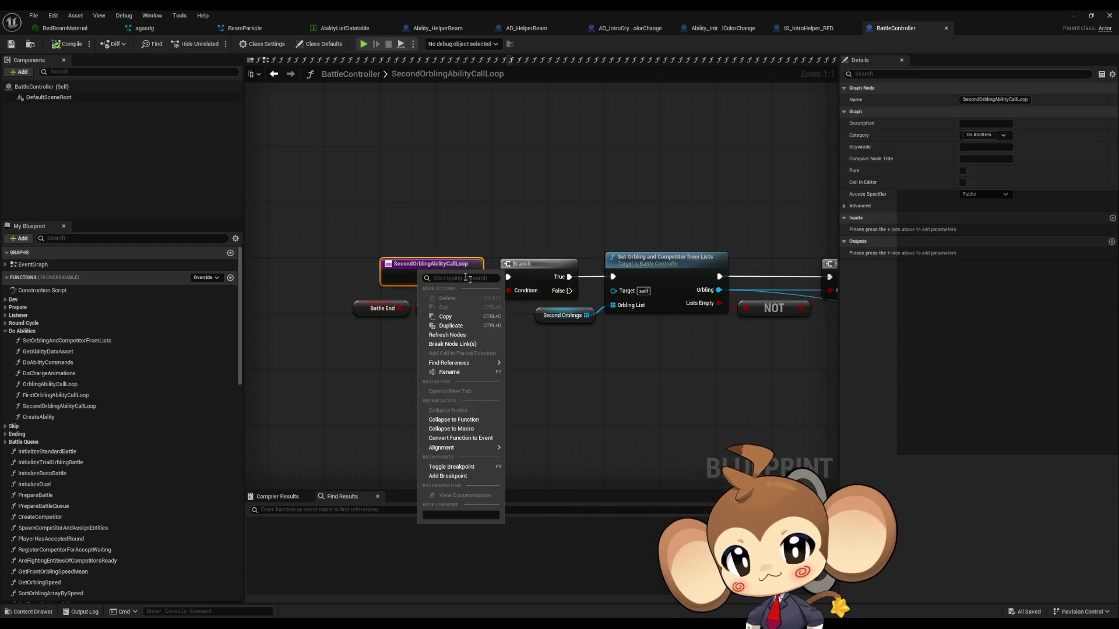
mouse_move(472, 363)
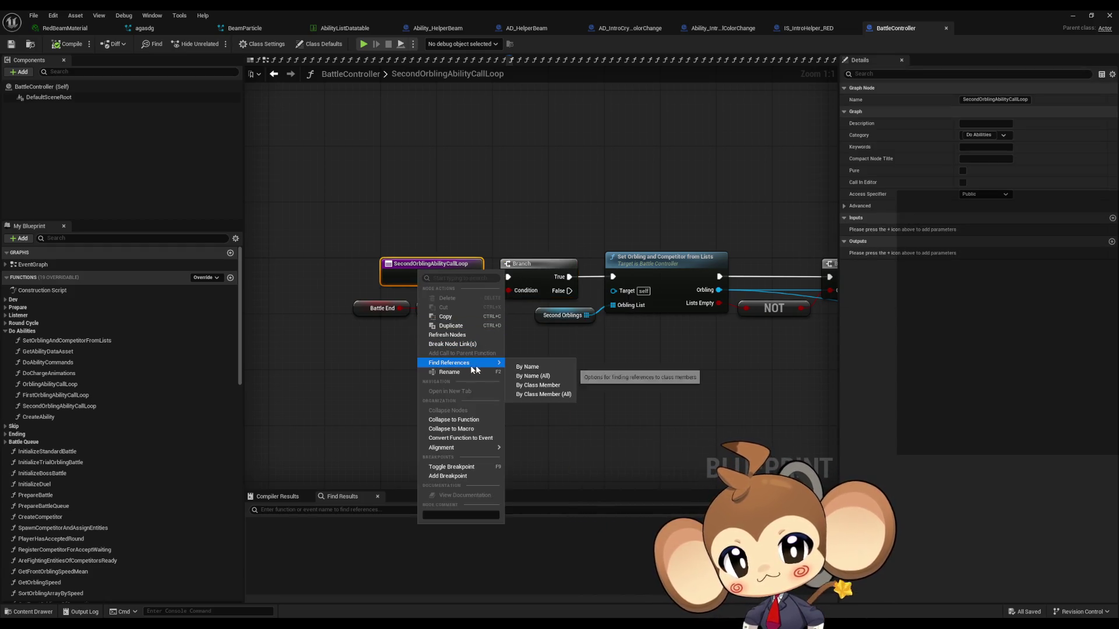
left_click(535, 394)
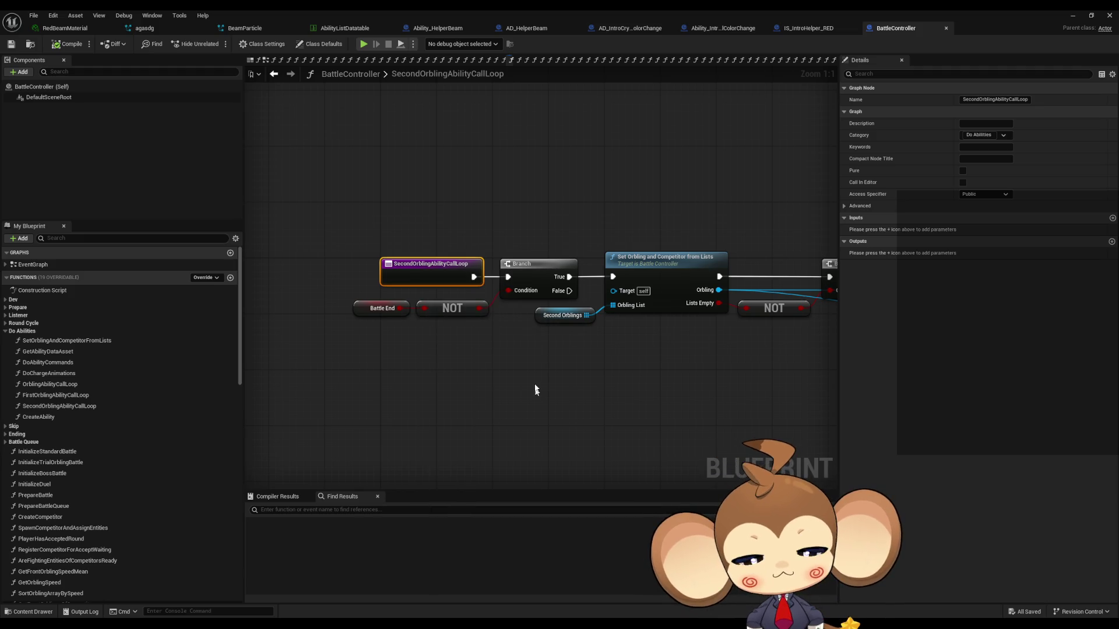
Step: Find references within BattleController and visit the OrblingAbilityCallLoop and recursive call sites
right_click(436, 281)
mouse_move(464, 378)
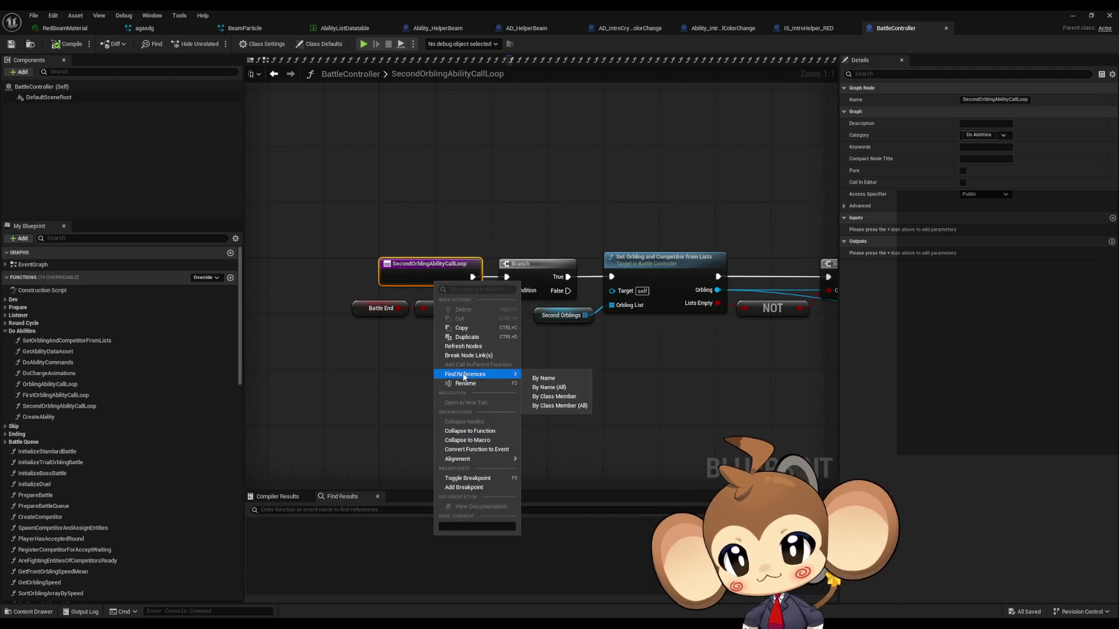
left_click(540, 398)
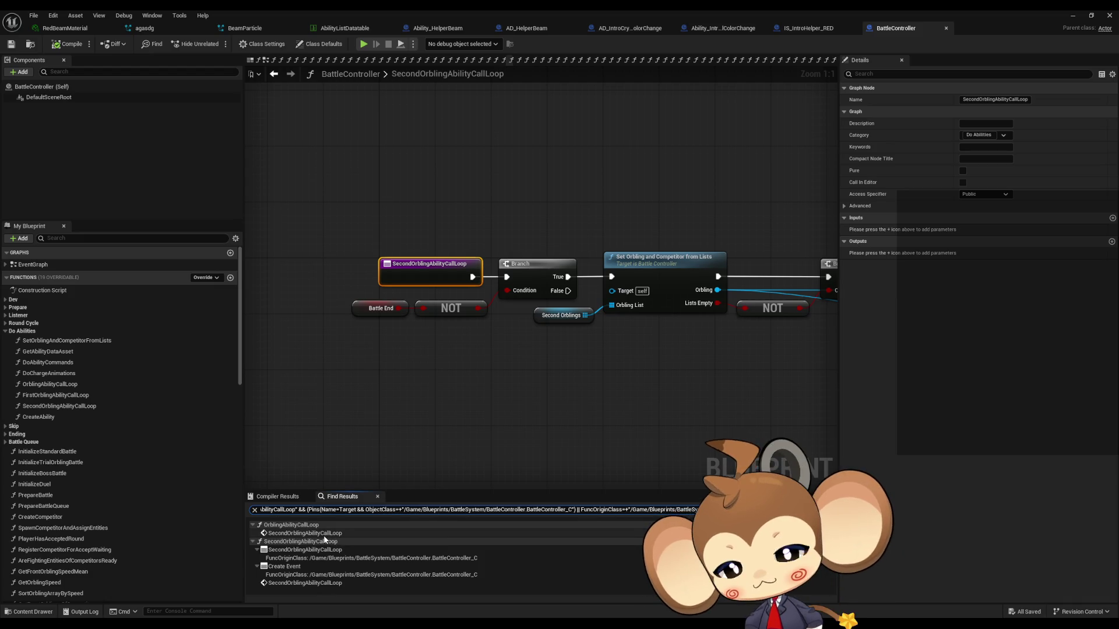
left_click(325, 533)
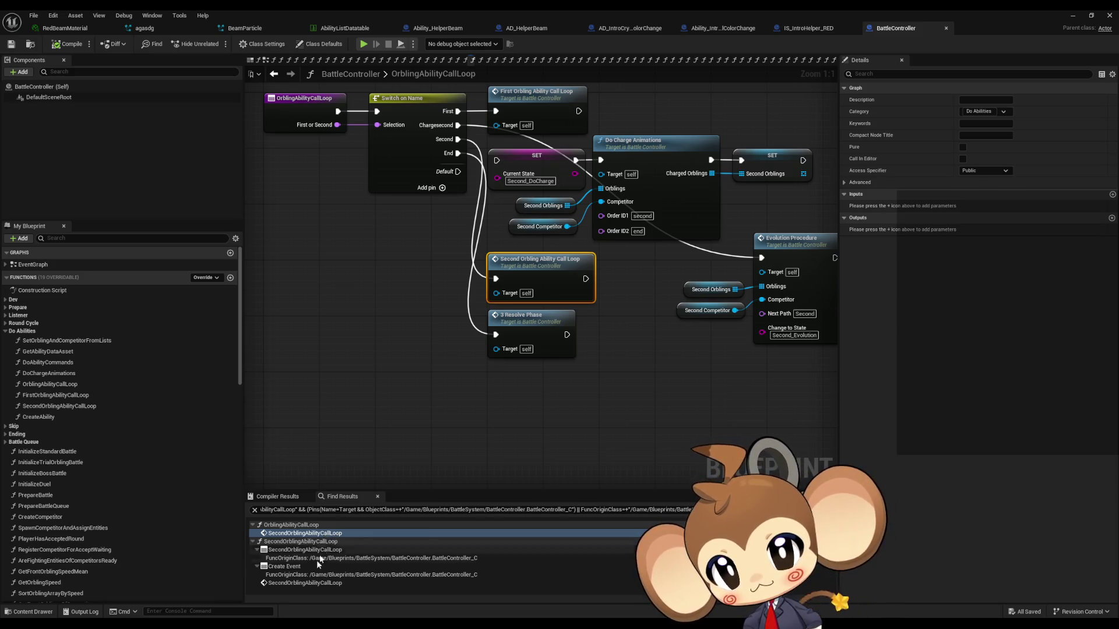
left_click(309, 584)
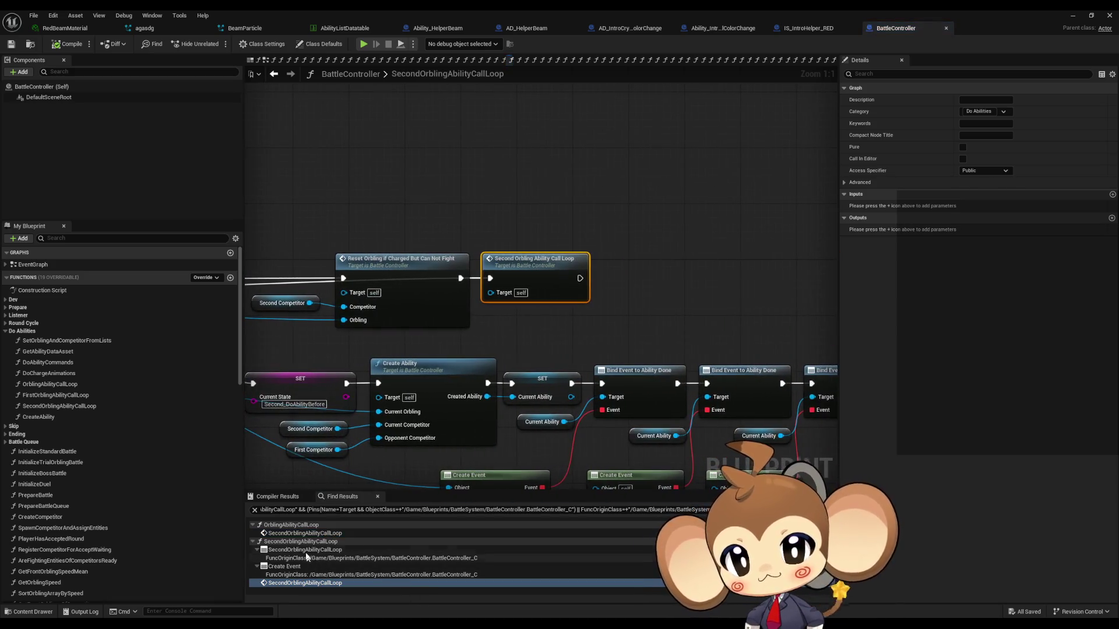
left_click(296, 534)
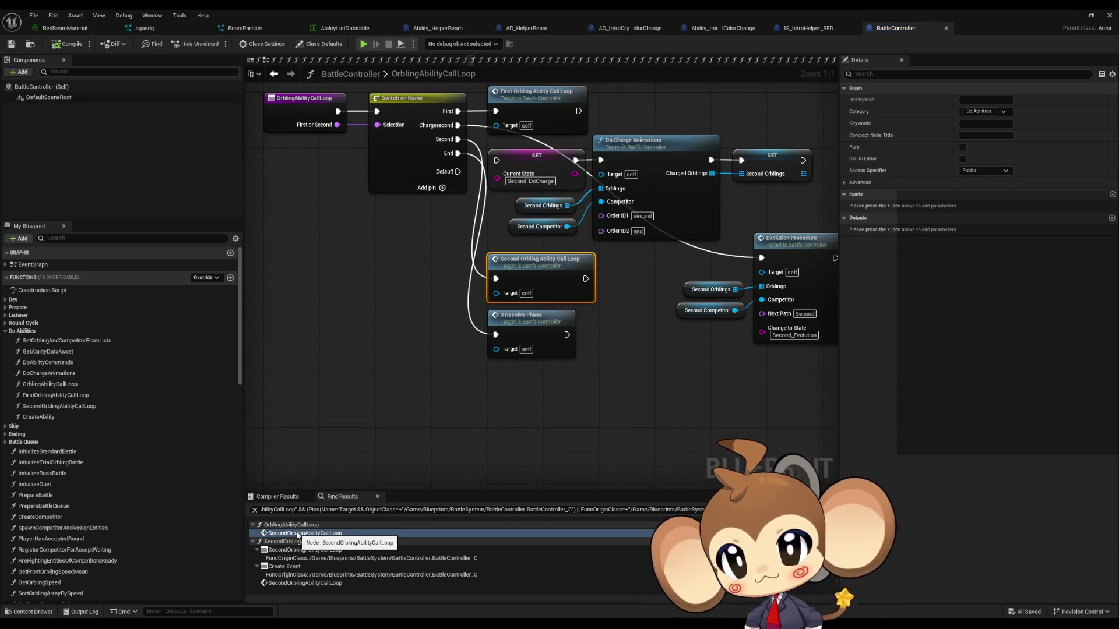
Step: Centre the OrblingAbilityCallLoop nodes, return to SecondOrblingAbilityCallLoop, and refresh the reference search
left_click_drag(368, 375, 393, 458)
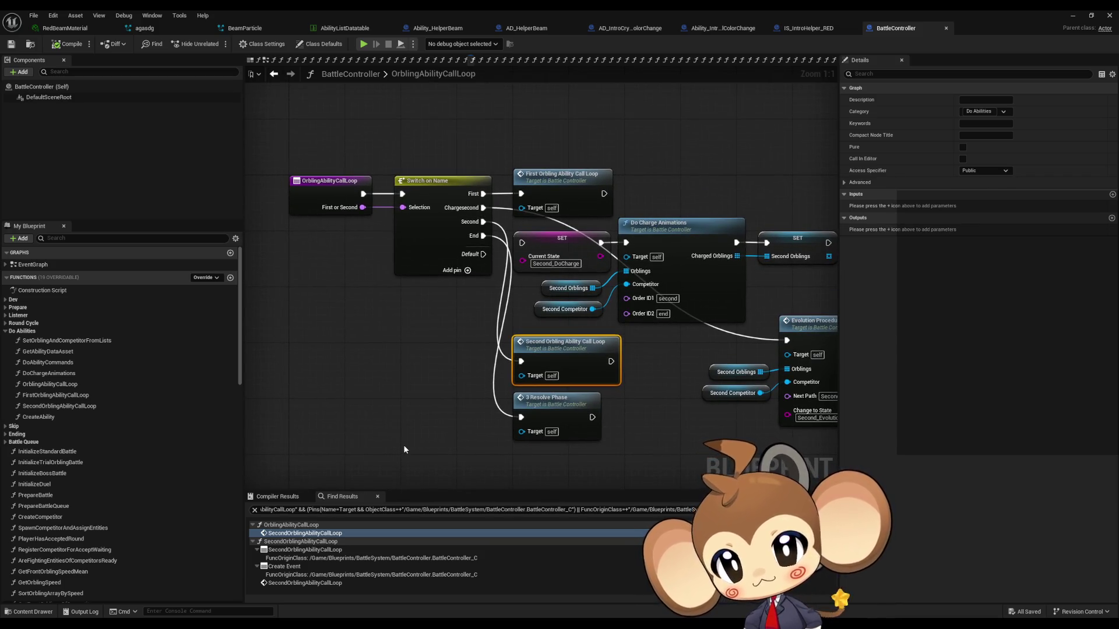
left_click(320, 582)
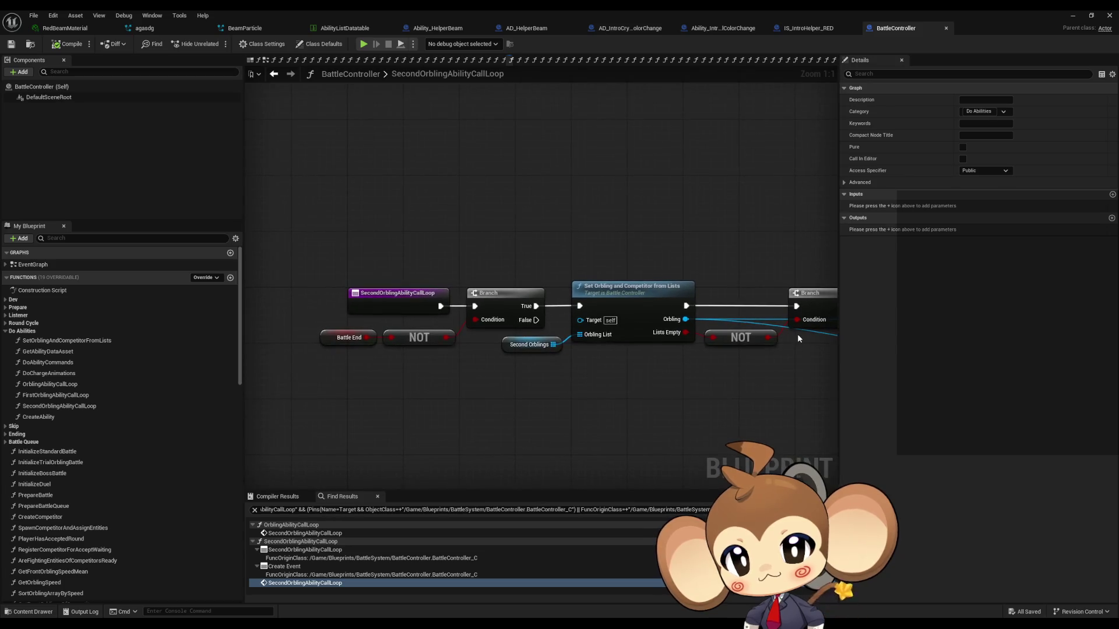
right_click(411, 299)
mouse_move(438, 388)
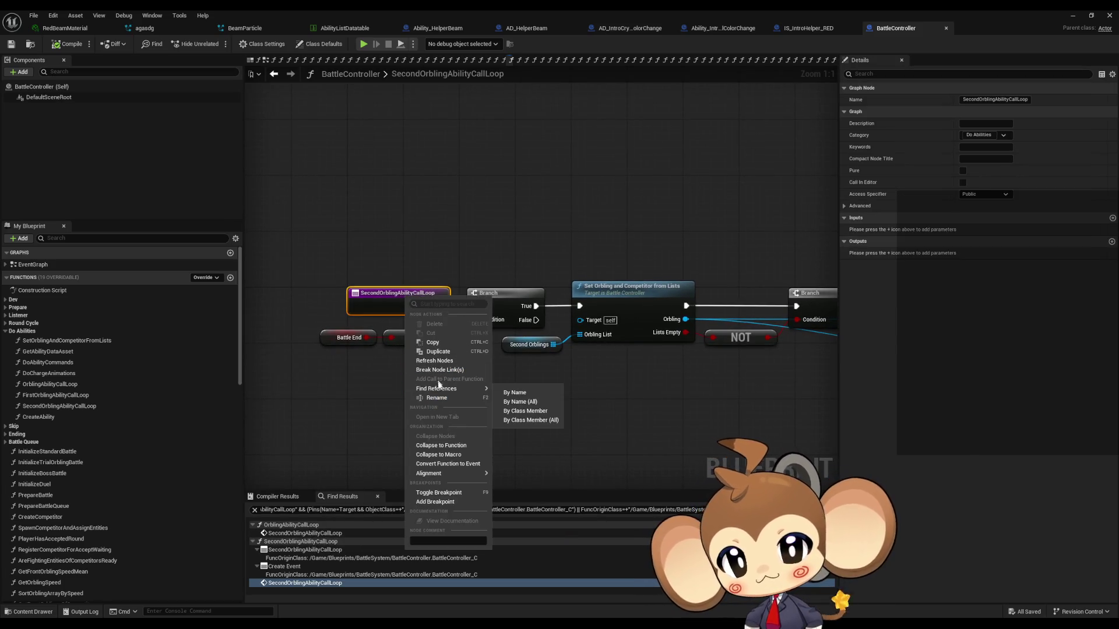
left_click(527, 413)
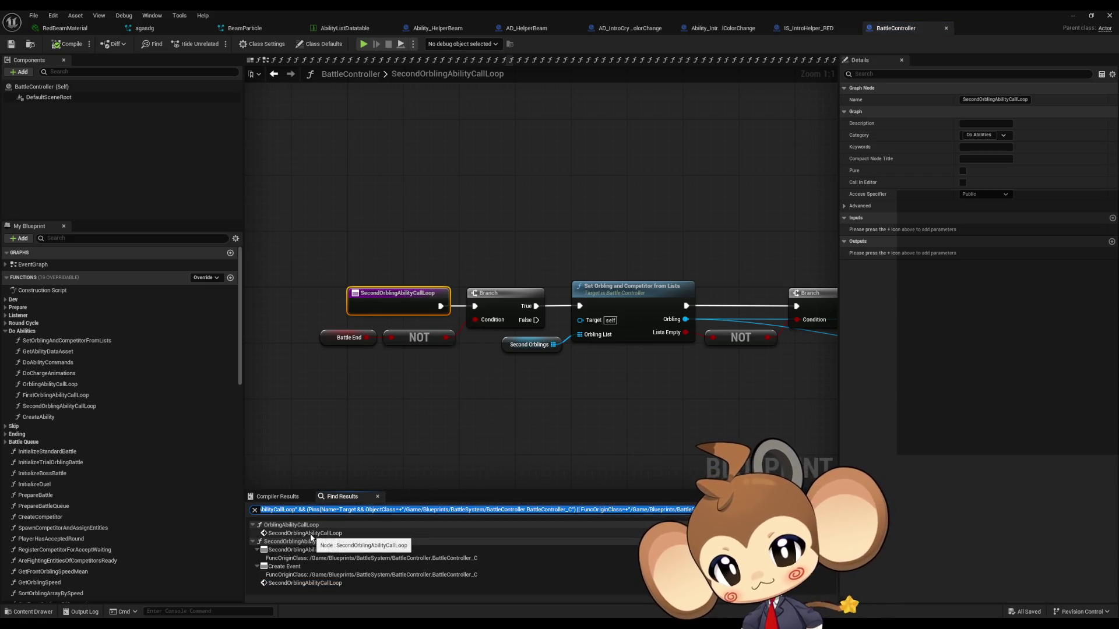
Step: Inspect the Branch/Cast To nodes, the bound Create Event, and the recursive call node
scroll(570, 424, "down", 3)
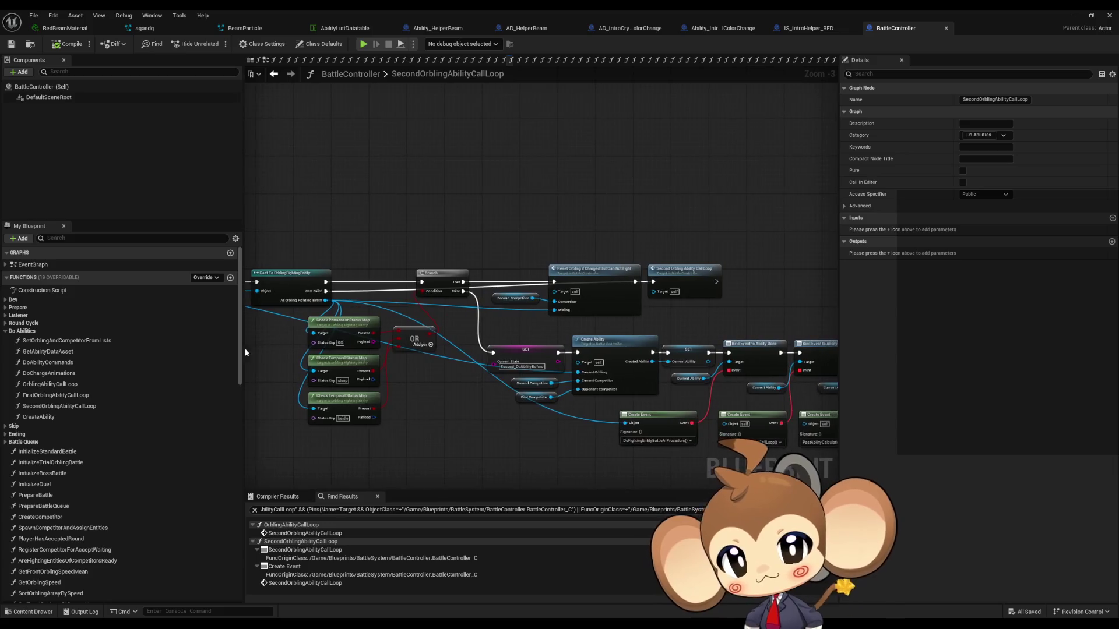
scroll(631, 319, "up", 3)
mouse_move(621, 328)
left_mouse_down()
mouse_move(839, 328)
mouse_move(376, 321)
mouse_move(641, 352)
mouse_move(614, 356)
mouse_move(934, 331)
left_mouse_up()
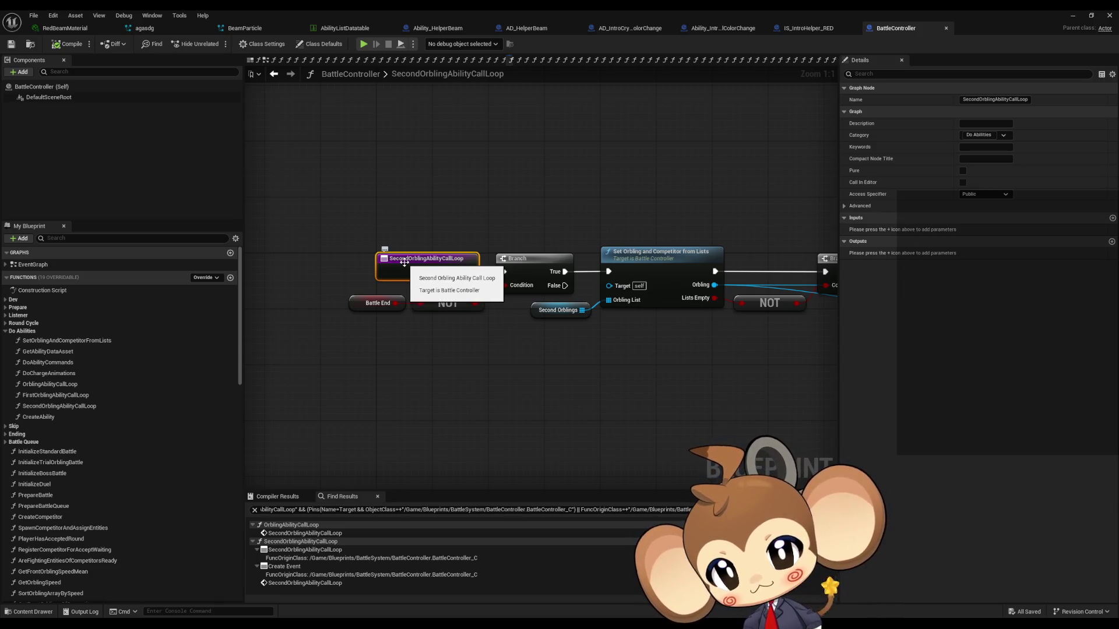
left_click(292, 568)
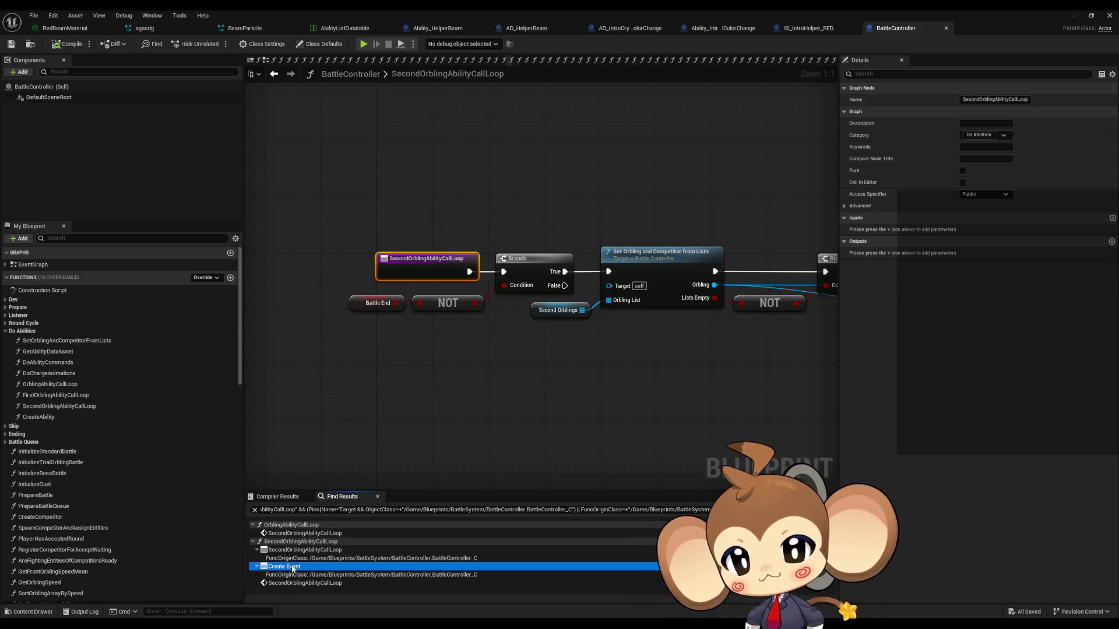
scroll(595, 298, "down", 4)
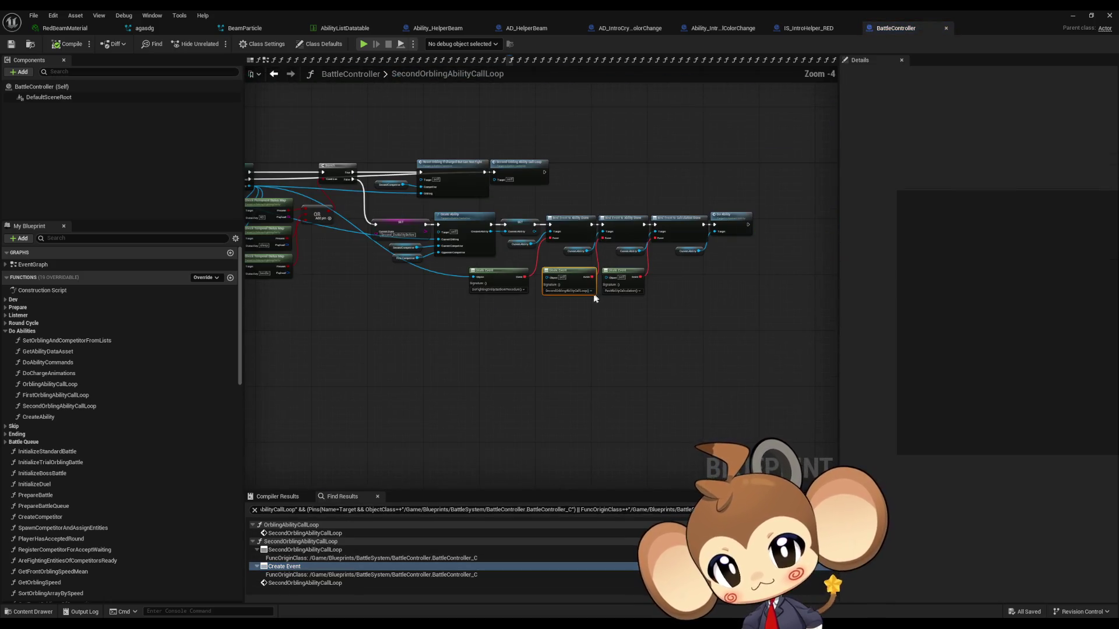
scroll(589, 274, "up", 4)
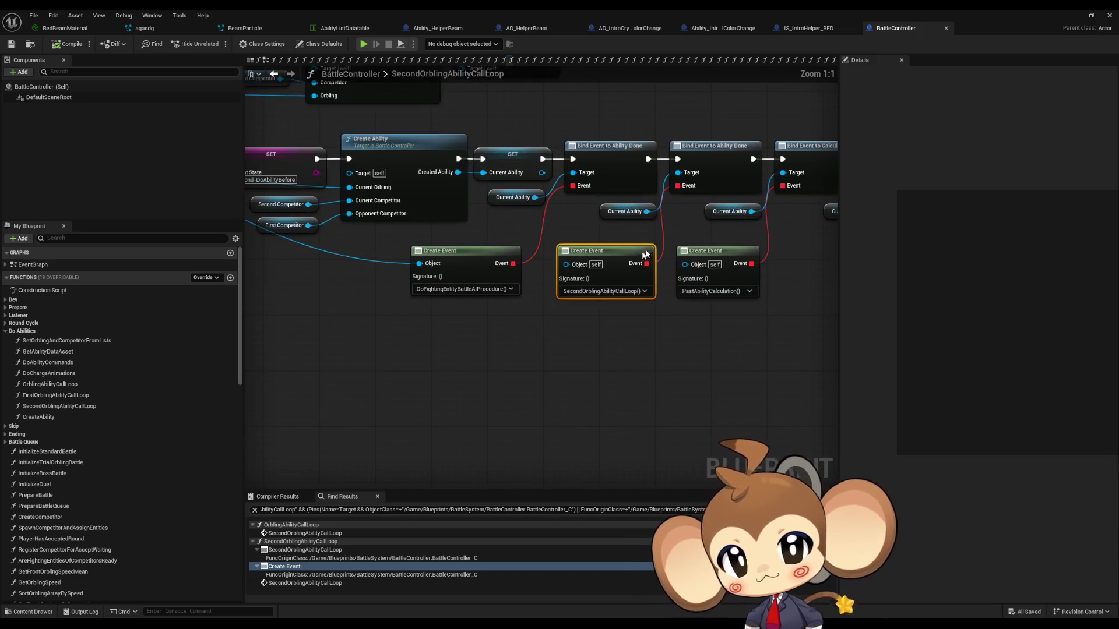
mouse_move(722, 169)
left_mouse_down()
mouse_move(695, 199)
mouse_move(512, 251)
left_mouse_up()
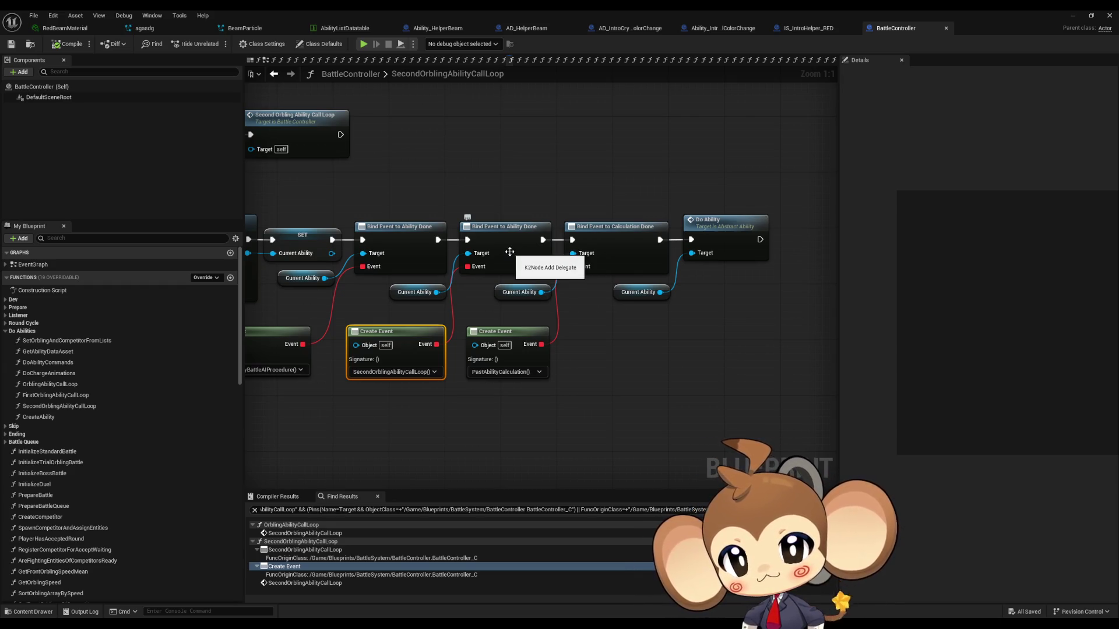
left_click(291, 583)
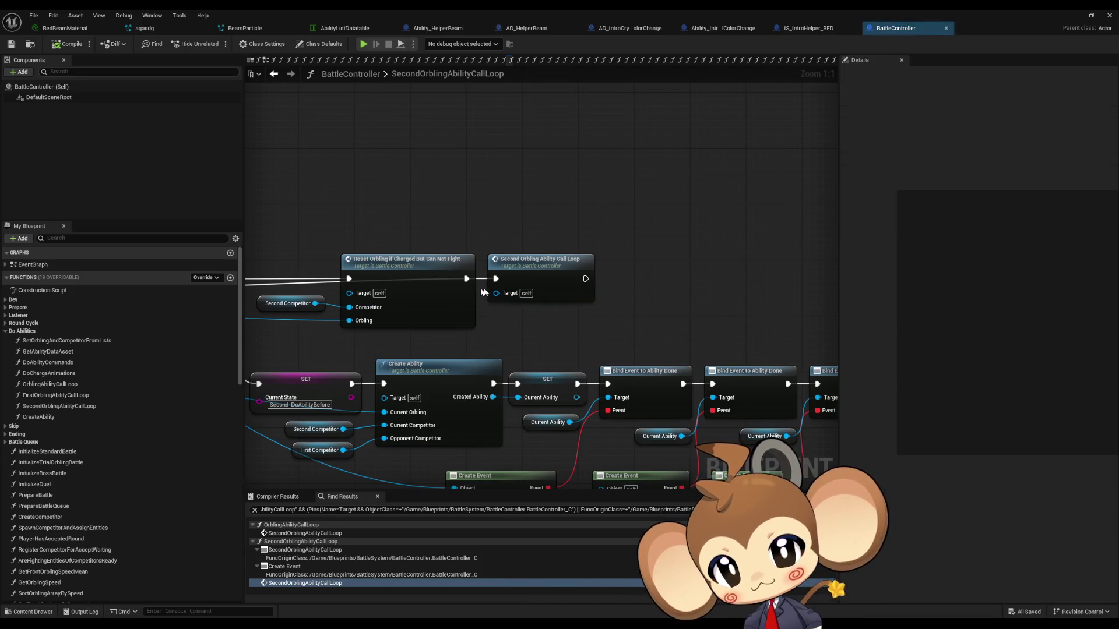
Step: Add a breakpoint to the SecondOrblingAbilityCallLoop entry node and start play-in-editor
double_click(537, 266)
right_click(481, 316)
left_click(523, 514)
left_click(1079, 15)
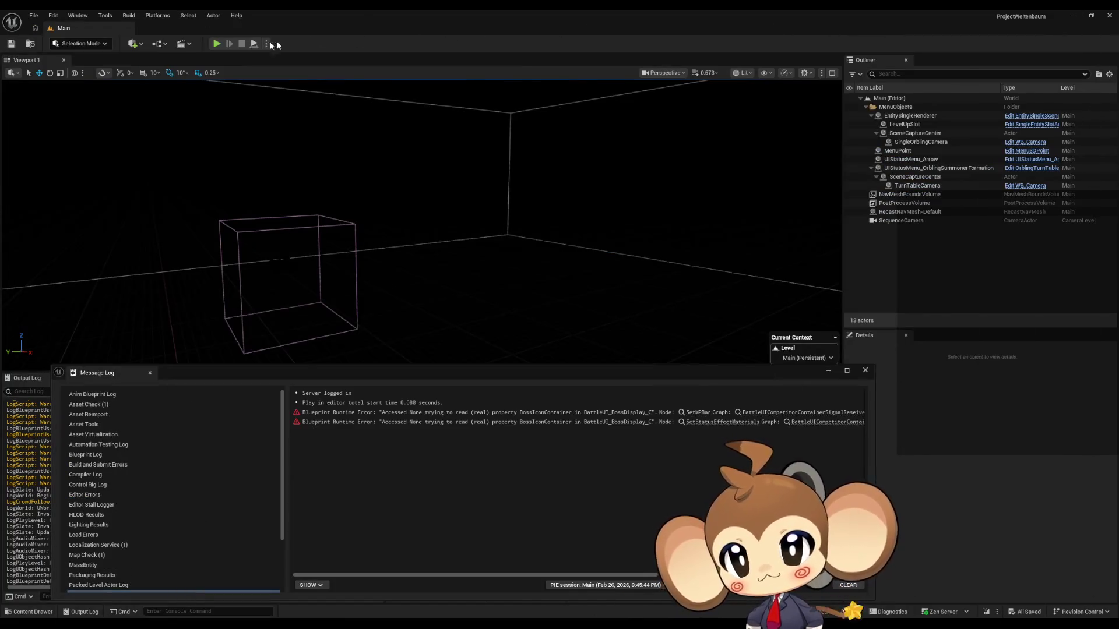
Step: Run another play-in-editor test battle, dismissing the message log, then stop it
left_click(217, 43)
left_click(865, 370)
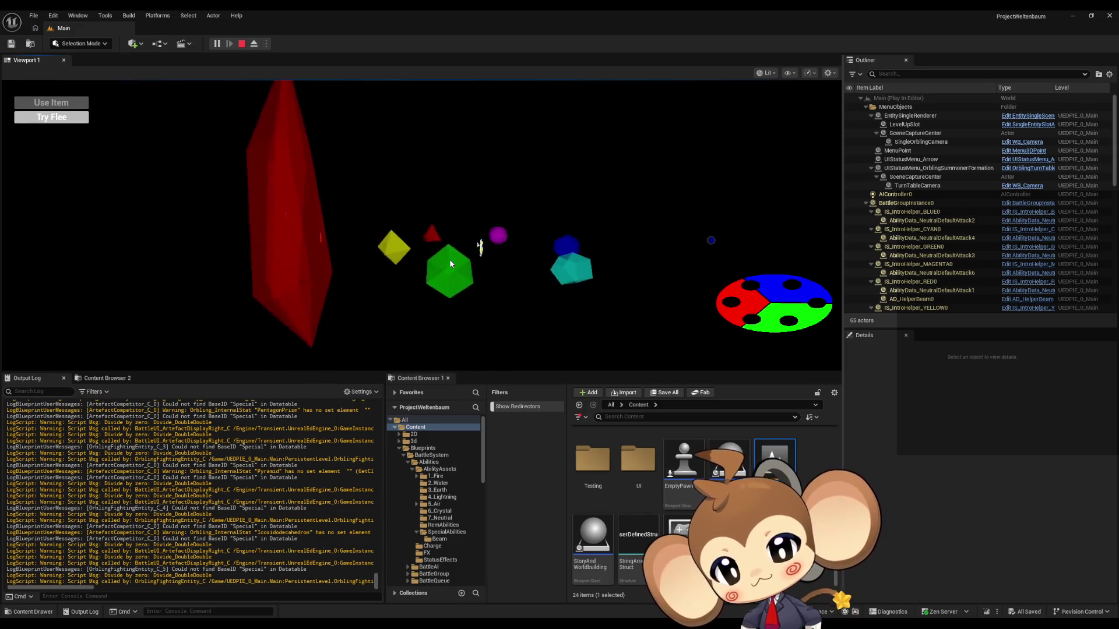
key("Escape")
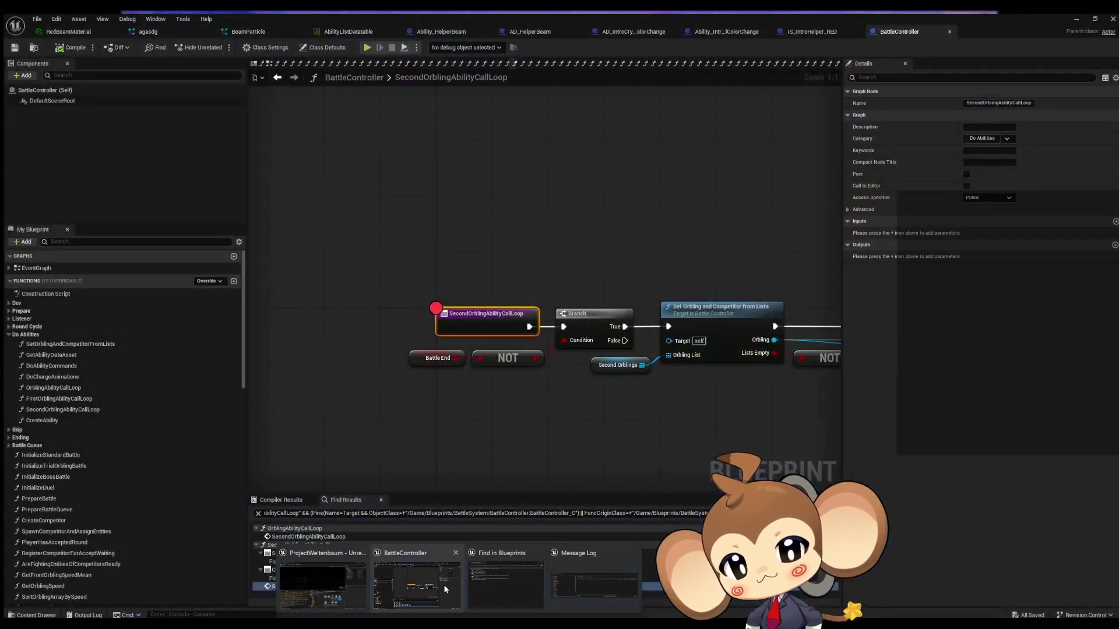
Step: In BattleController, remove the breakpoint from the SecondOrblingAbilityCallLoop entry node
left_click(443, 586)
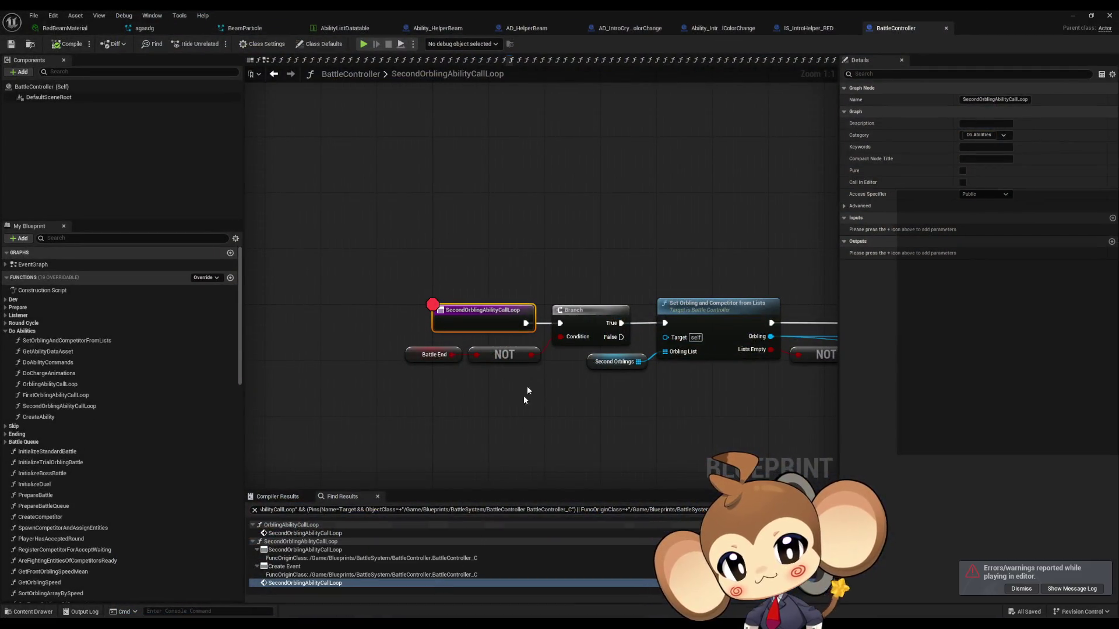
right_click(465, 323)
left_click(494, 525)
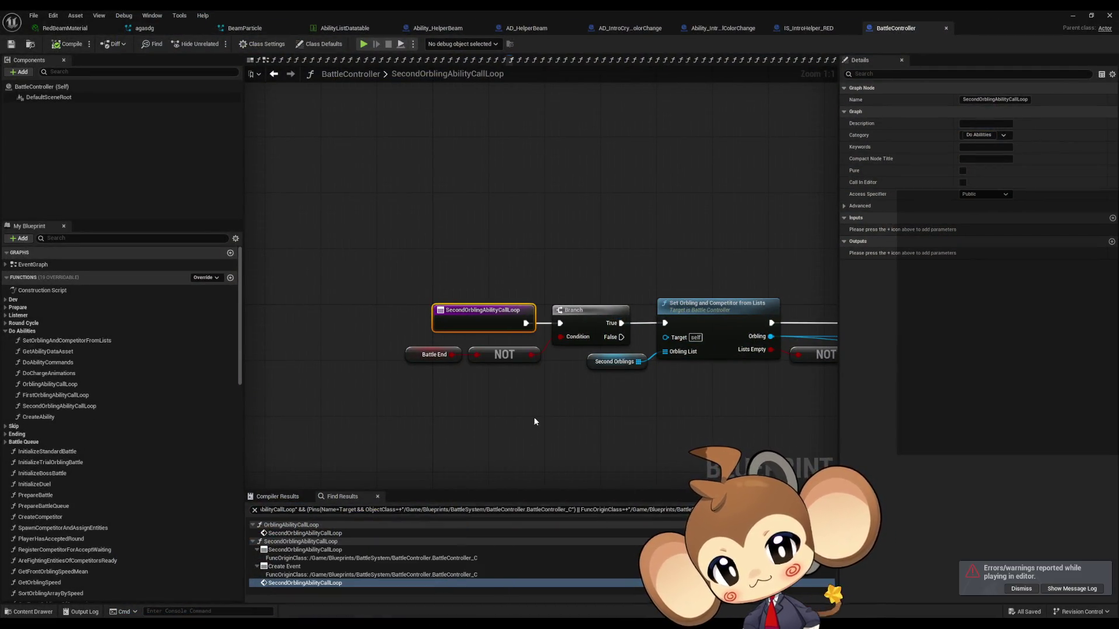
scroll(534, 422, "down", 6)
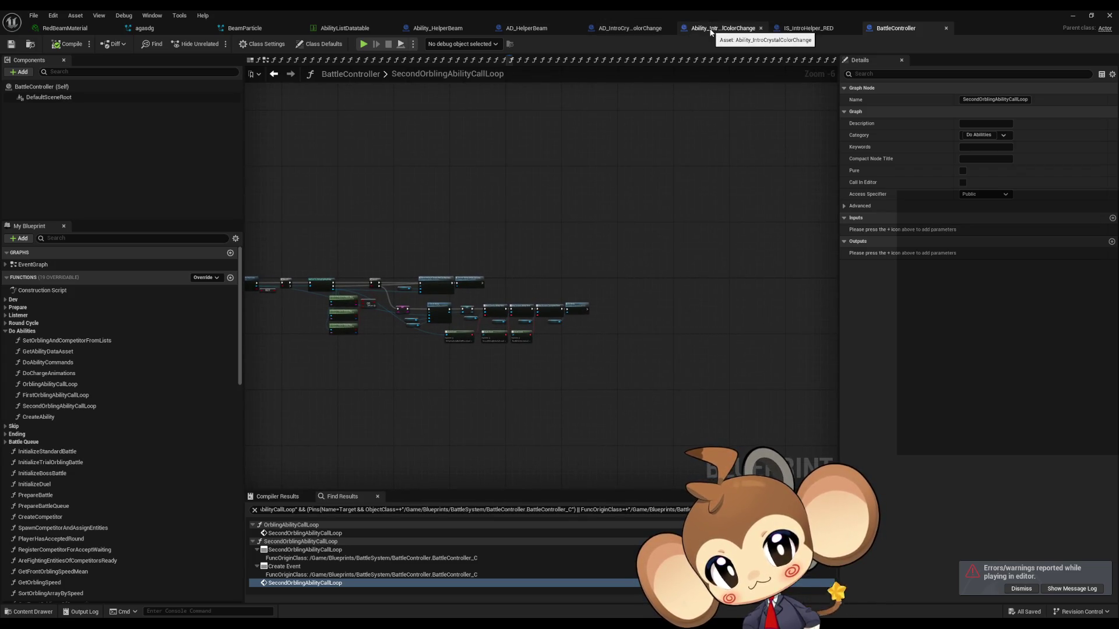
Step: From Ability_IntroCrystalColorChange, open the parent TimedAbilityActionListener implementation in Abstract_Ability
left_click(711, 31)
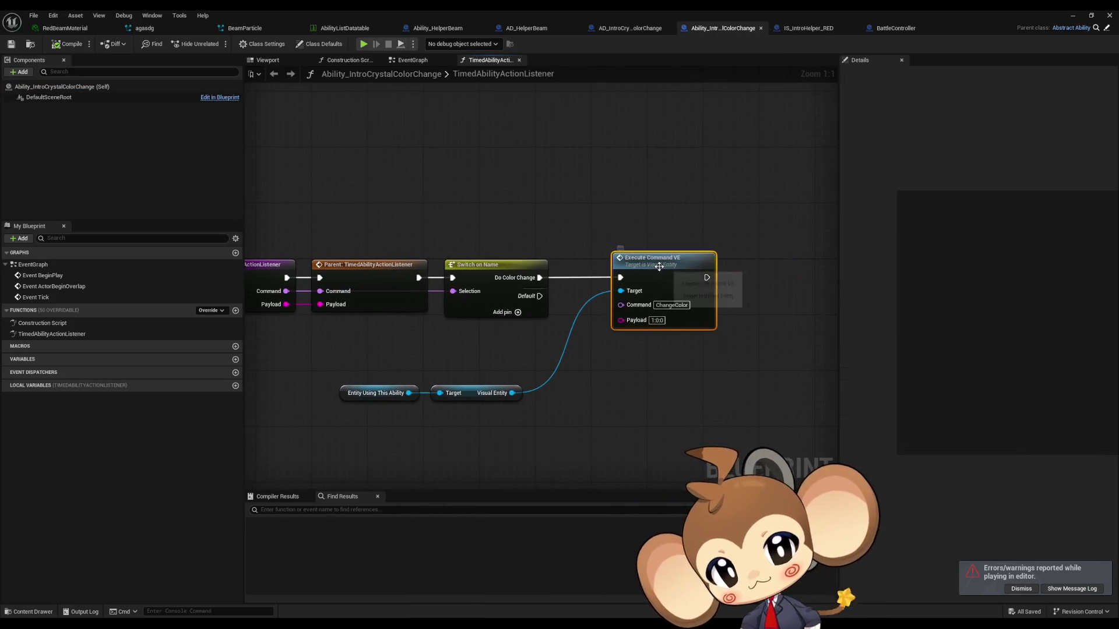
left_click_drag(580, 333, 604, 339)
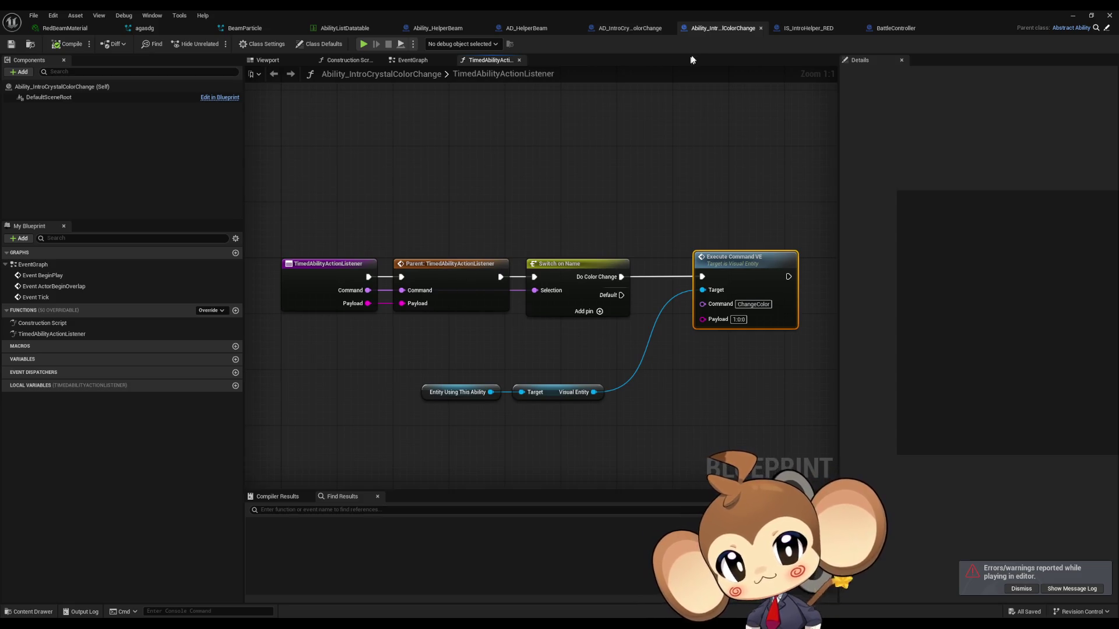
left_click(323, 45)
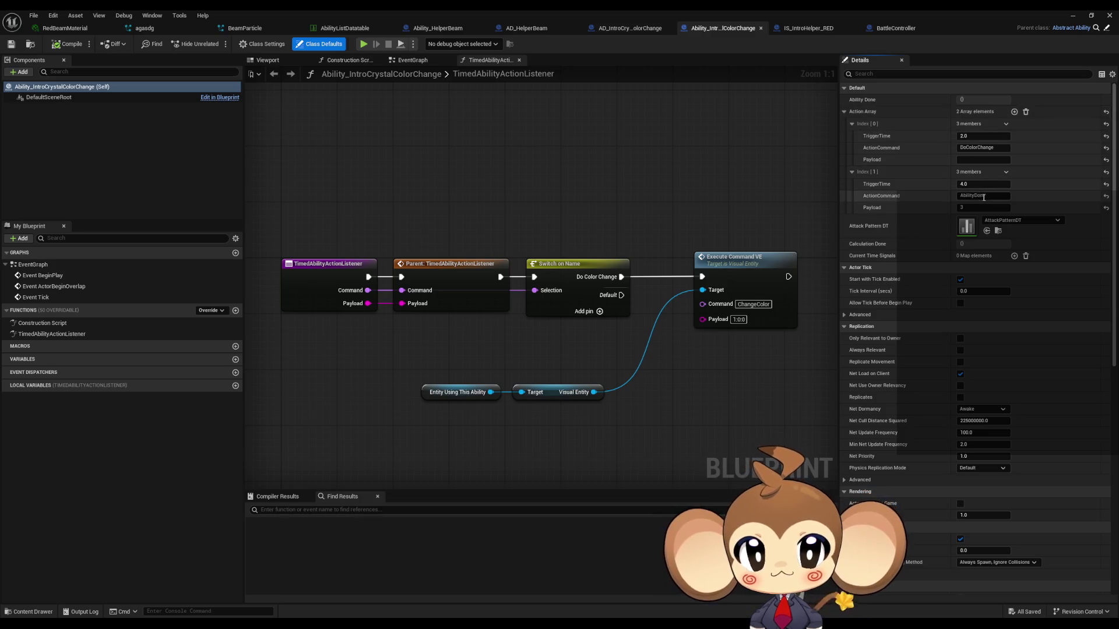
left_click(438, 264)
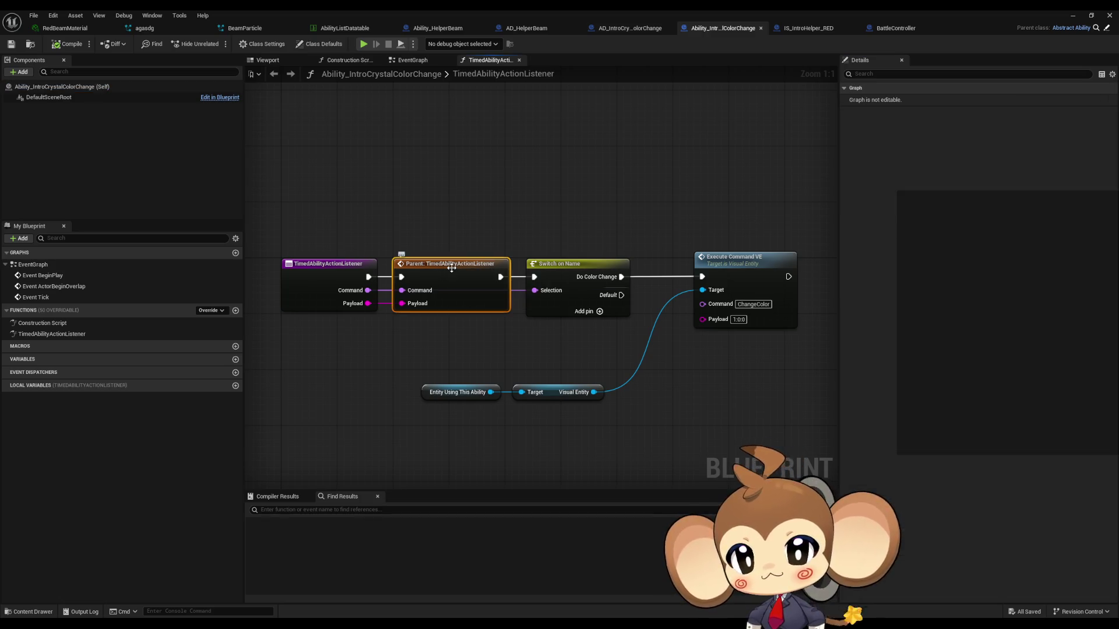
double_click(451, 267)
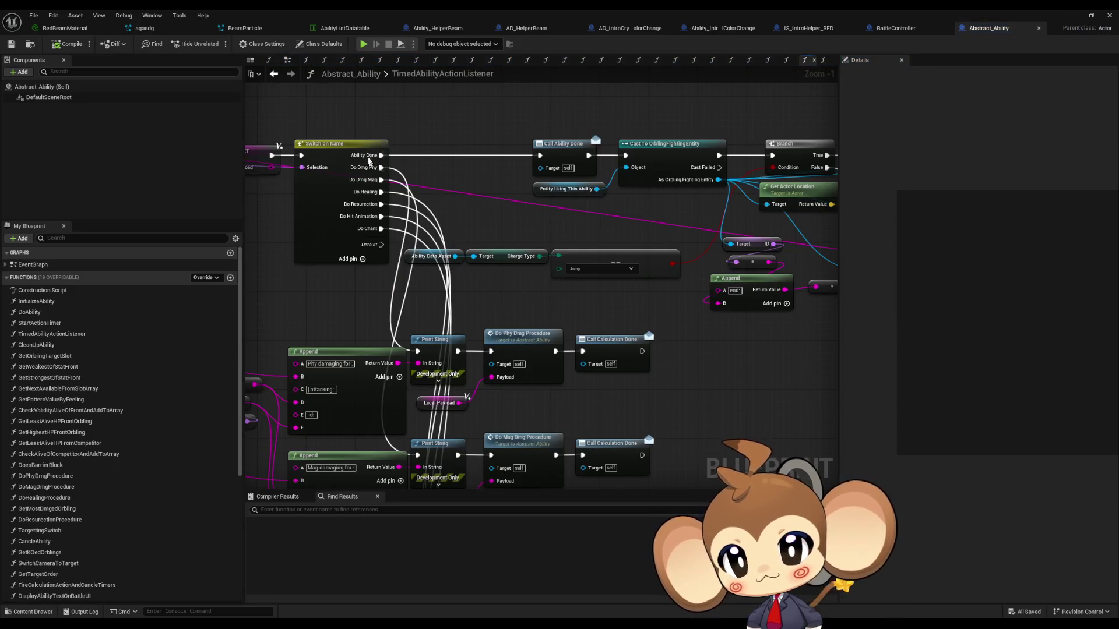
left_click_drag(543, 147, 498, 203)
Step: Add a breakpoint on Call Ability Done, minimize the editor, and start play-in-editor
right_click(503, 205)
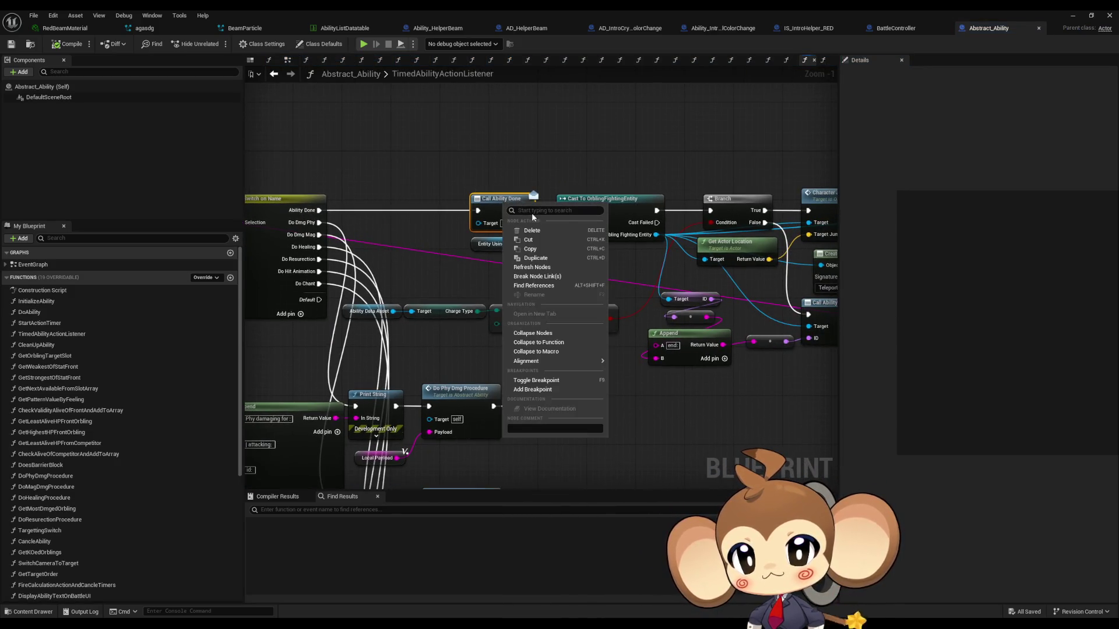
left_click(557, 390)
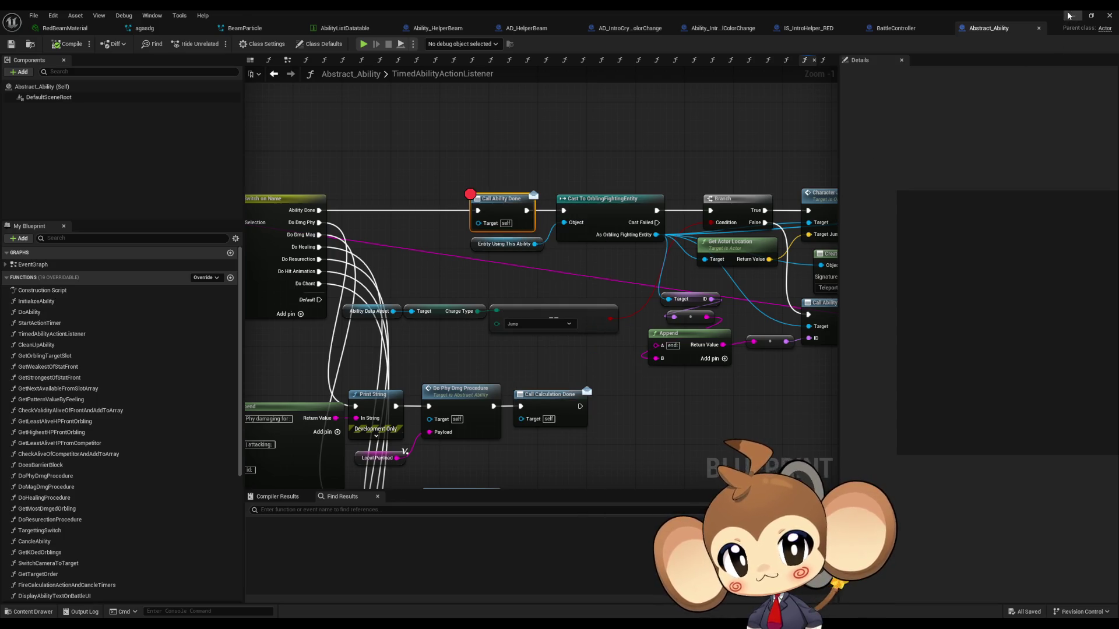
left_click(1071, 15)
left_click(217, 43)
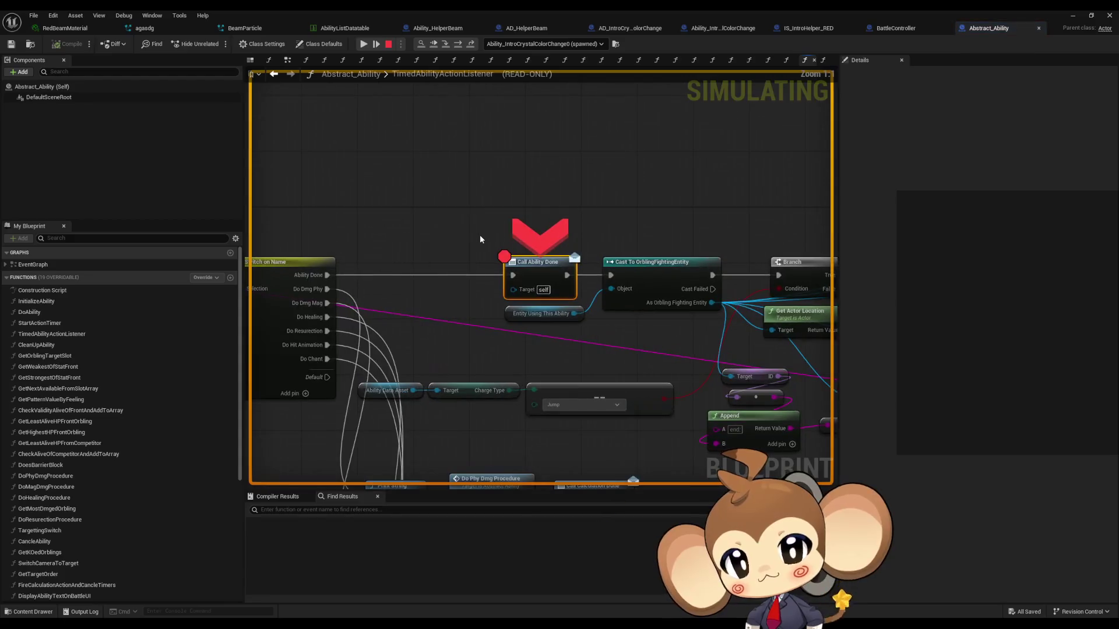
Step: Step over through DoFEAIProcedure and into BattleController's FirstOrblingAbilityCallLoop
left_click(446, 45)
left_click(446, 45)
left_click(446, 46)
left_click(447, 46)
left_click(447, 46)
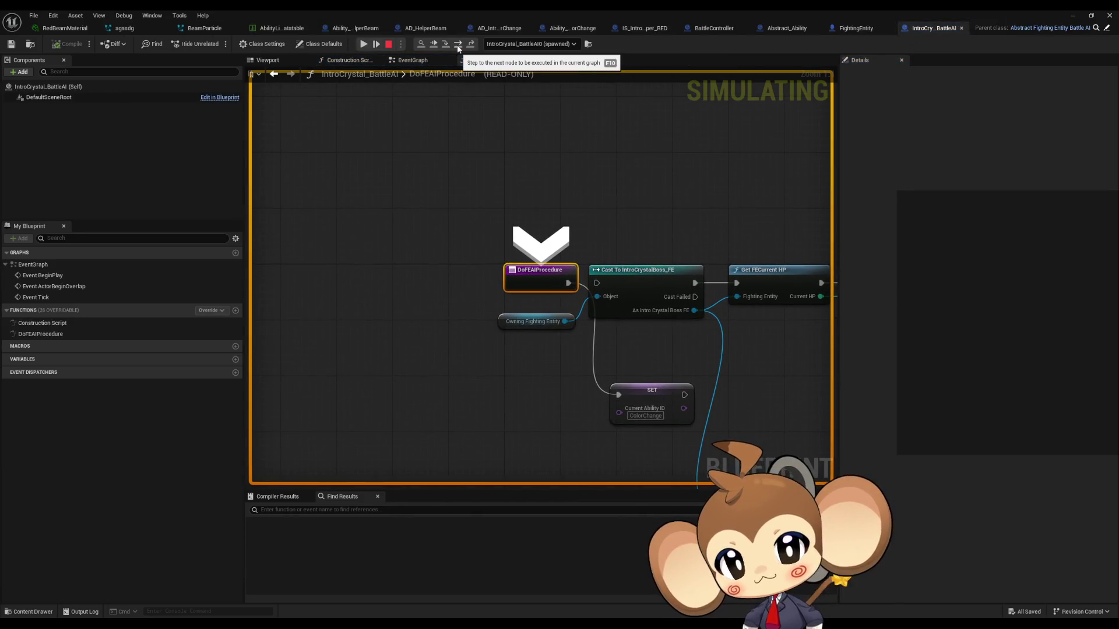
left_click(458, 46)
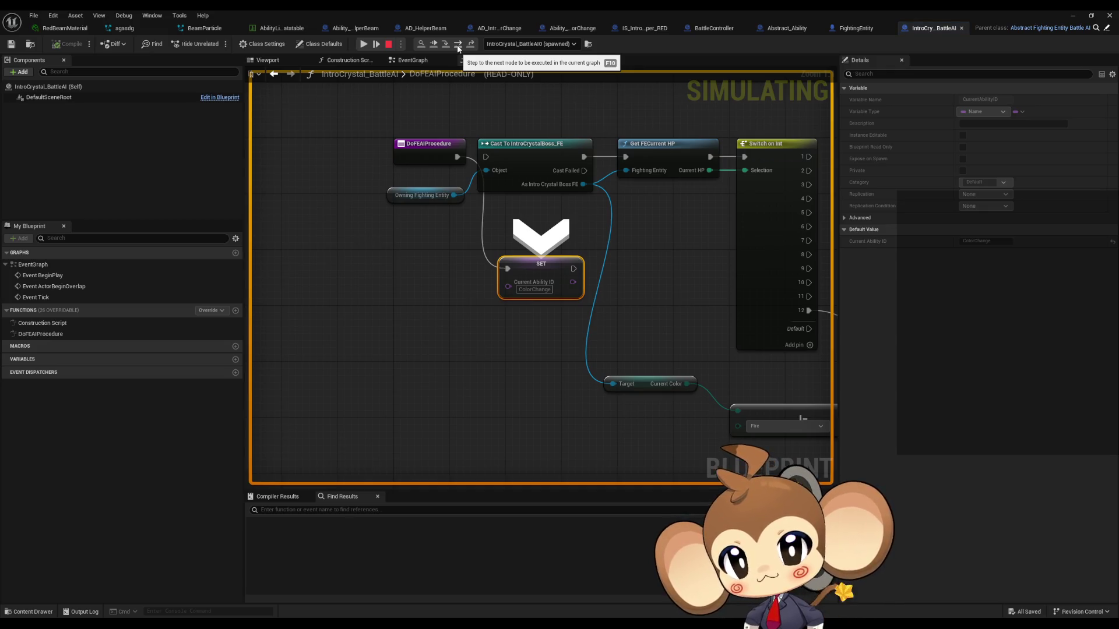
left_click(458, 45)
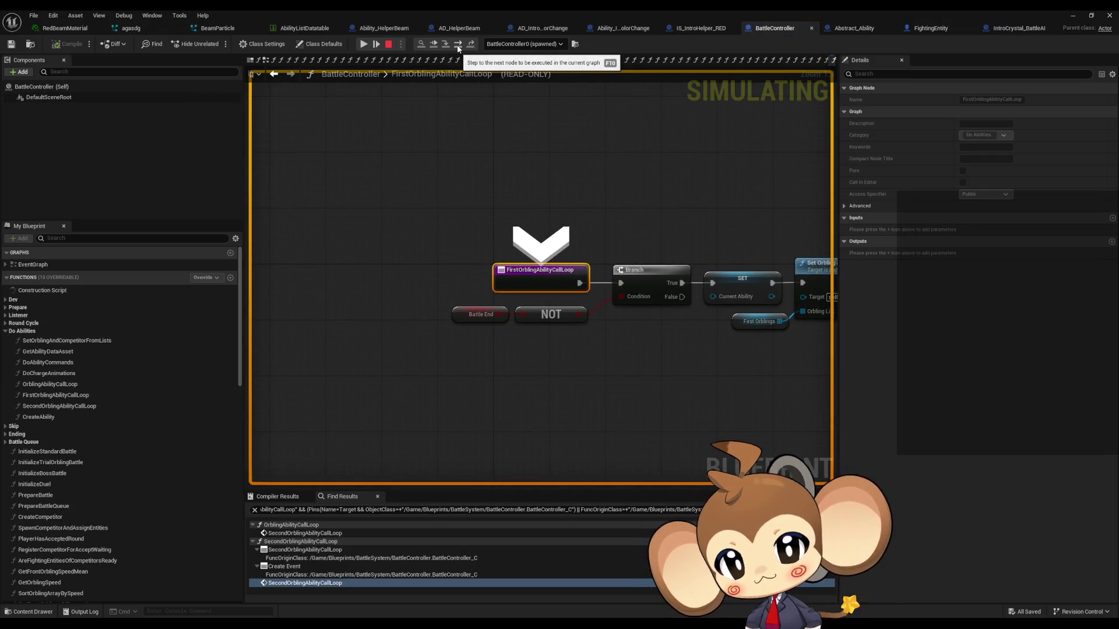
Step: Step past Branch, SET and Set Orbling and Competitor back into the listener, then stop play
left_click(458, 45)
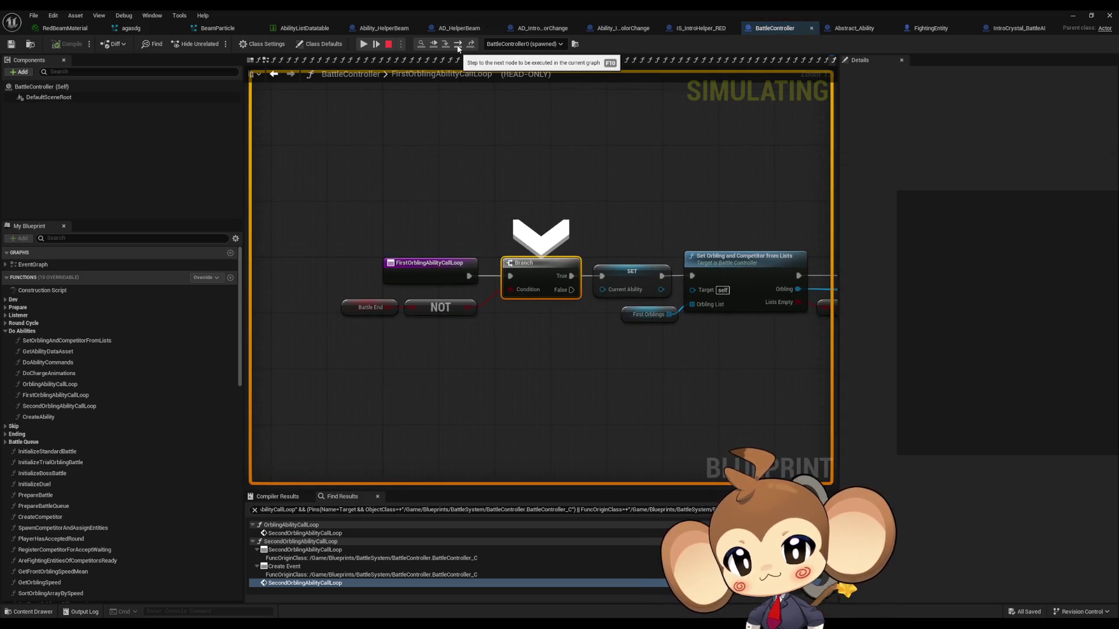
left_click(458, 45)
left_click(458, 46)
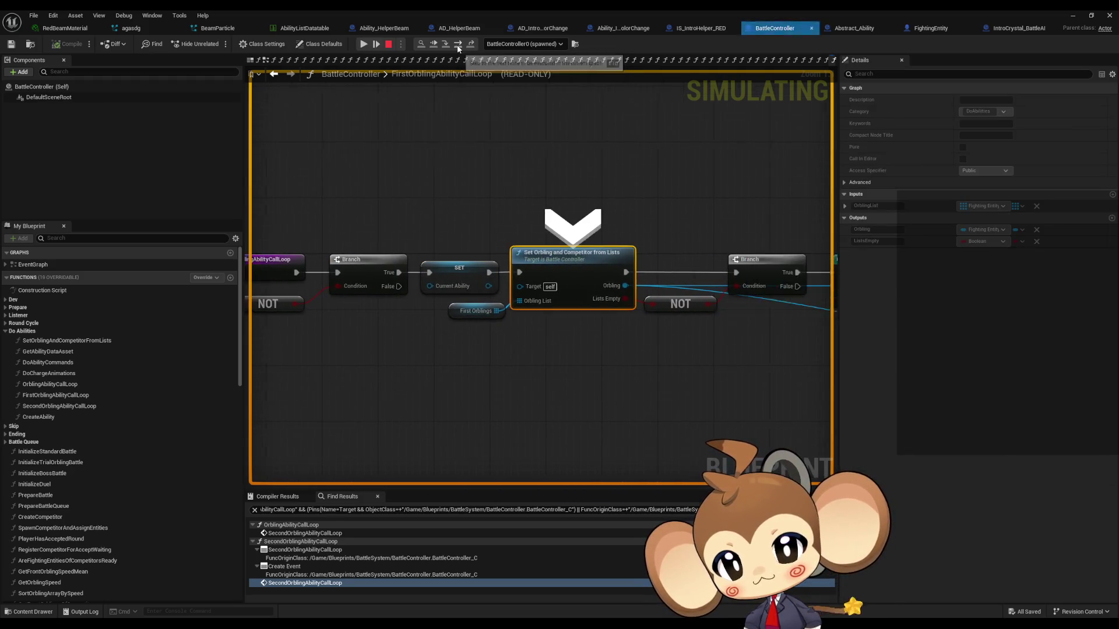
left_click(458, 45)
left_click(458, 45)
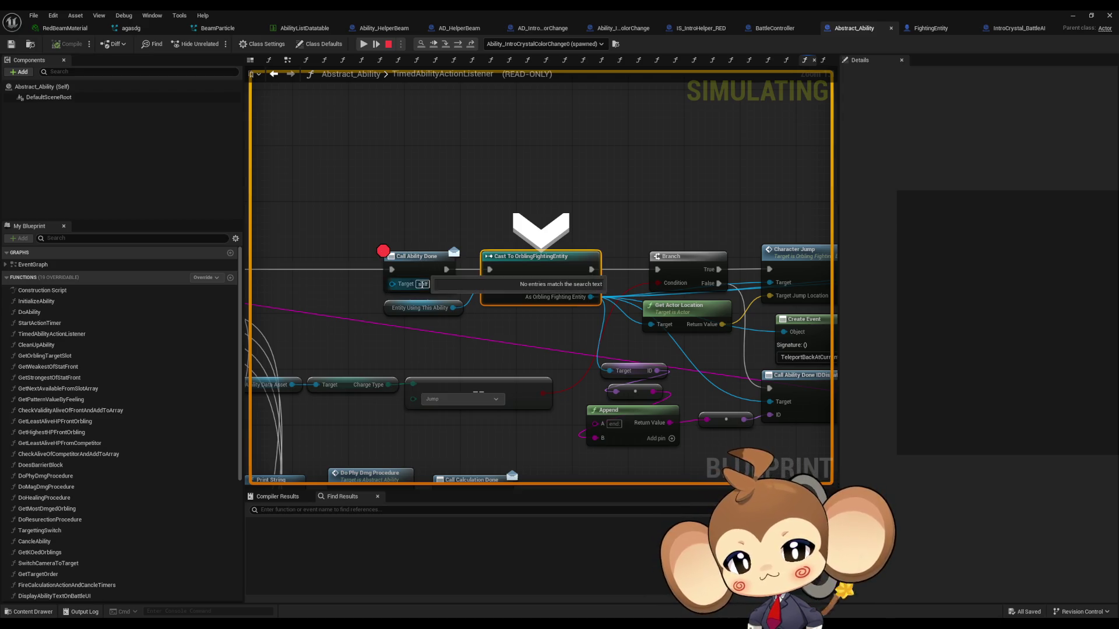
mouse_move(523, 164)
left_mouse_down()
mouse_move(333, 157)
mouse_move(760, 152)
mouse_move(771, 165)
left_mouse_up()
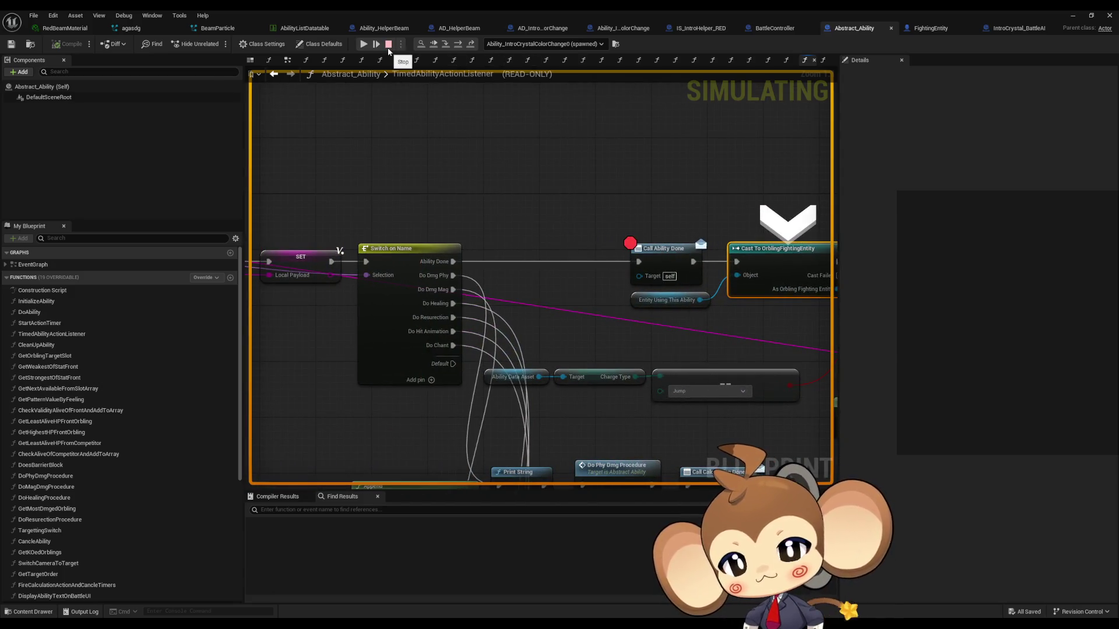
key("Escape")
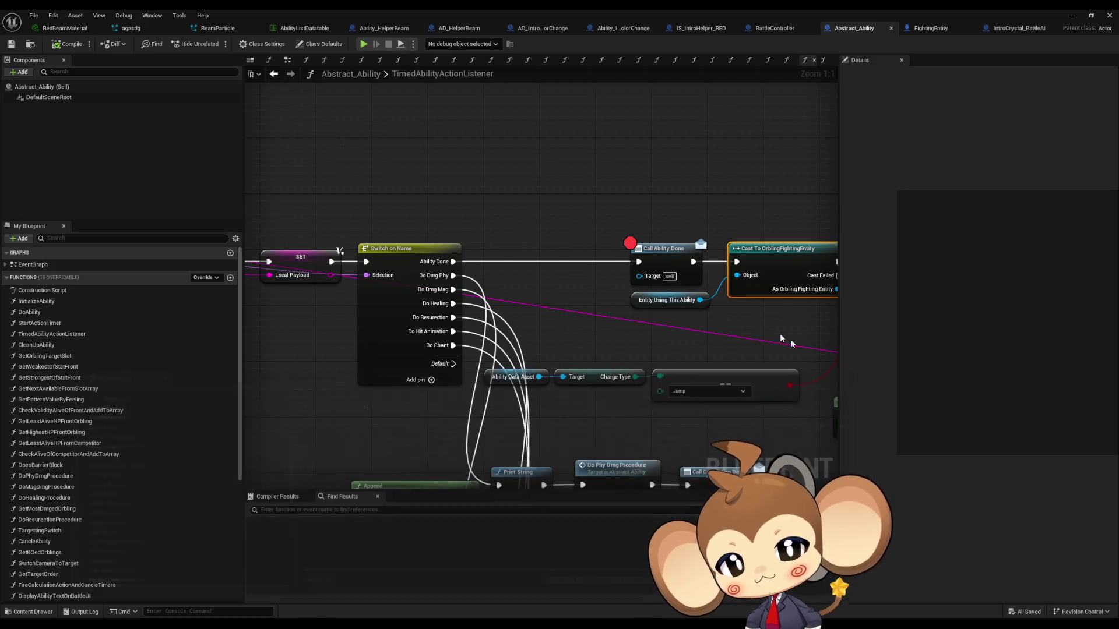
Step: Find references to Call Ability Done and search the results for 'bind'
right_click(666, 257)
left_click(723, 449)
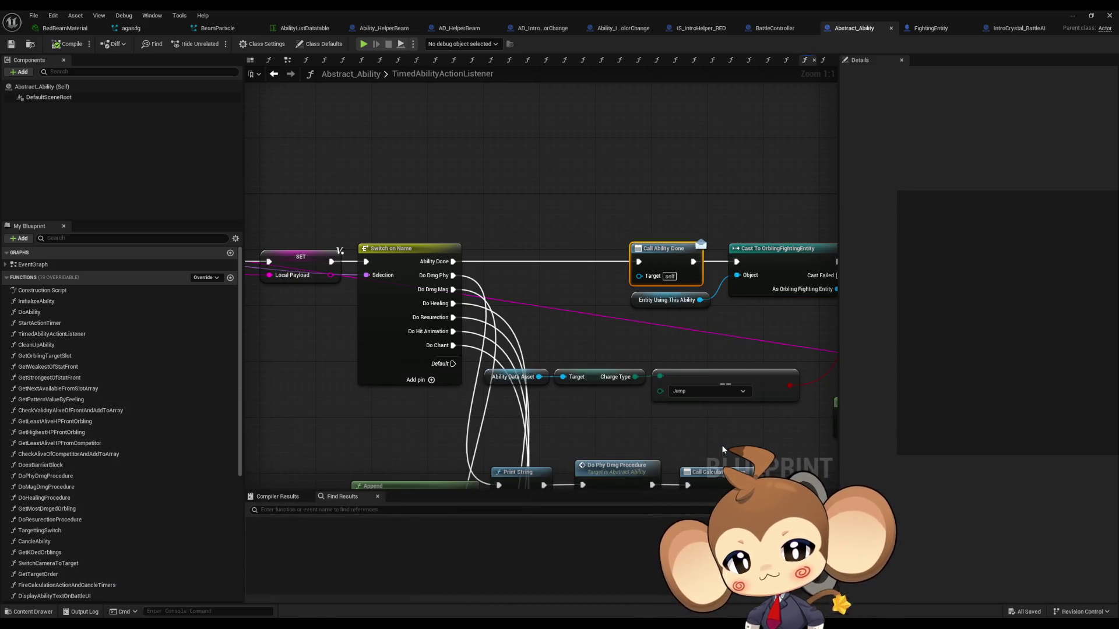
right_click(653, 253)
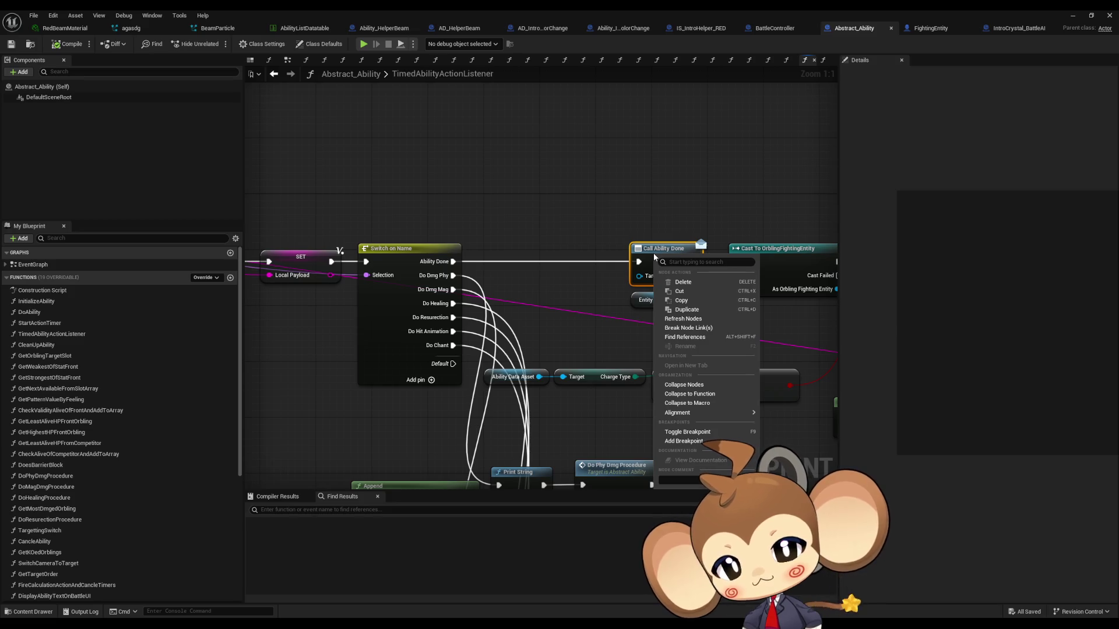
left_click(694, 336)
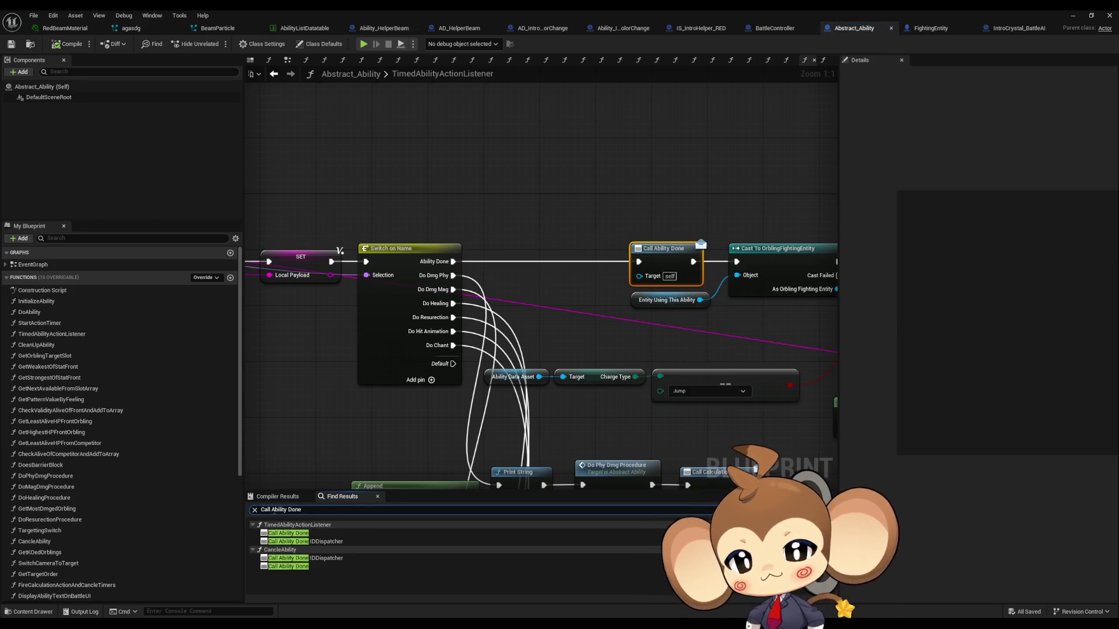
type("bind")
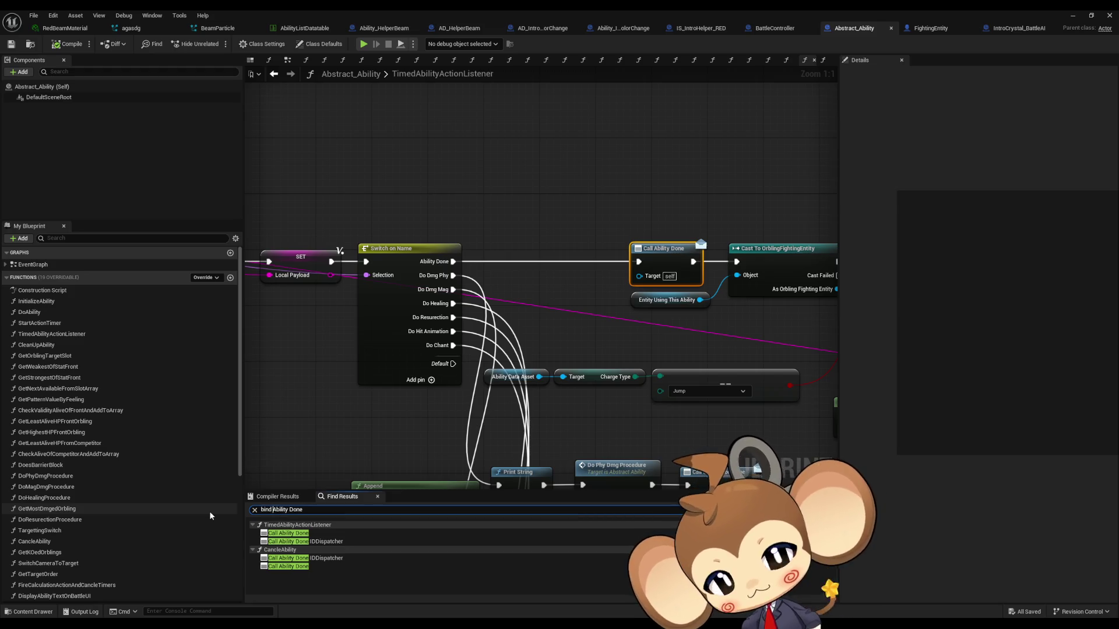
key("Return")
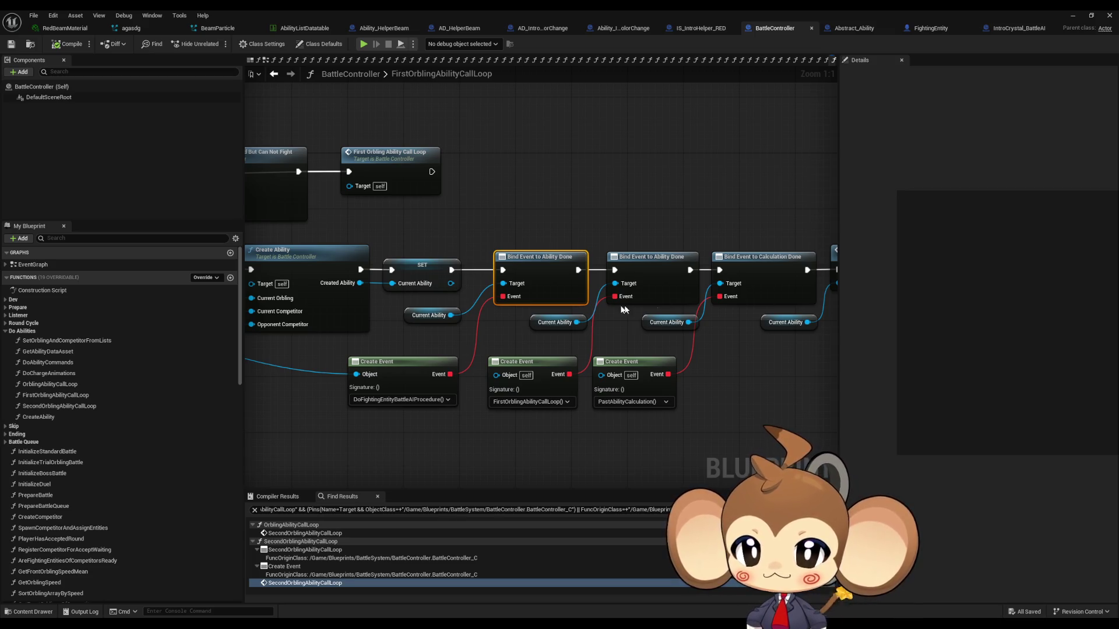
scroll(578, 316, "down", 5)
left_click_drag(557, 348, 1049, 384)
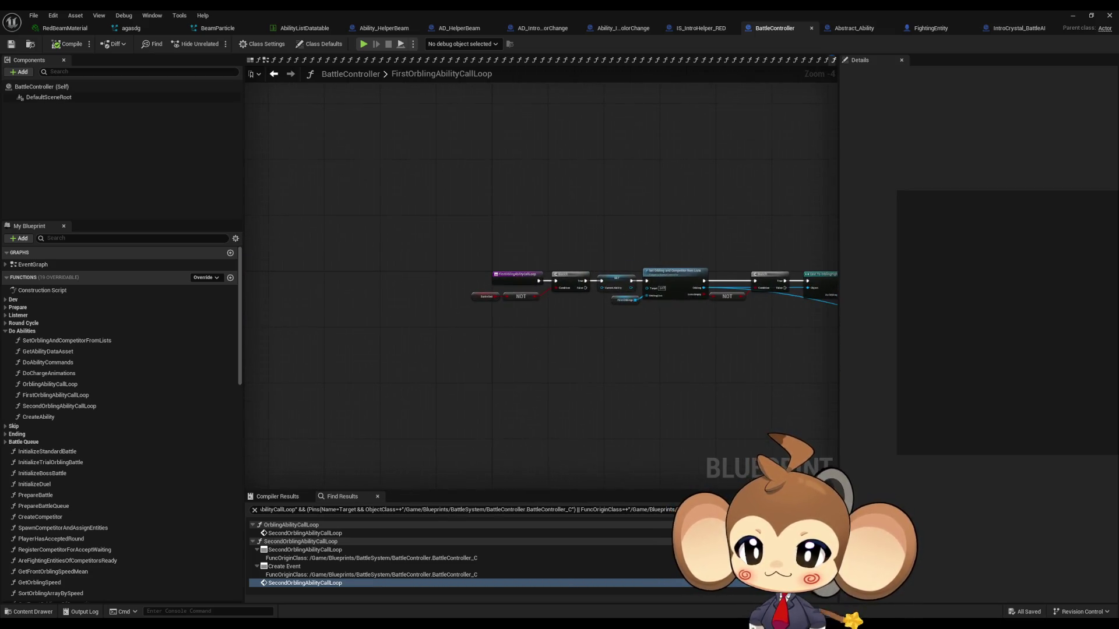
scroll(775, 272, "up", 4)
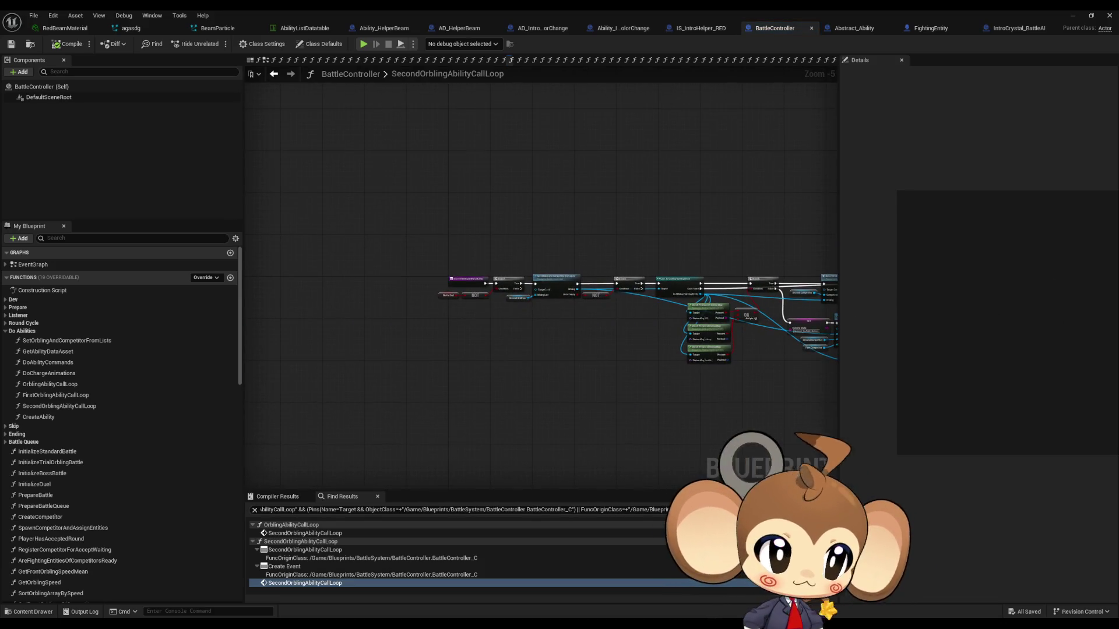
key("alt+Left")
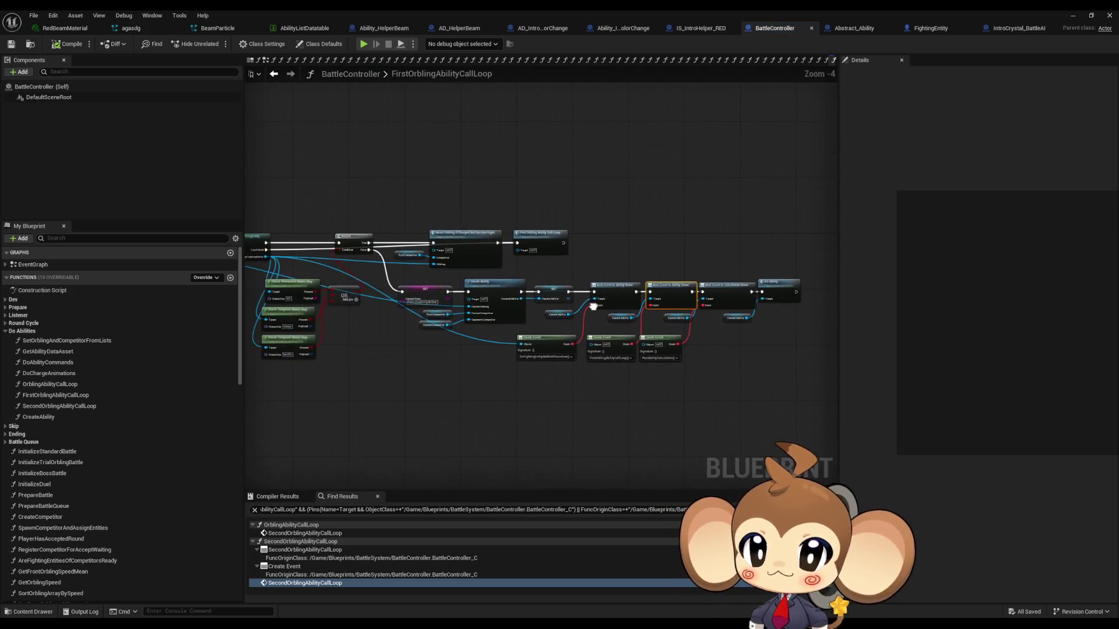
scroll(411, 320, "up", 4)
left_click(687, 257)
mouse_move(763, 319)
left_mouse_down()
mouse_move(157, 274)
mouse_move(499, 295)
left_mouse_up()
scroll(311, 286, "down", 2)
scroll(499, 295, "up", 2)
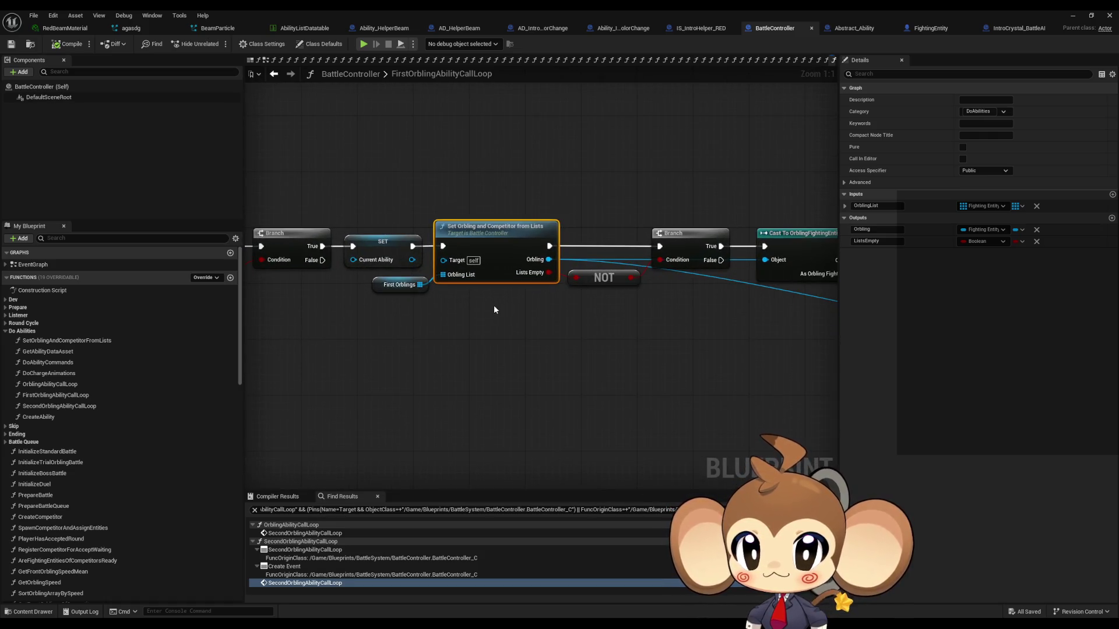
left_click_drag(494, 310, 611, 315)
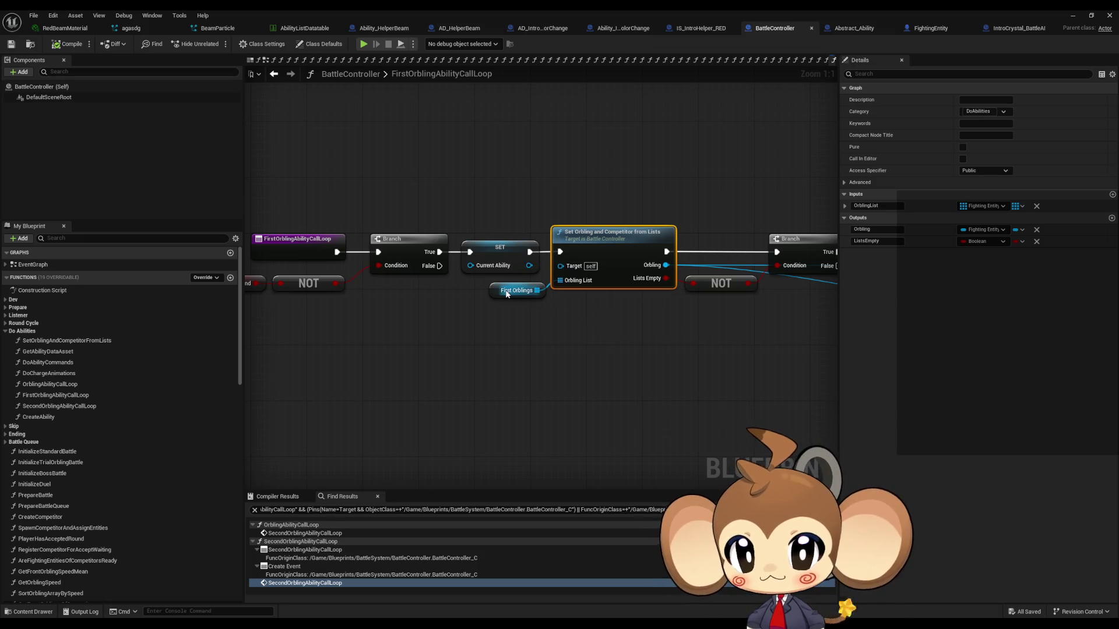
left_click_drag(655, 317, 429, 312)
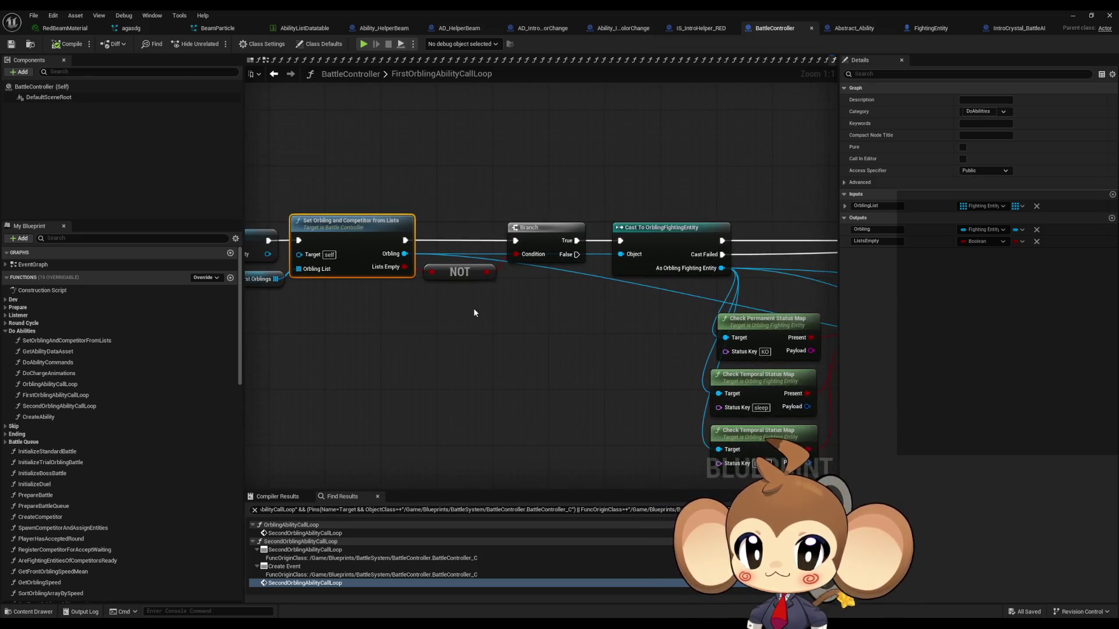
scroll(517, 320, "down", 2)
left_click_drag(517, 320, 320, 309)
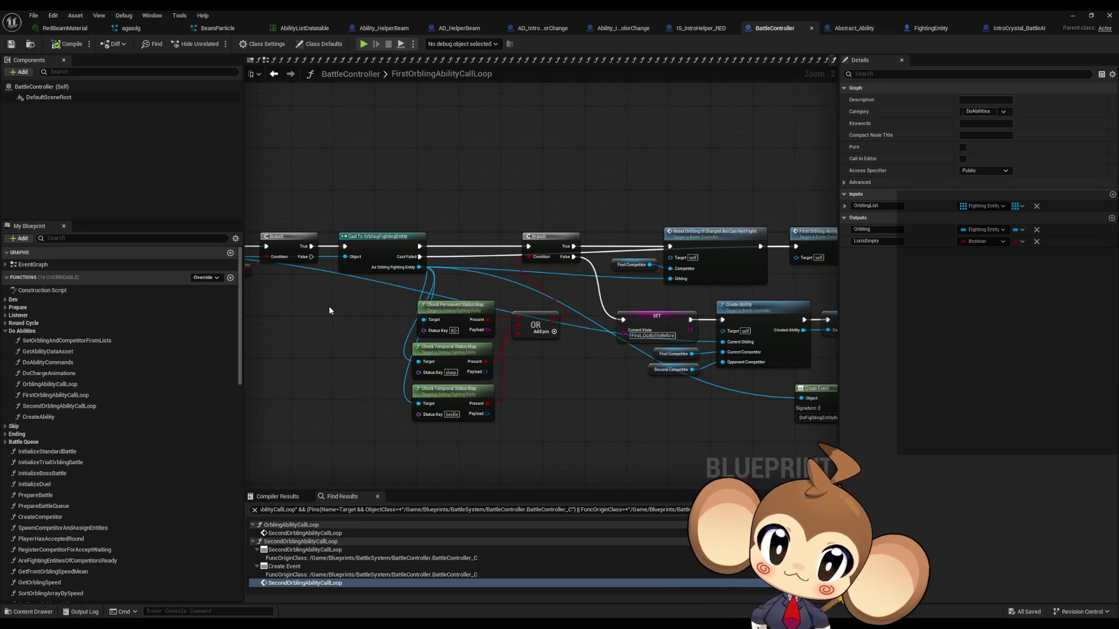
scroll(620, 295, "down", 3)
scroll(520, 292, "up", 5)
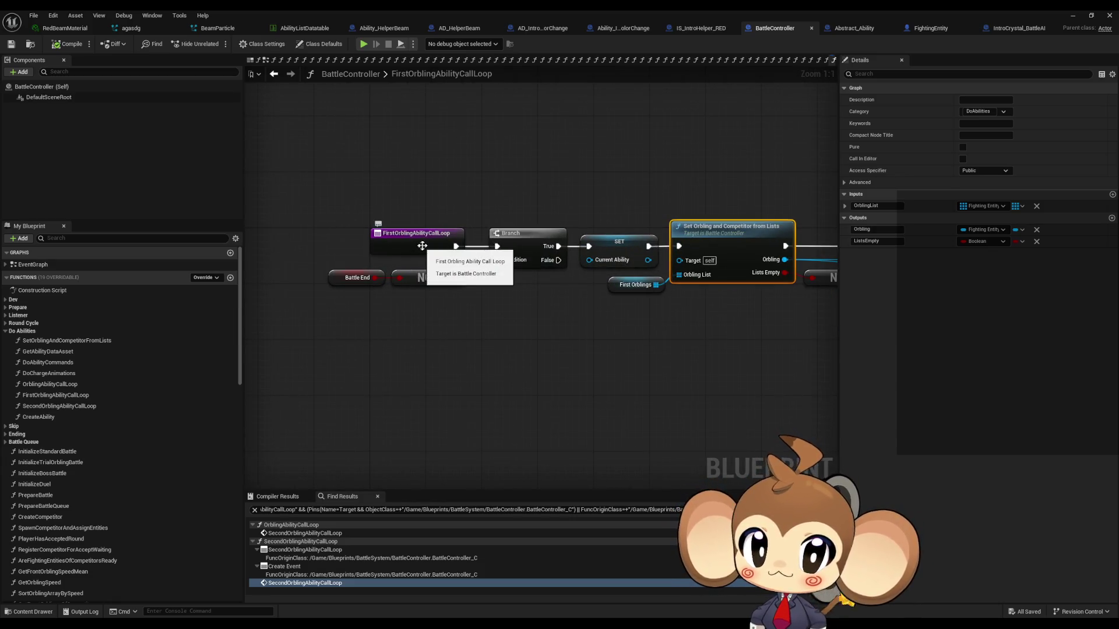
scroll(421, 246, "down", 4)
left_click_drag(639, 303, 437, 282)
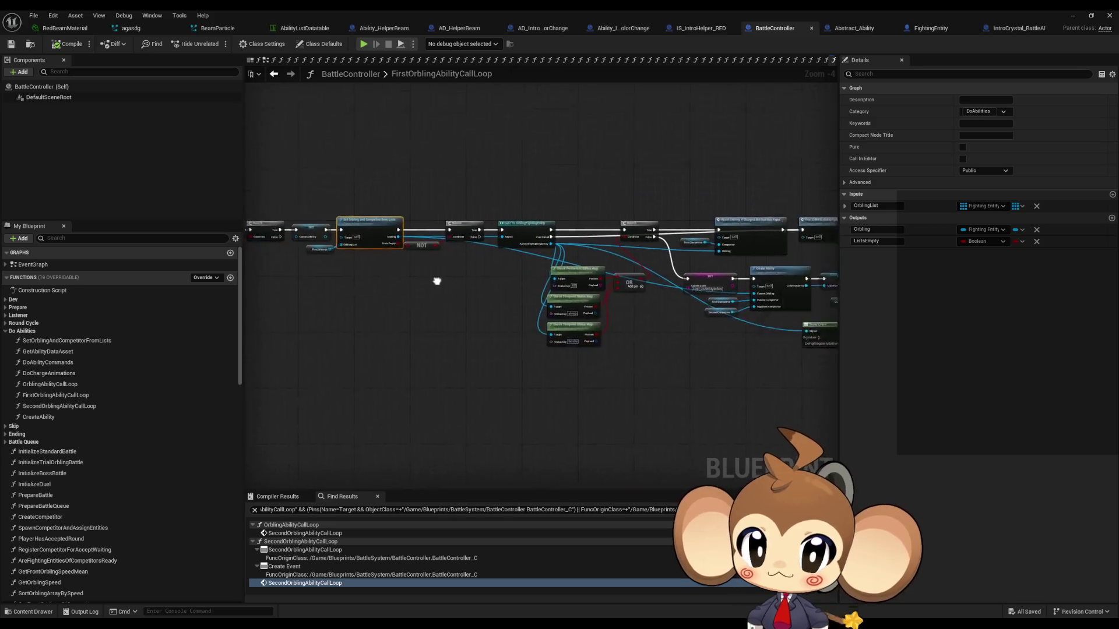
scroll(437, 281, "up", 5)
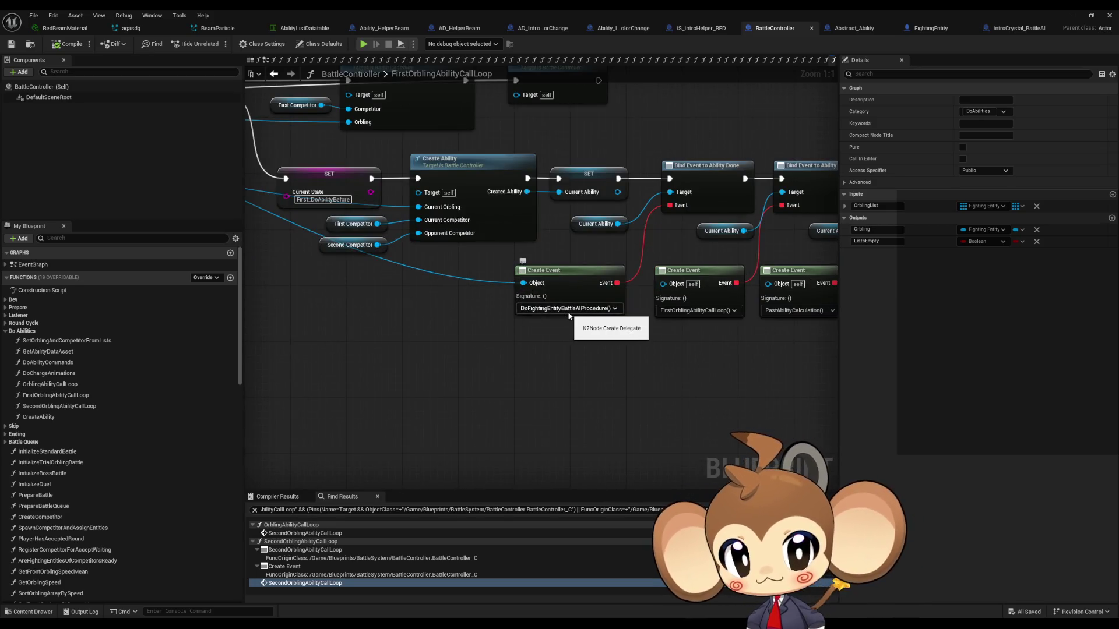
mouse_move(449, 300)
left_mouse_down()
mouse_move(728, 370)
mouse_move(668, 353)
left_mouse_up()
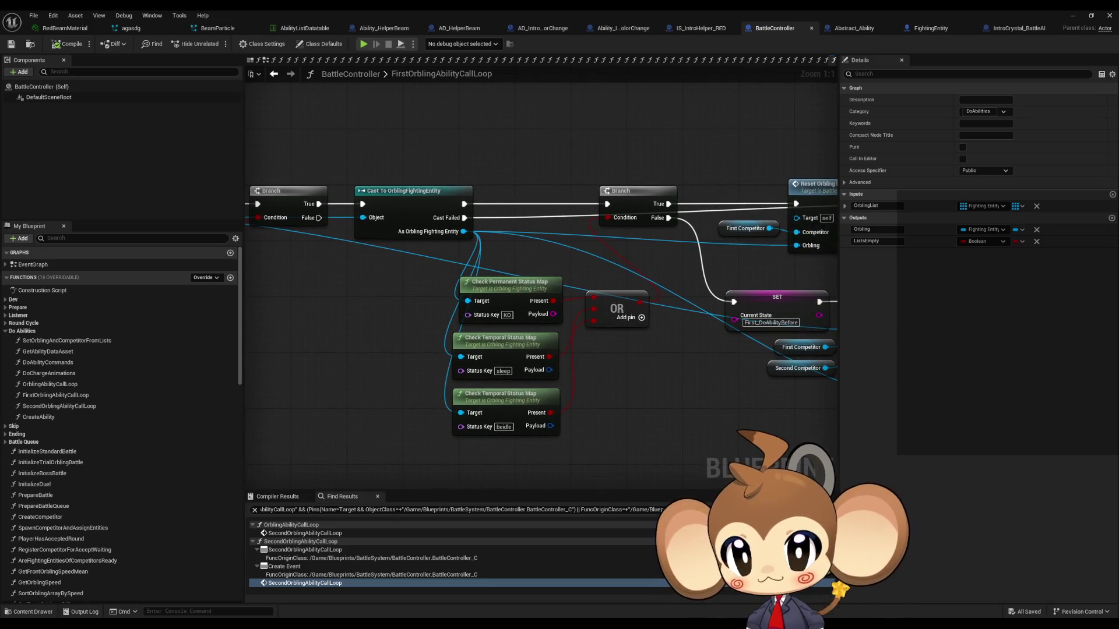
mouse_move(516, 253)
left_mouse_down()
mouse_move(509, 282)
mouse_move(655, 362)
left_mouse_up()
scroll(639, 317, "down", 3)
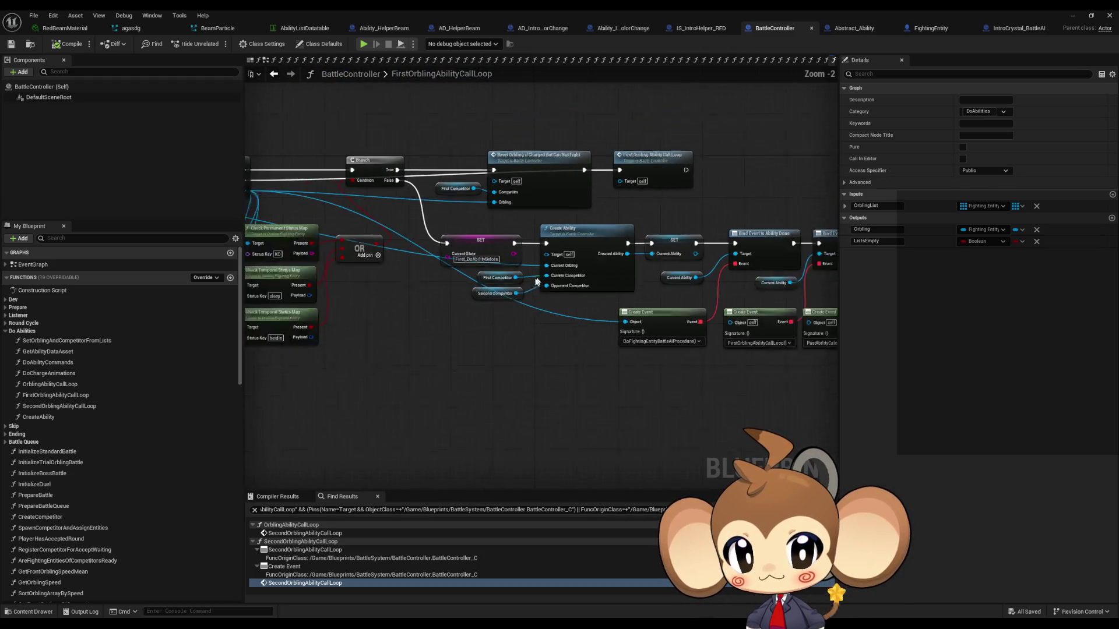
scroll(639, 316, "up", 3)
mouse_move(639, 317)
left_mouse_down()
mouse_move(463, 263)
mouse_move(743, 331)
left_mouse_up()
scroll(525, 279, "down", 4)
scroll(428, 248, "up", 3)
Step: Put a breakpoint on FirstOrblingAbilityCallLoop's entry node, minimize the editor, and press Play
right_click(313, 245)
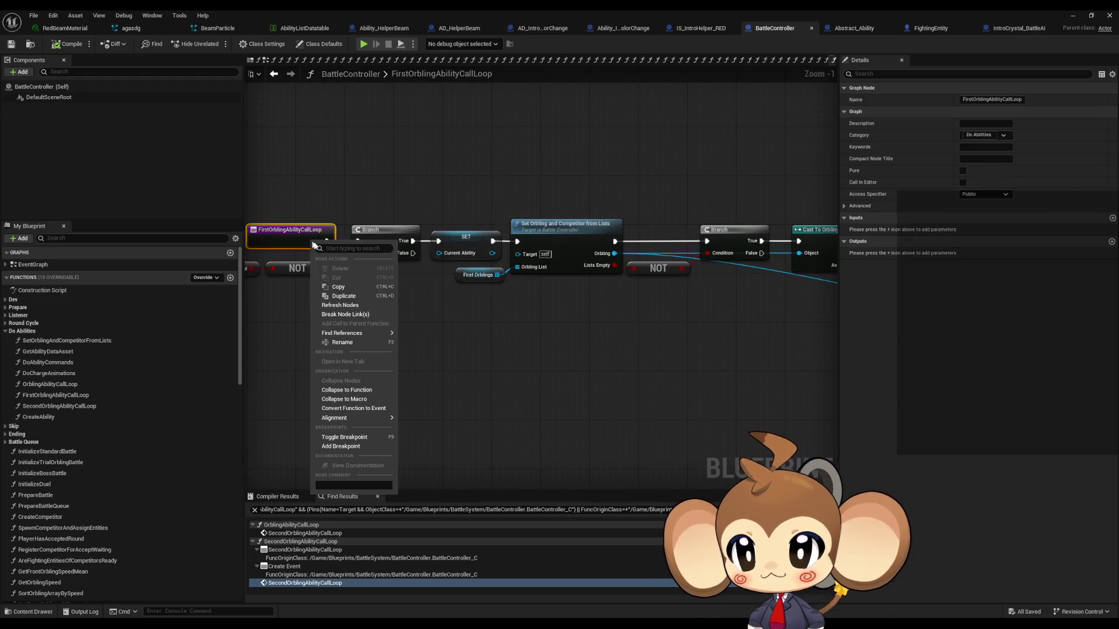
left_click(353, 447)
left_click(1073, 16)
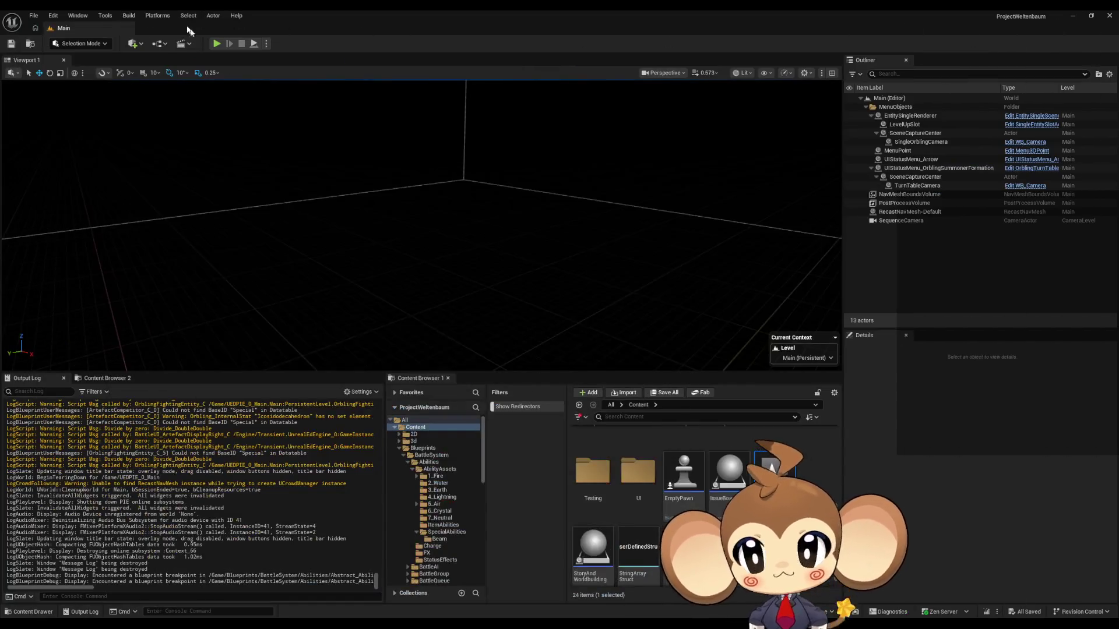
left_click(217, 44)
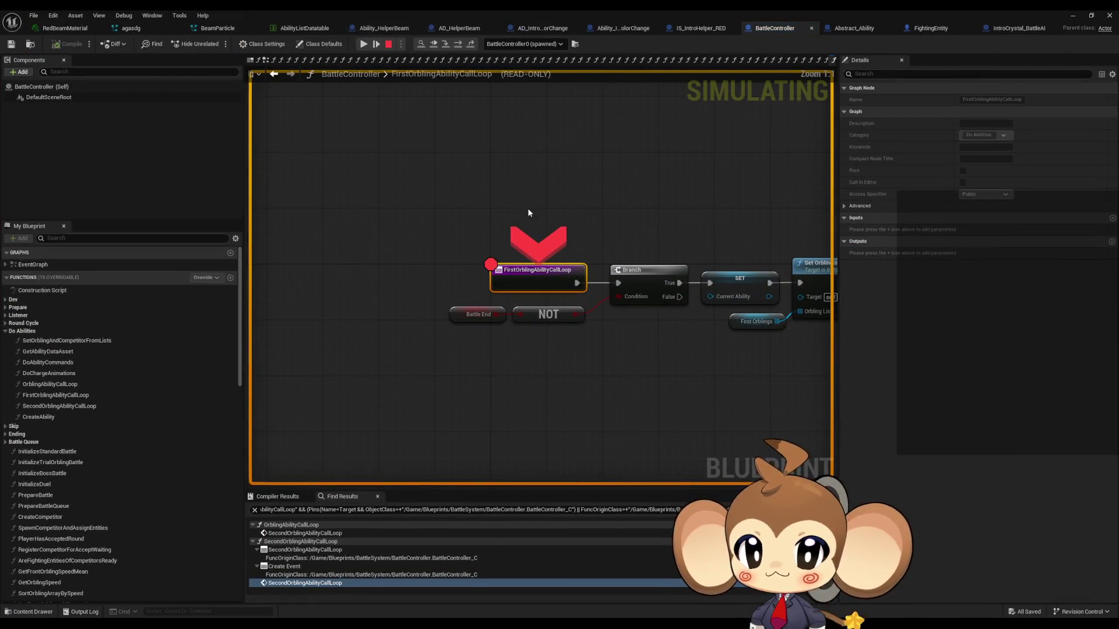
Step: Step once, resume the game, and restore the Blueprint editor to full screen
left_click(458, 45)
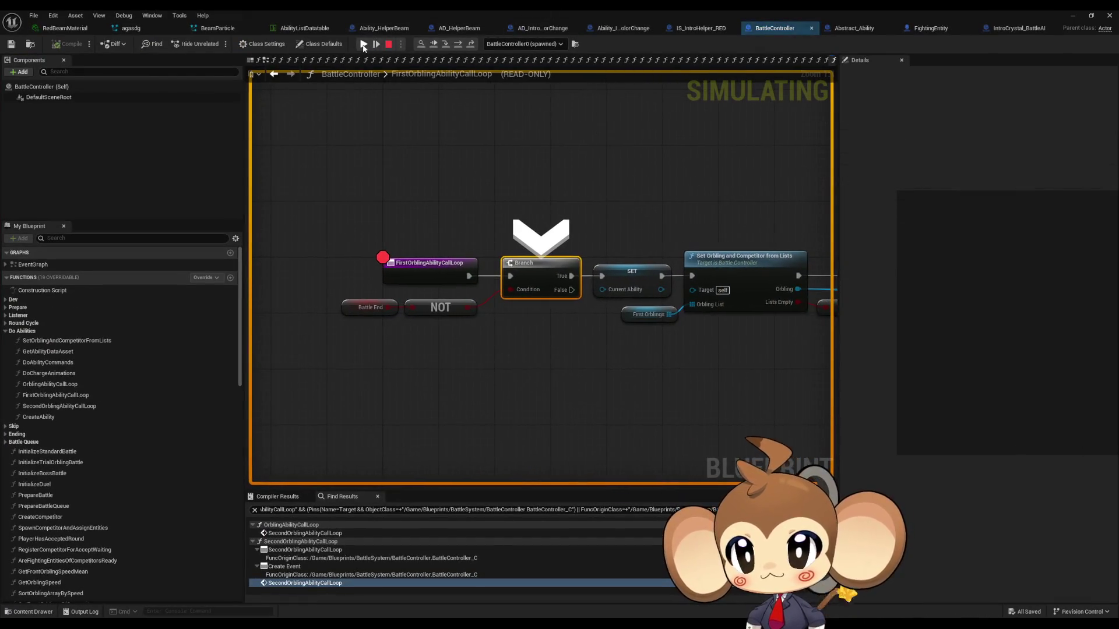
left_click(376, 42)
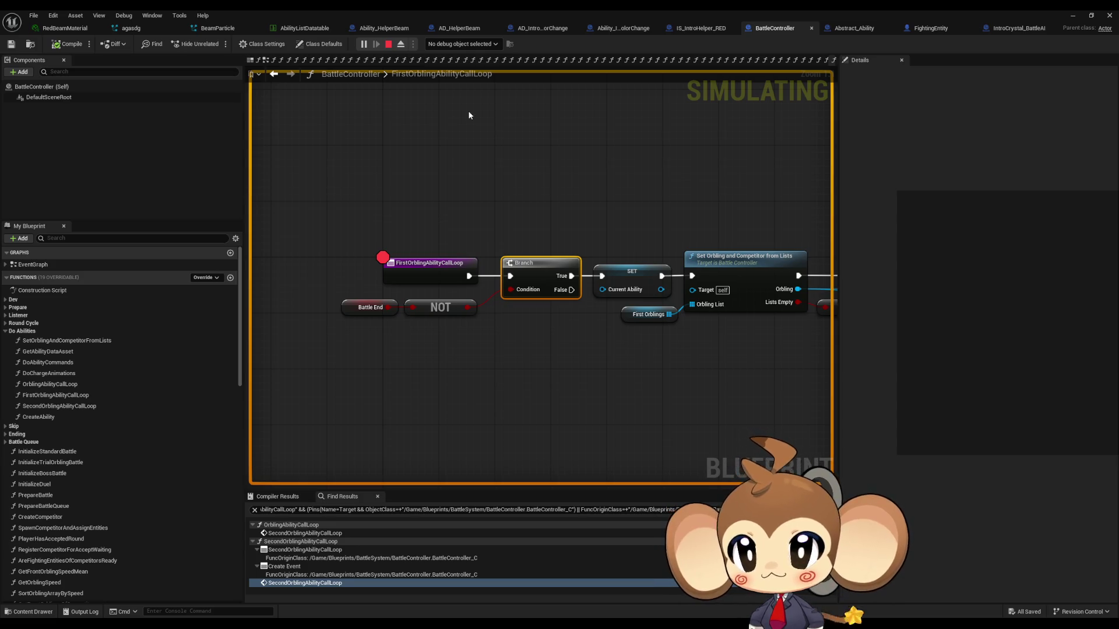
double_click(473, 10)
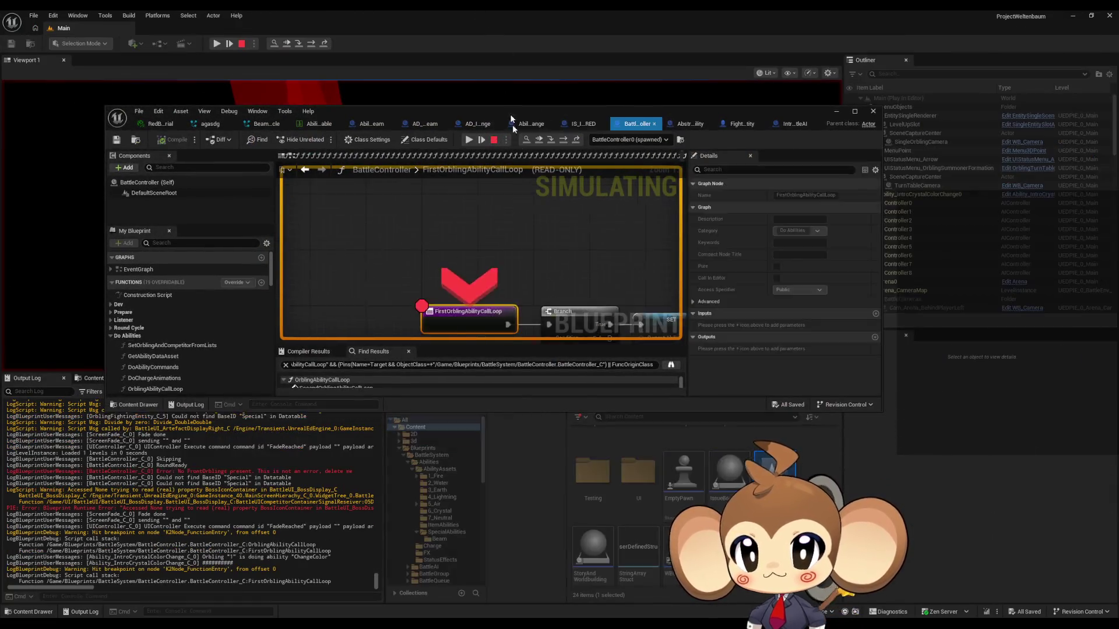
double_click(511, 120)
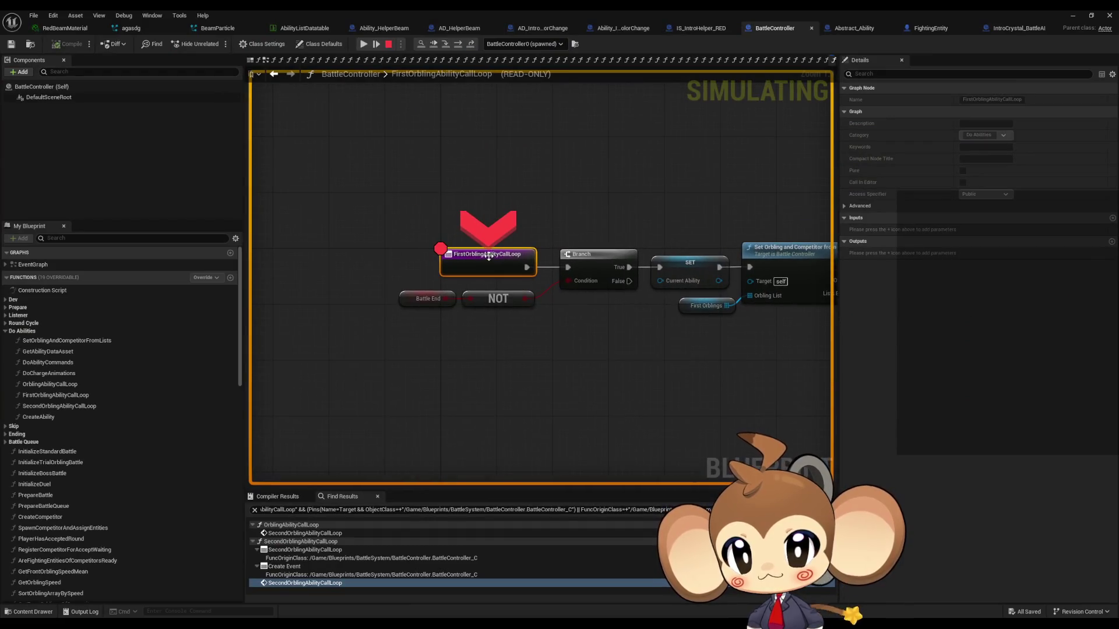
Step: Step through Branch, SET and Set Orbling and Competitor into Abstract_Ability's listener and WaitingRegistrationHelper's Listner
left_click(458, 45)
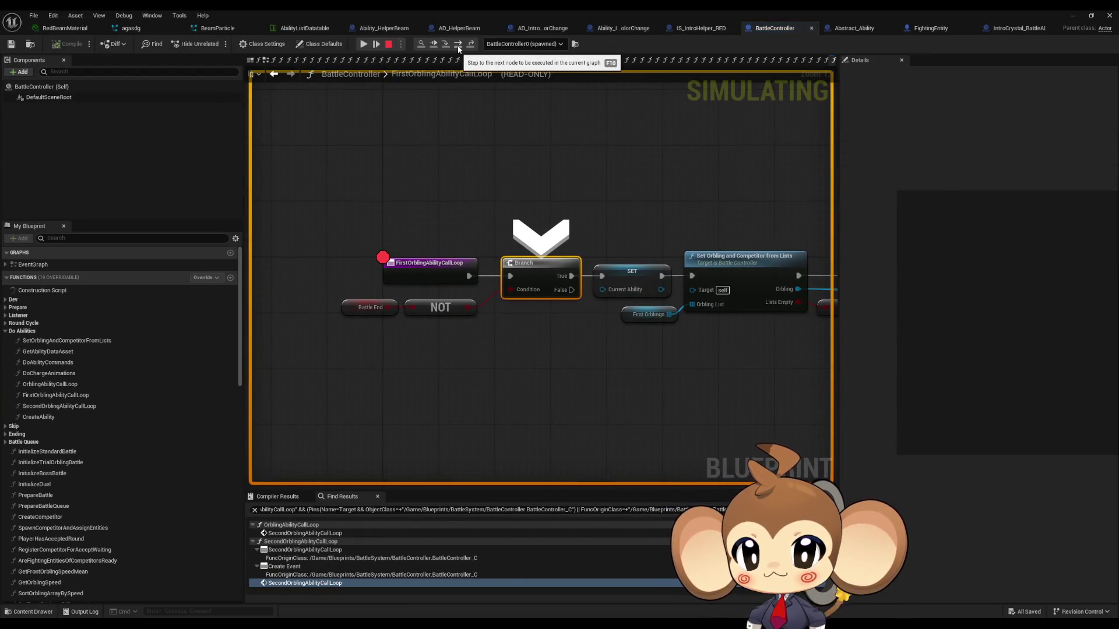
left_click(458, 46)
left_click(459, 46)
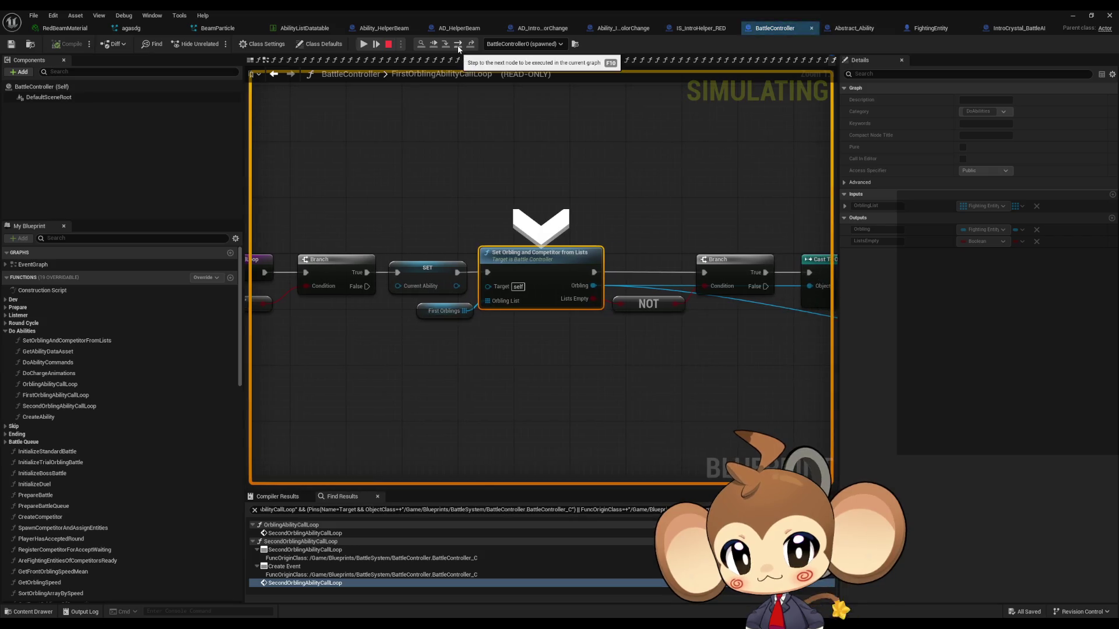
left_click(458, 46)
mouse_move(376, 303)
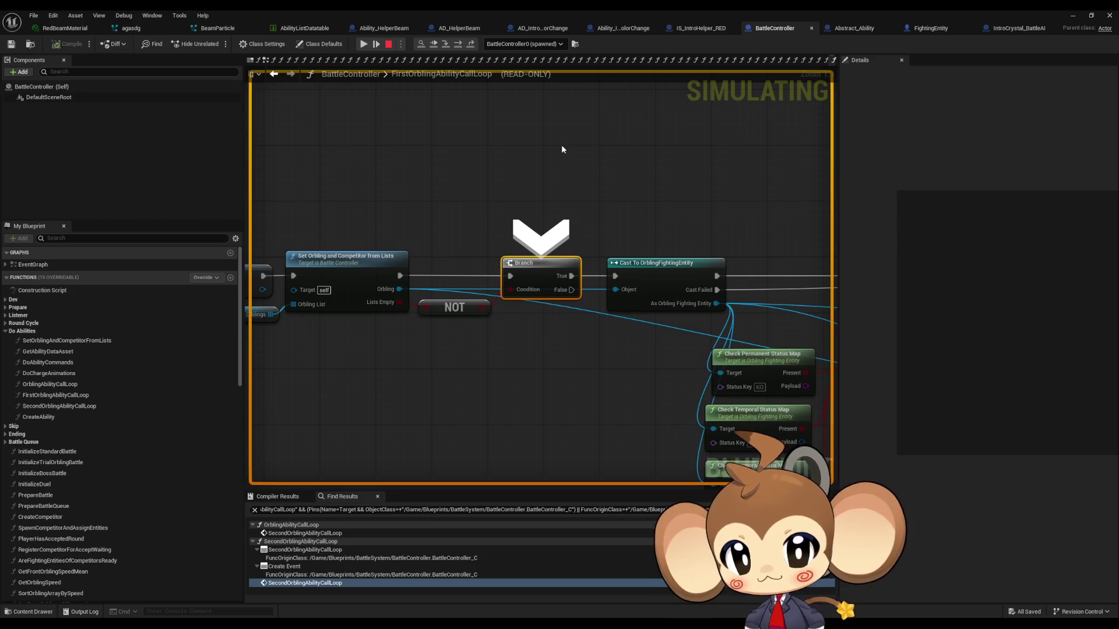
left_click(458, 46)
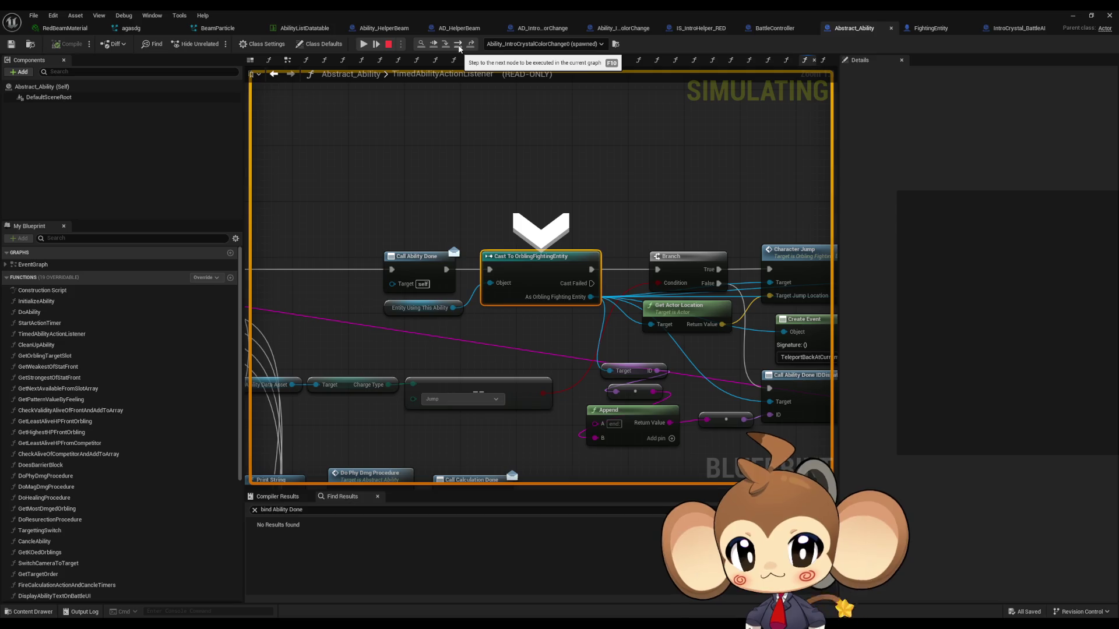
left_click(459, 46)
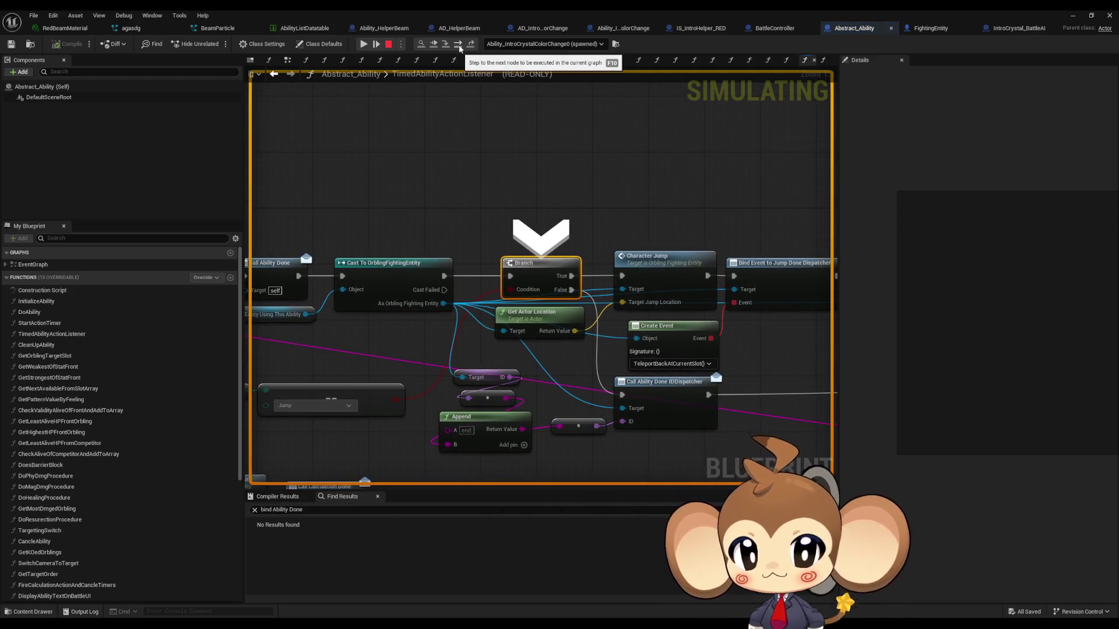
left_click(459, 46)
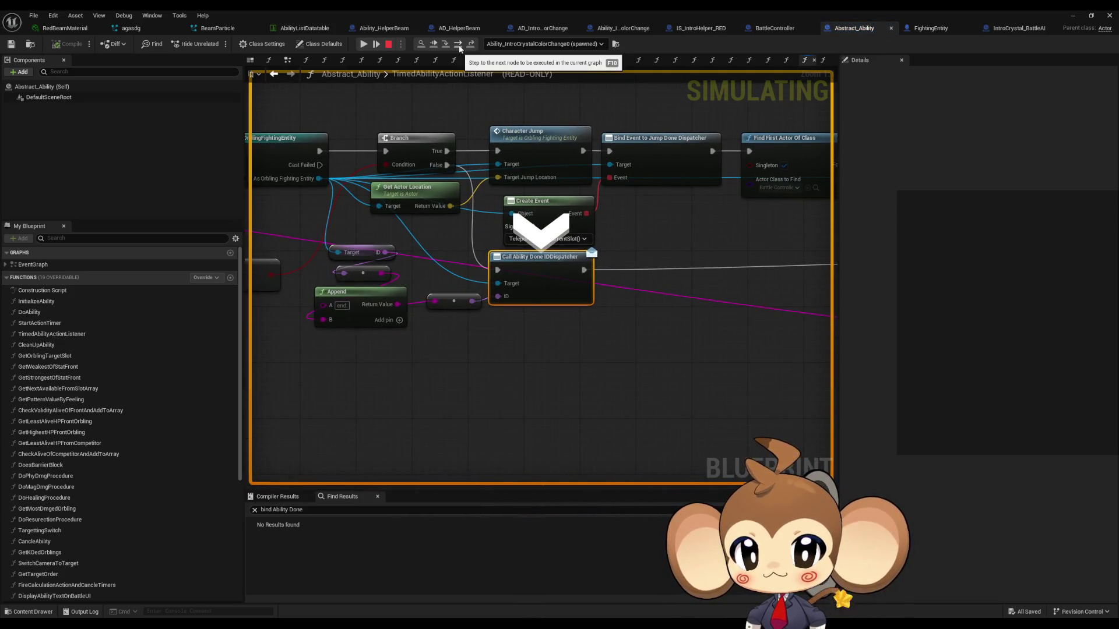
left_click(459, 46)
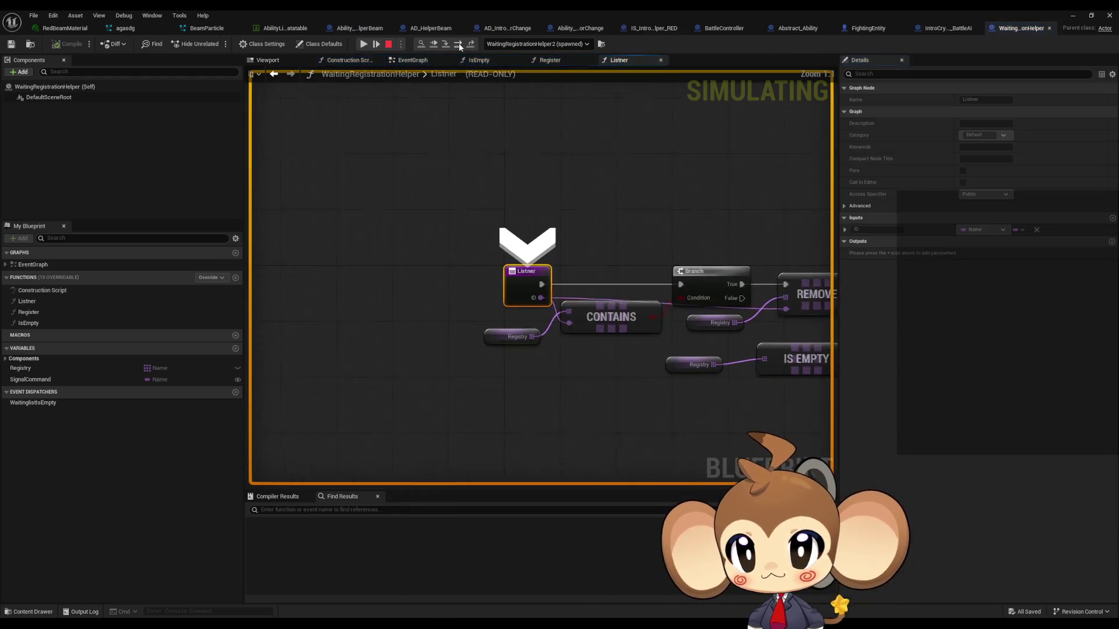
Step: Step through Listner's Branch and REMOVE nodes, expanding the Registry value to check its entry
left_click(459, 44)
left_click(459, 44)
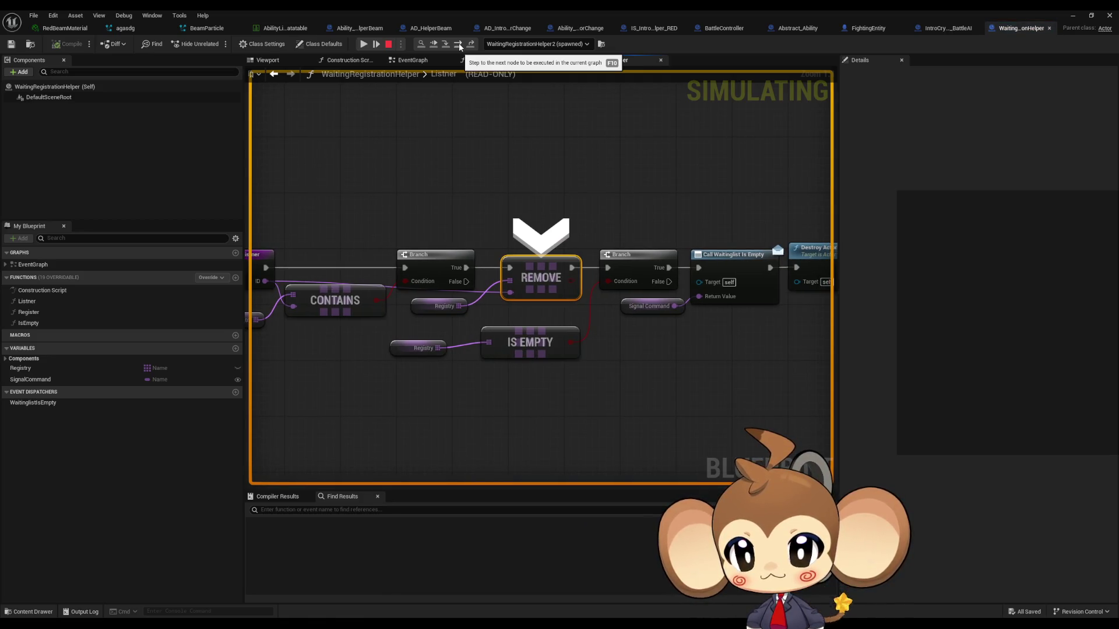
left_click_drag(360, 262, 433, 261)
mouse_move(324, 319)
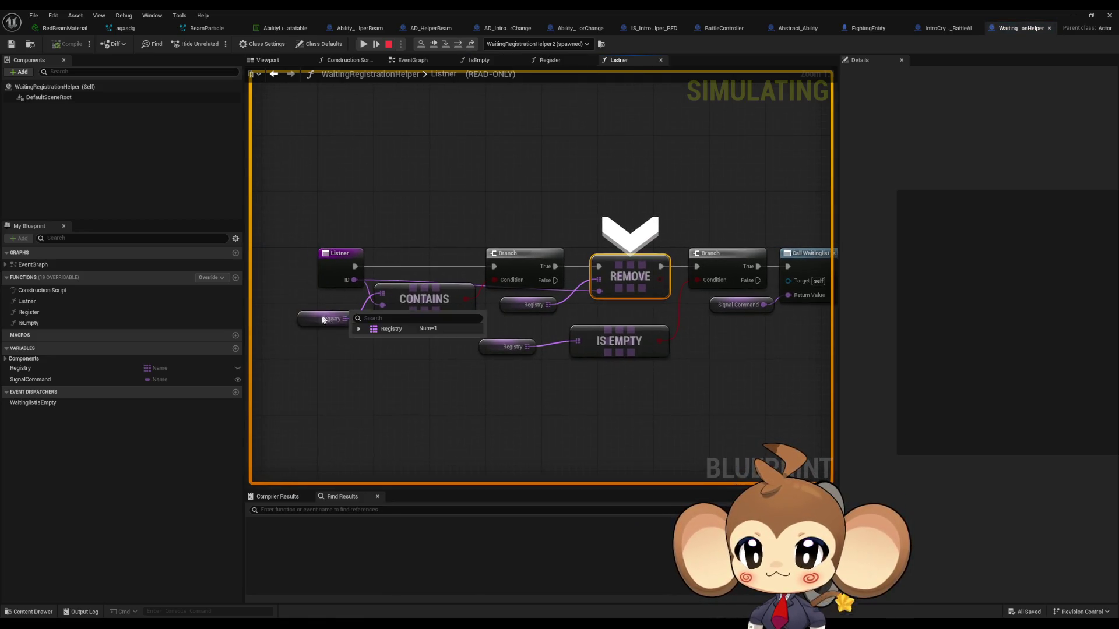
left_click(359, 329)
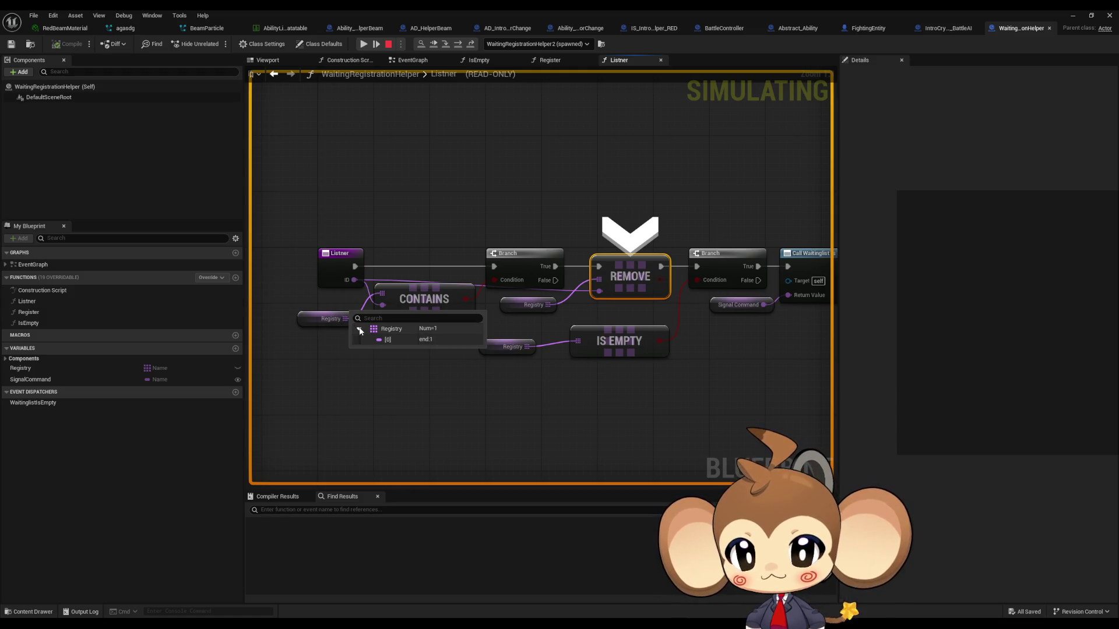
left_click(458, 45)
Step: Step via Call Waitinglist Is Empty and Switch on Name into EvolutionProcedure, then stop play
mouse_move(463, 302)
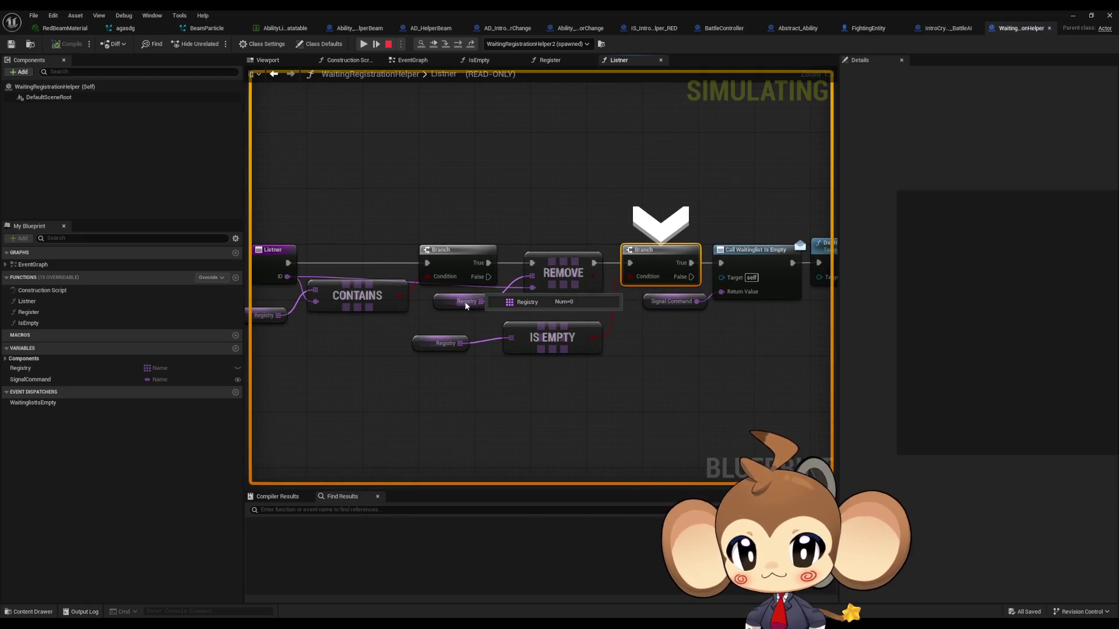
left_click(458, 45)
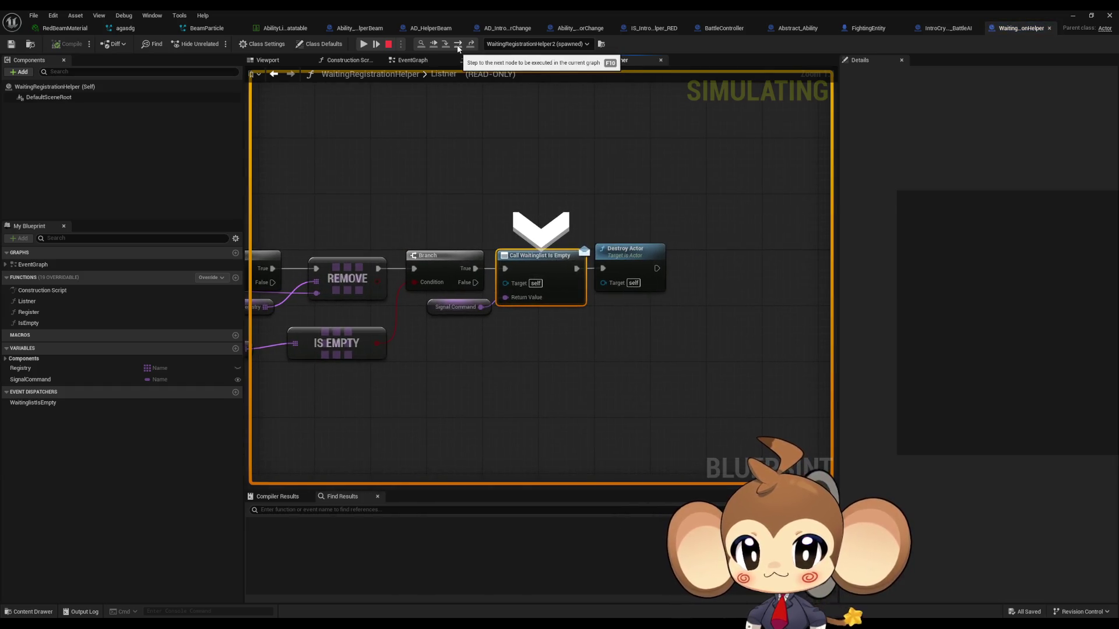
left_click(458, 45)
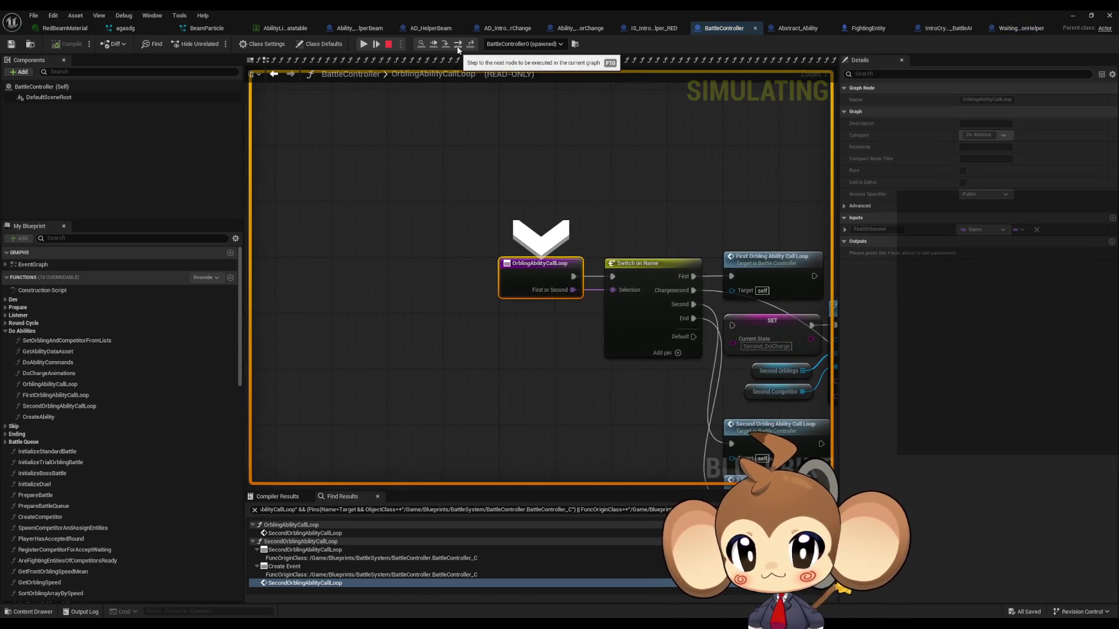
left_click(458, 45)
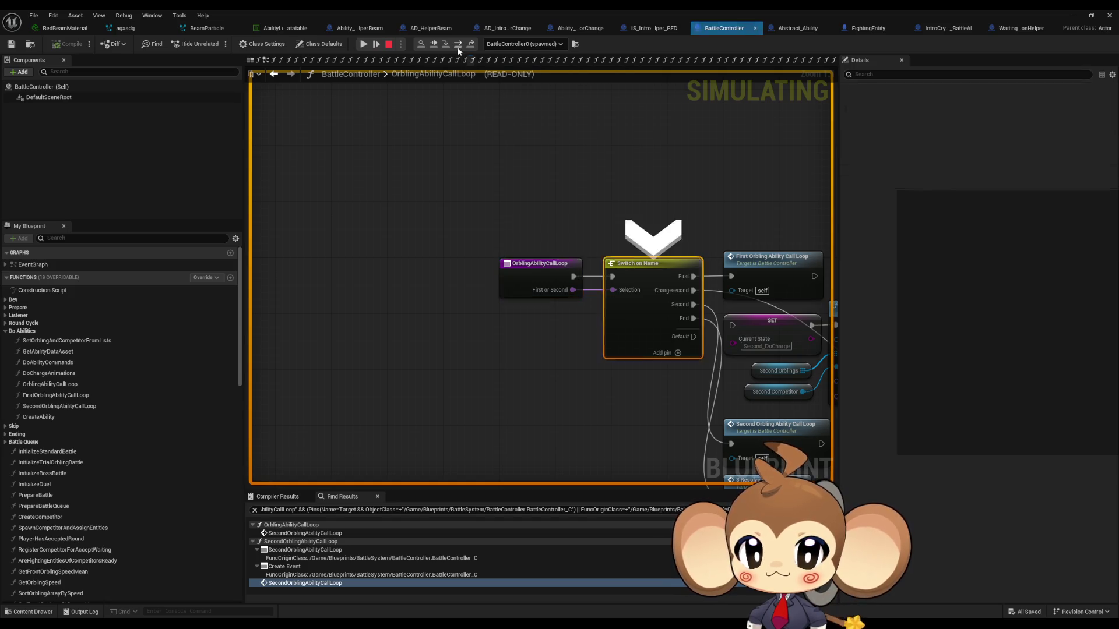
mouse_move(438, 260)
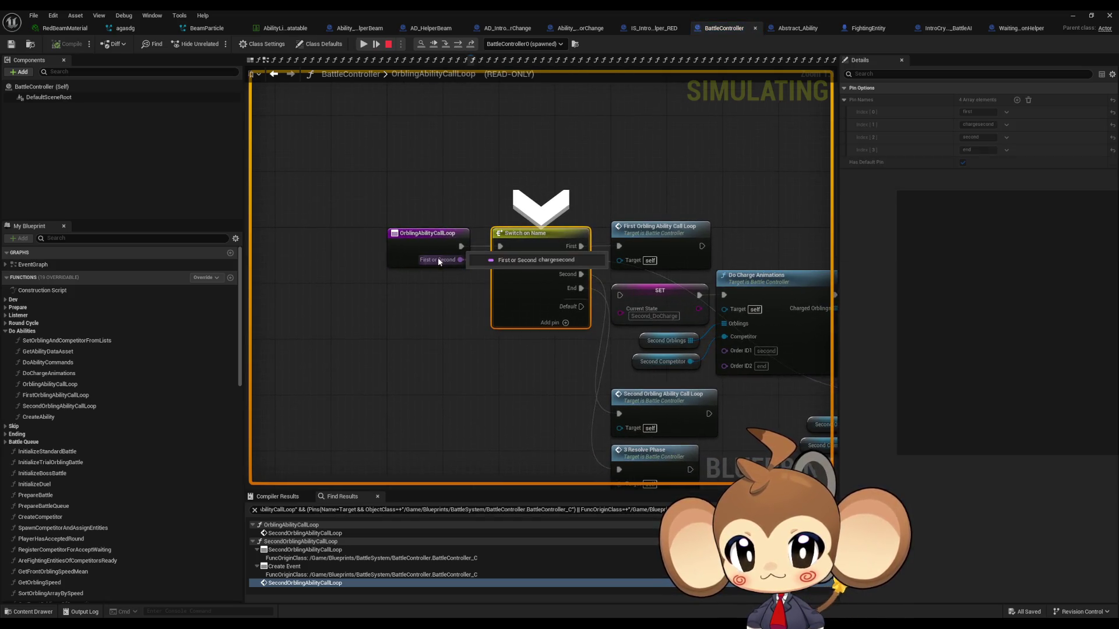
left_click(459, 46)
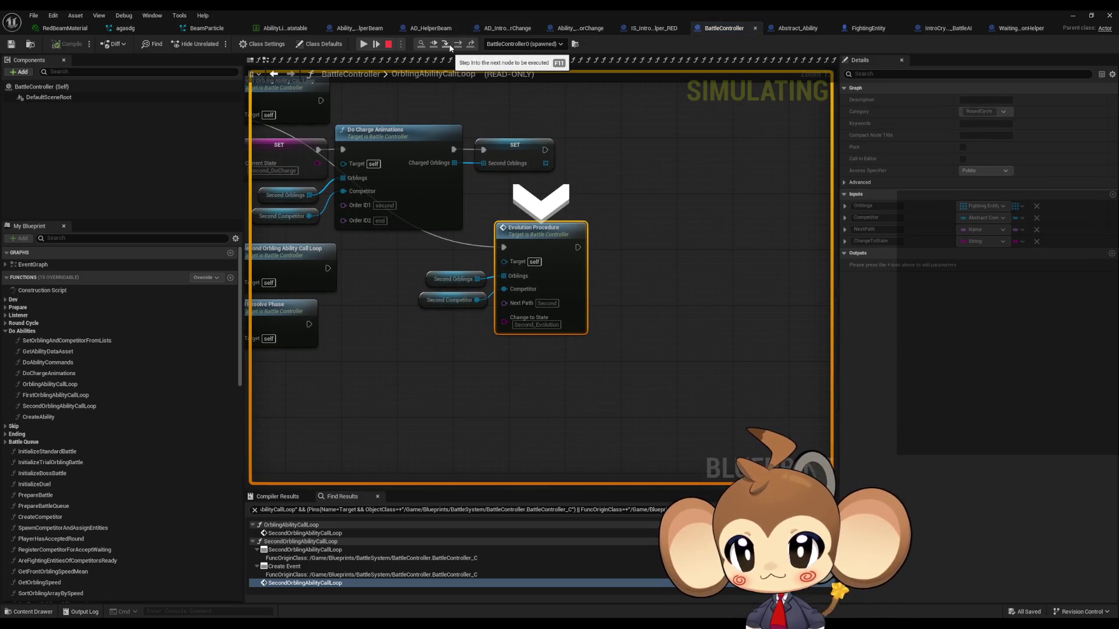
left_click(450, 47)
left_click(450, 47)
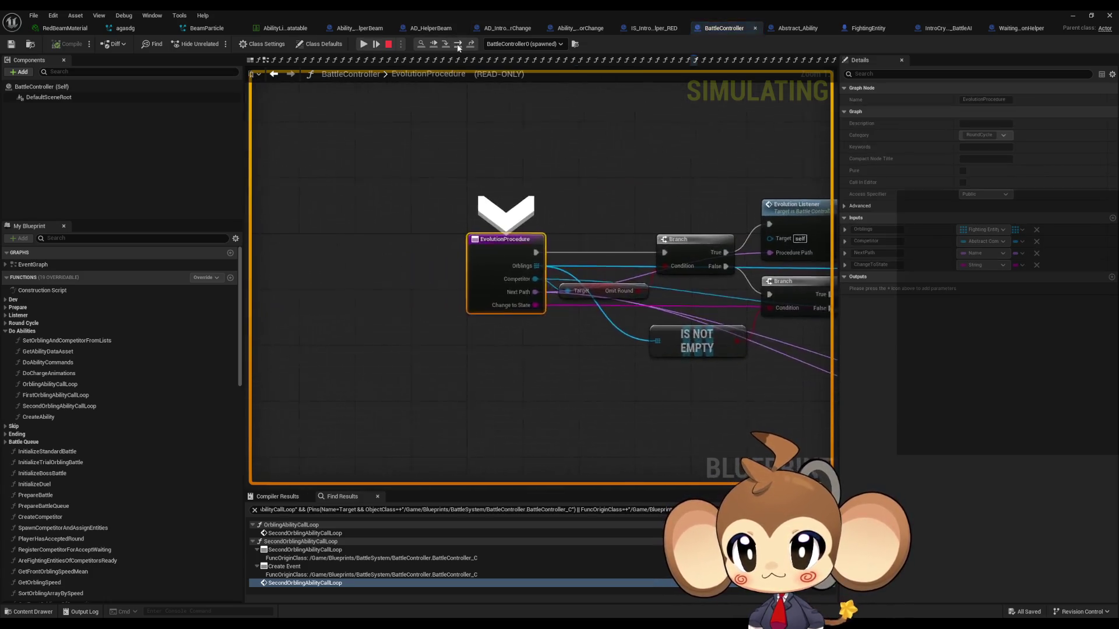
left_click(389, 44)
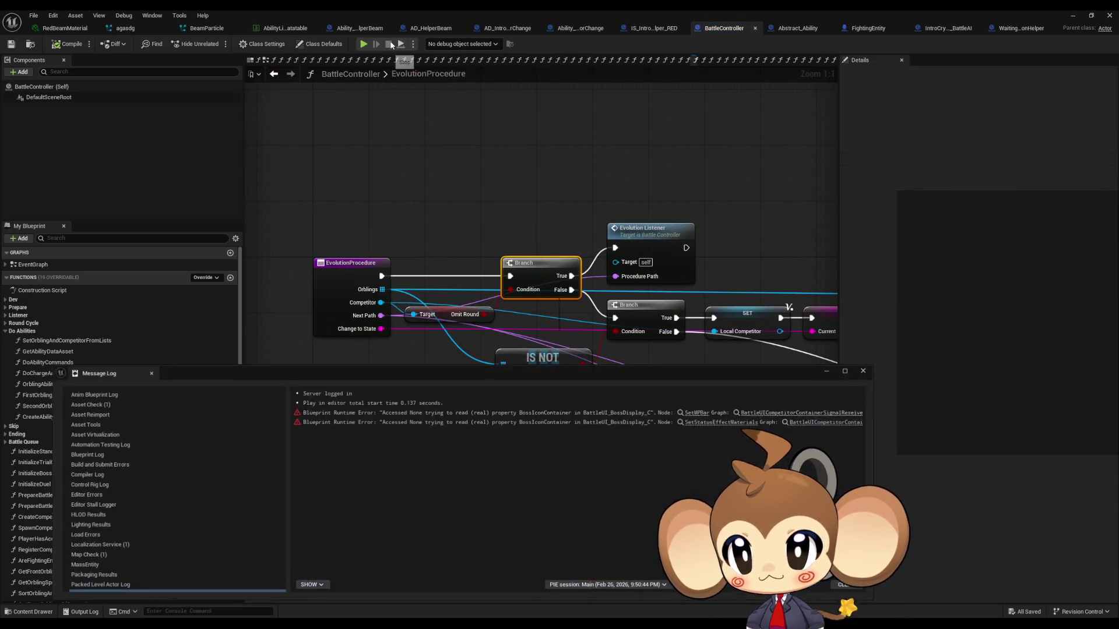
Step: Close the Message Log and navigate back to the OrblingAbilityCallLoop graph
left_click(865, 371)
left_click(274, 73)
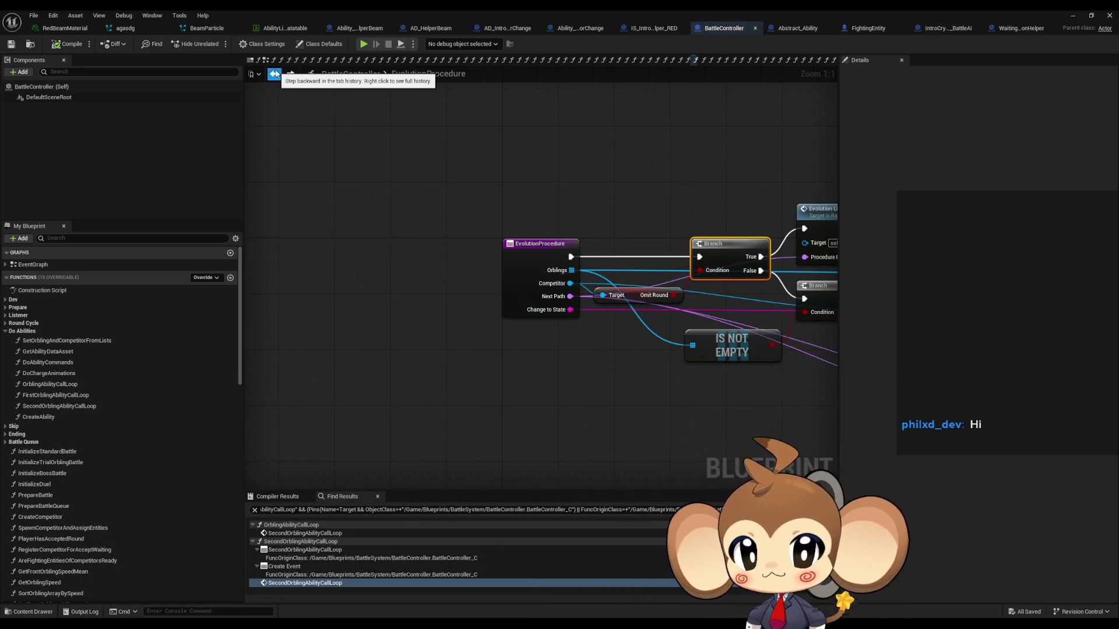
left_click(290, 73)
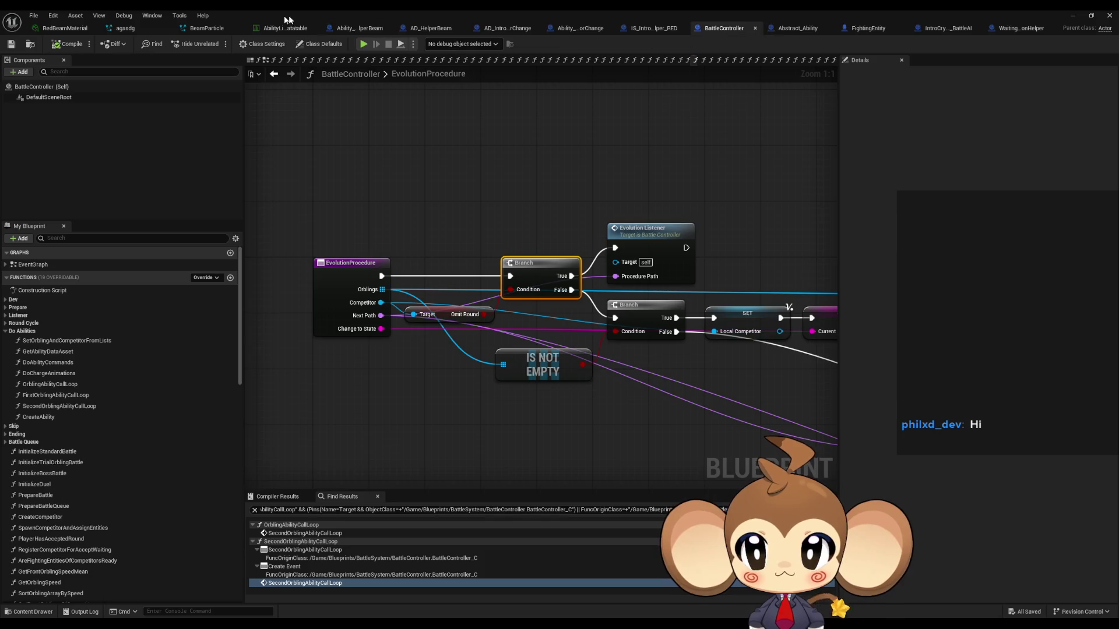
left_click(274, 74)
left_click(274, 74)
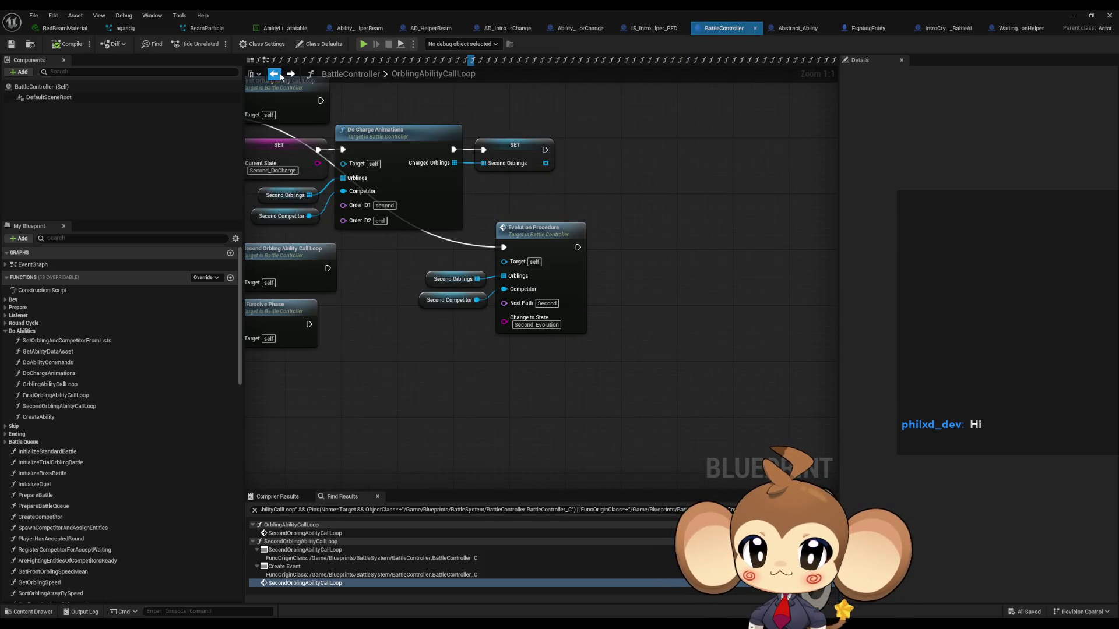
Step: Inspect the Second Orblings and Second Competitor getters, then open Evolution Procedure's node actions
left_click(430, 280)
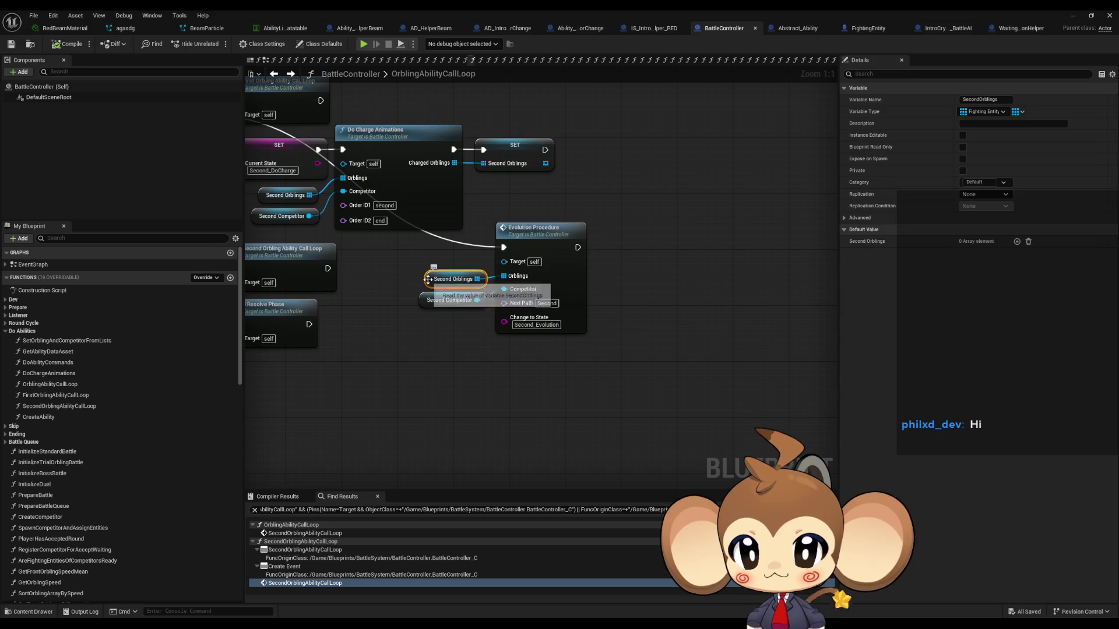
right_click(430, 281)
mouse_move(481, 366)
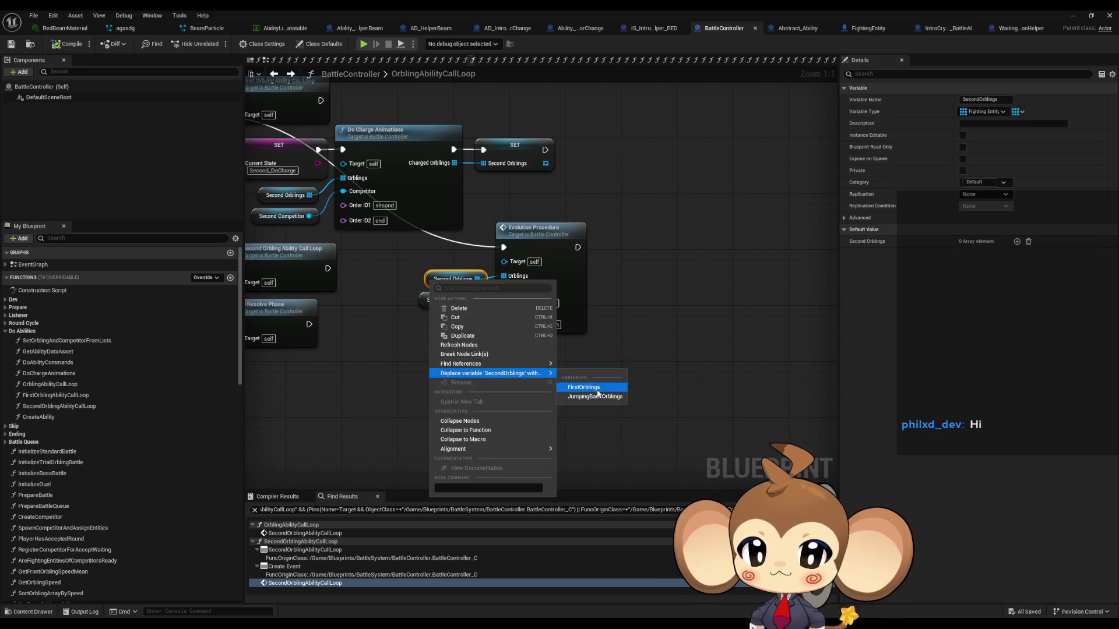
left_click(708, 344)
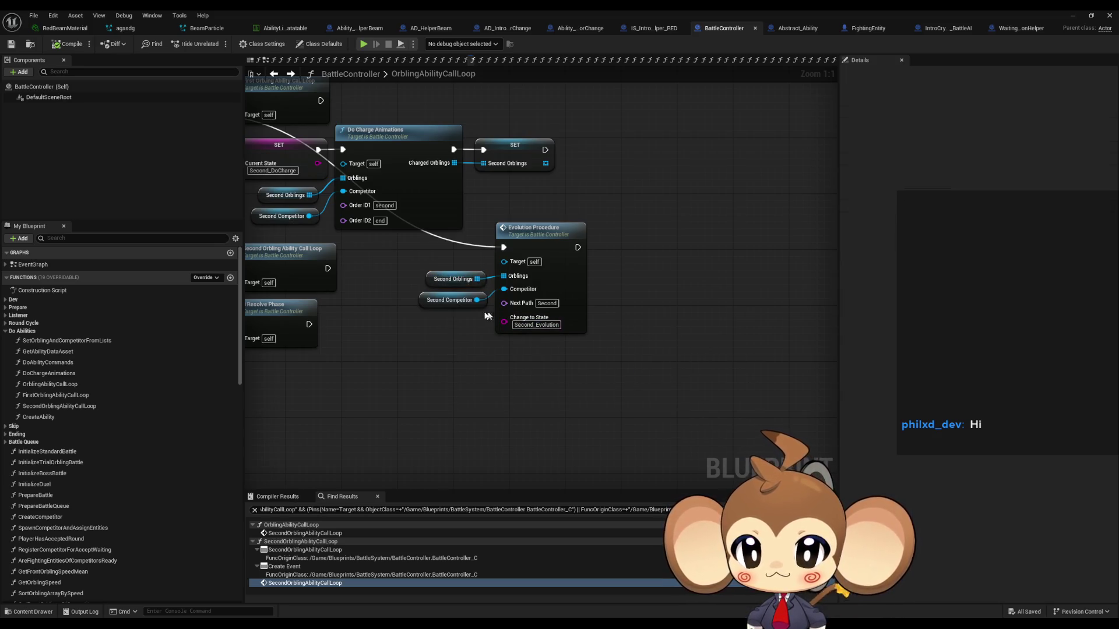
left_click(425, 303)
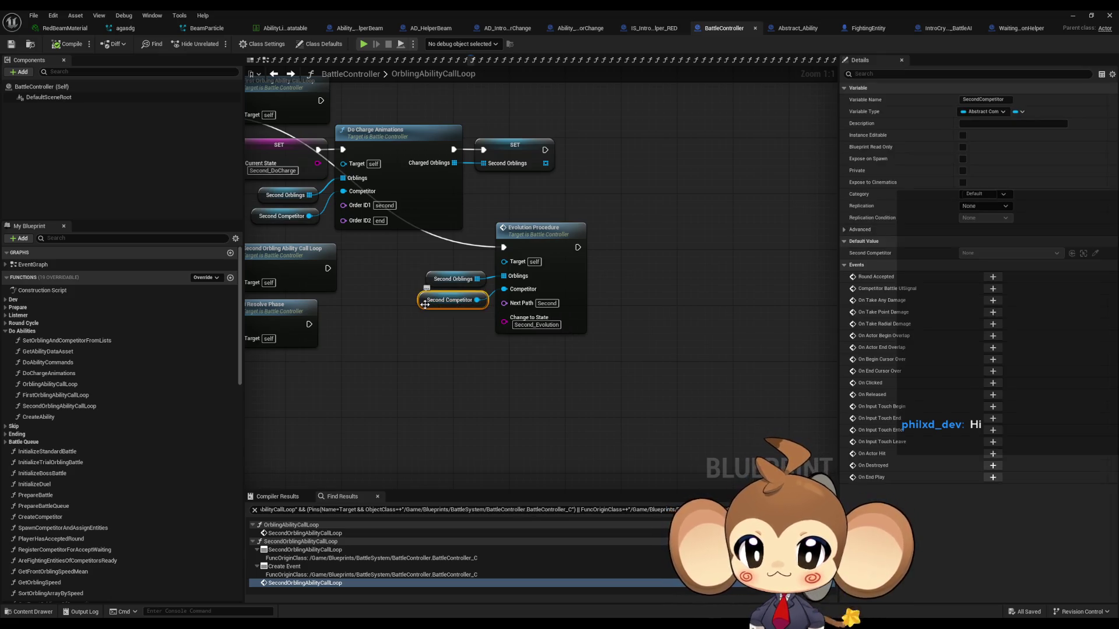
right_click(534, 244)
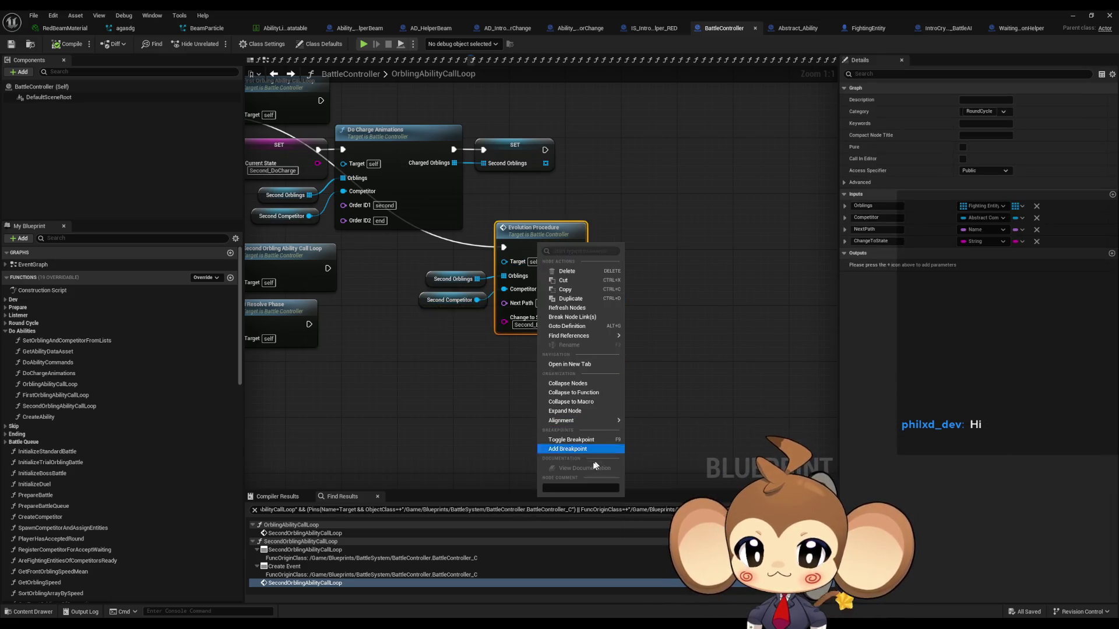
Step: Add a breakpoint on Evolution Procedure and start a play-in-editor session
left_click(580, 450)
left_click(363, 44)
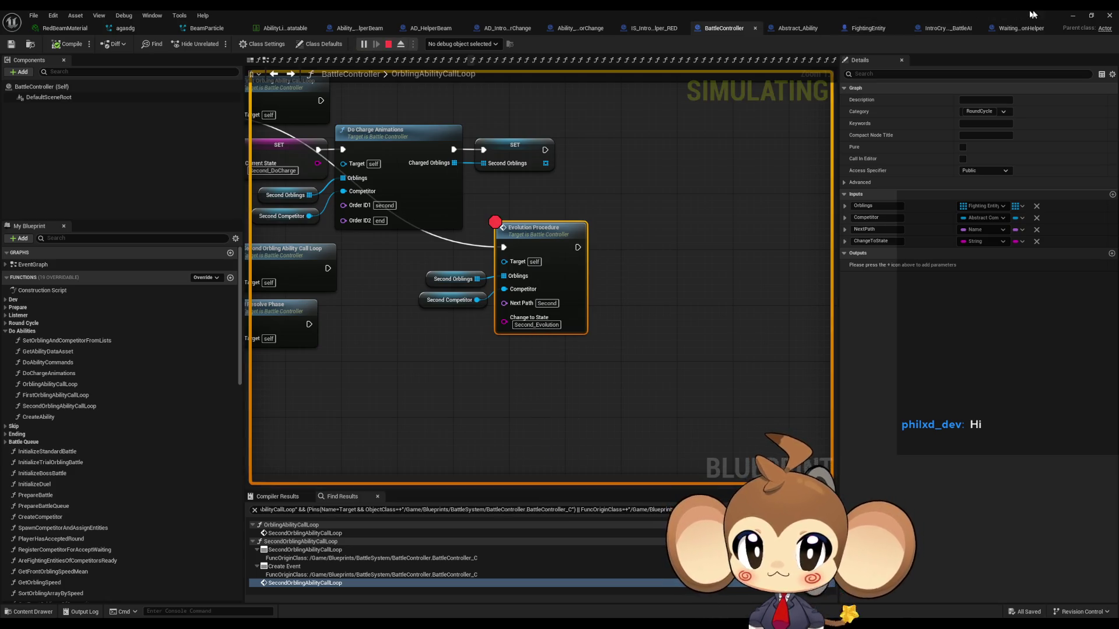
left_click(1074, 17)
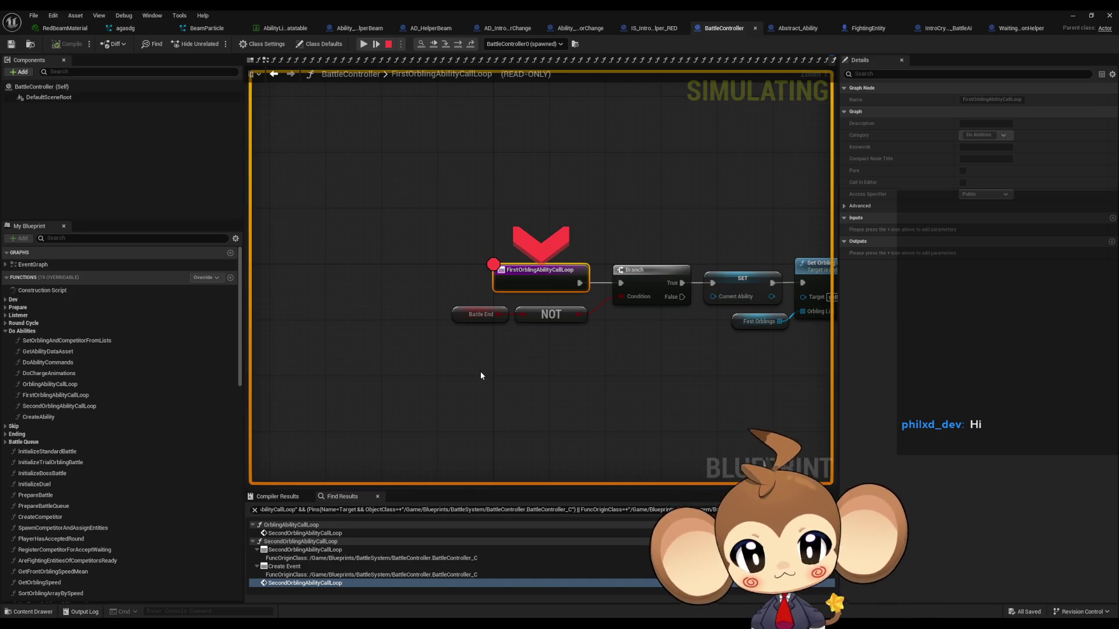
Step: Remove the FirstOrblingAbilityCallLoop entry breakpoint and resume the paused game
left_click(481, 375)
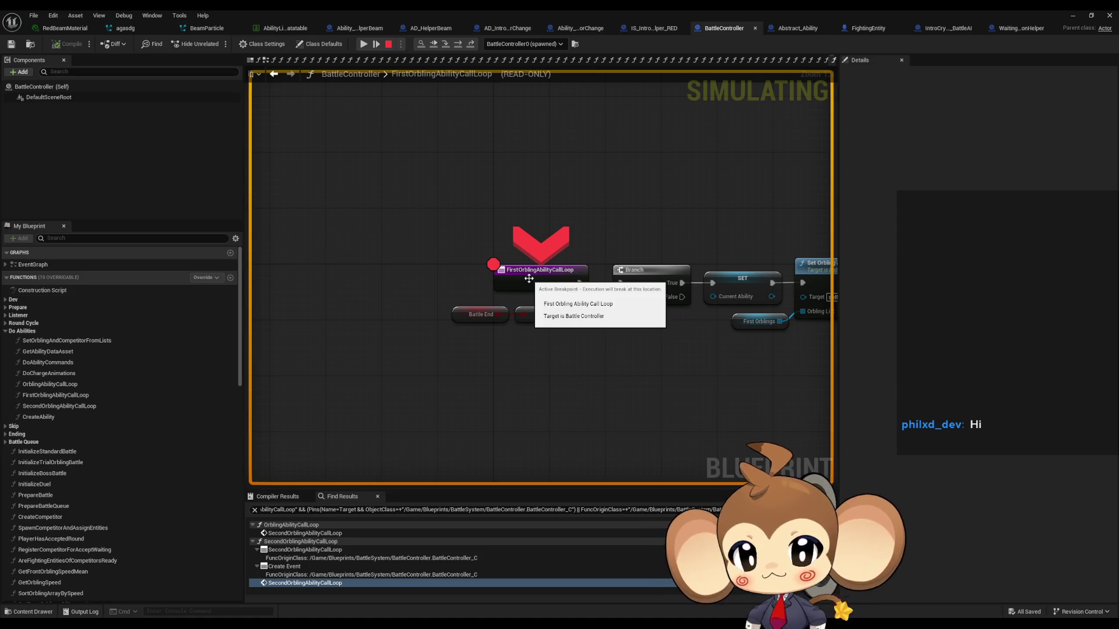
right_click(528, 279)
left_click(571, 356)
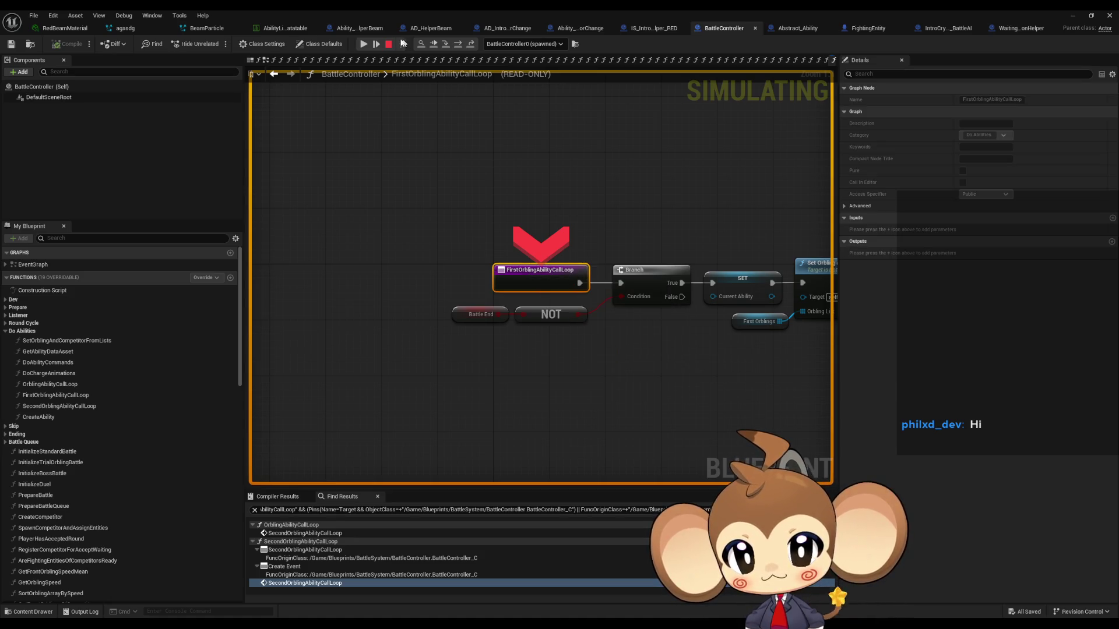
left_click(363, 45)
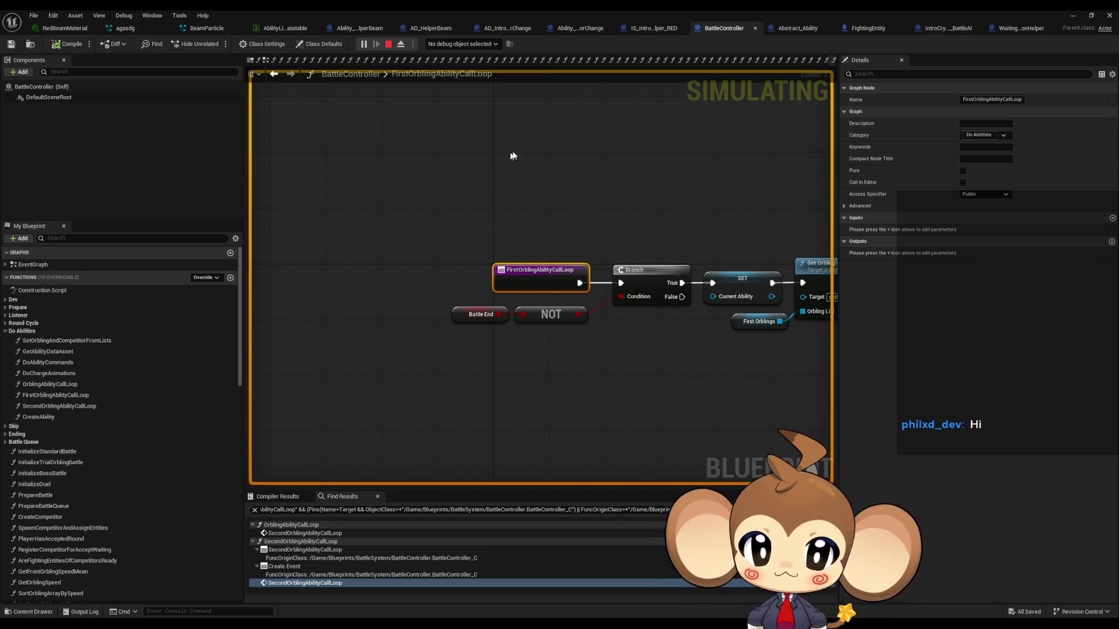
Step: Resume and stop play, then remove the breakpoint from Evolution Procedure
mouse_move(447, 305)
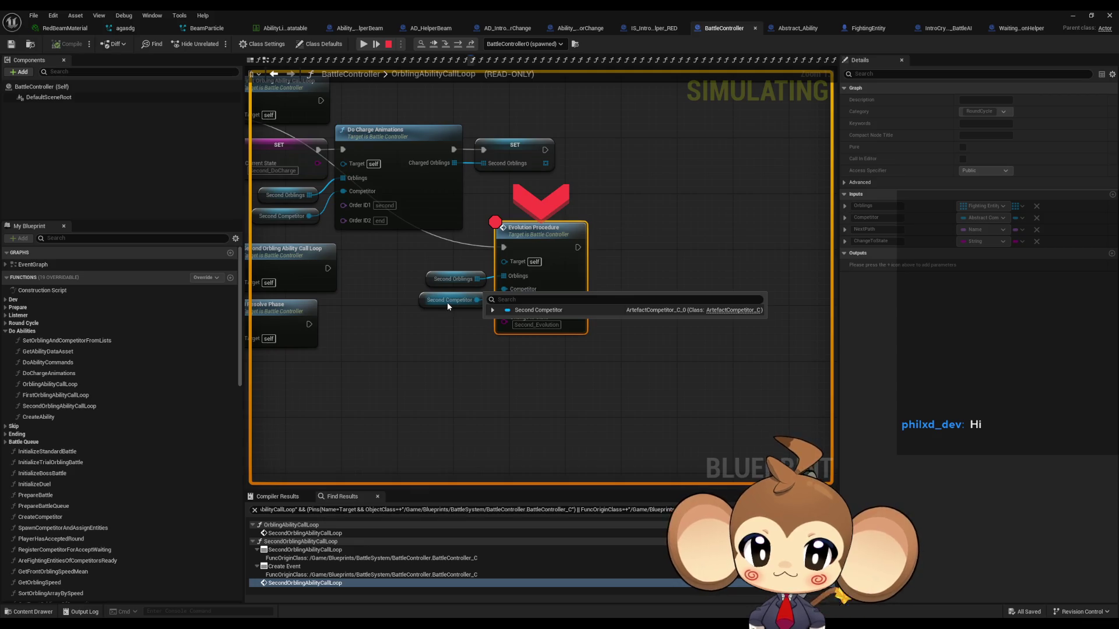
left_click(363, 45)
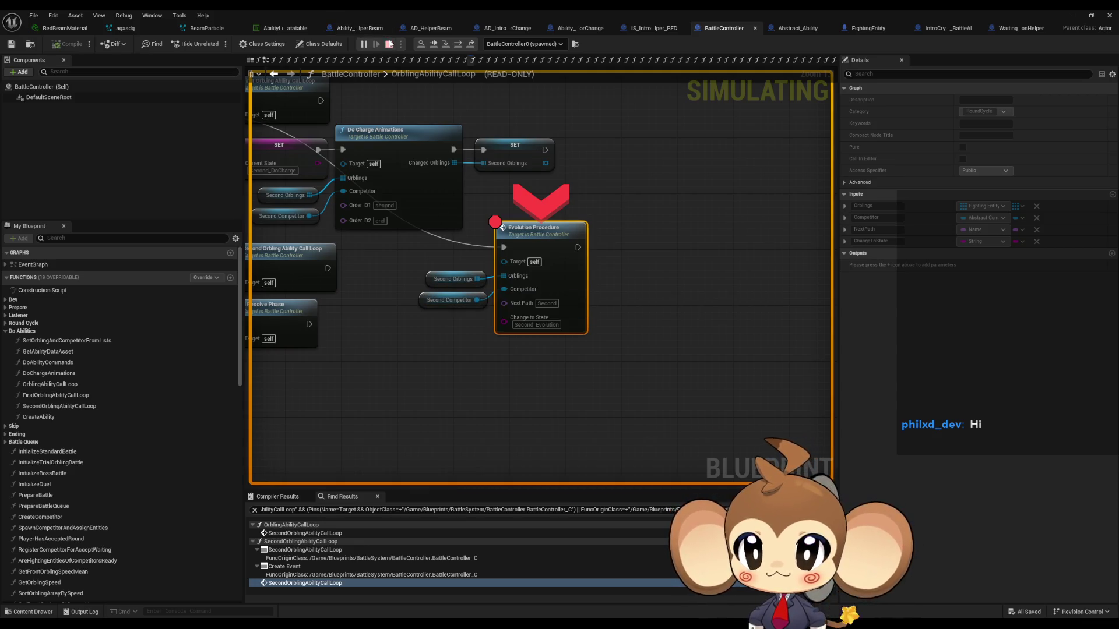
left_click(390, 44)
right_click(513, 237)
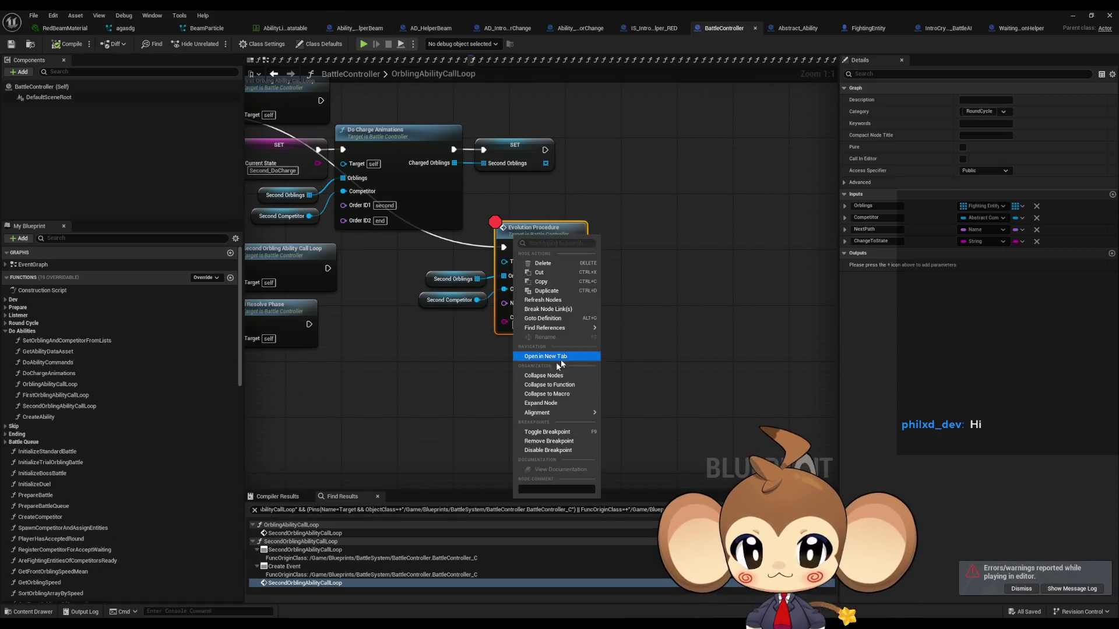
left_click(542, 441)
Step: Find SecondOrblings references by name and open the setter in 1_CalculateOrderOfCompetitorsAndOrblings
right_click(423, 301)
right_click(433, 281)
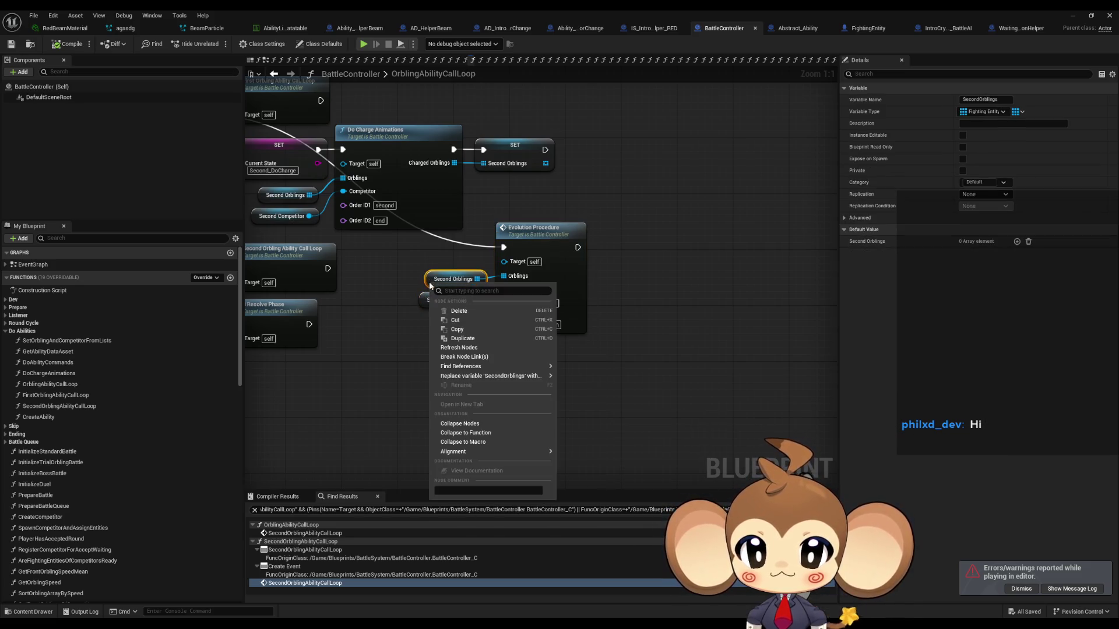
mouse_move(525, 366)
left_click(581, 390)
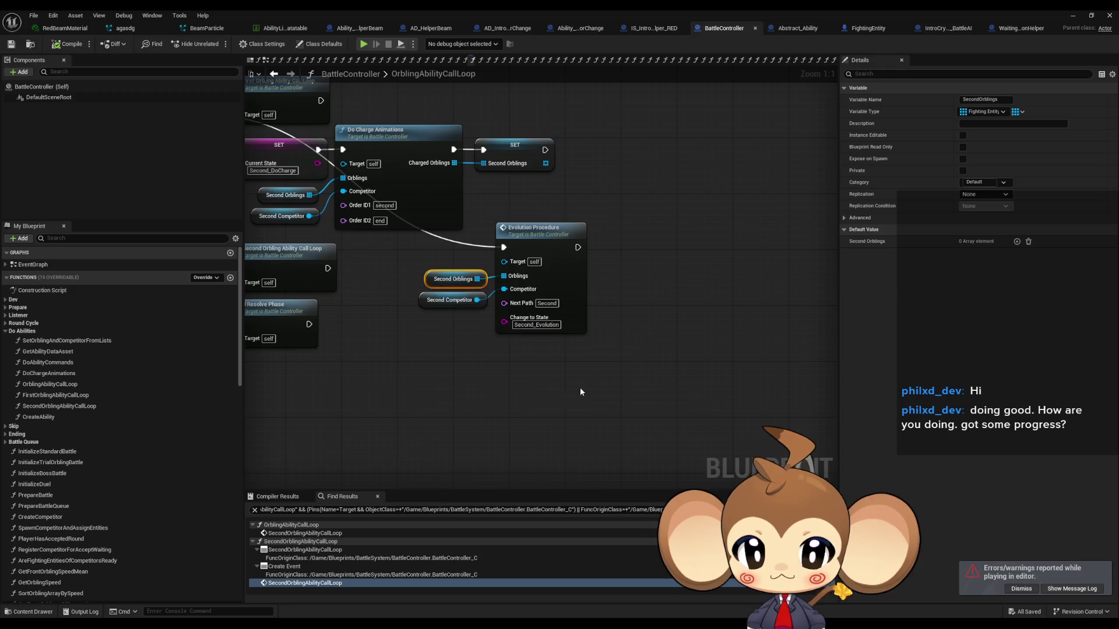
left_click(294, 542)
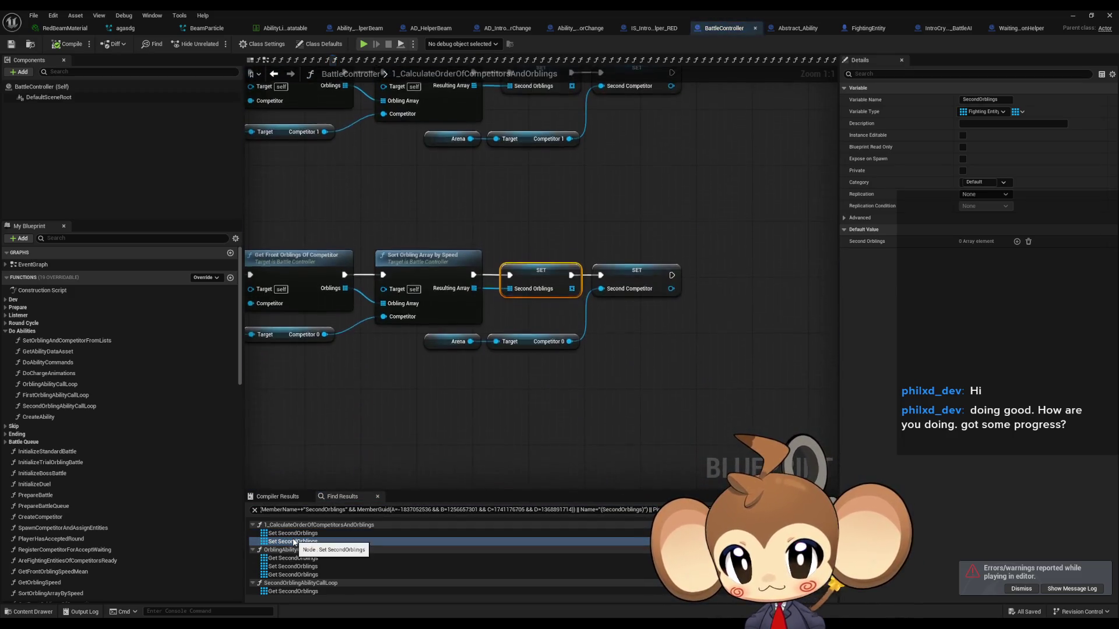
Step: Jump to the SecondOrblings setter in OrblingAbilityCallLoop and delete the SET Current State Second_DoCharge node
scroll(504, 335, "down", 4)
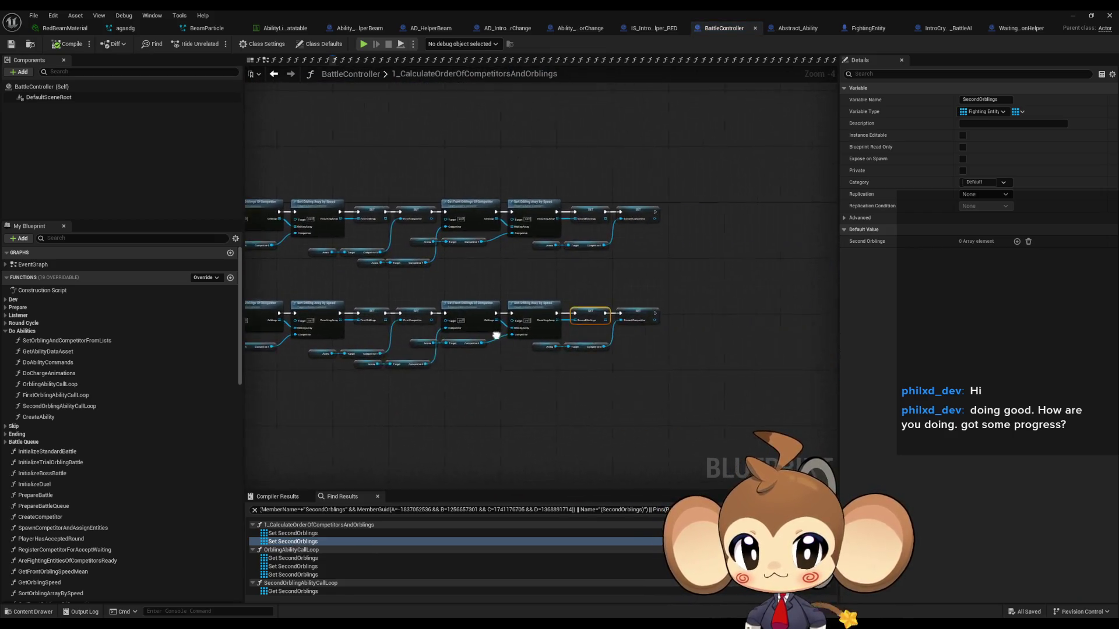
scroll(503, 335, "up", 1)
scroll(548, 366, "down", 2)
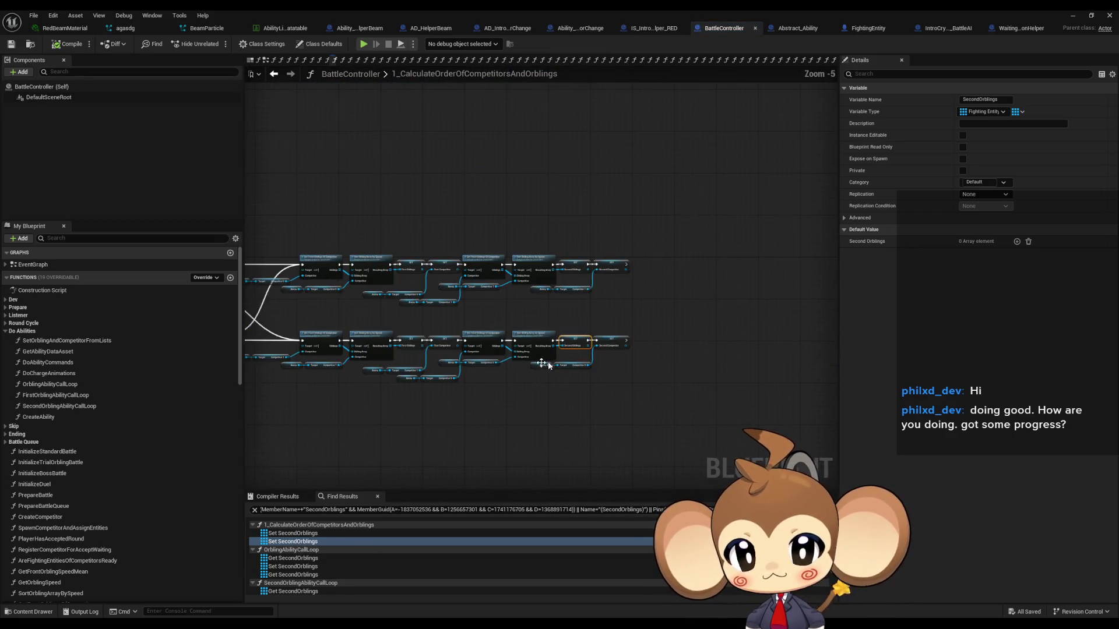
left_click(296, 566)
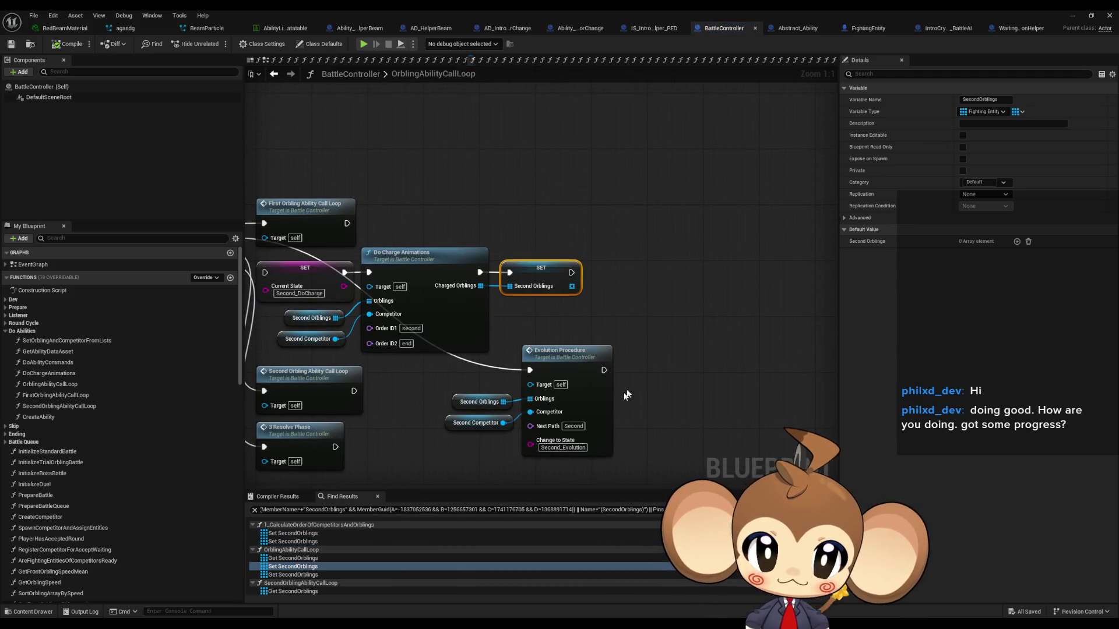
left_click_drag(615, 401, 702, 425)
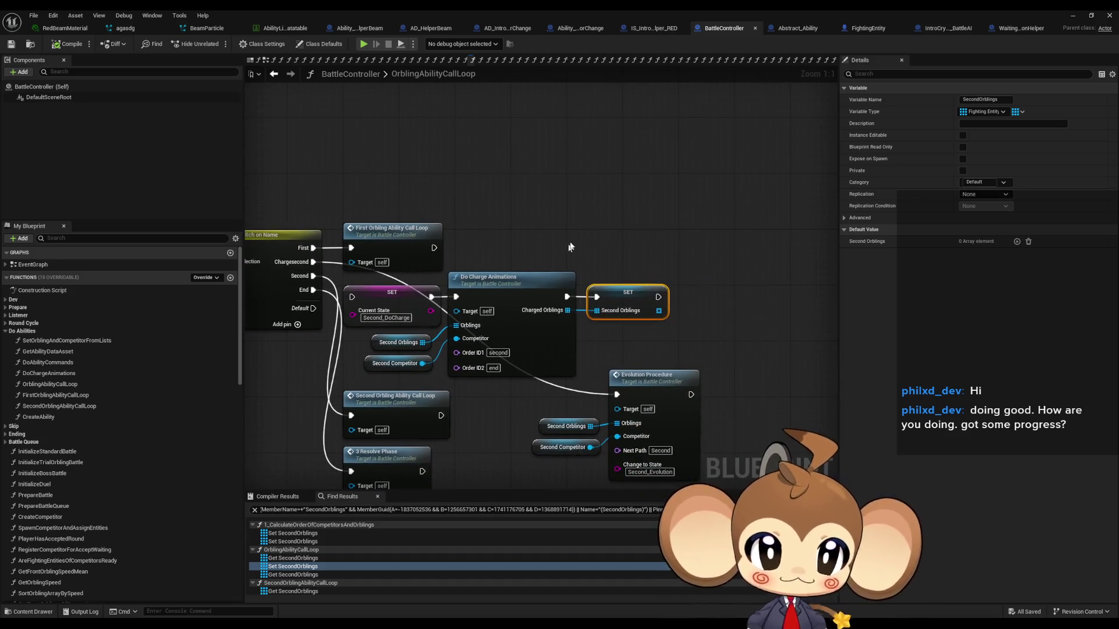
left_click(423, 292)
key("Delete")
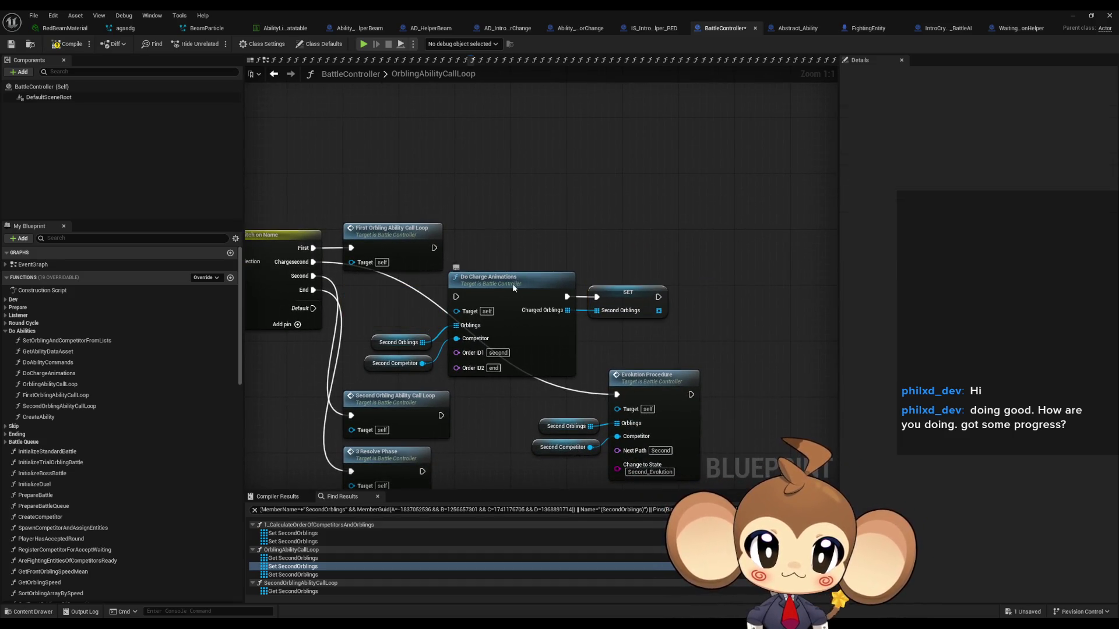
Step: Delete the Do Charge Animations nodes and leftover Second Orblings setter, wiring Chargesecond into Evolution Procedure
left_click(513, 284)
key("Delete")
left_click_drag(362, 333, 428, 368)
key("Delete")
left_click(628, 292)
key("Delete")
left_click_drag(640, 360, 715, 337)
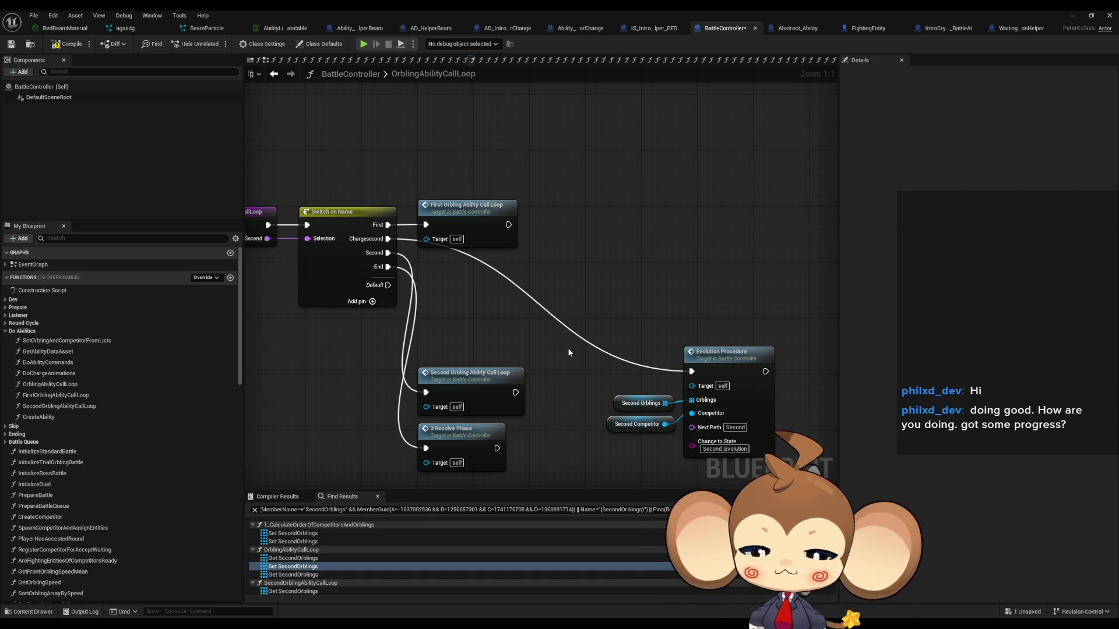
left_click_drag(540, 293, 497, 290)
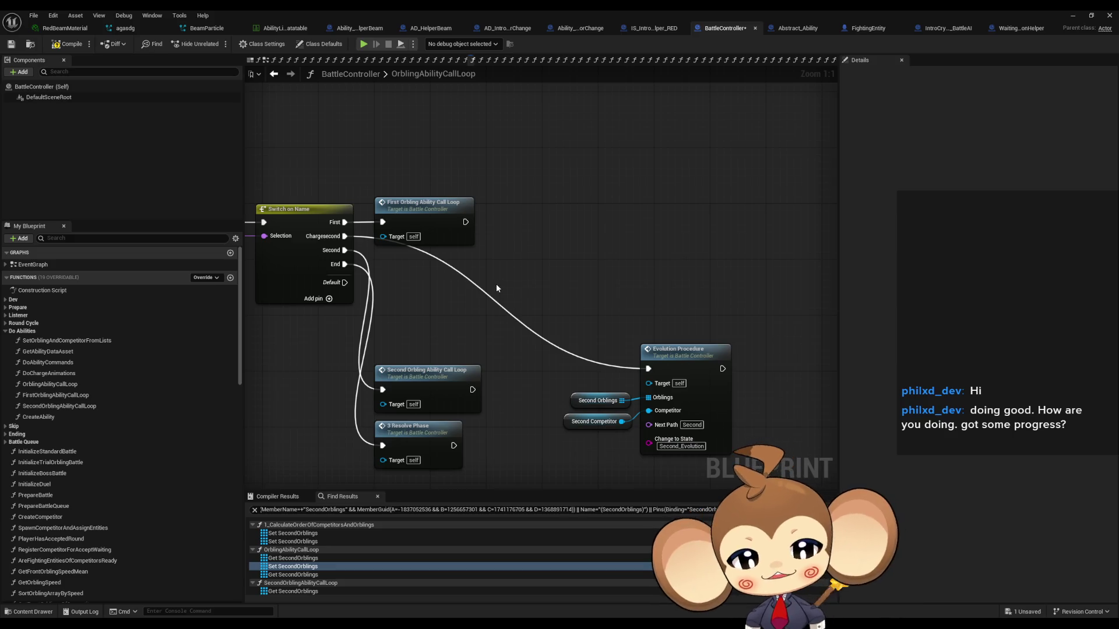
left_click_drag(421, 328, 460, 307)
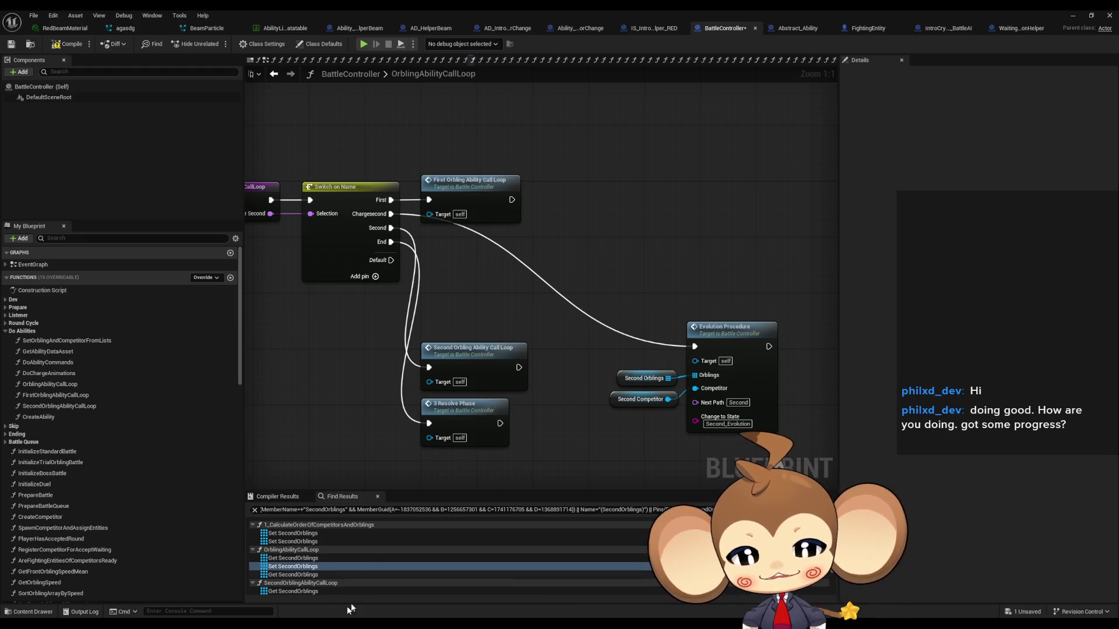
Step: Go to the SecondOrblings setter in 2_DoSecondAbilities and add a breakpoint on it
scroll(350, 589, "down", 1)
left_click(291, 561)
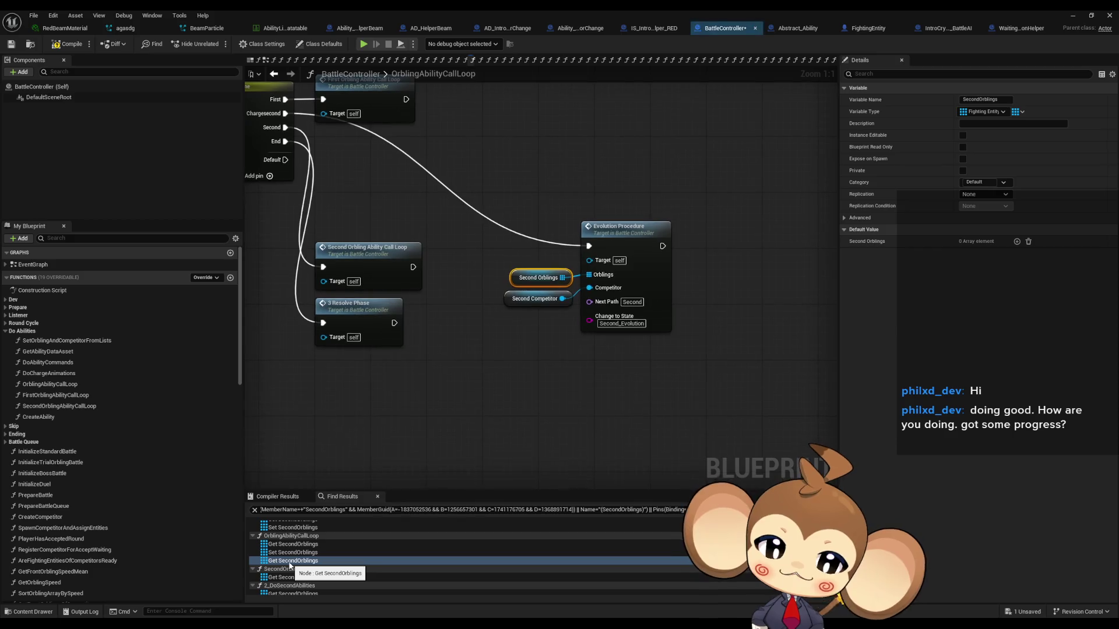
scroll(288, 562, "down", 1)
left_click(286, 551)
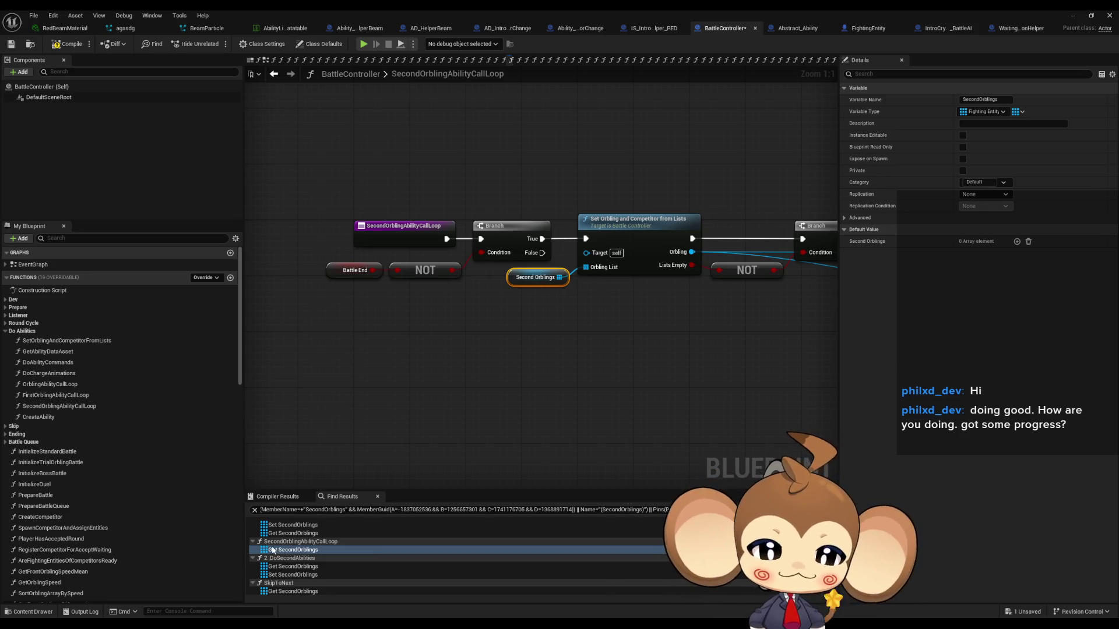
left_click(311, 575)
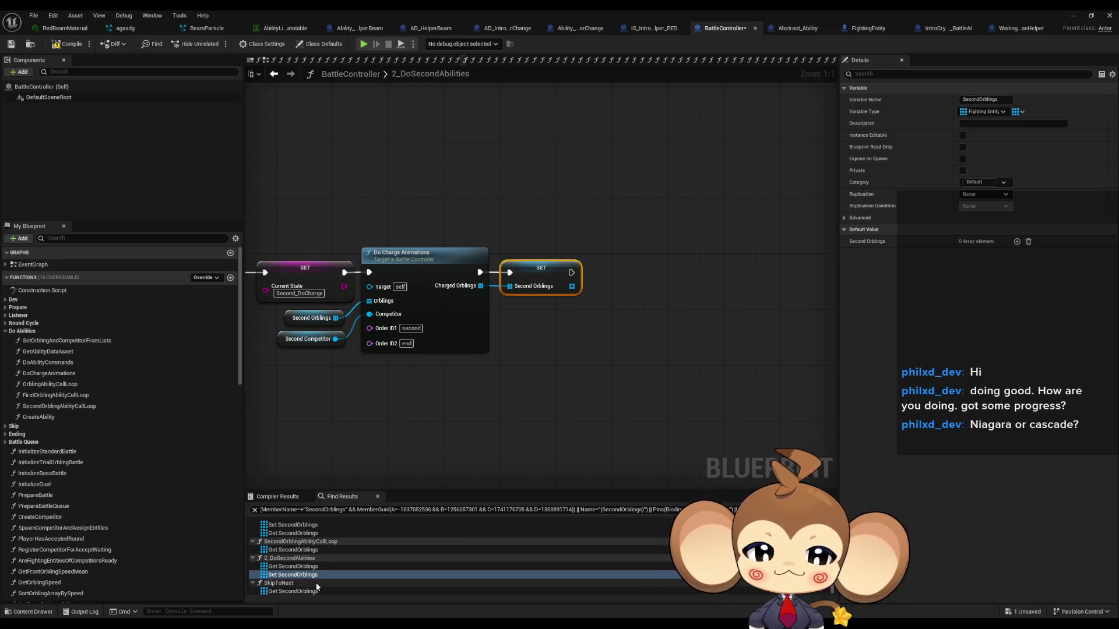
left_click_drag(350, 419, 613, 418)
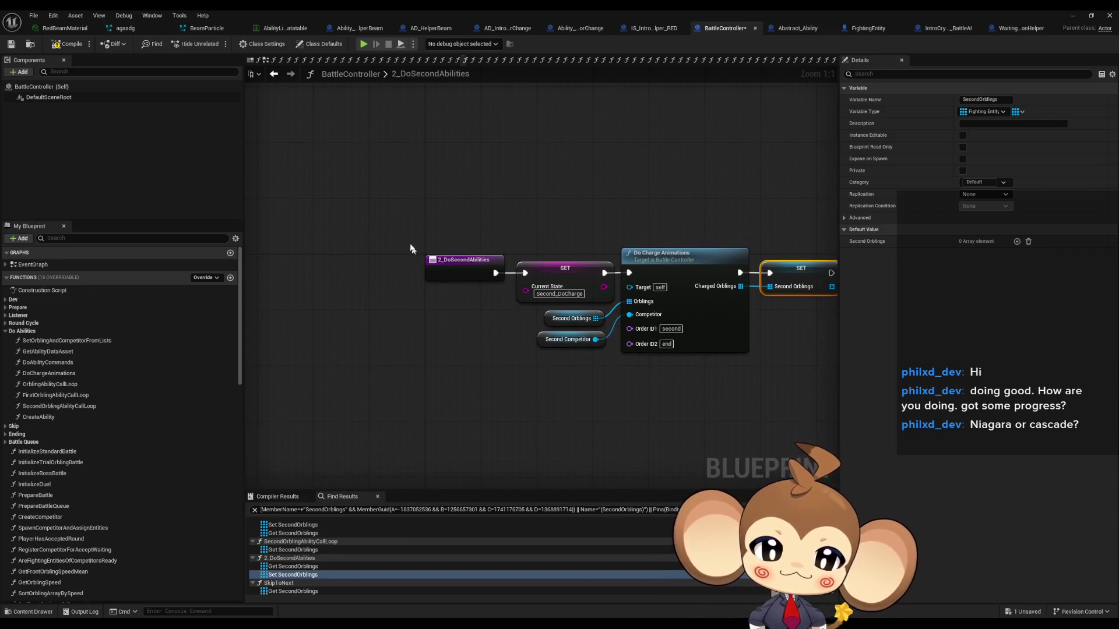
left_click_drag(468, 304, 475, 305)
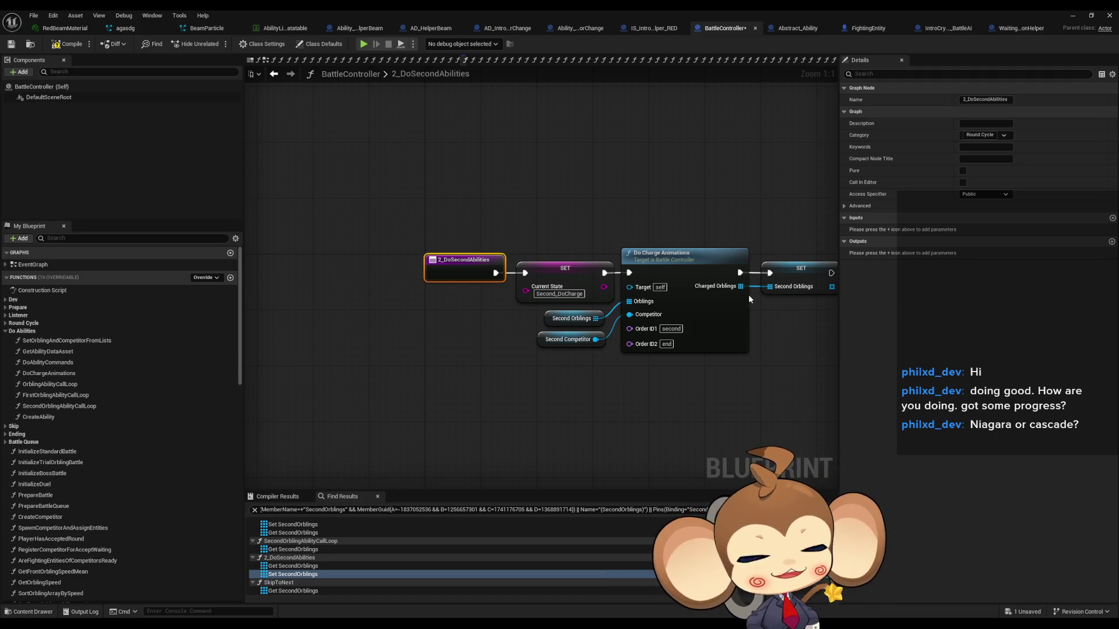
right_click(728, 287)
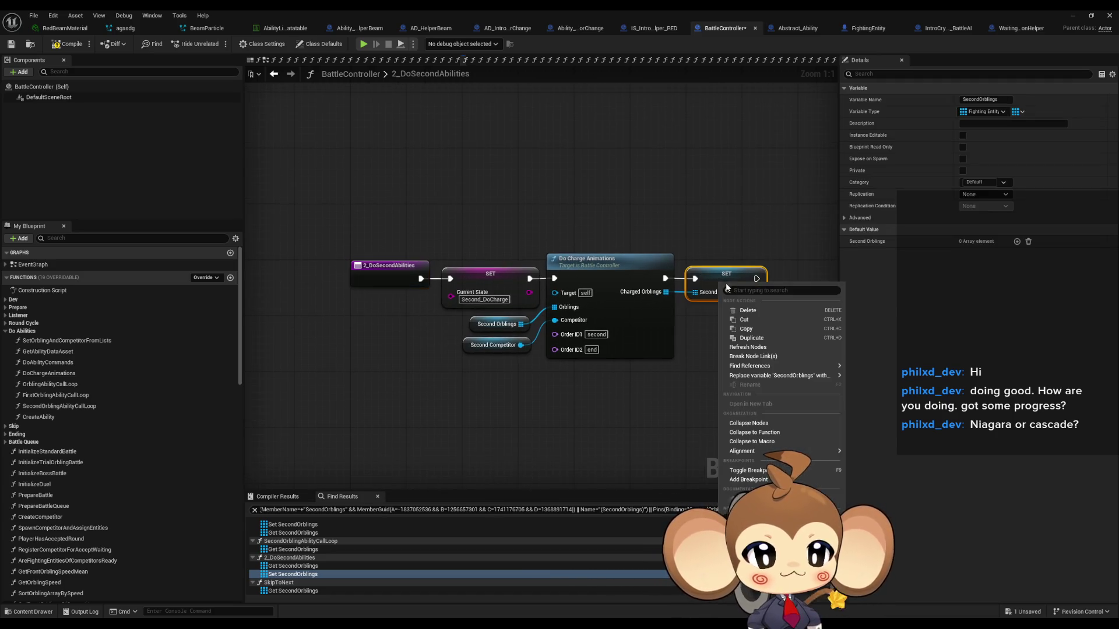
left_click(748, 479)
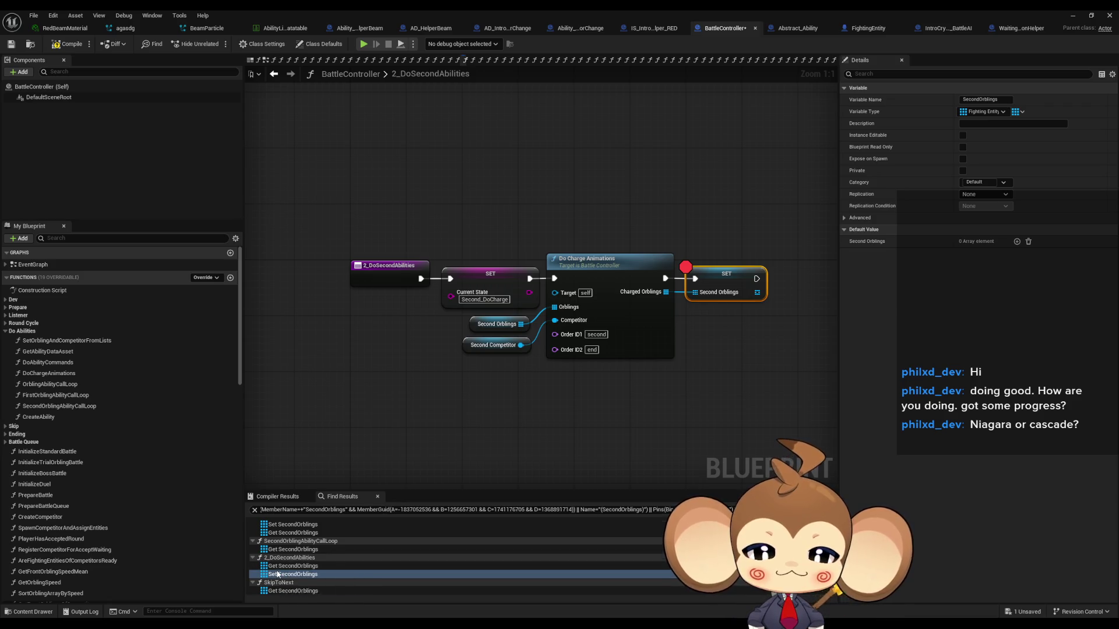
Step: Add breakpoints to the upper and lower Second Orblings assignments, then minimize the Blueprint editor
scroll(303, 569, "up", 2)
double_click(286, 553)
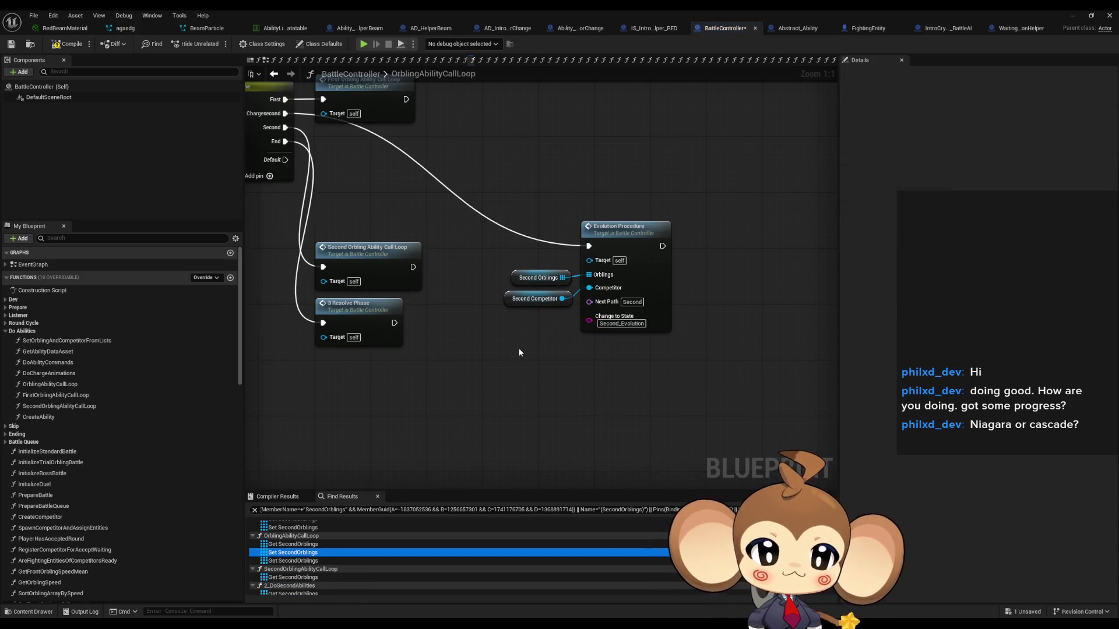
scroll(285, 545, "up", 1)
double_click(288, 534)
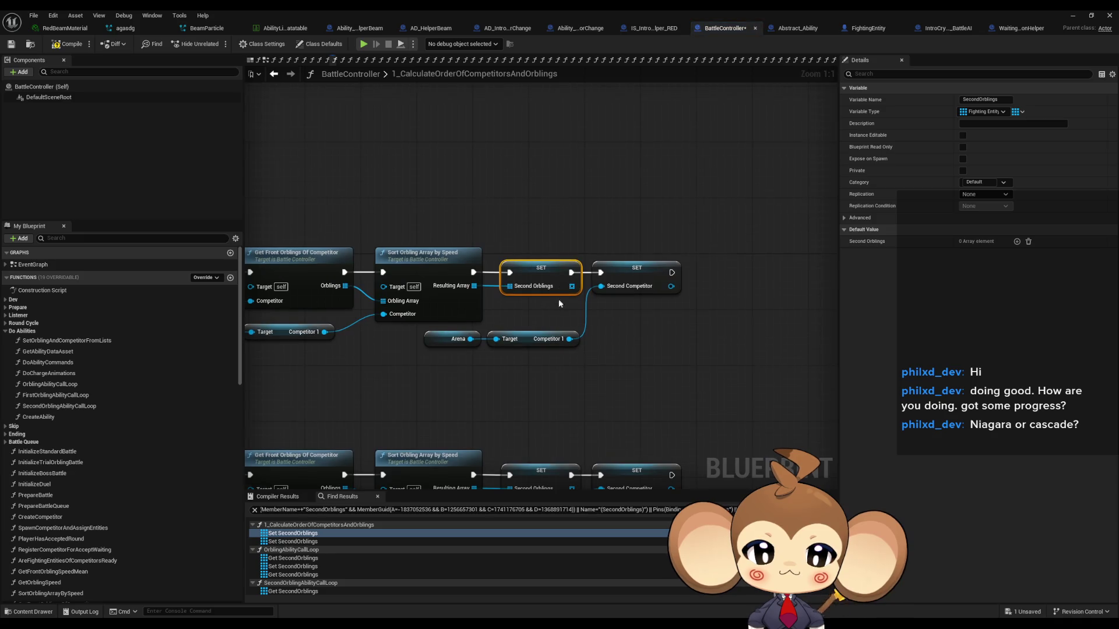
scroll(561, 297, "down", 3)
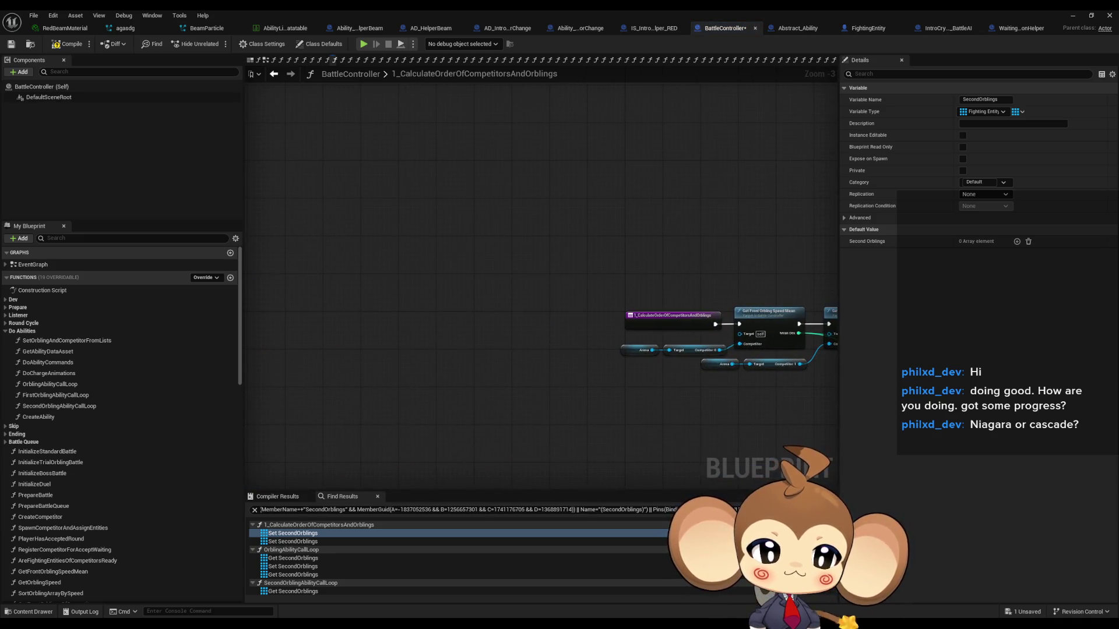
scroll(520, 371, "down", 1)
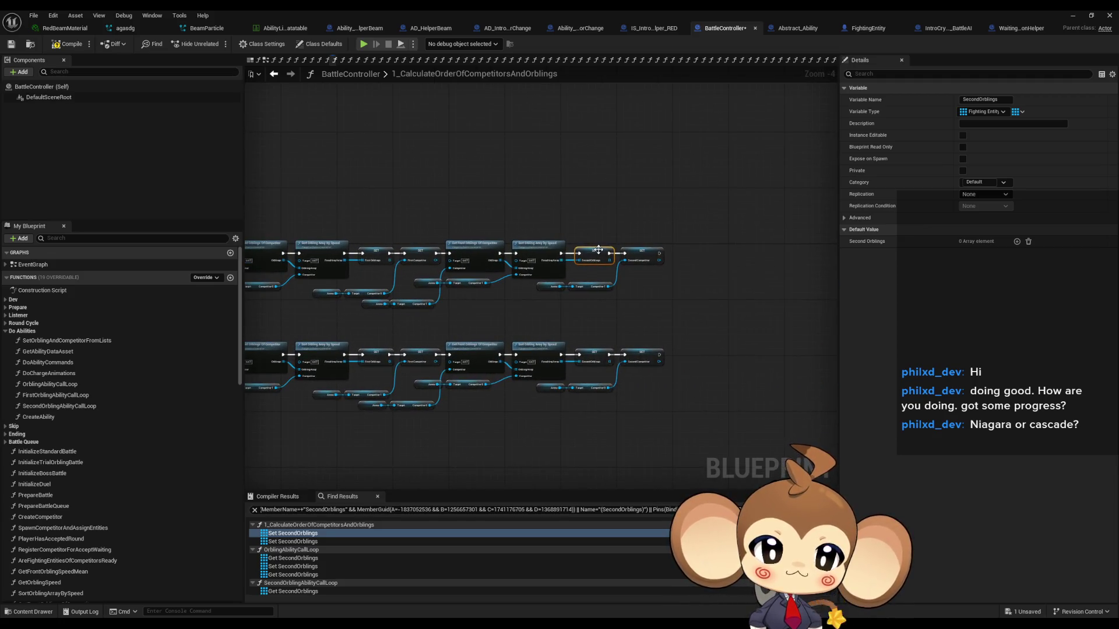
right_click(599, 251)
left_click(655, 447)
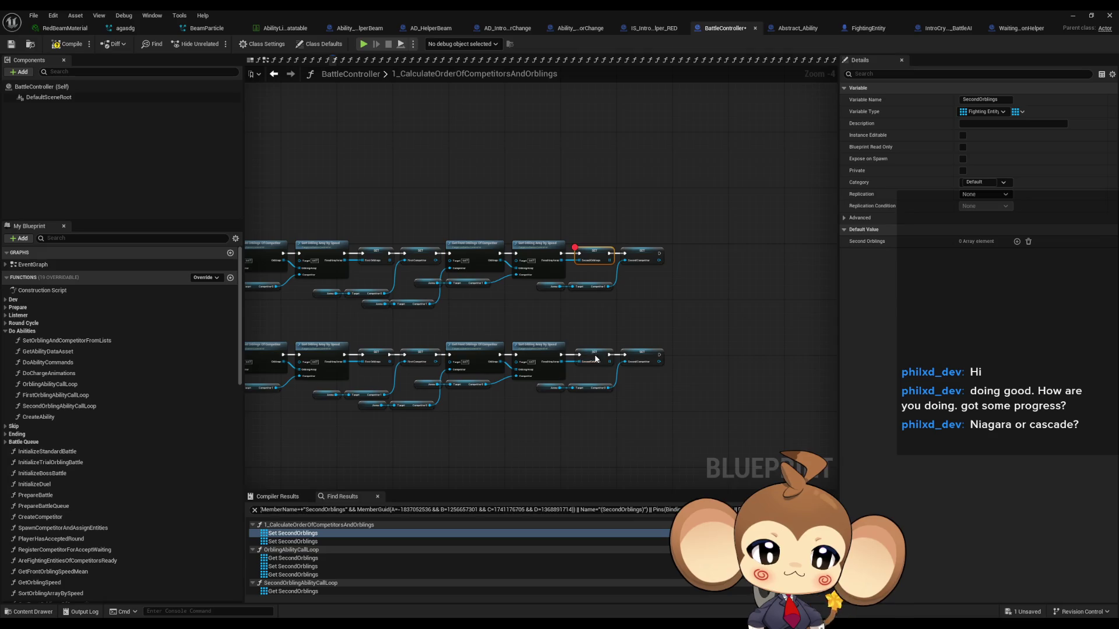
right_click(596, 358)
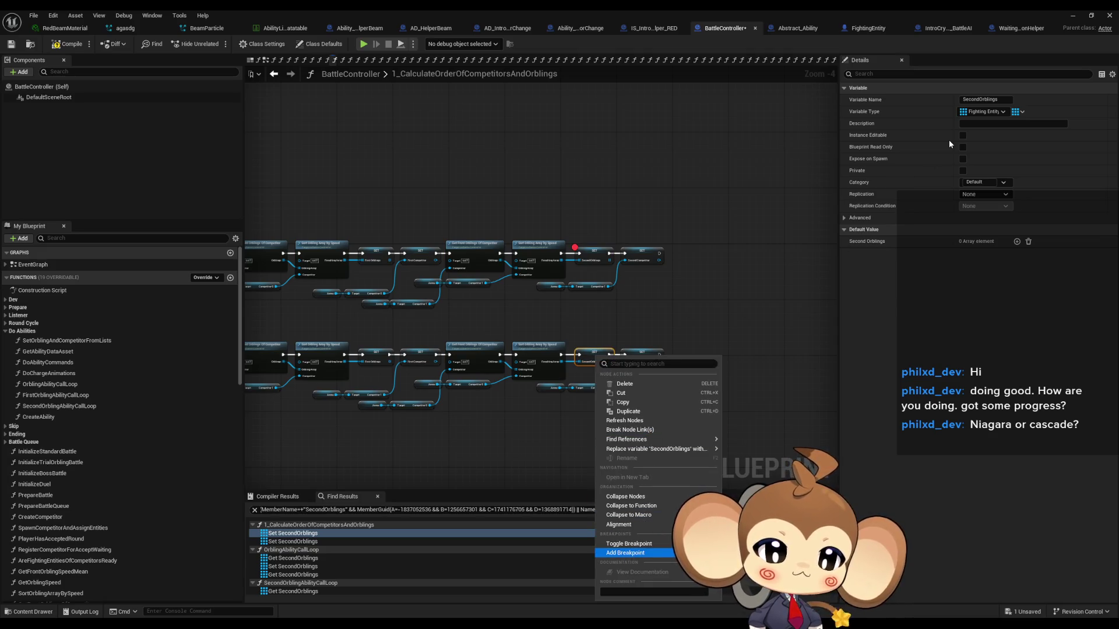
key("Return")
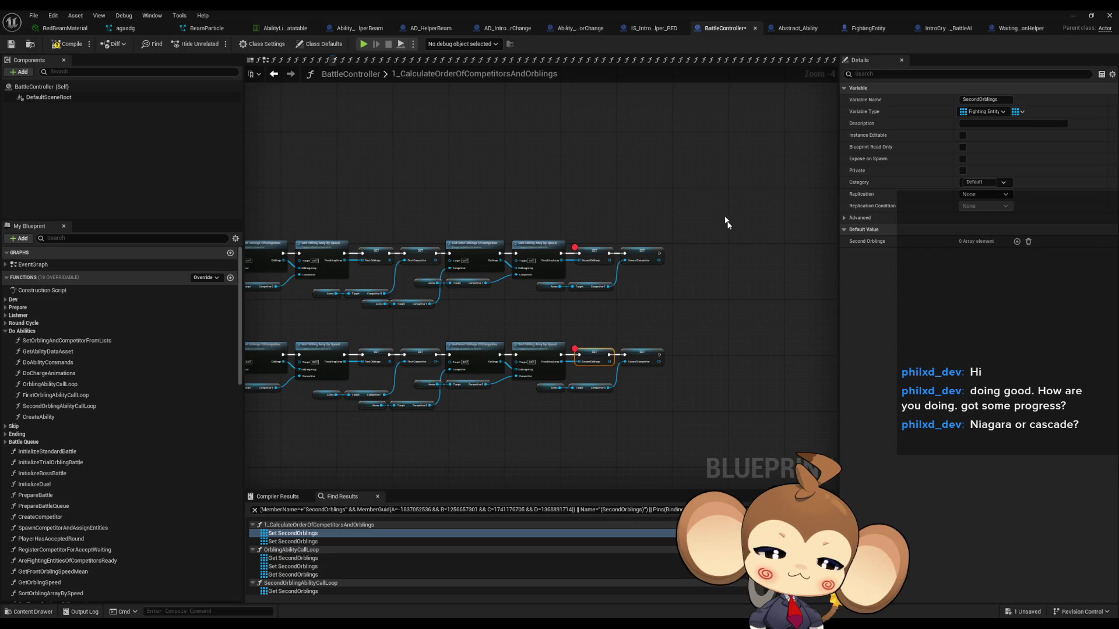
left_click(1074, 17)
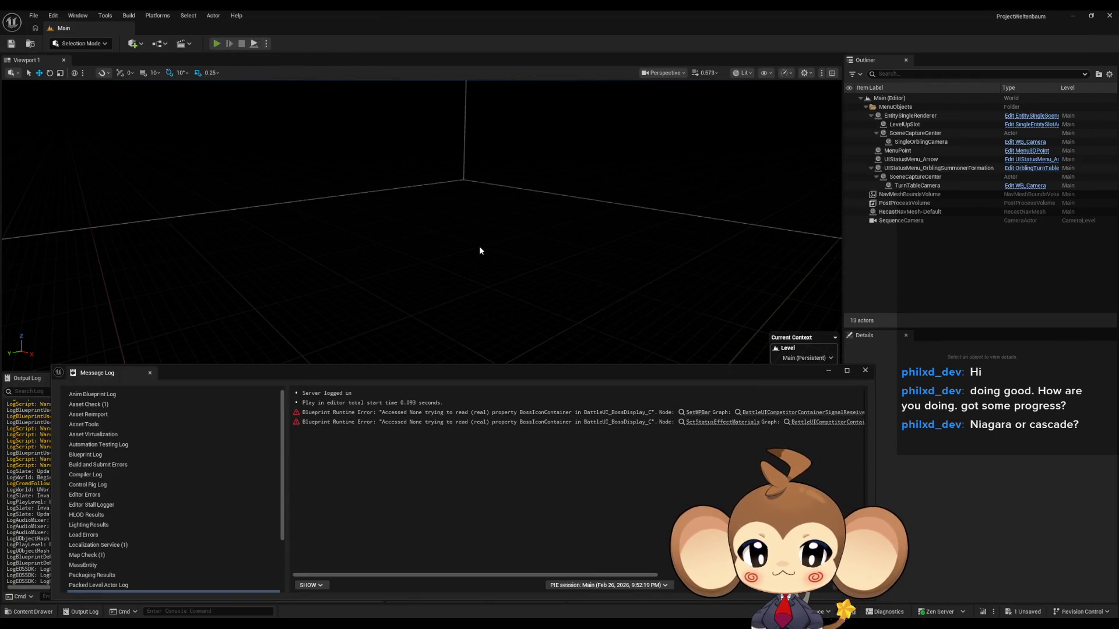
Step: Play in editor, close the Message Log, and expand the Resulting Array's BossFightingEntity_C_0 entry
key("alt+p")
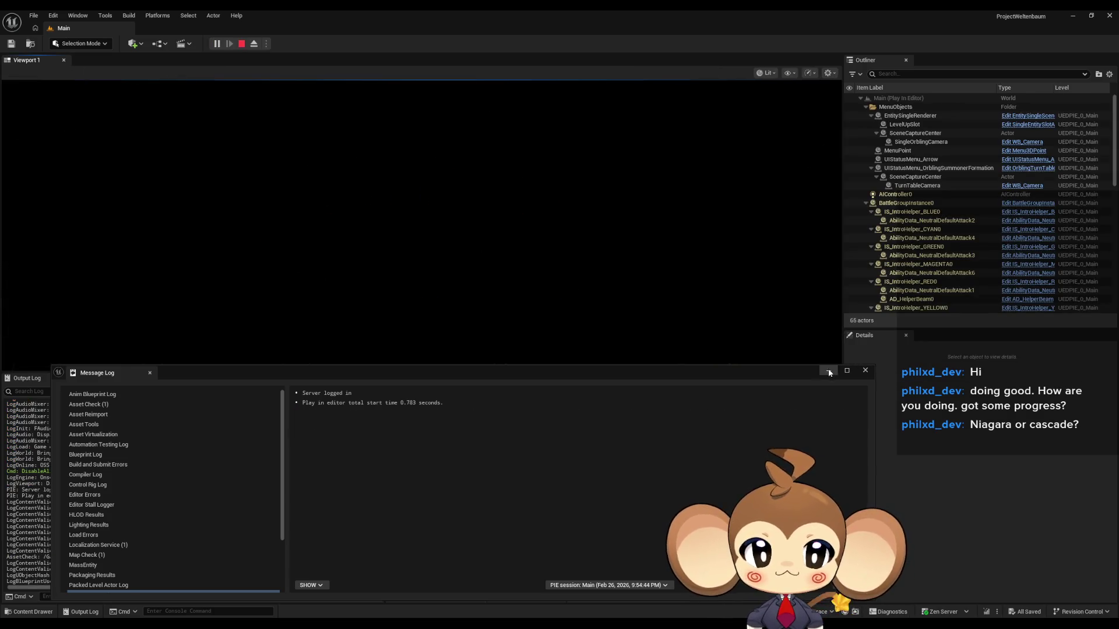
left_click(865, 370)
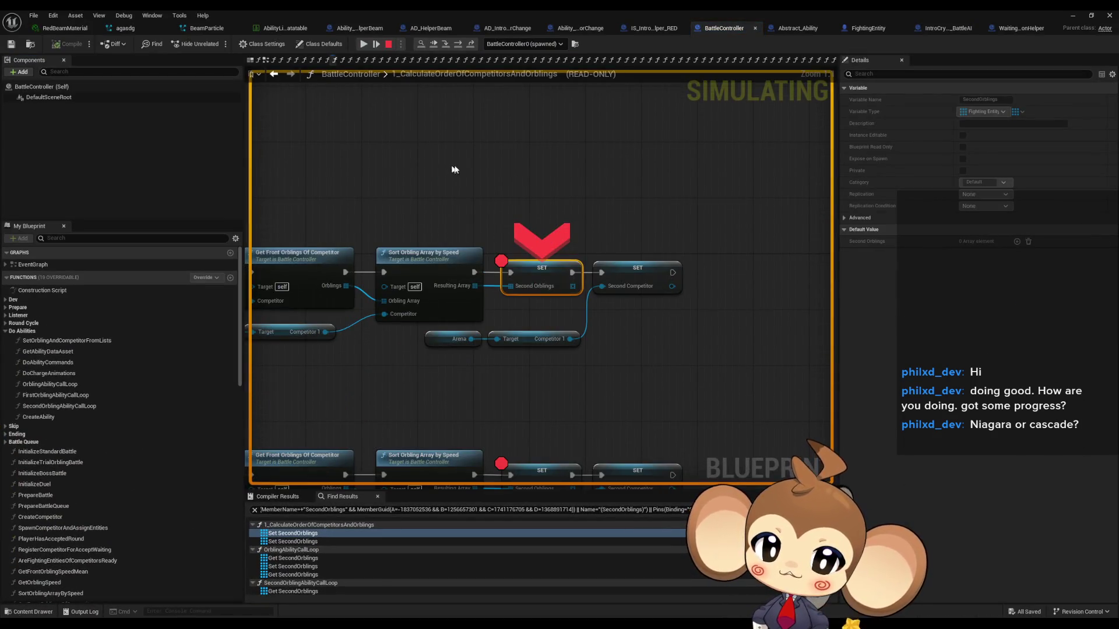
mouse_move(462, 290)
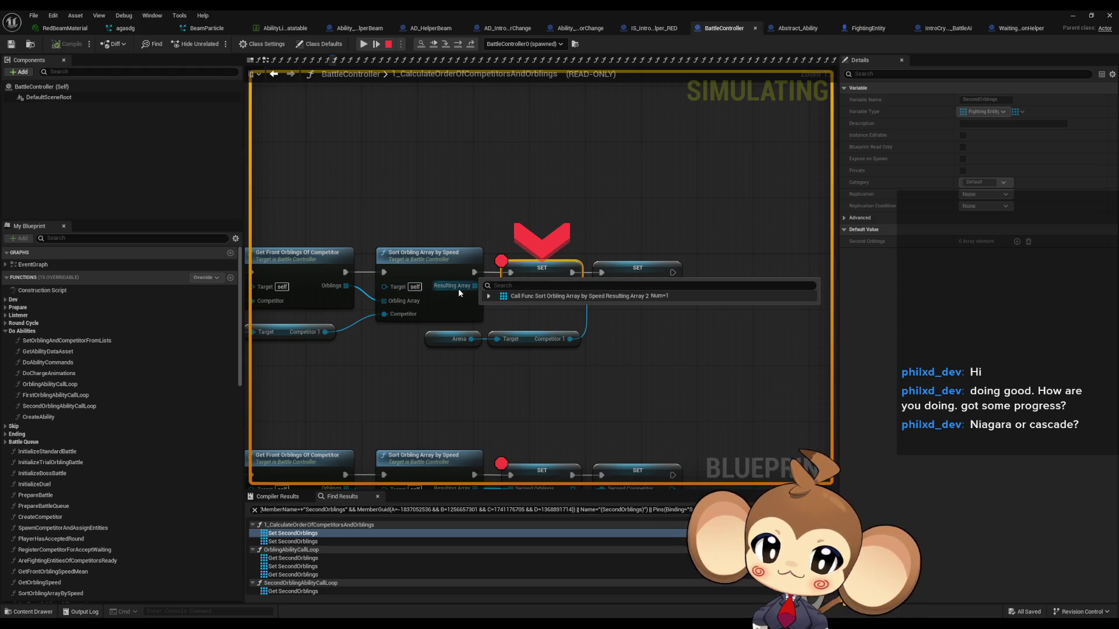
left_click(488, 296)
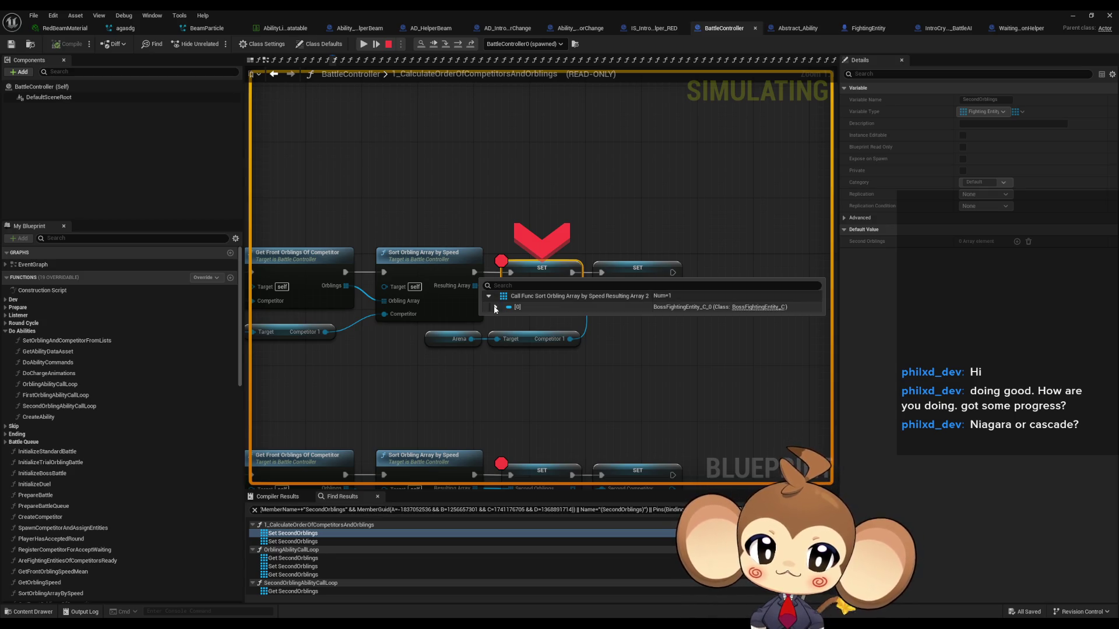
left_click(495, 307)
left_click(495, 308)
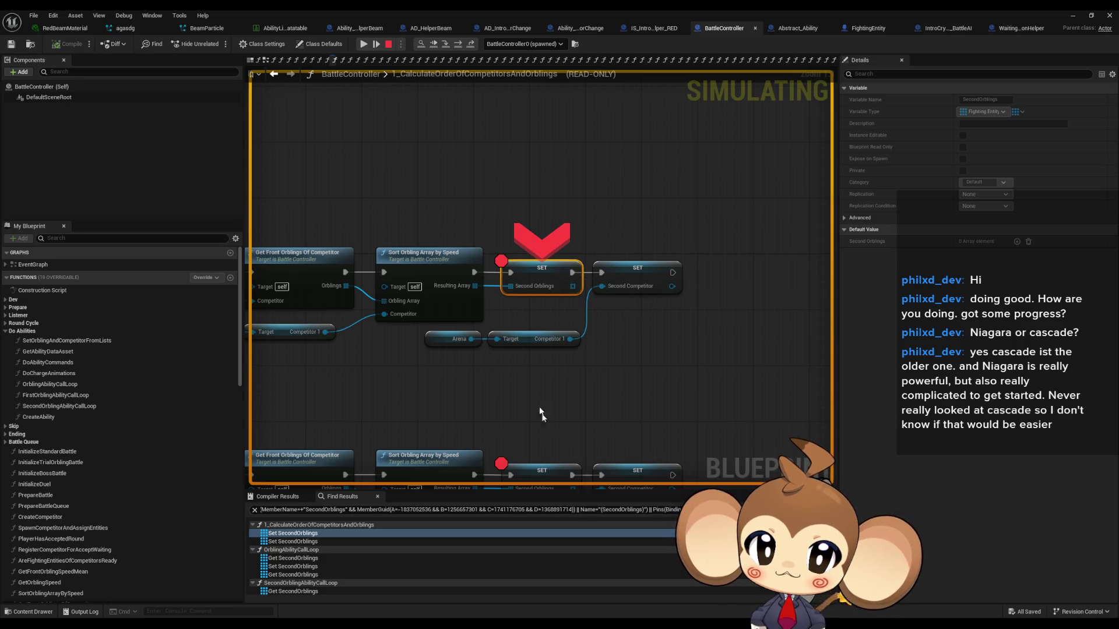
mouse_move(526, 289)
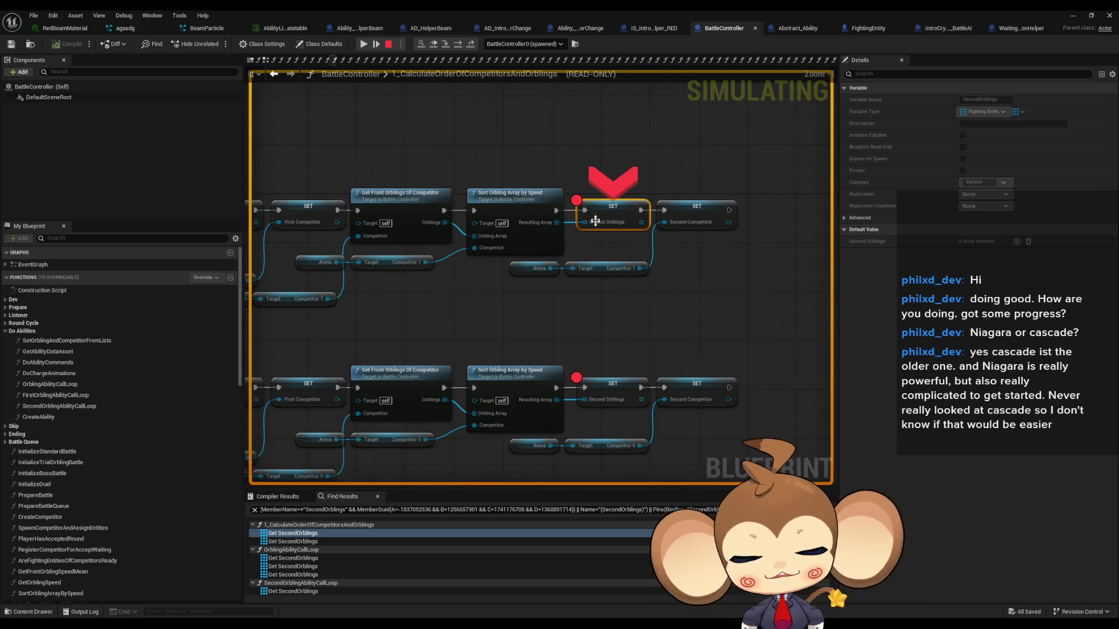
Step: Check the Num values on both Set Second Orblings nodes, then stop the play session
left_click(710, 290)
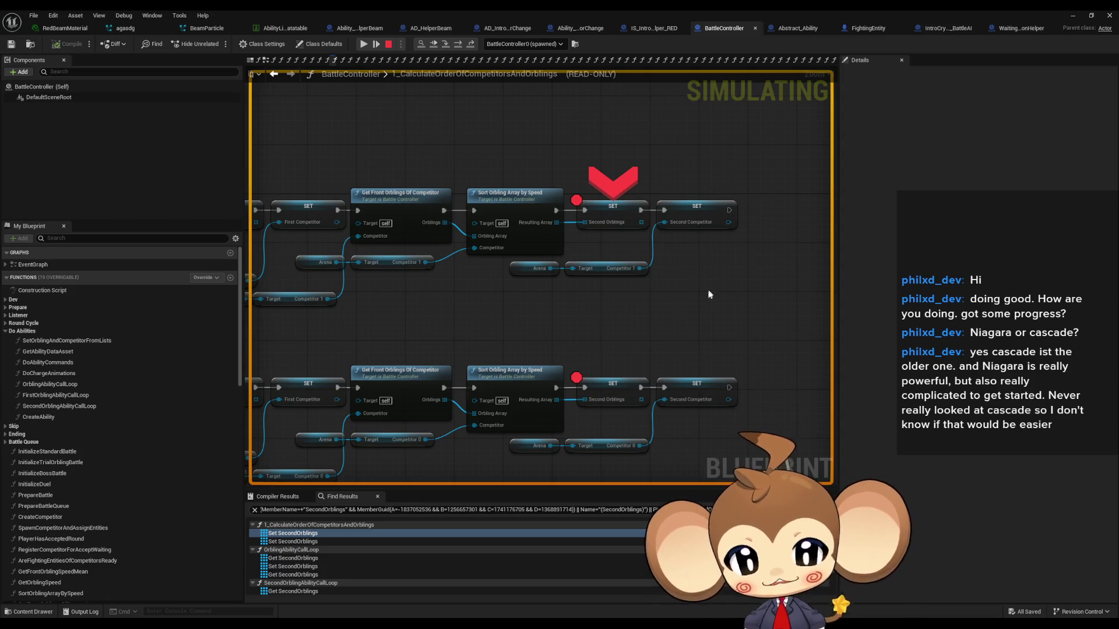
mouse_move(585, 357)
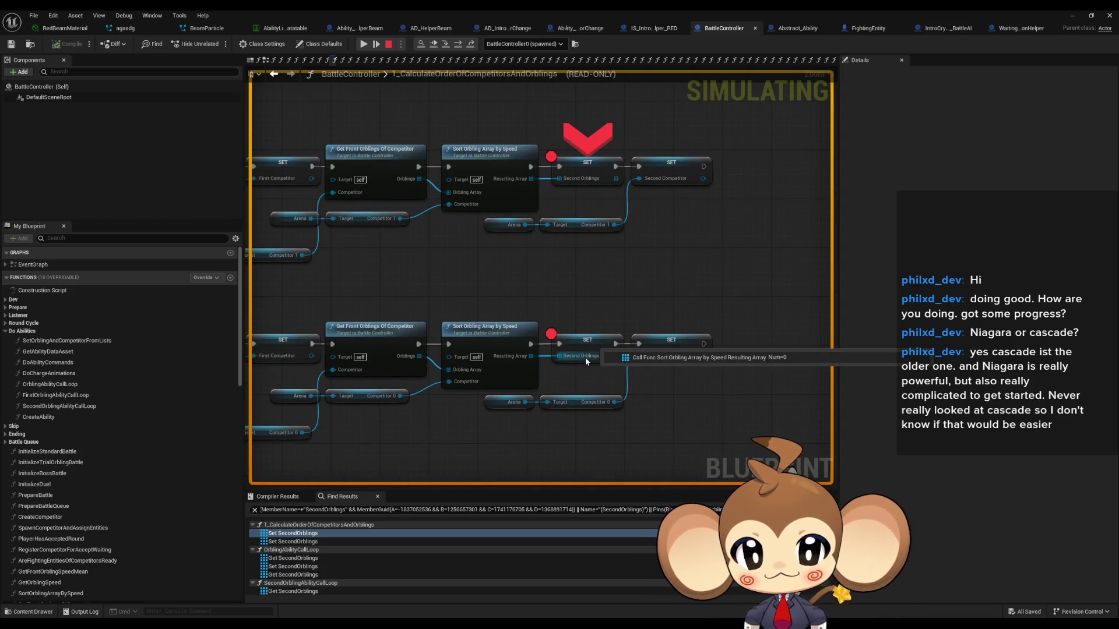
mouse_move(513, 282)
left_mouse_down()
mouse_move(746, 318)
mouse_move(644, 217)
left_mouse_up()
mouse_move(618, 234)
scroll(615, 230, "up", 3)
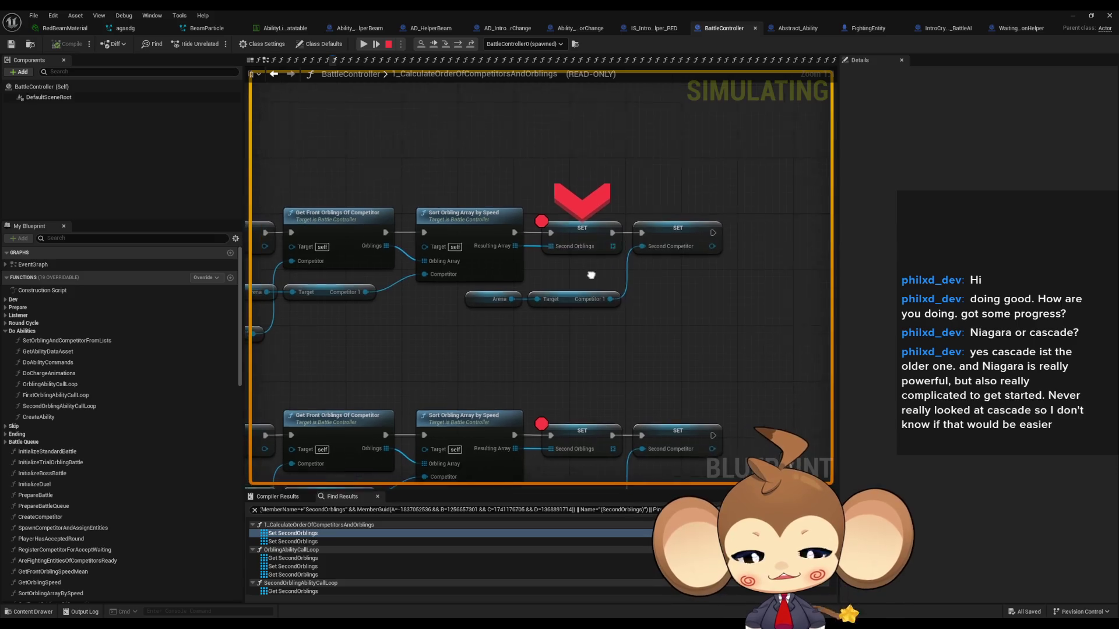
left_click(388, 44)
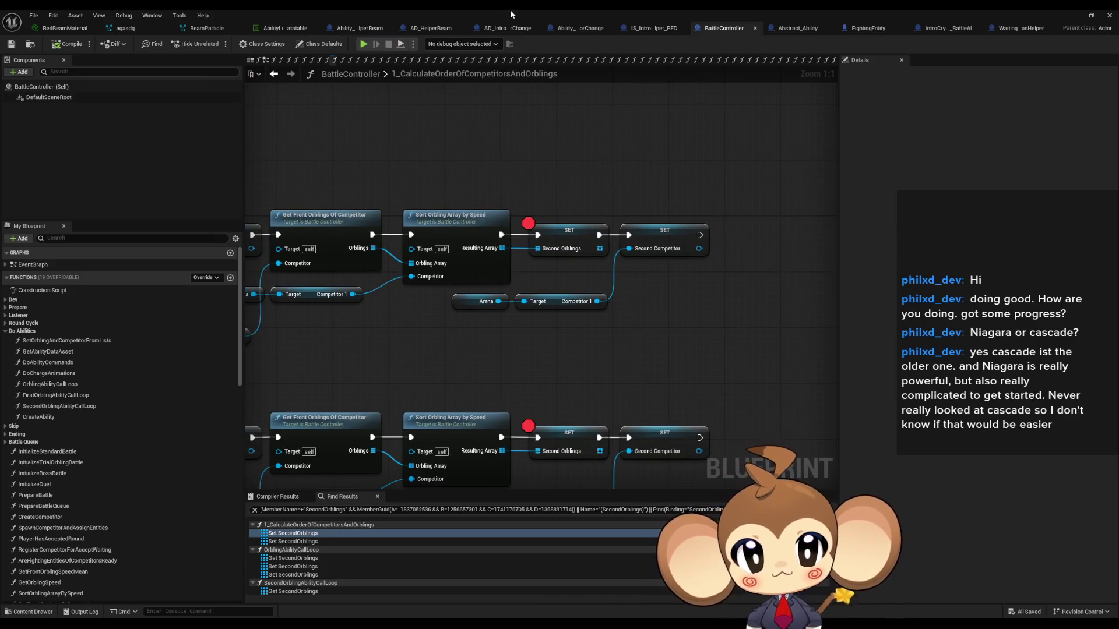
Step: Browse Blueprints > Stats > PresetStats > BossPresets and open the IntroBoss_Crystal preset
double_click(509, 9)
left_click_drag(652, 160, 615, 52)
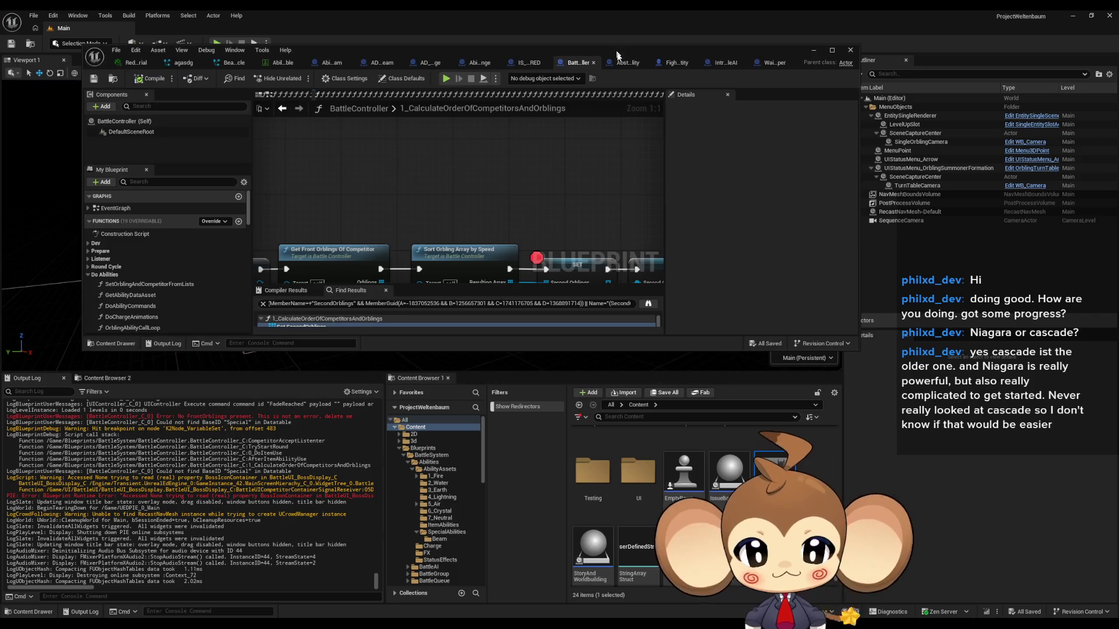
scroll(782, 453, "up", 1)
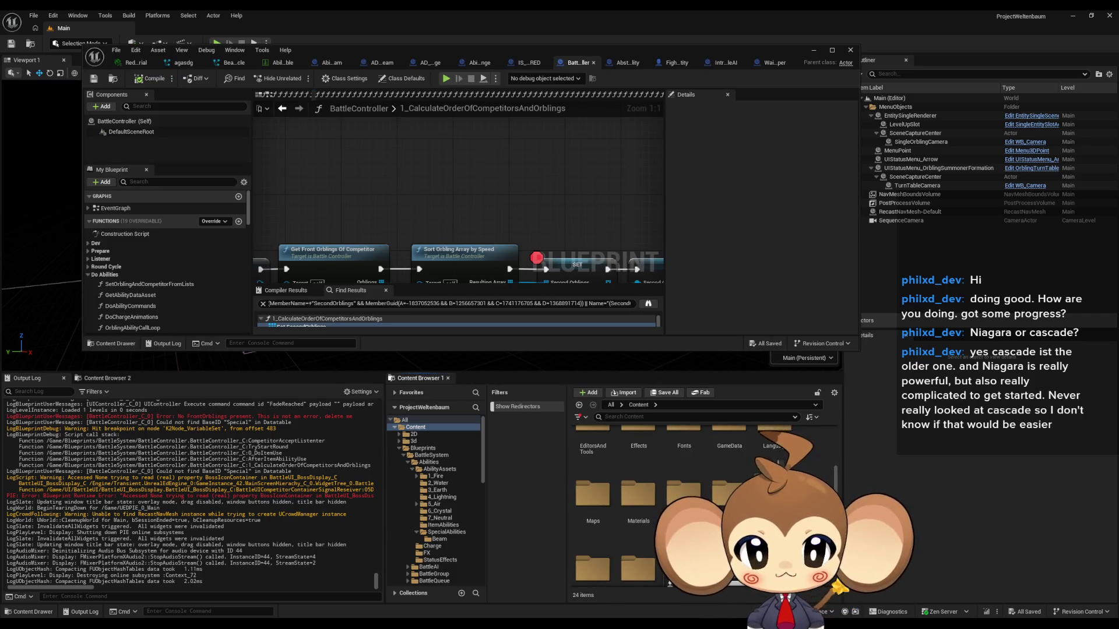
scroll(705, 507, "down", 1)
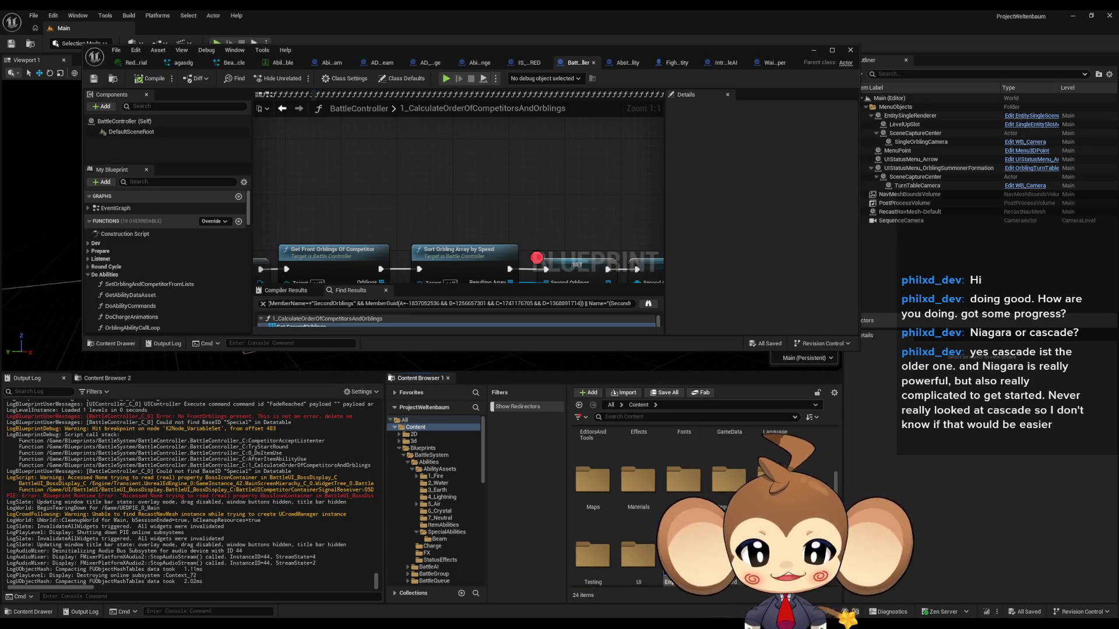
scroll(757, 466, "up", 2)
double_click(694, 481)
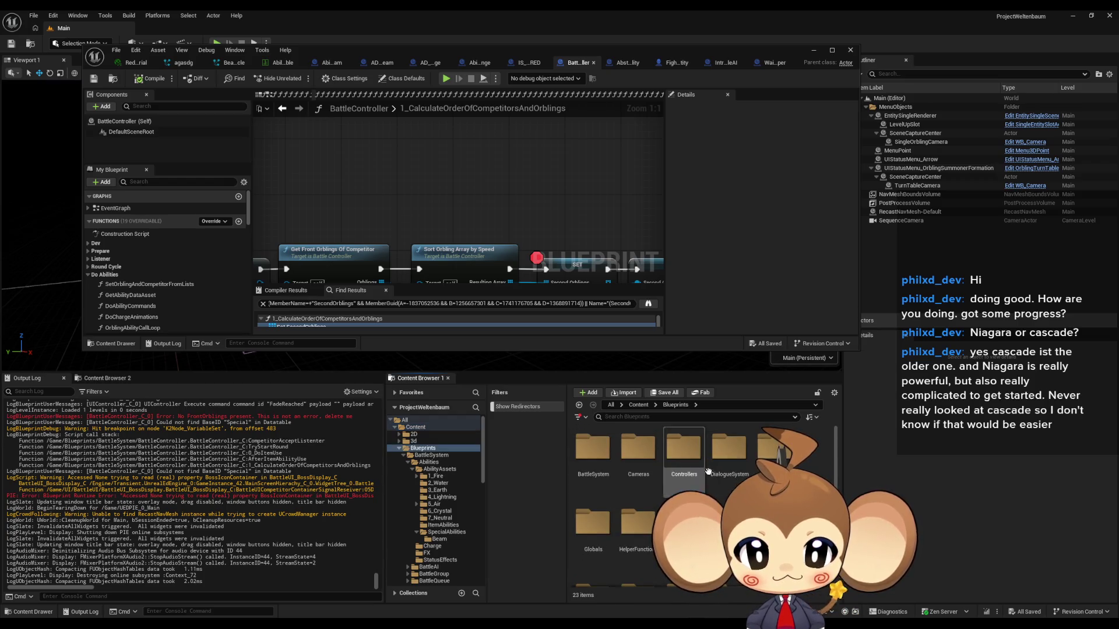
scroll(706, 485, "down", 5)
left_click(775, 446)
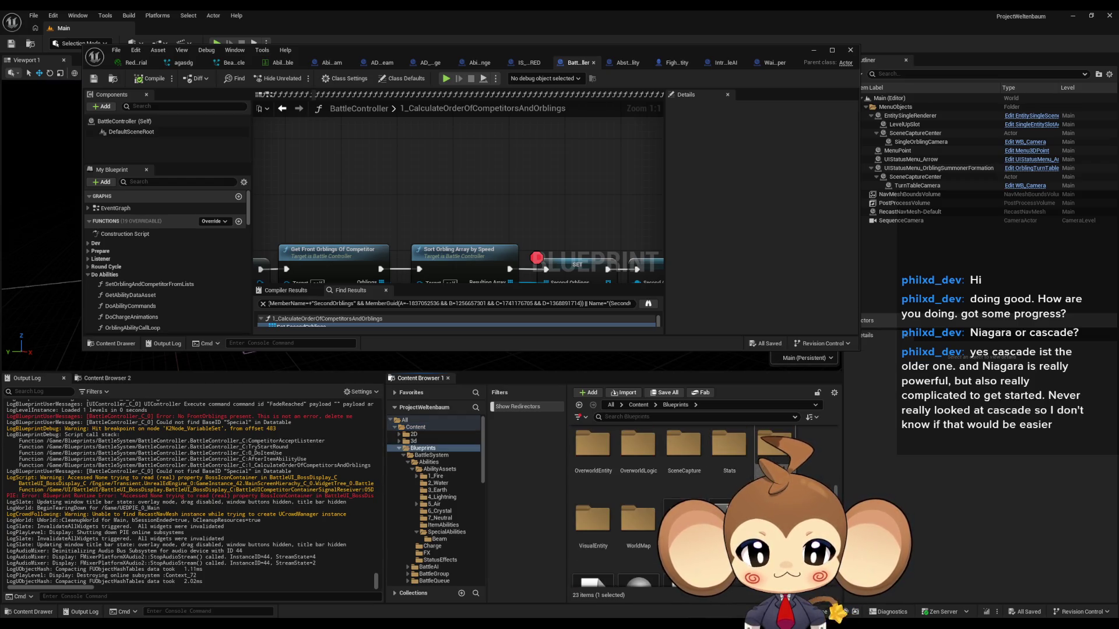
double_click(730, 460)
left_click(635, 464)
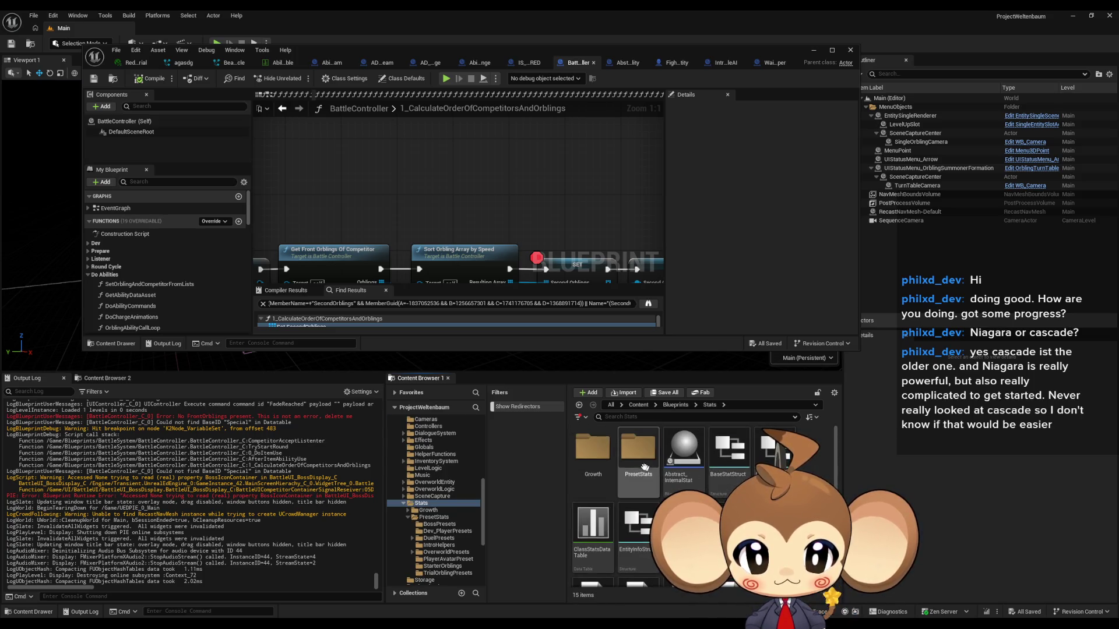
double_click(634, 465)
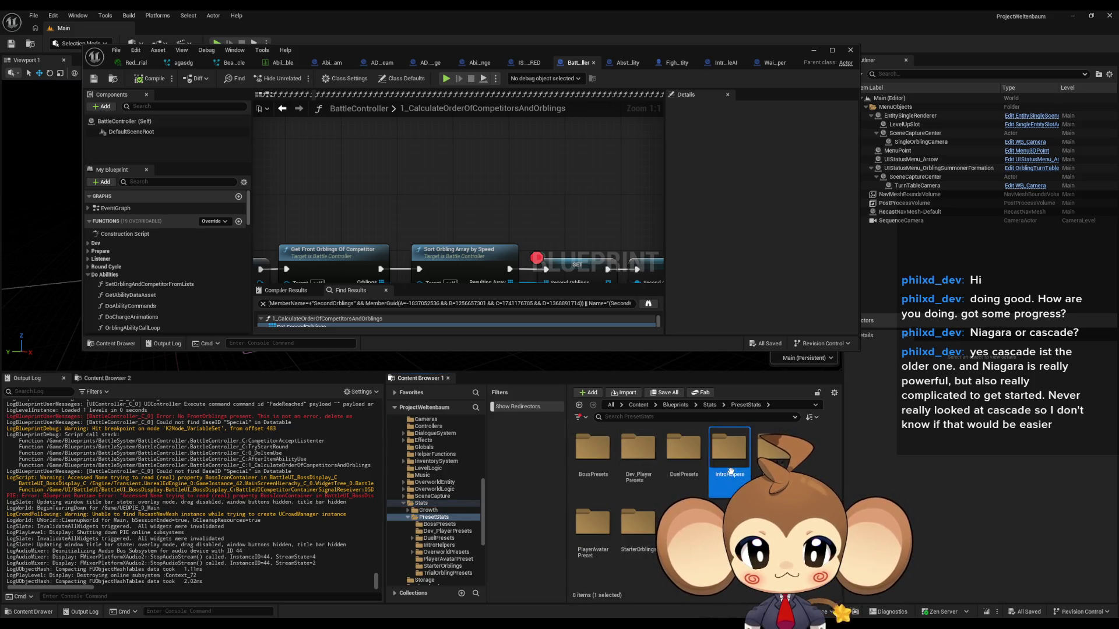
double_click(729, 447)
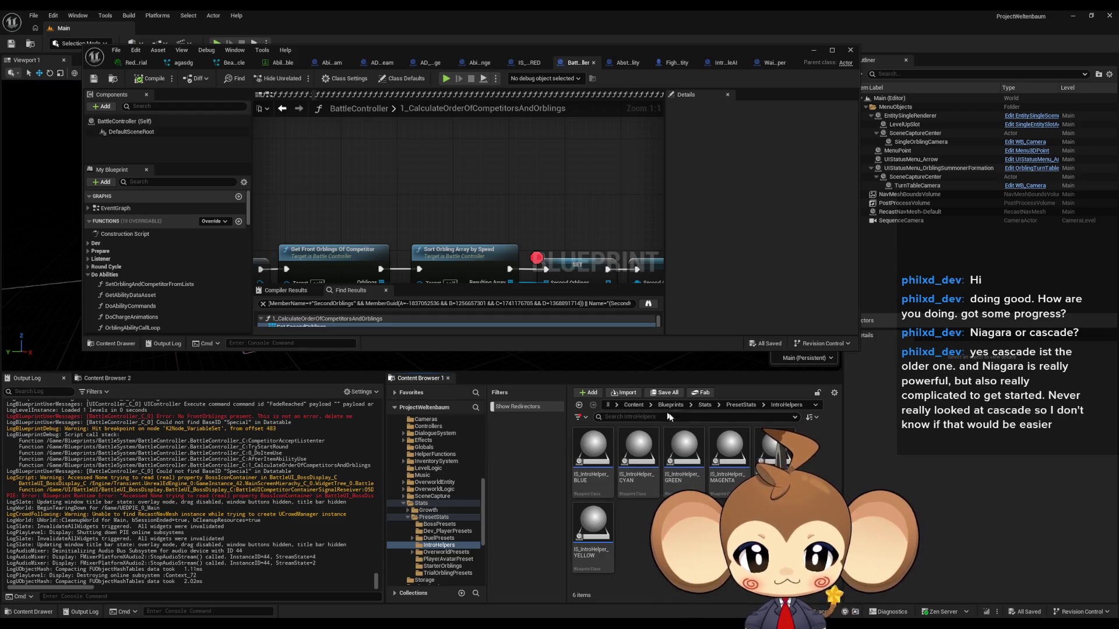
left_click(741, 404)
double_click(602, 460)
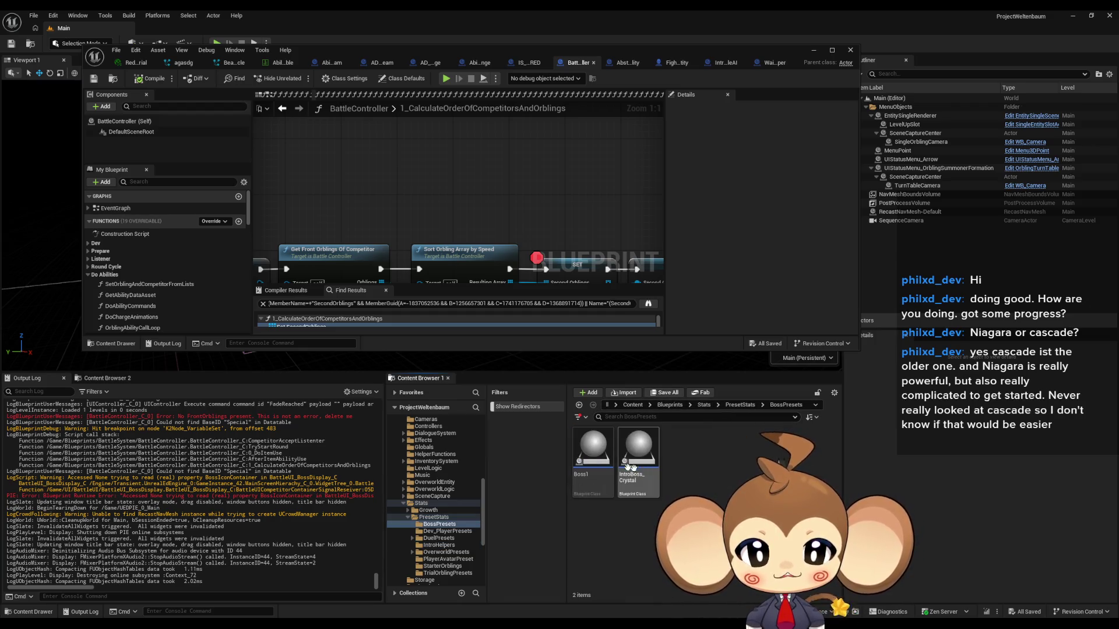
double_click(638, 449)
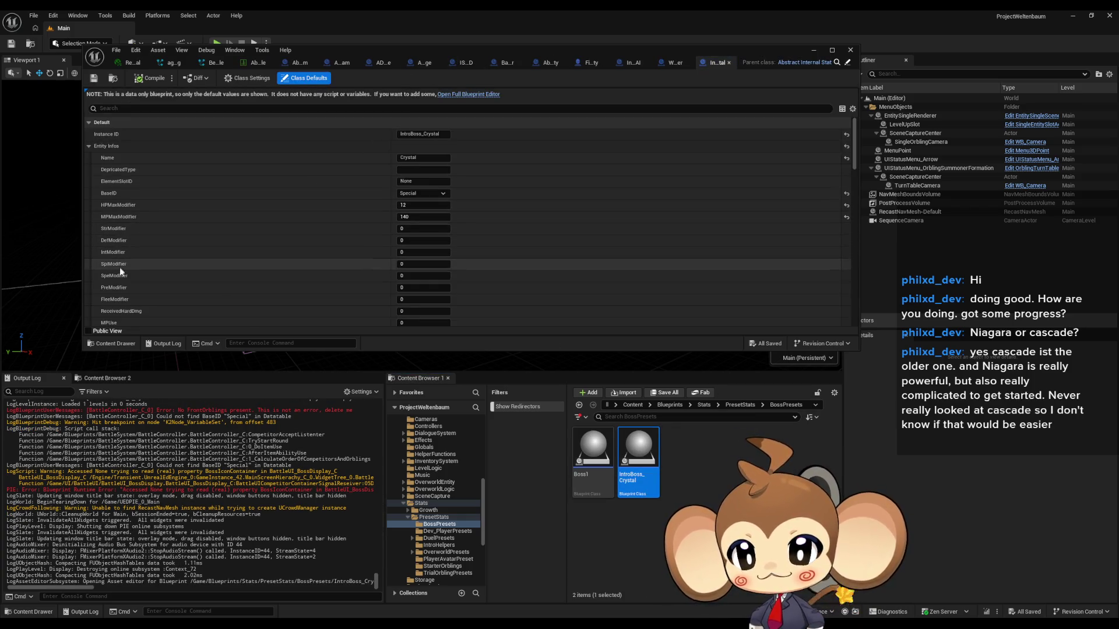
Step: Set SpeModifier to 100, compile the preset, and close its editor
left_click(421, 277)
type("100")
left_click(140, 79)
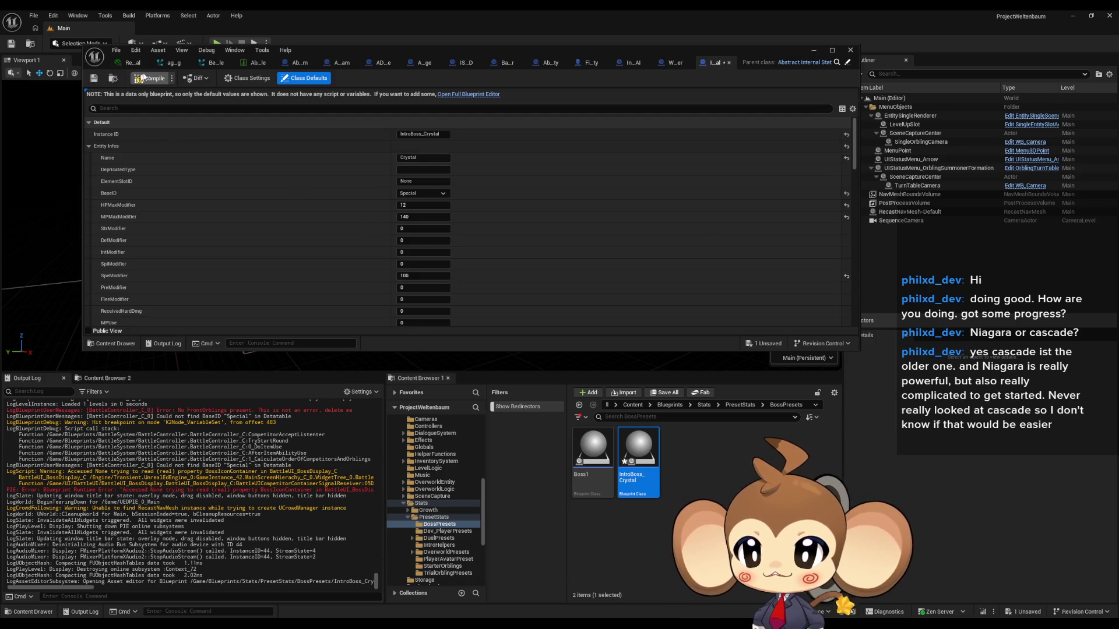
left_click(819, 50)
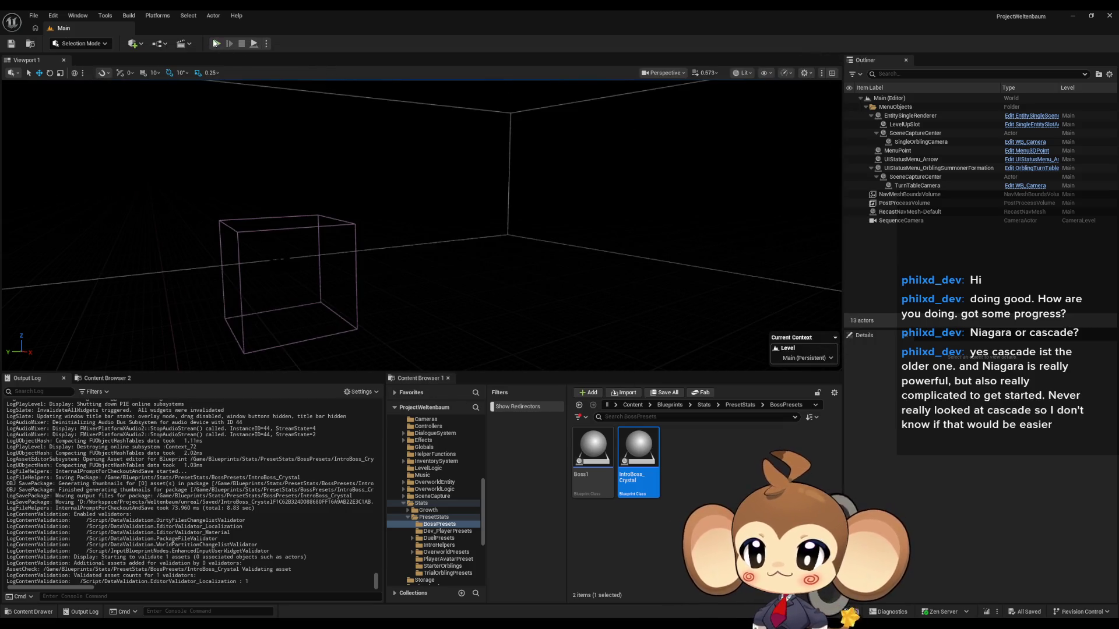
Step: Play to the SecondOrblings breakpoint and inspect debug values around Get Front Orblings
left_click(216, 44)
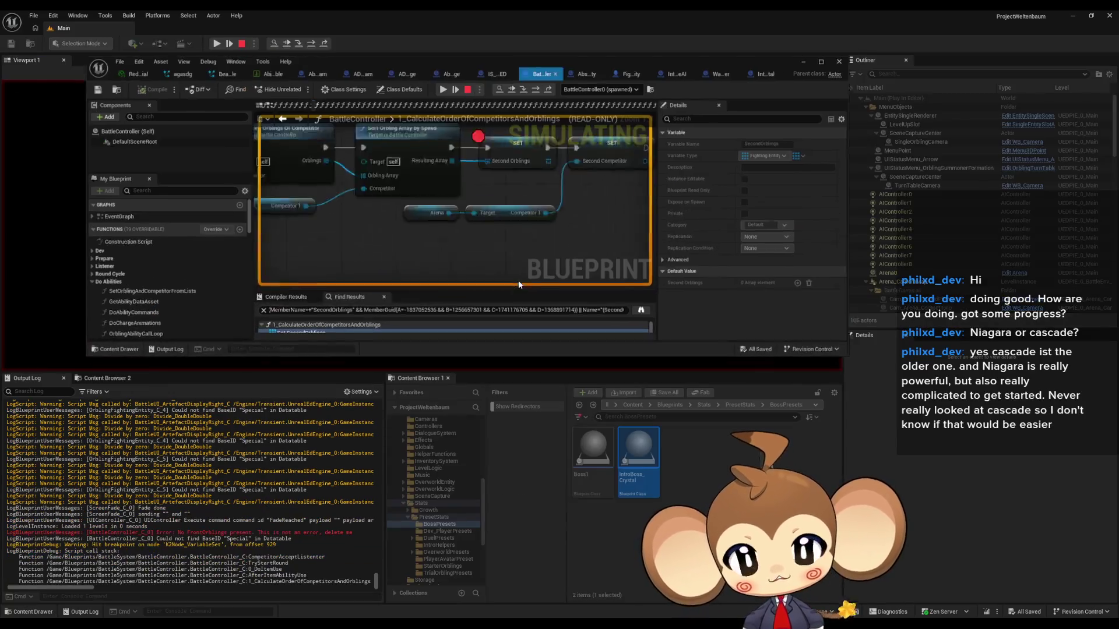
mouse_move(455, 204)
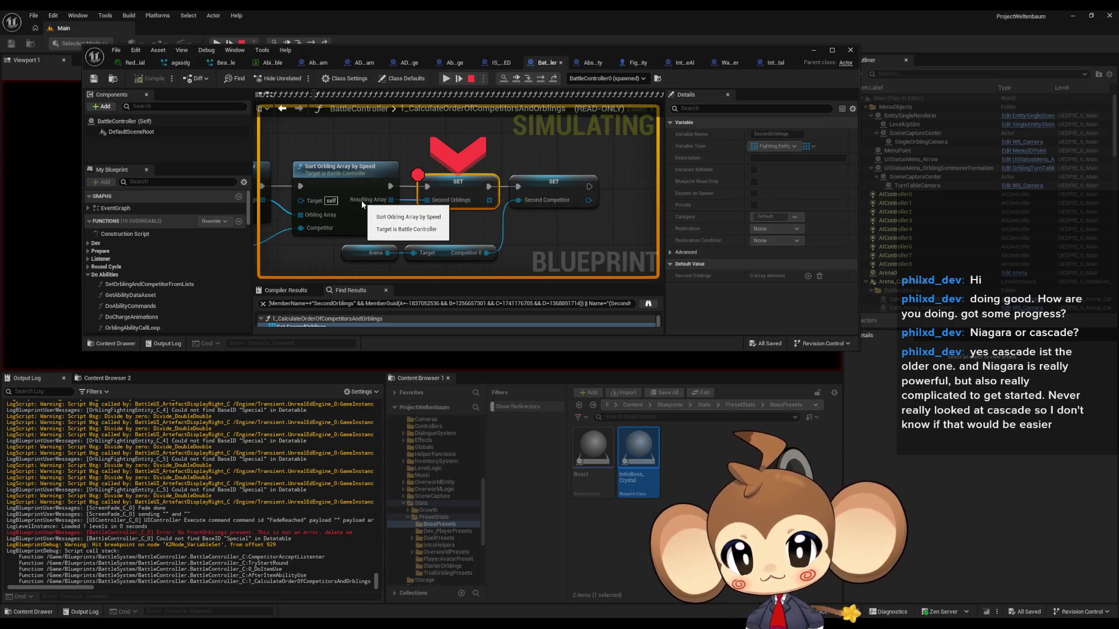
left_click_drag(362, 204, 496, 209)
mouse_move(499, 209)
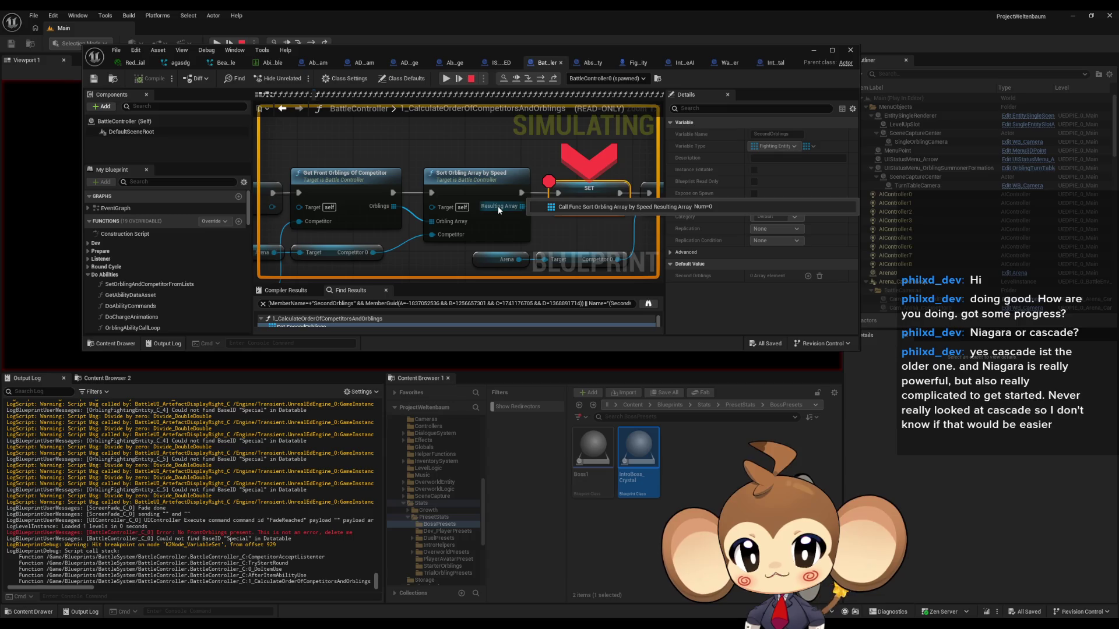
mouse_move(385, 208)
left_click_drag(385, 209, 462, 174)
mouse_move(428, 220)
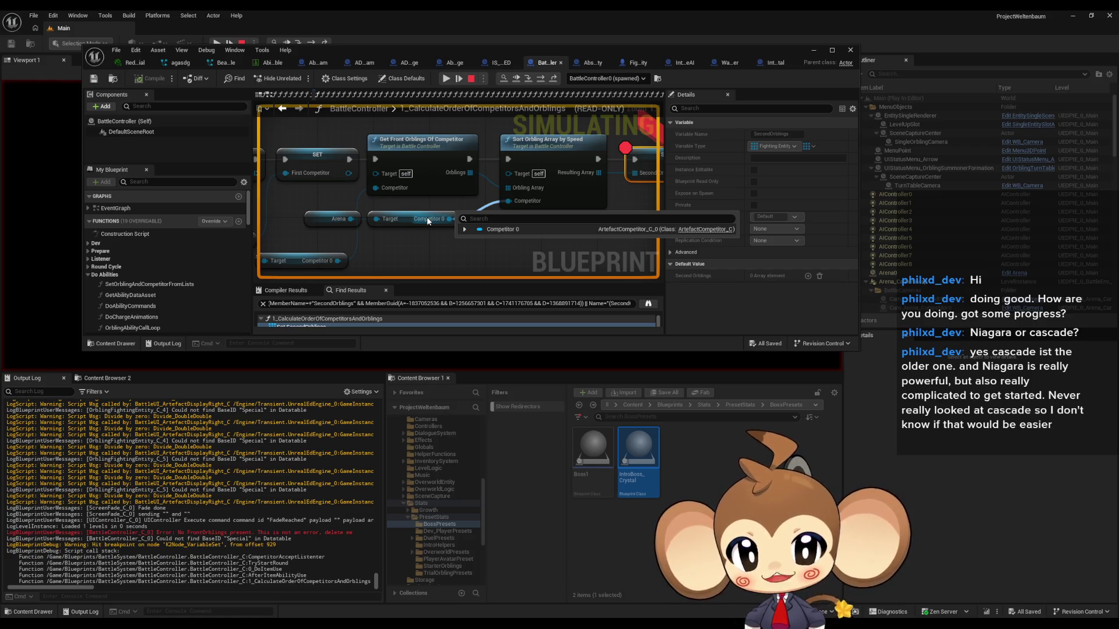
mouse_move(455, 174)
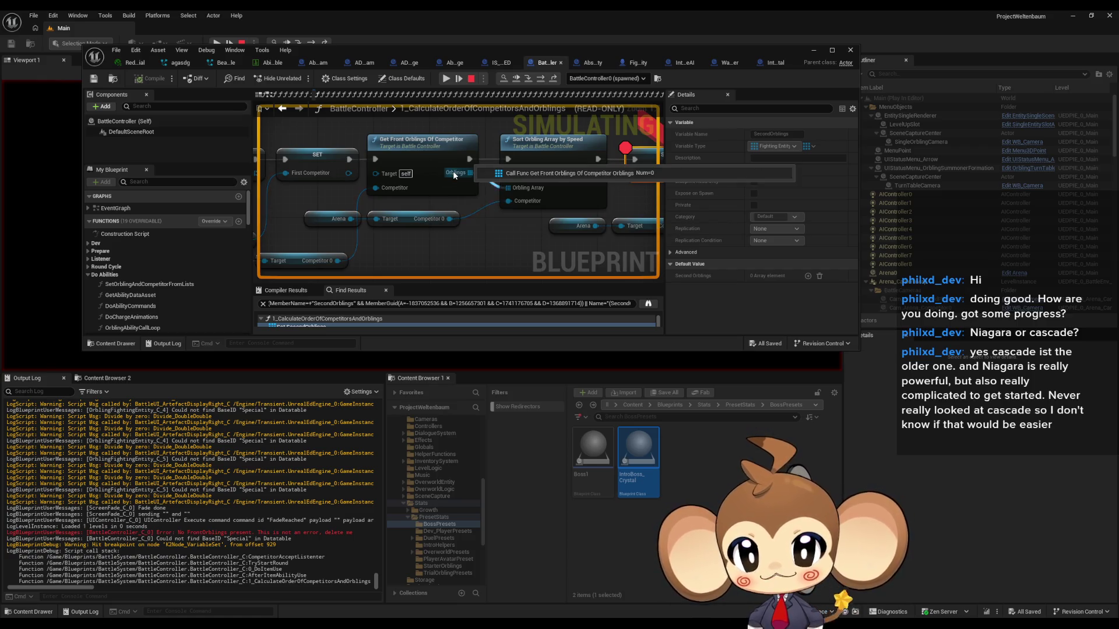
mouse_move(381, 189)
left_mouse_down()
mouse_move(457, 198)
mouse_move(468, 211)
mouse_move(603, 161)
left_mouse_up()
key("F10")
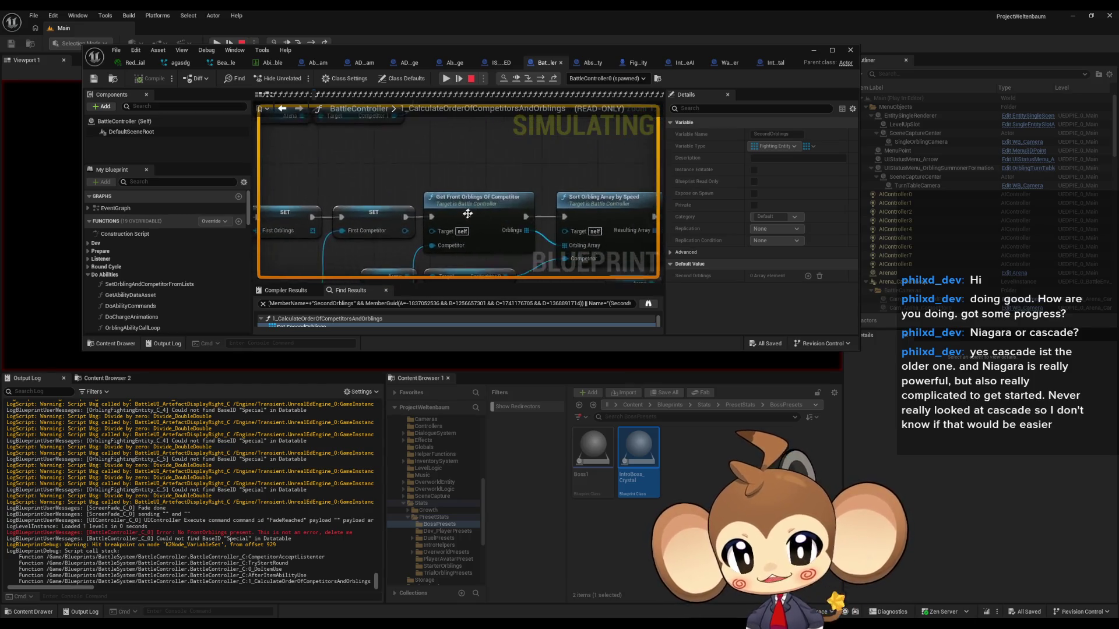
Step: Stop play, remove the SET Second Orblings breakpoint, and open GetFrontOrblingsOfCompetitor
left_click(472, 79)
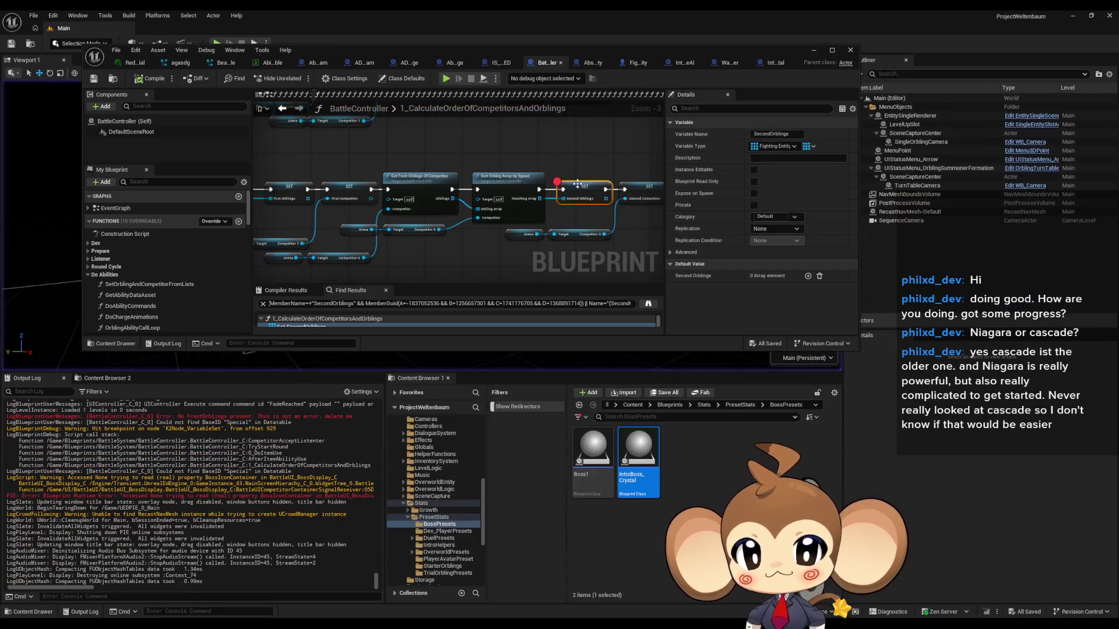
right_click(484, 163)
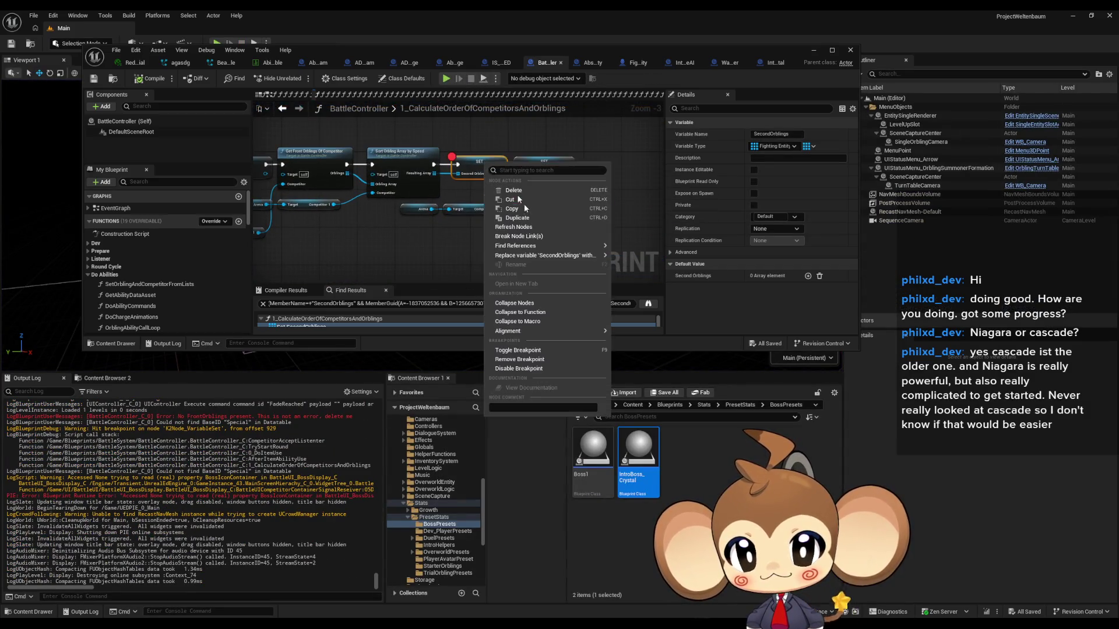
left_click(522, 356)
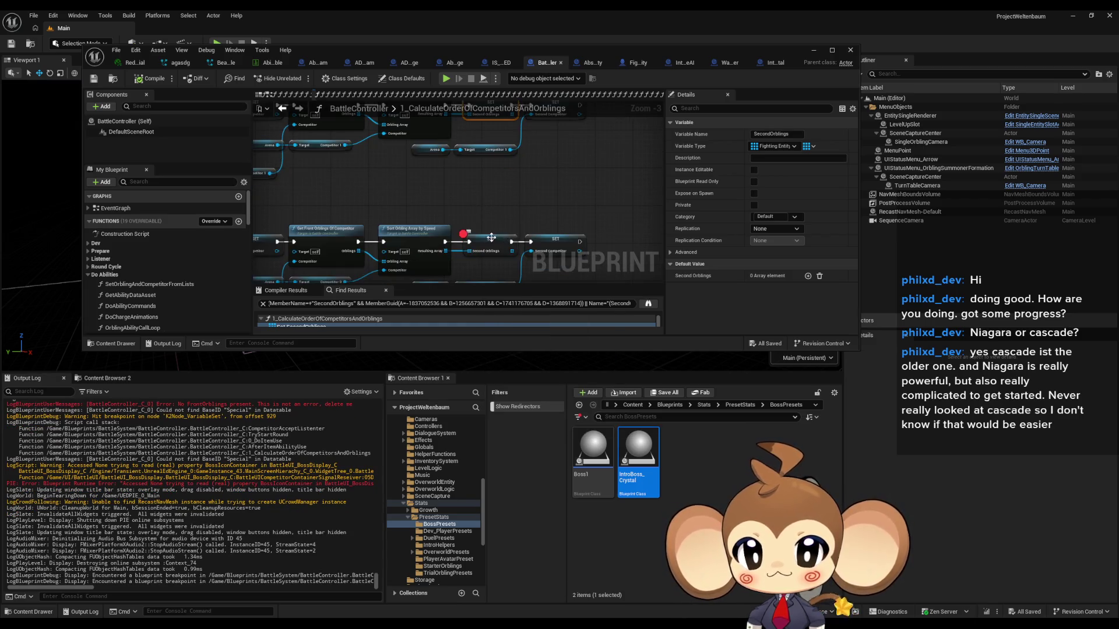
right_click(490, 243)
left_click(515, 440)
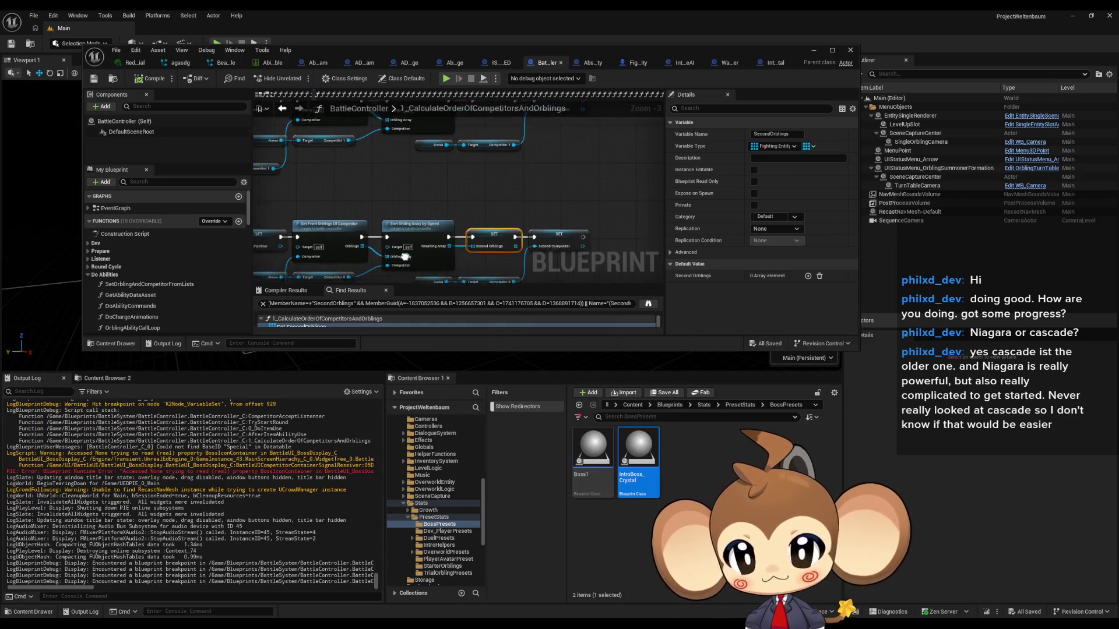
double_click(470, 187)
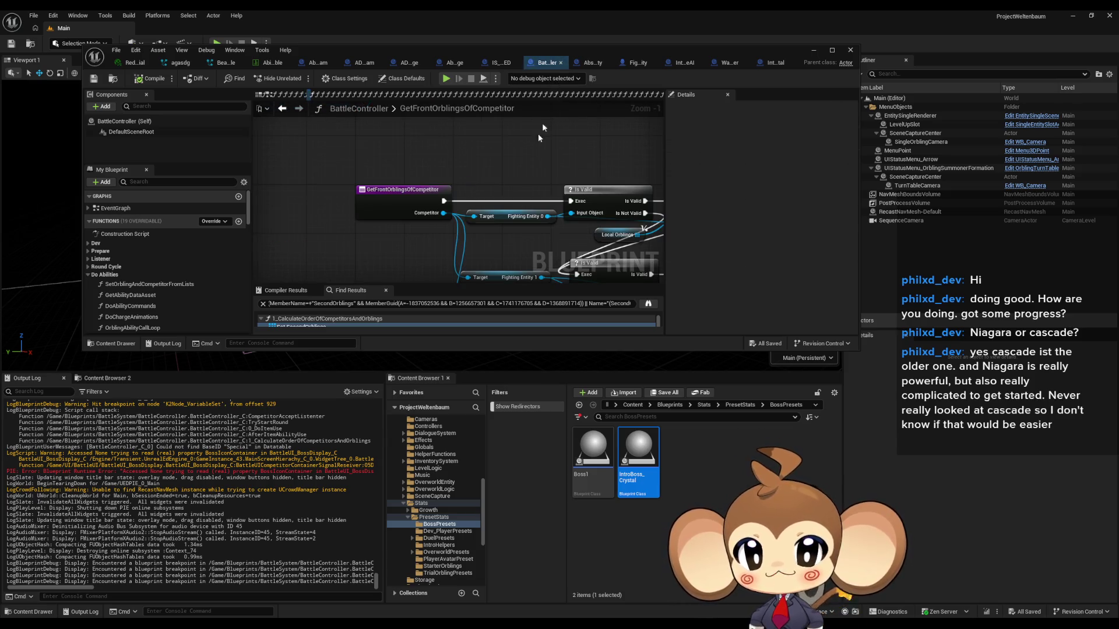
Step: Maximize the Blueprint editor and review the three Fighting Entity getters in the function
left_click_drag(500, 55, 558, 169)
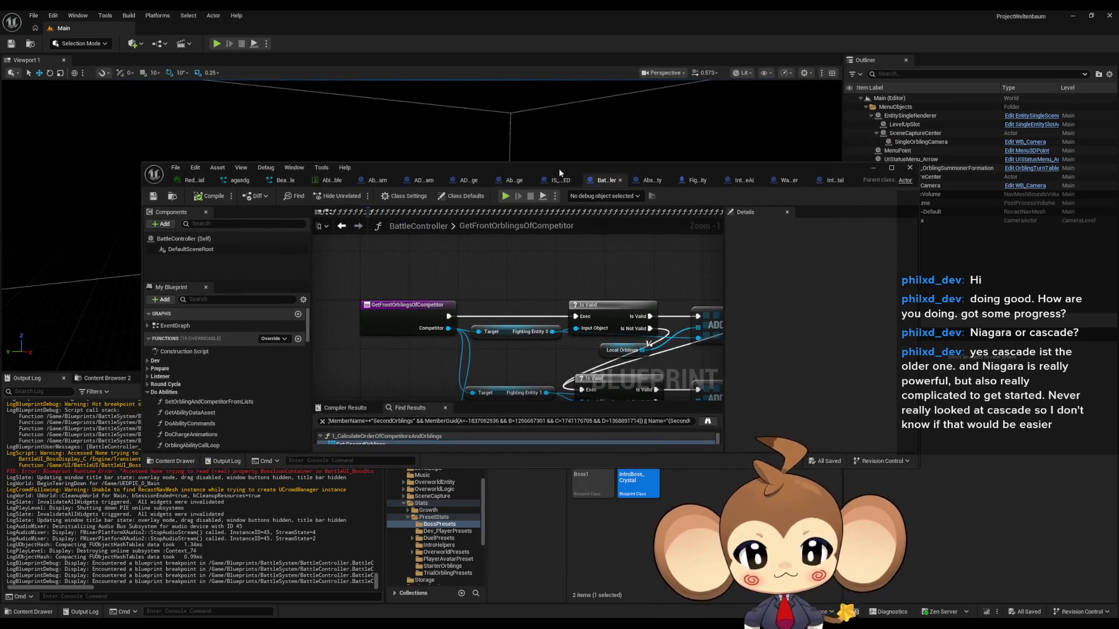
double_click(558, 169)
left_click_drag(451, 119, 422, 165)
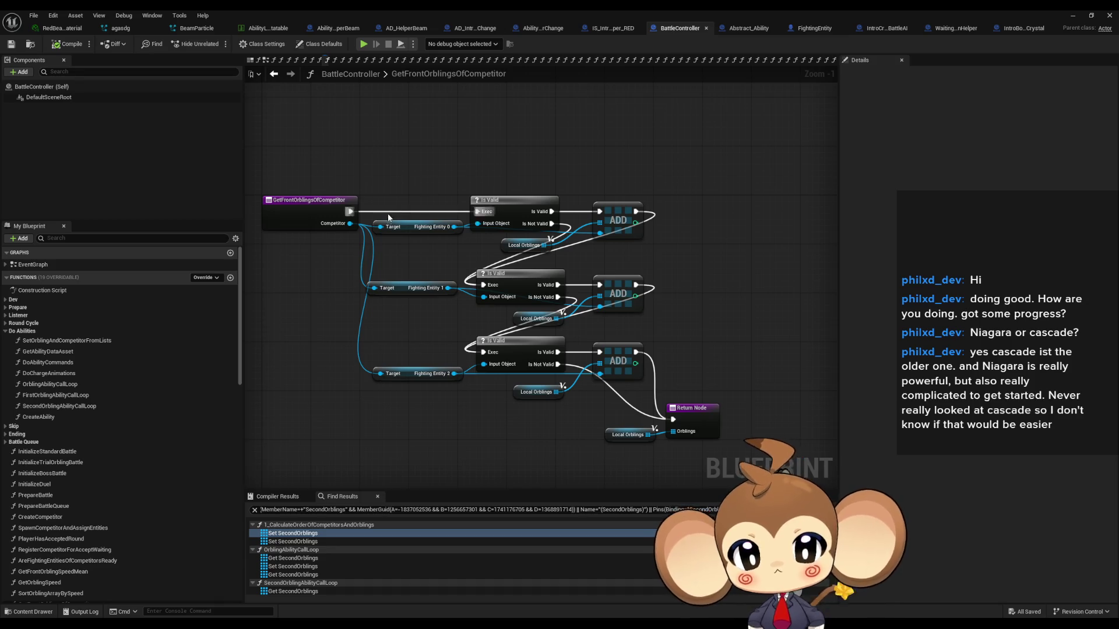
scroll(375, 222, "up", 1)
left_click_drag(415, 167, 417, 429)
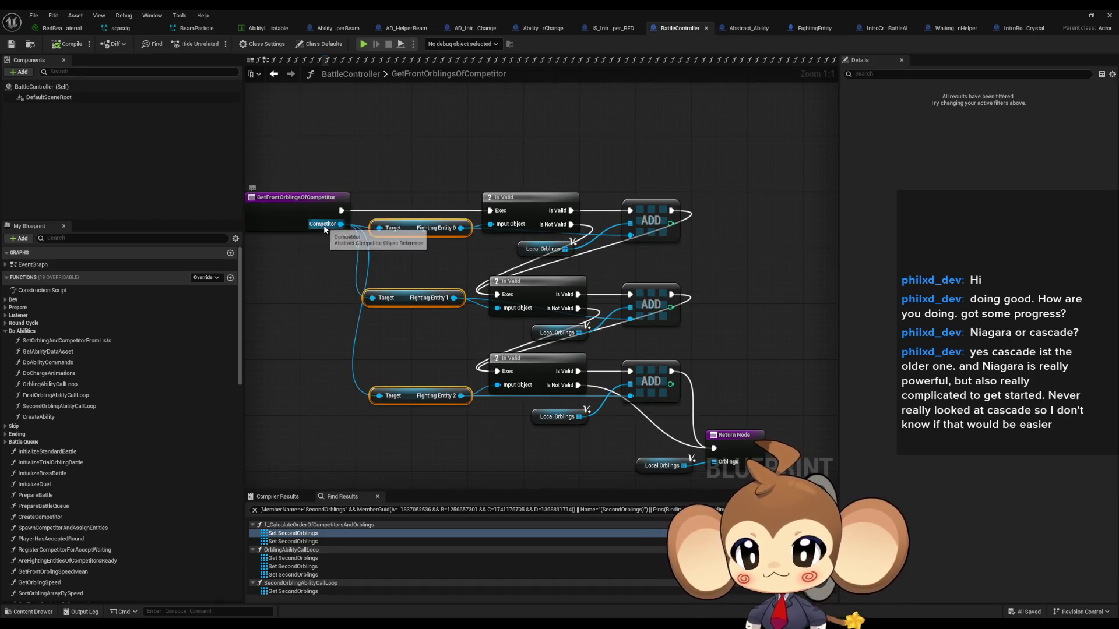
mouse_move(416, 171)
left_mouse_down()
mouse_move(431, 435)
mouse_move(414, 173)
mouse_move(436, 434)
mouse_move(448, 429)
left_mouse_up()
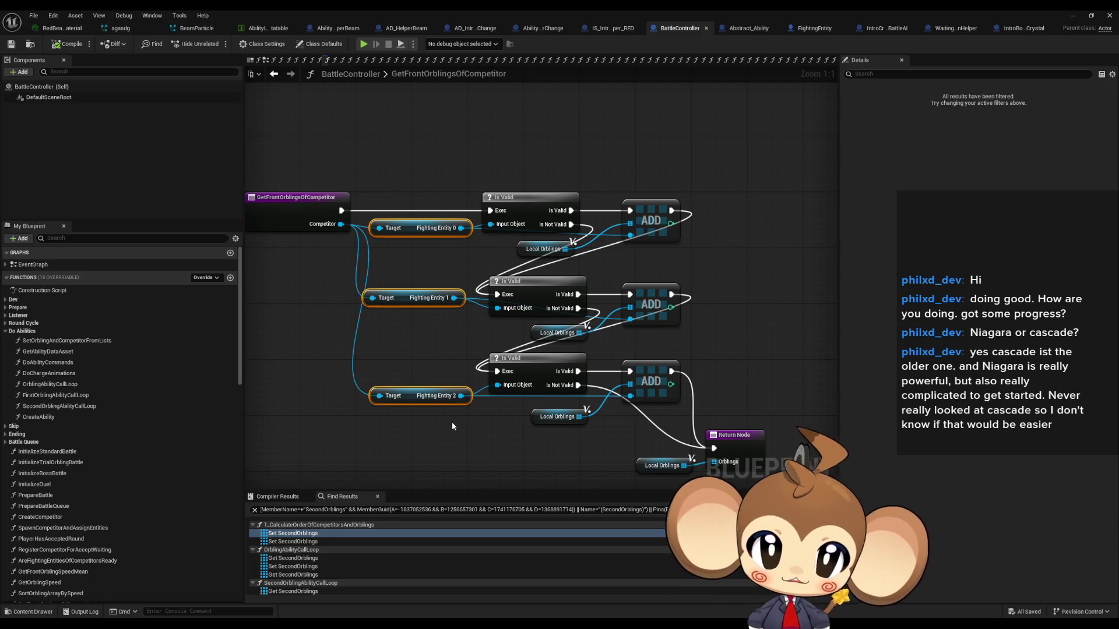
left_click(408, 260)
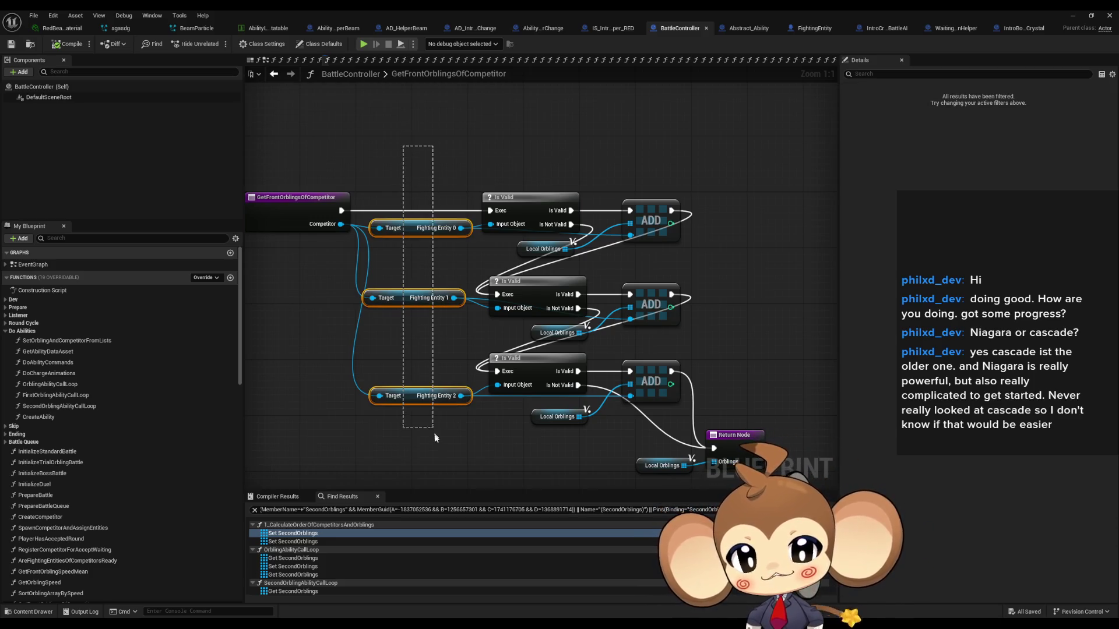
left_click_drag(426, 249, 491, 261)
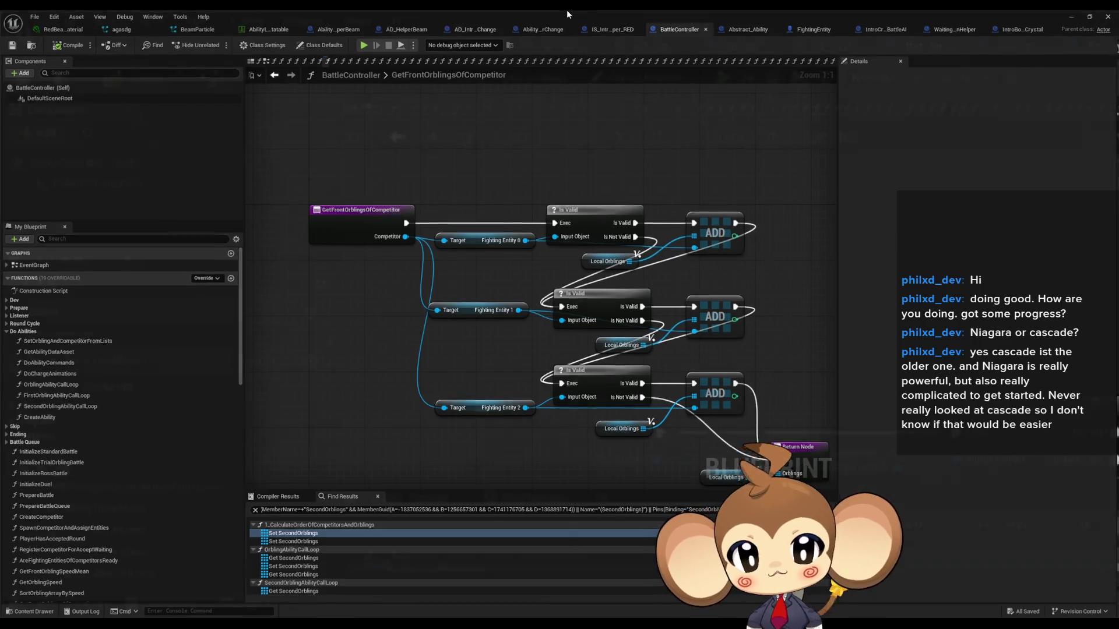
Step: Restore the editor, browse to Blueprints > BattleSystem > Competitors, and open Artefact Competitor
double_click(567, 10)
left_click_drag(631, 166, 561, 38)
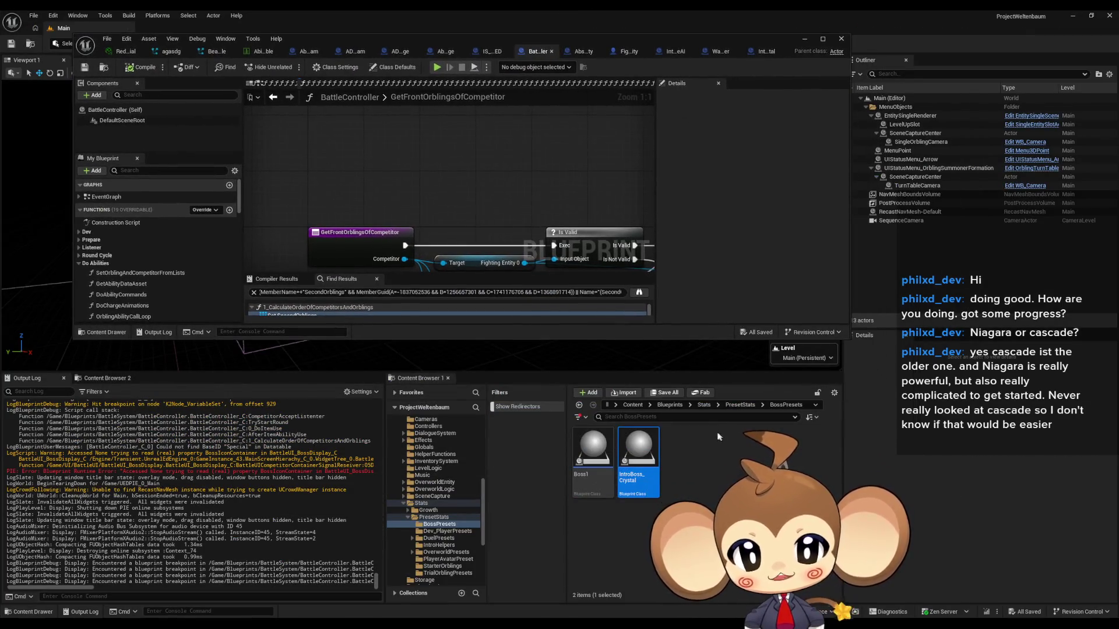
left_click(718, 463)
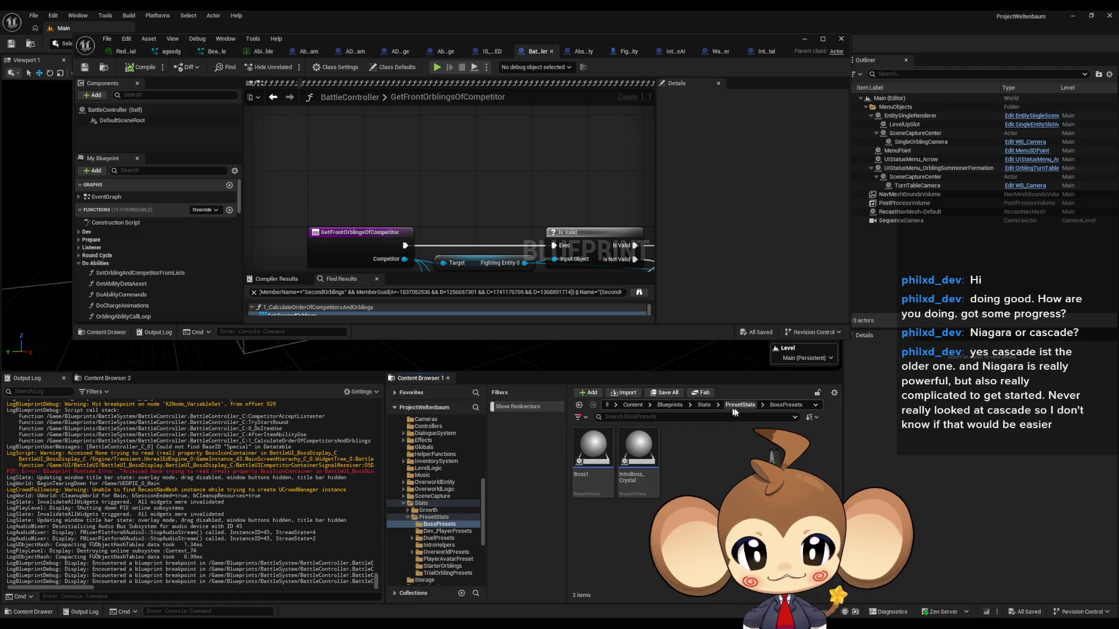
left_click(676, 407)
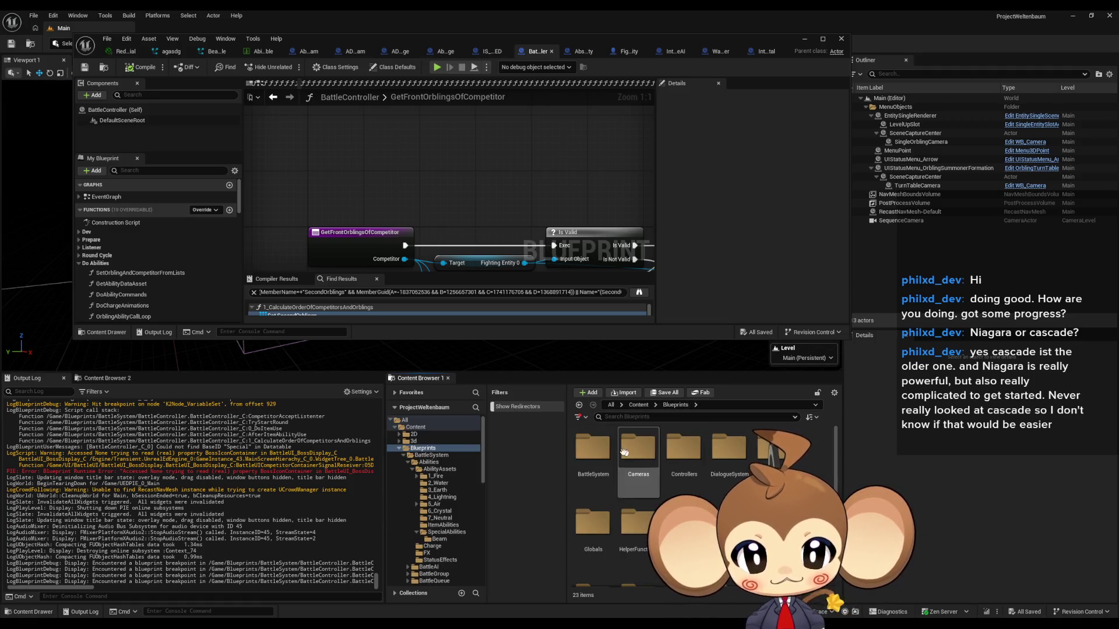
scroll(743, 475, "down", 2)
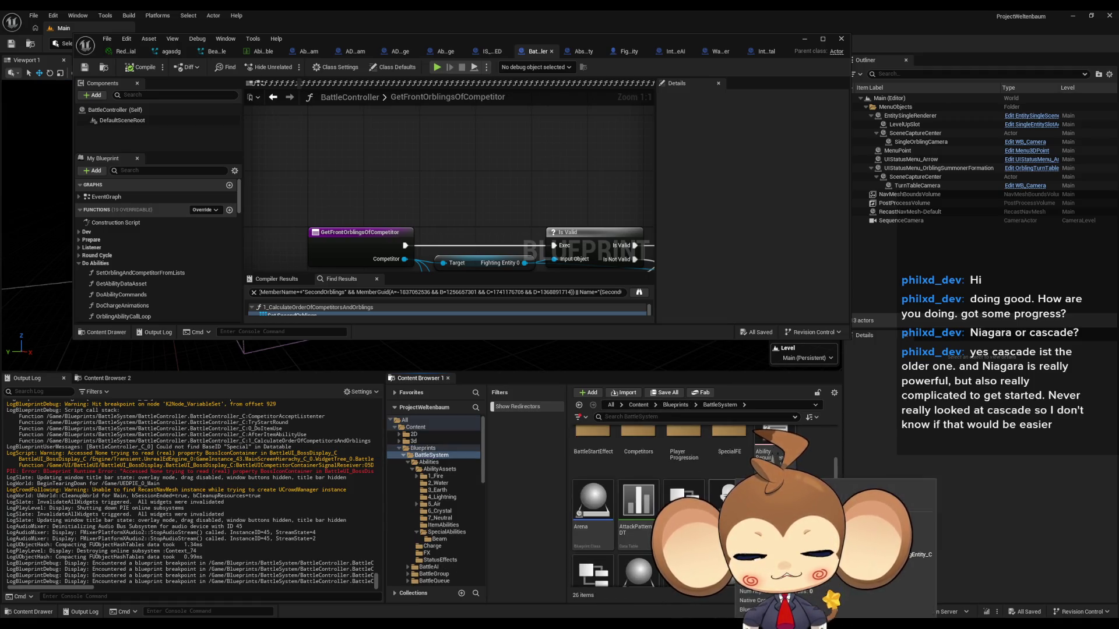
scroll(743, 475, "up", 3)
double_click(636, 526)
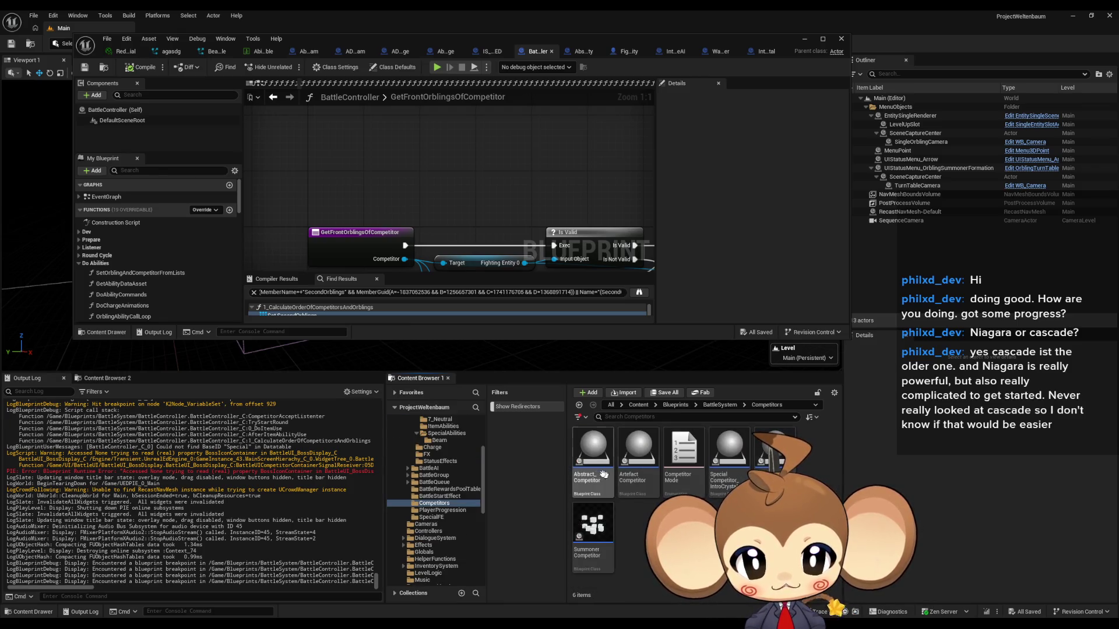
left_click(644, 465)
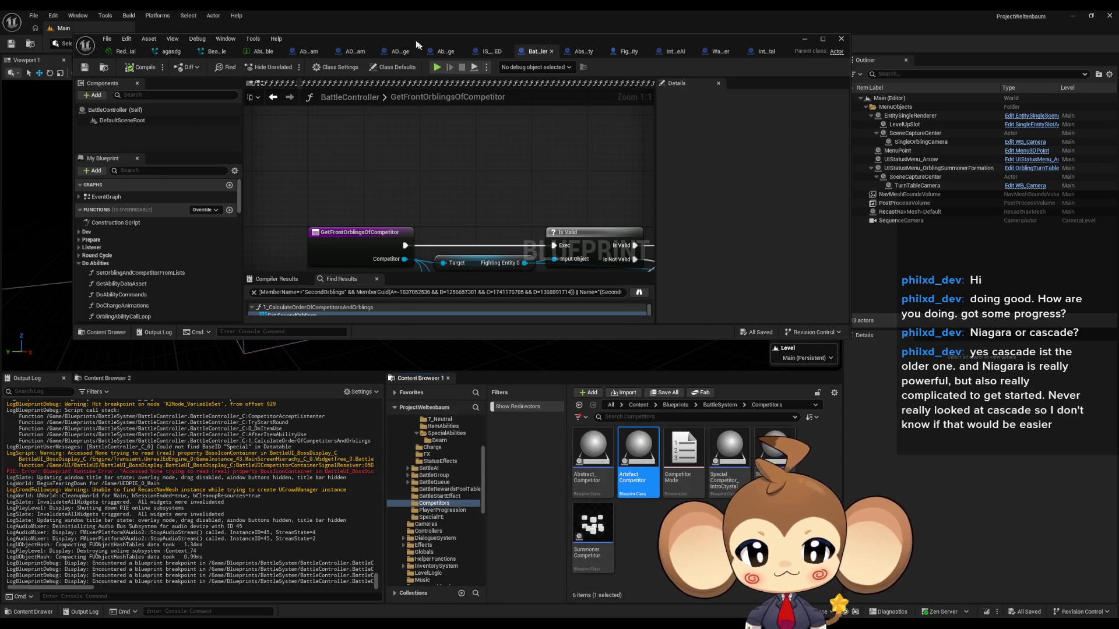
double_click(426, 42)
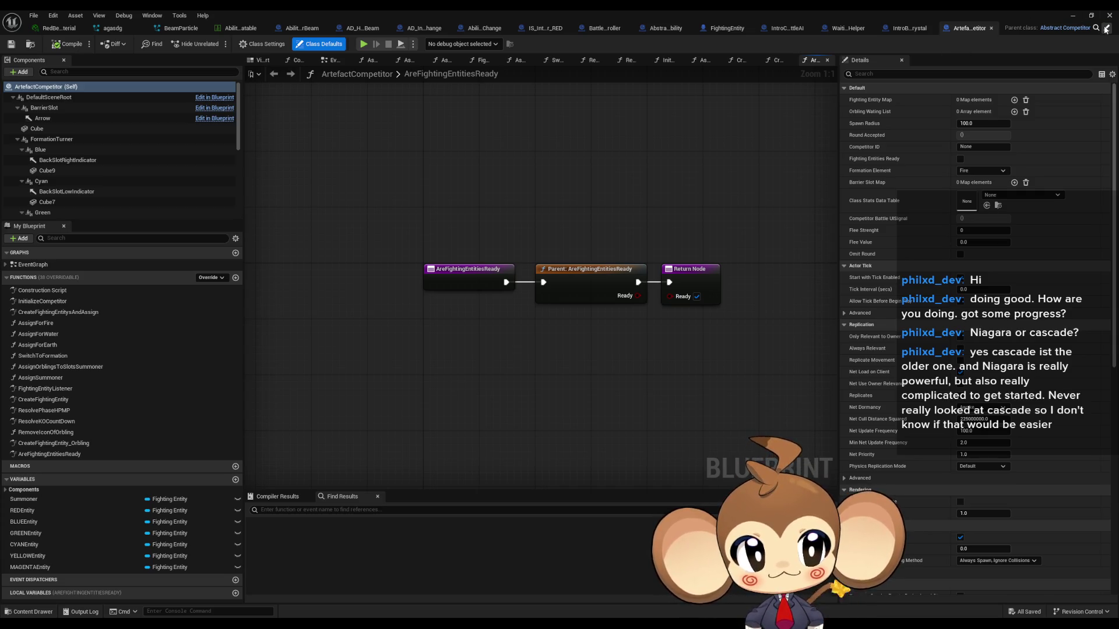
Step: Open Abstract_Competitor, search Find Results for 'front', and open InitializeCompetitor in a smaller window
double_click(590, 274)
left_click(320, 512)
type("front")
key("Return")
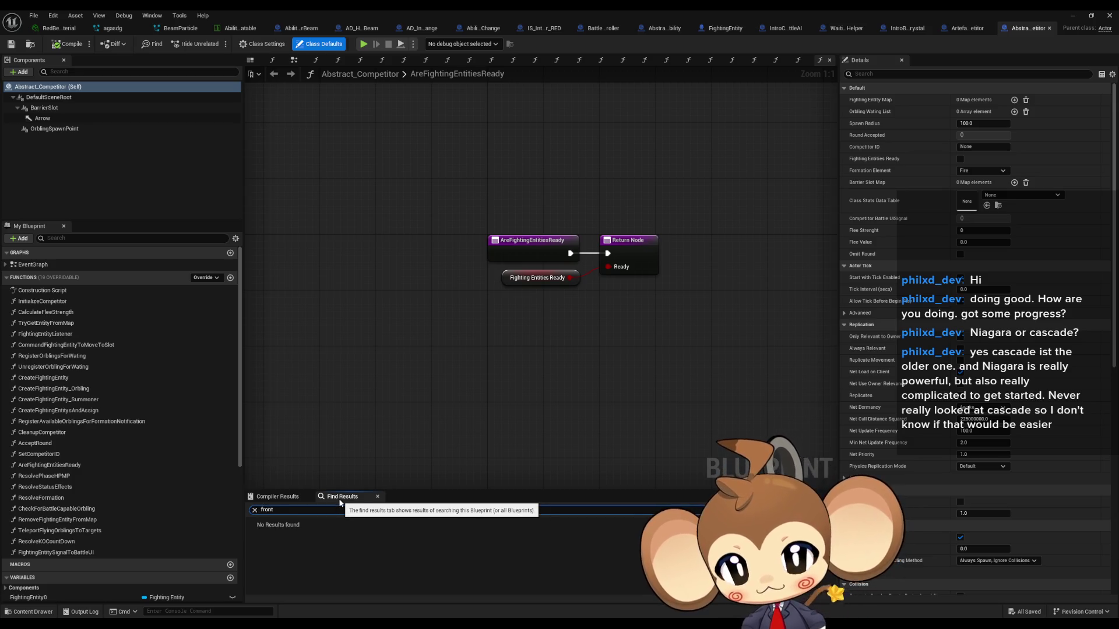
left_click(435, 372)
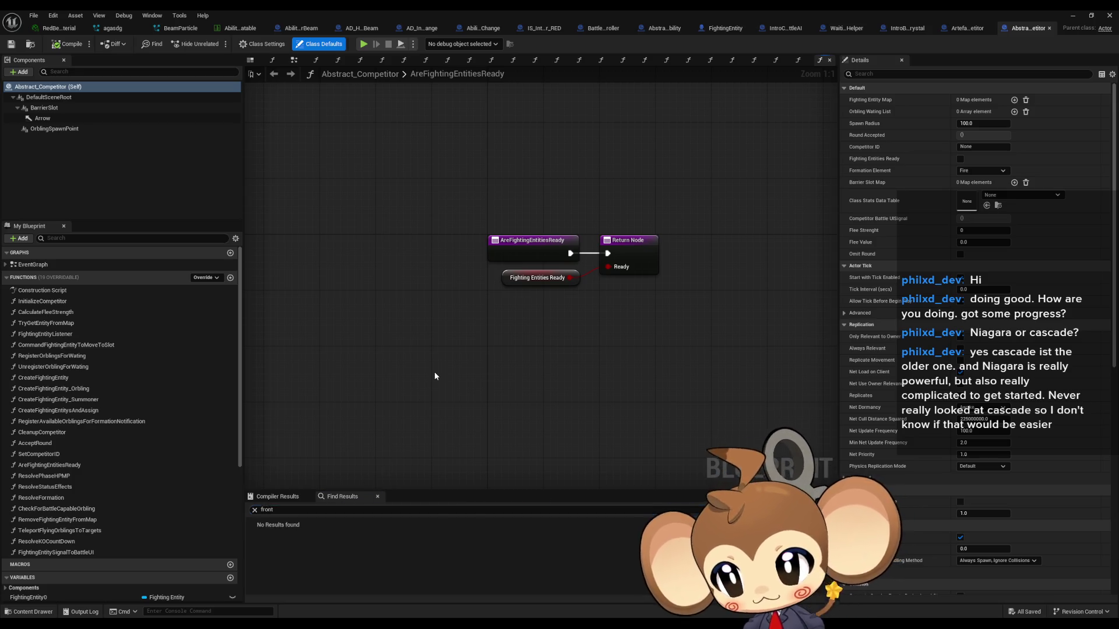
double_click(85, 303)
double_click(565, 14)
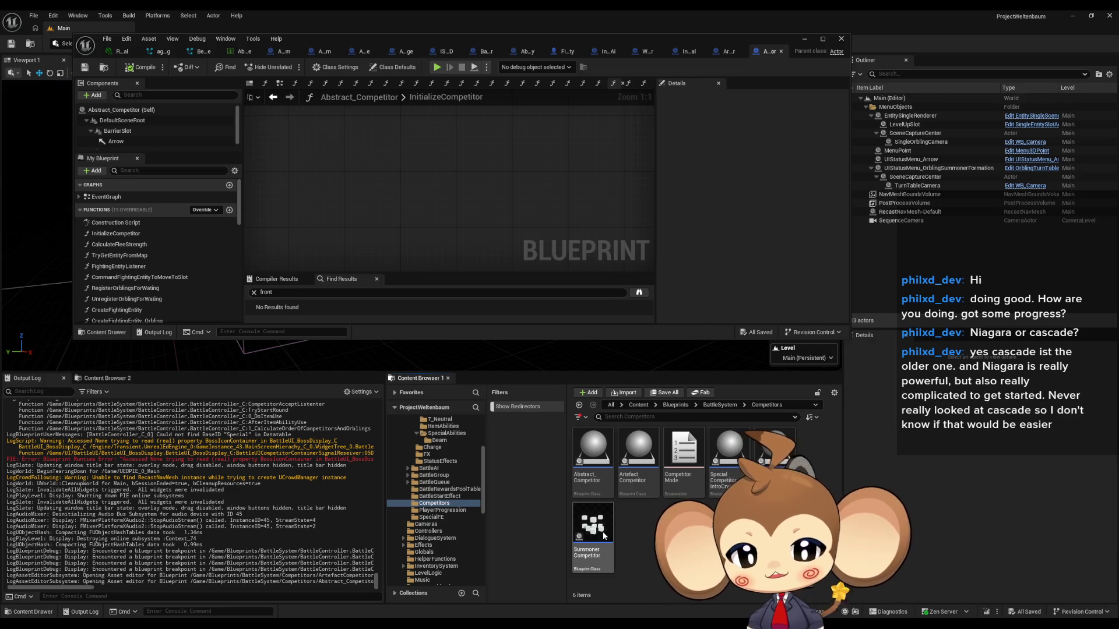
Step: Open SummonerCompetitor, search 'front', jump to Front Slot Center, then return to ArtefactCompetitor
double_click(603, 536)
double_click(447, 43)
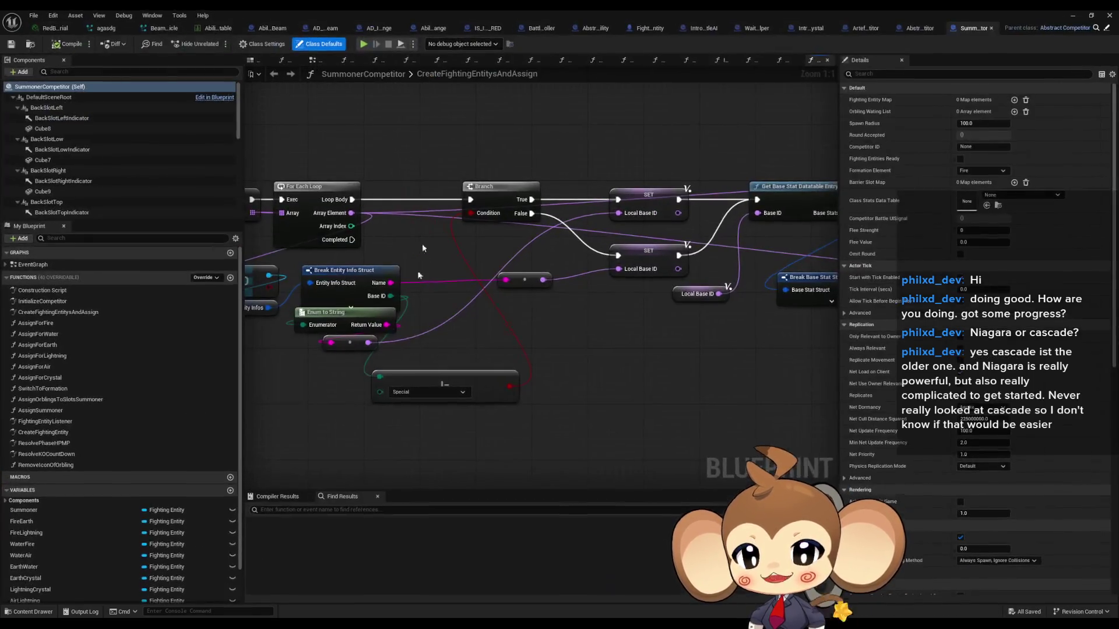
left_click(392, 510)
type("front")
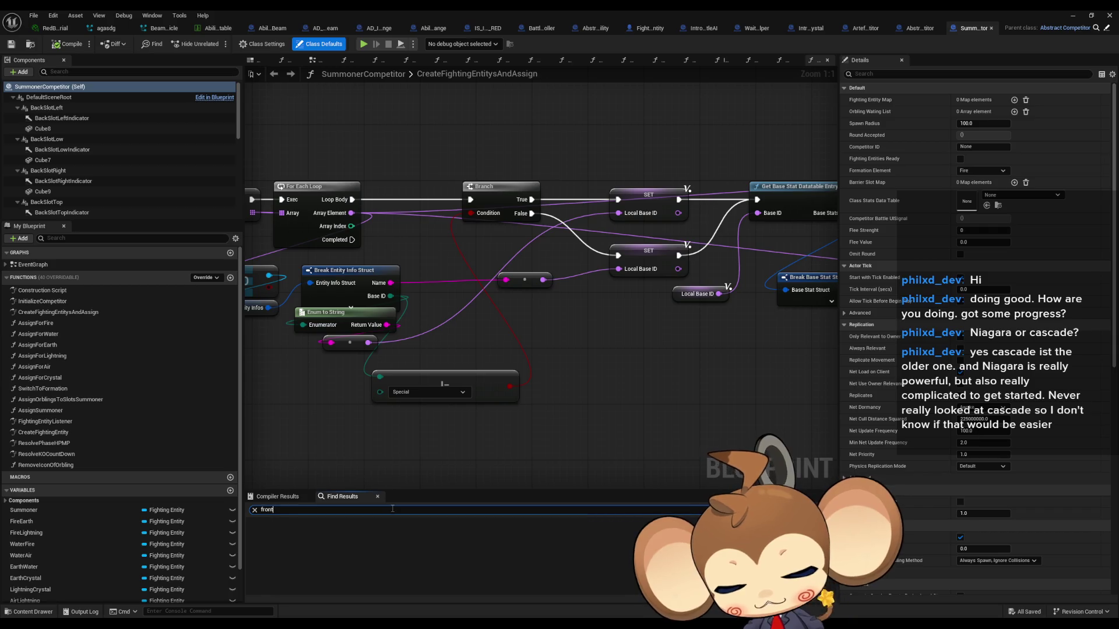
key("Return")
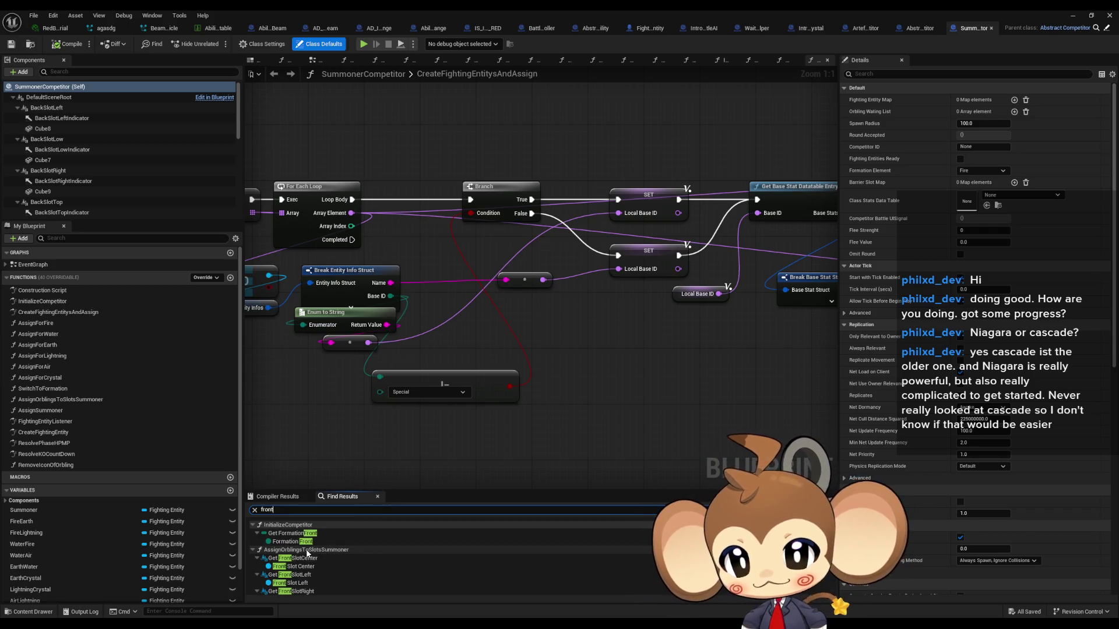
scroll(372, 568, "down", 3)
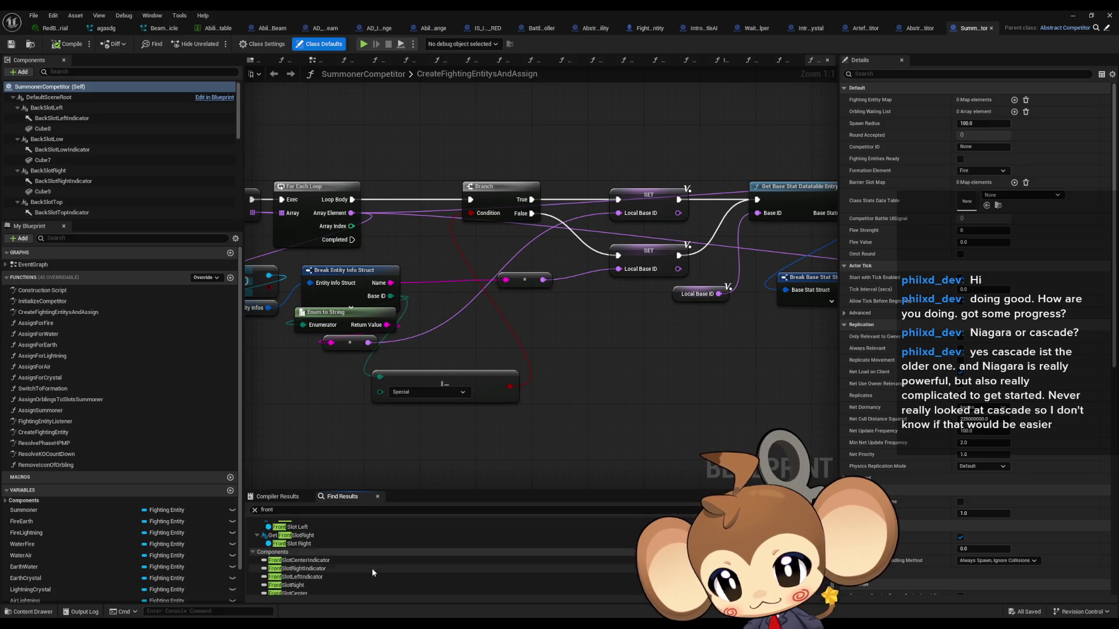
scroll(369, 565, "up", 3)
double_click(302, 566)
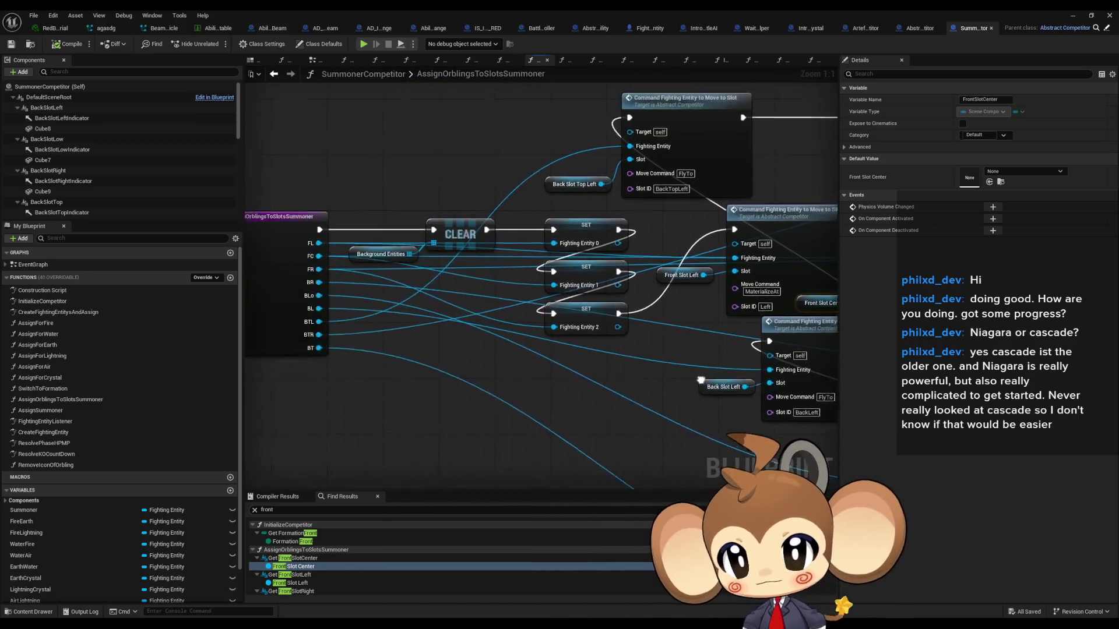
mouse_move(629, 244)
left_mouse_down()
mouse_move(696, 349)
mouse_move(410, 381)
mouse_move(429, 323)
mouse_move(535, 284)
mouse_move(623, 314)
left_mouse_up()
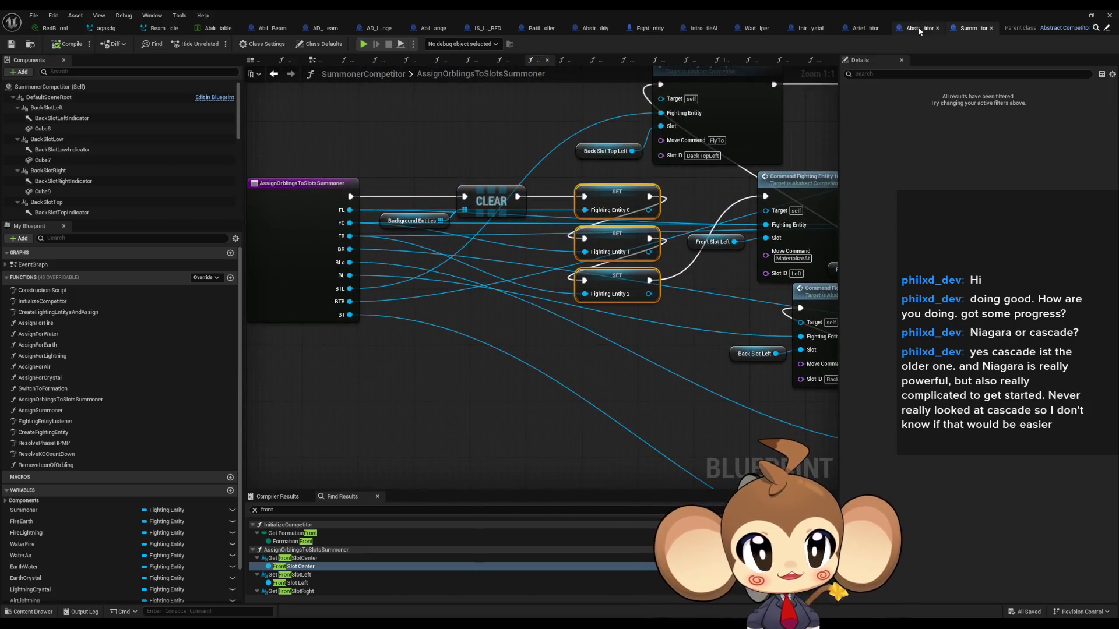
left_click(919, 30)
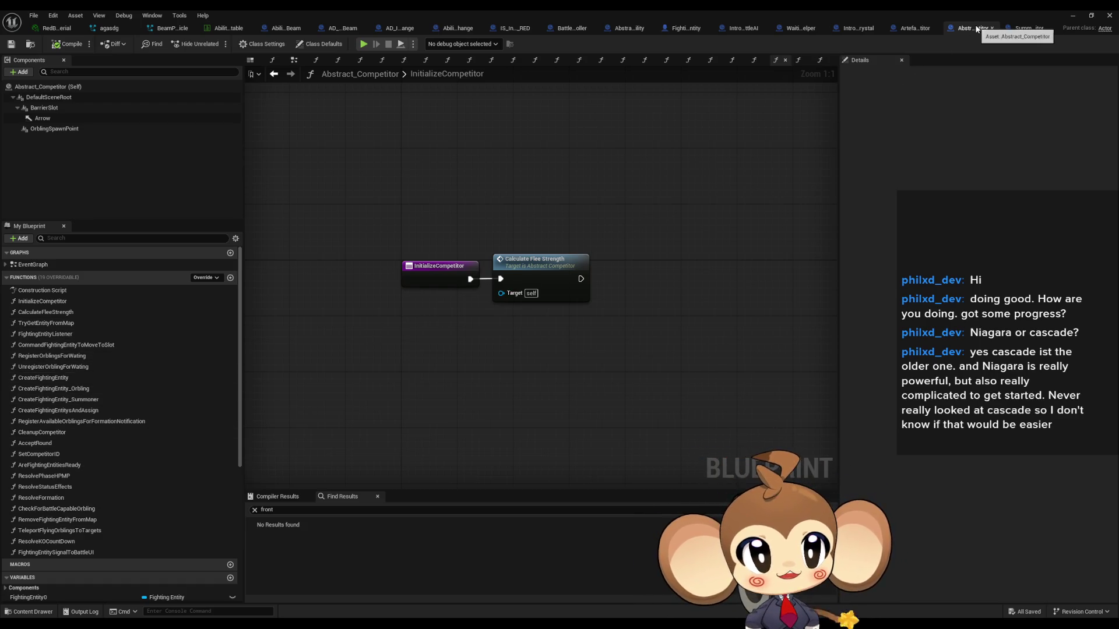
left_click(916, 28)
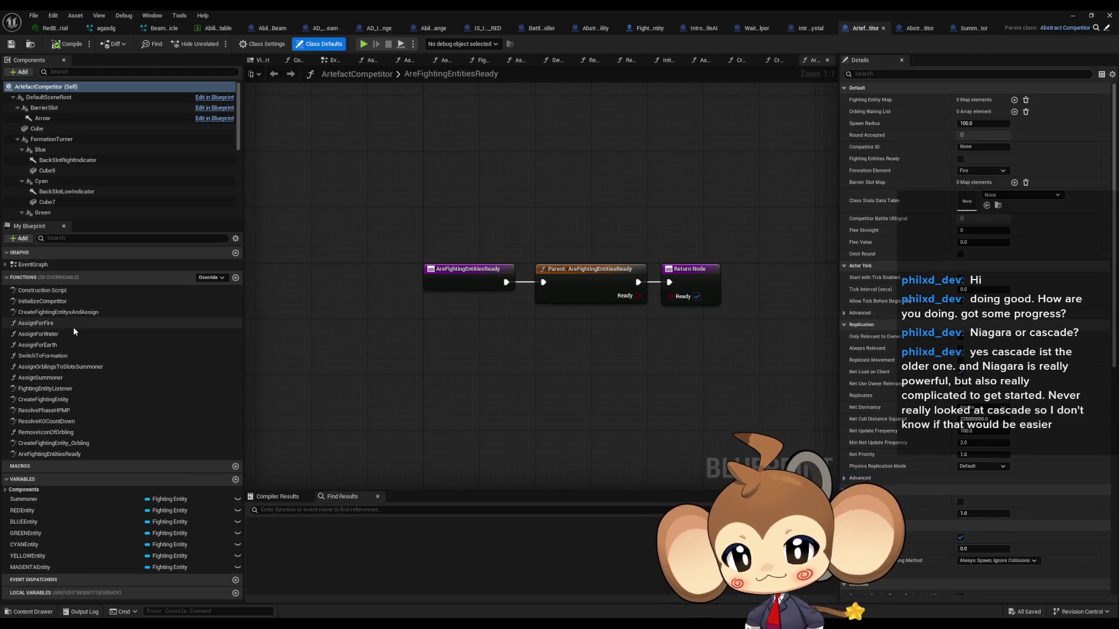
Step: Find AssignOrblingsToSlotsSummoner references by name and visit its calls in AssignForFire, AssignForWater, AssignForEarth
double_click(79, 367)
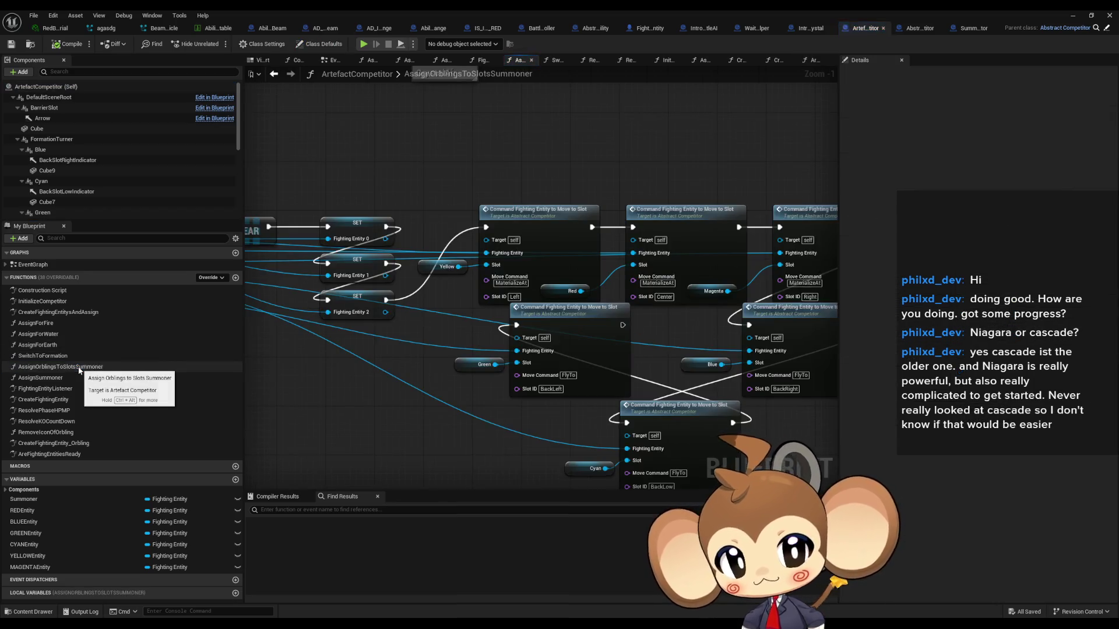
left_click(383, 261)
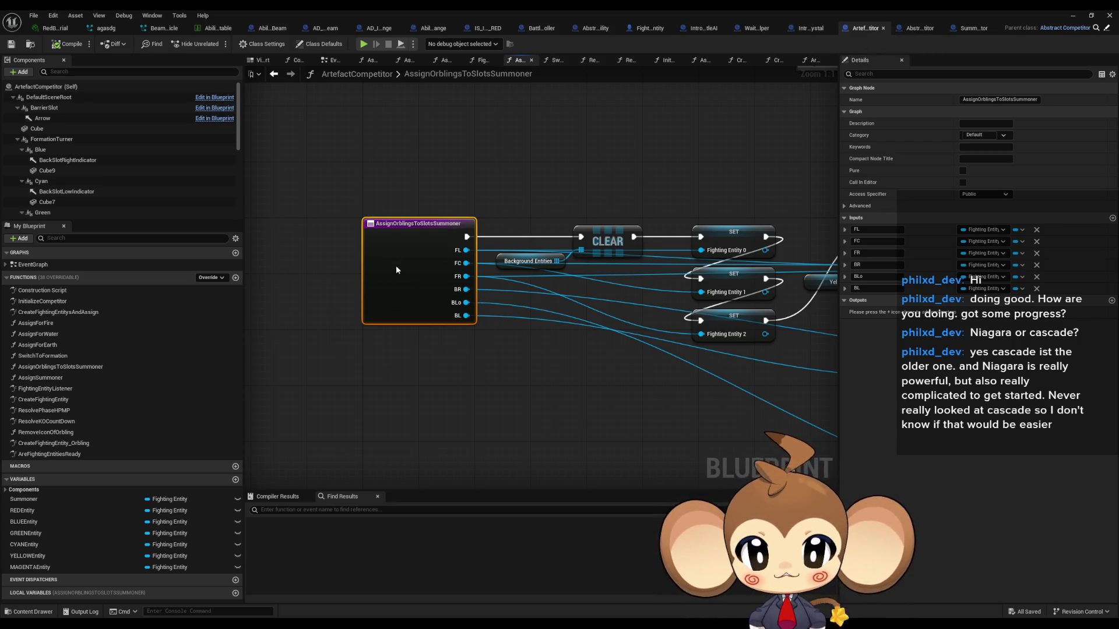
right_click(395, 265)
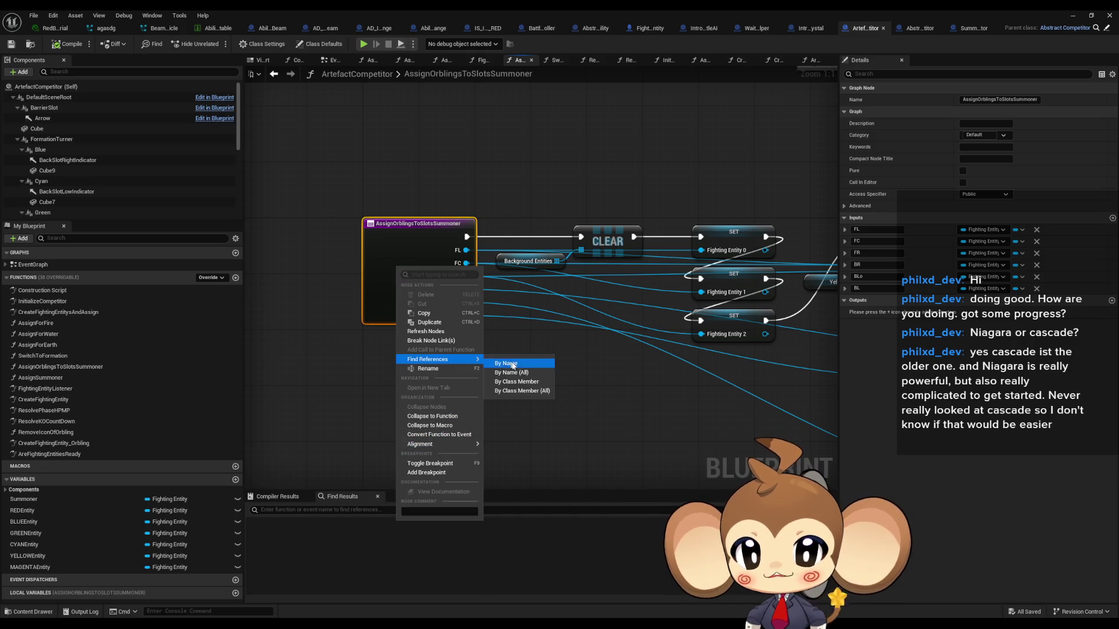
left_click(515, 382)
double_click(315, 533)
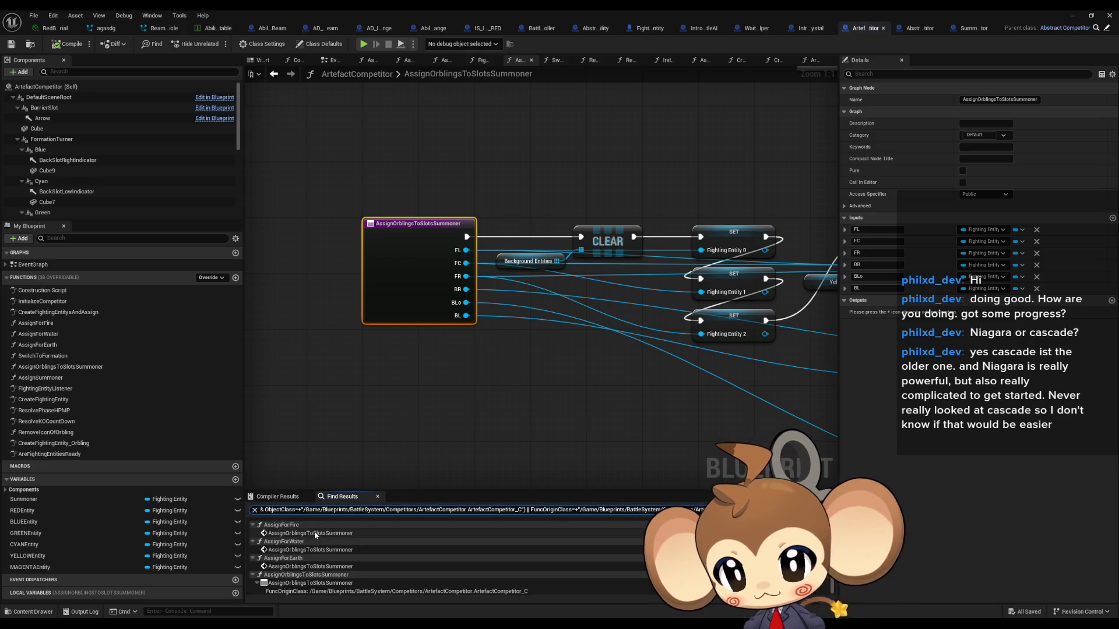
double_click(309, 550)
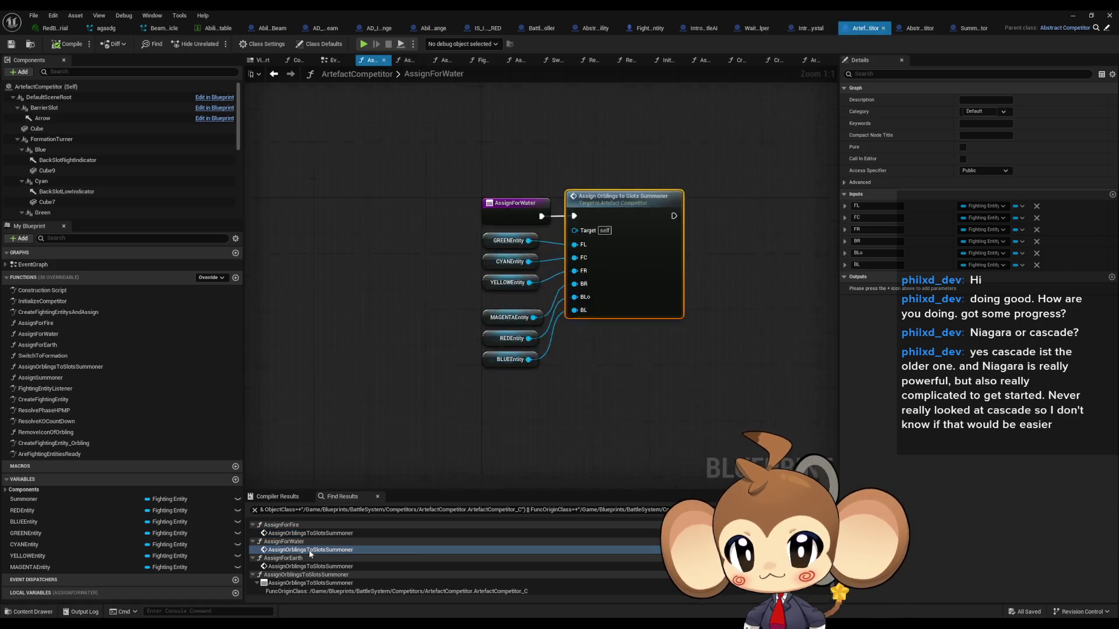
double_click(307, 567)
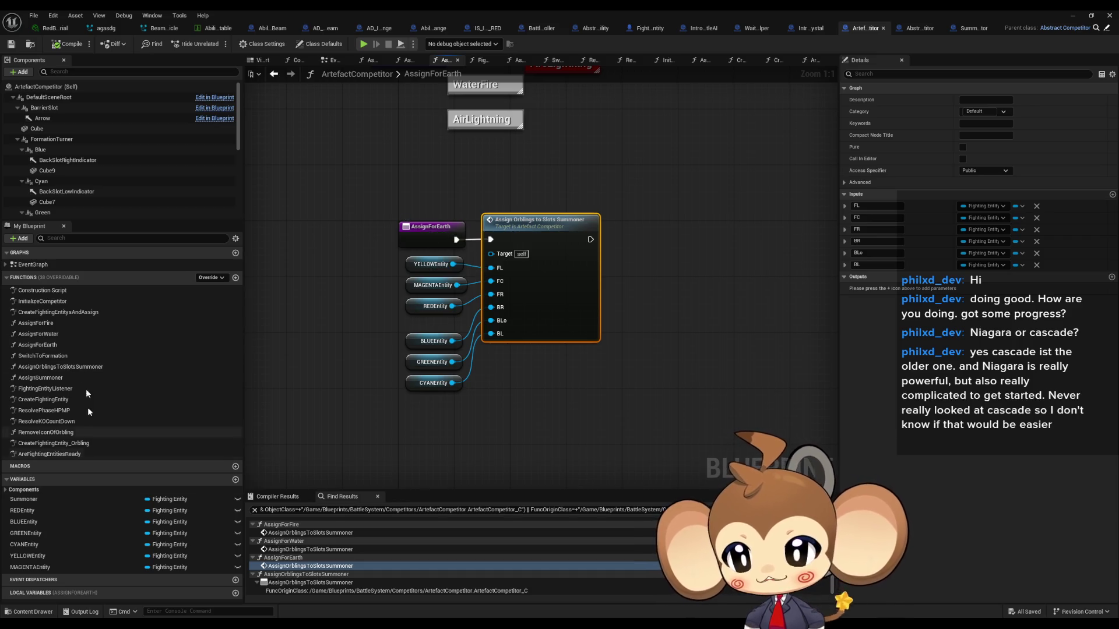
Step: Open InitializeCompetitor and trace from Create Fighting Entitys and Assign Summoner to Switch to Formation
double_click(42, 302)
left_click(539, 262)
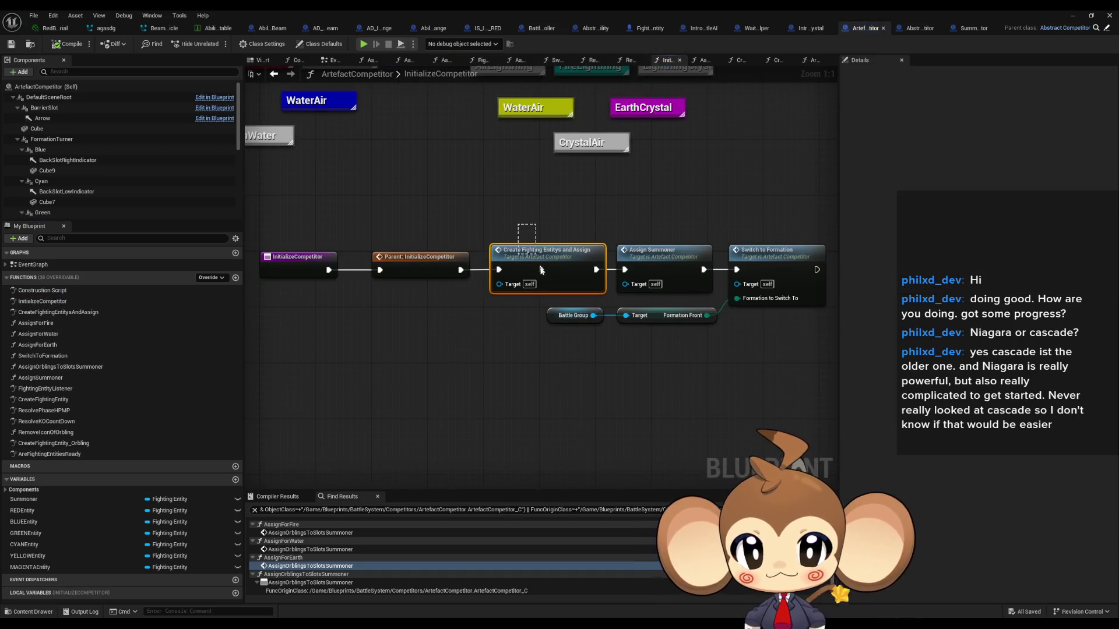
left_click(655, 261)
left_click_drag(655, 260, 538, 260)
Step: Open the SwitchToFormation graph and move the Register Available Orblings node upward
left_click(654, 263)
double_click(653, 268)
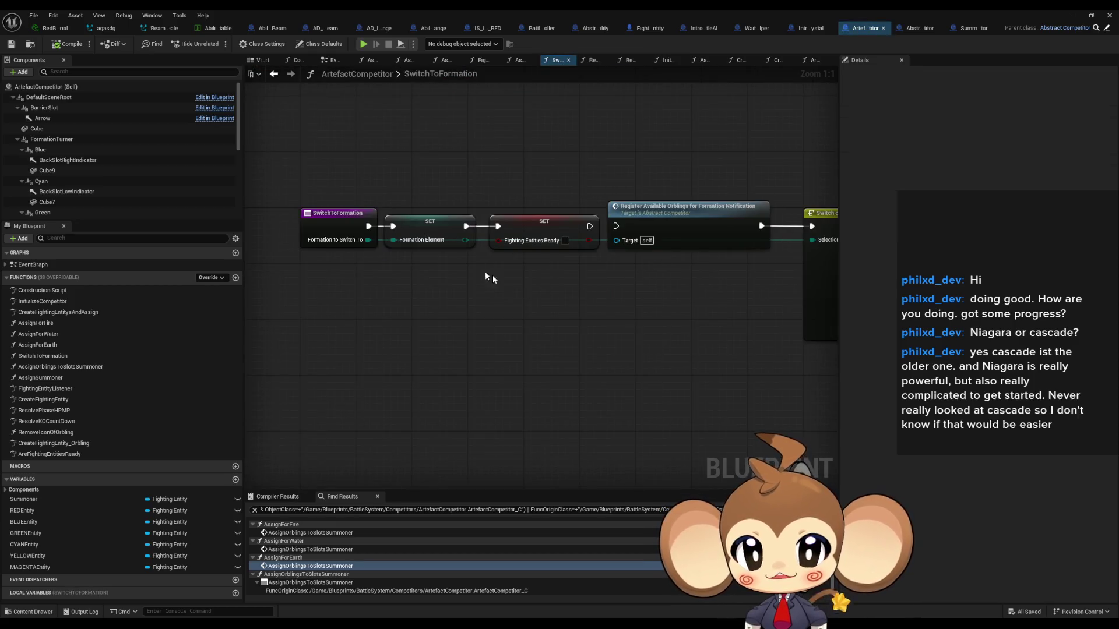
mouse_move(524, 190)
left_mouse_down()
mouse_move(582, 323)
mouse_move(353, 316)
mouse_move(631, 333)
left_mouse_up()
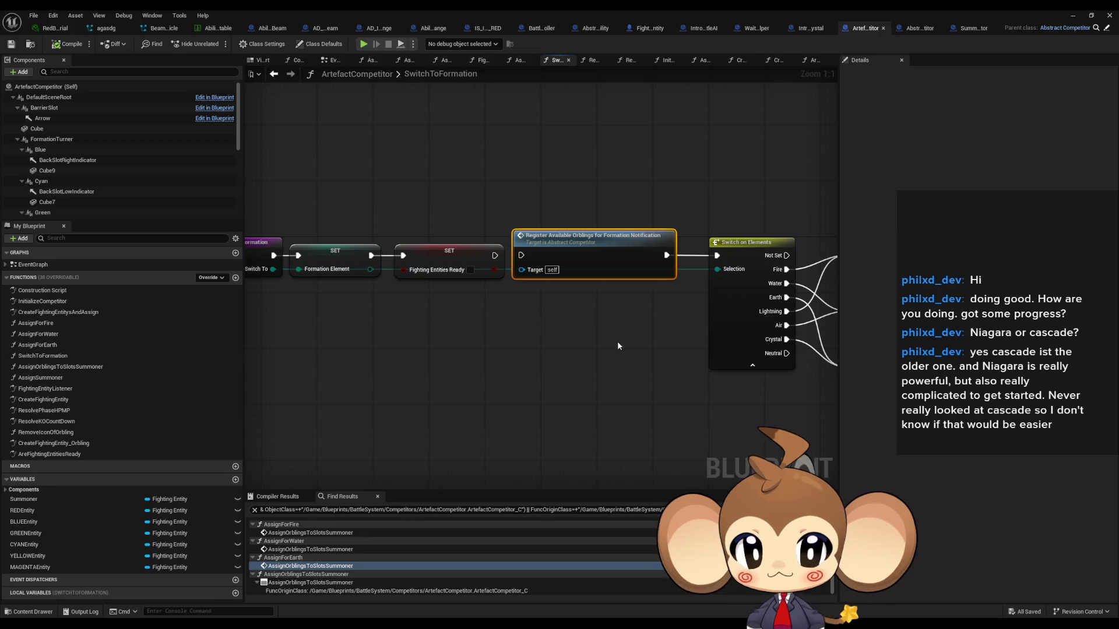
left_click_drag(739, 207, 754, 318)
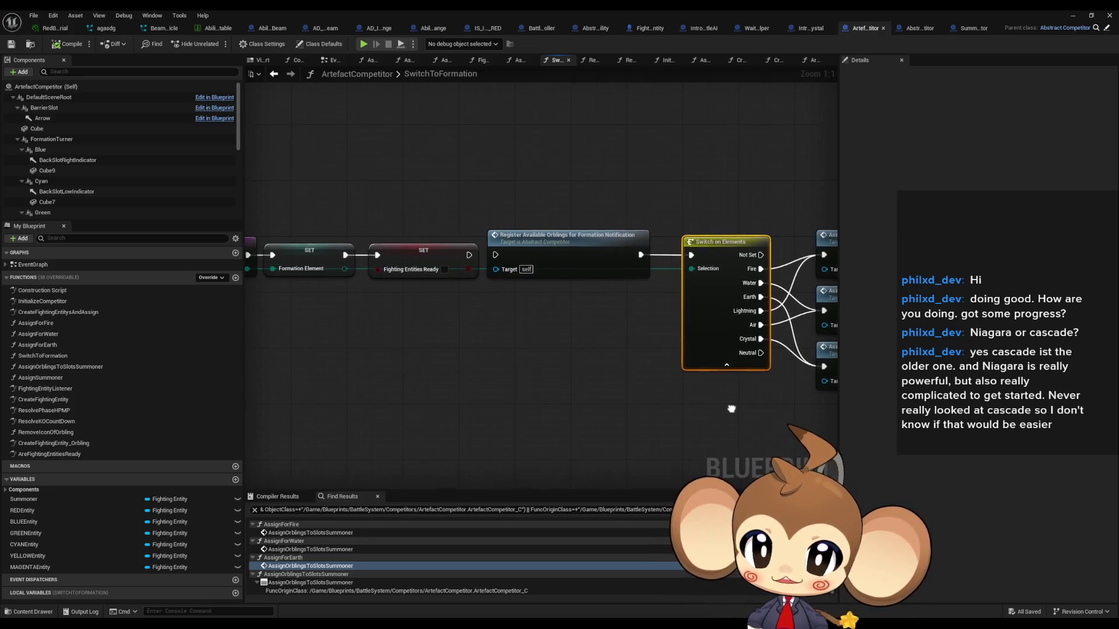
left_click_drag(567, 247, 557, 144)
Step: Follow AssignForFire into AssignOrblingsToSlotsSummoner, peek at AssignForWater, then return to the level editor
left_click_drag(469, 262, 313, 268)
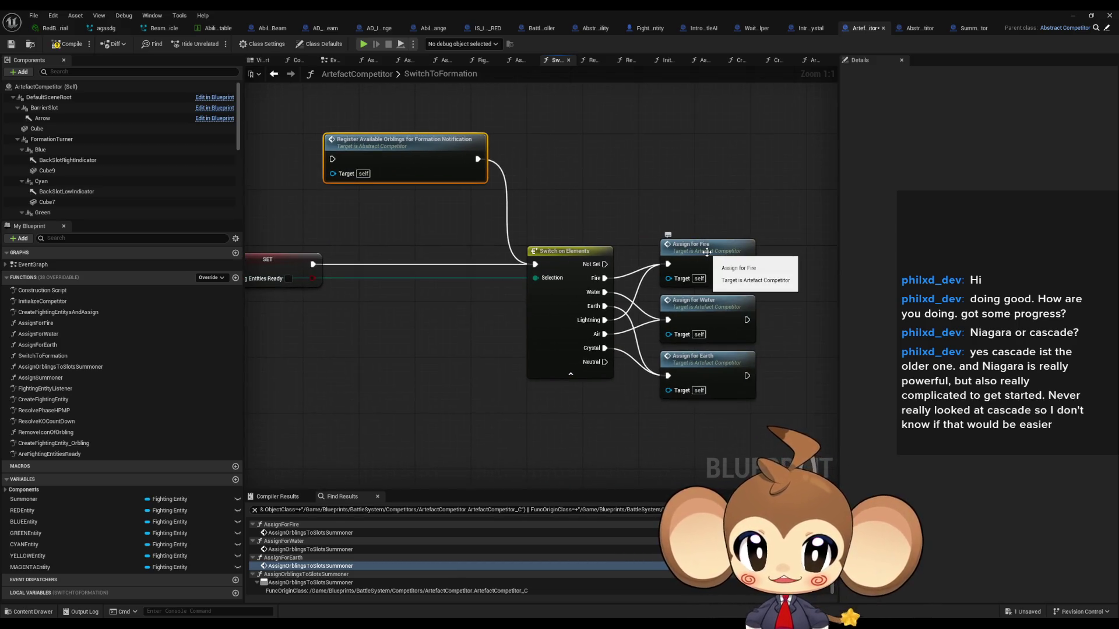
double_click(707, 252)
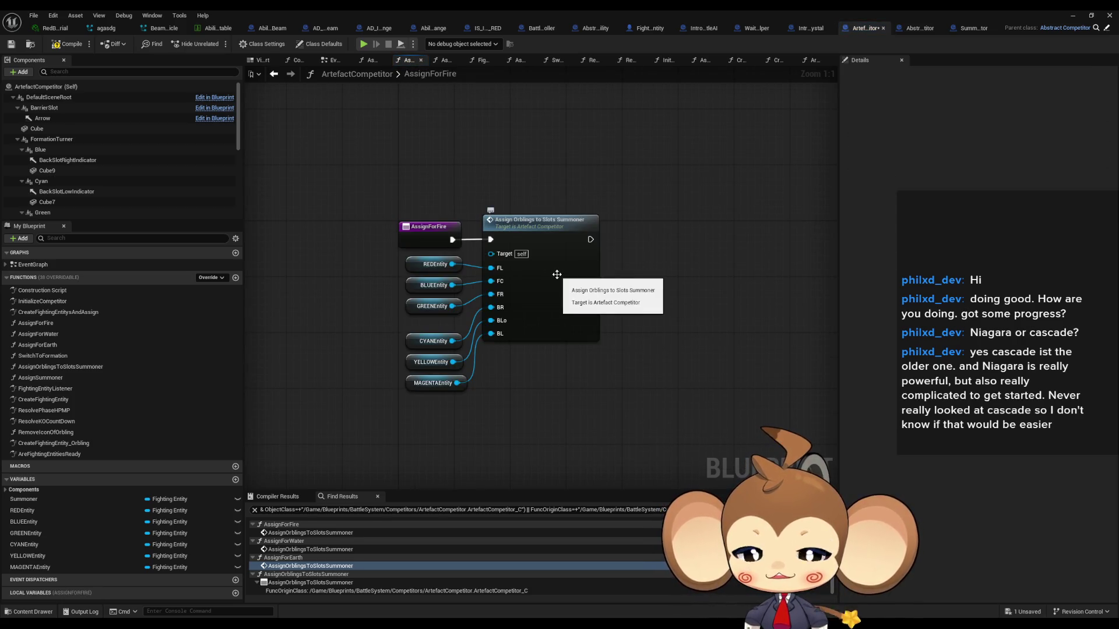
double_click(557, 274)
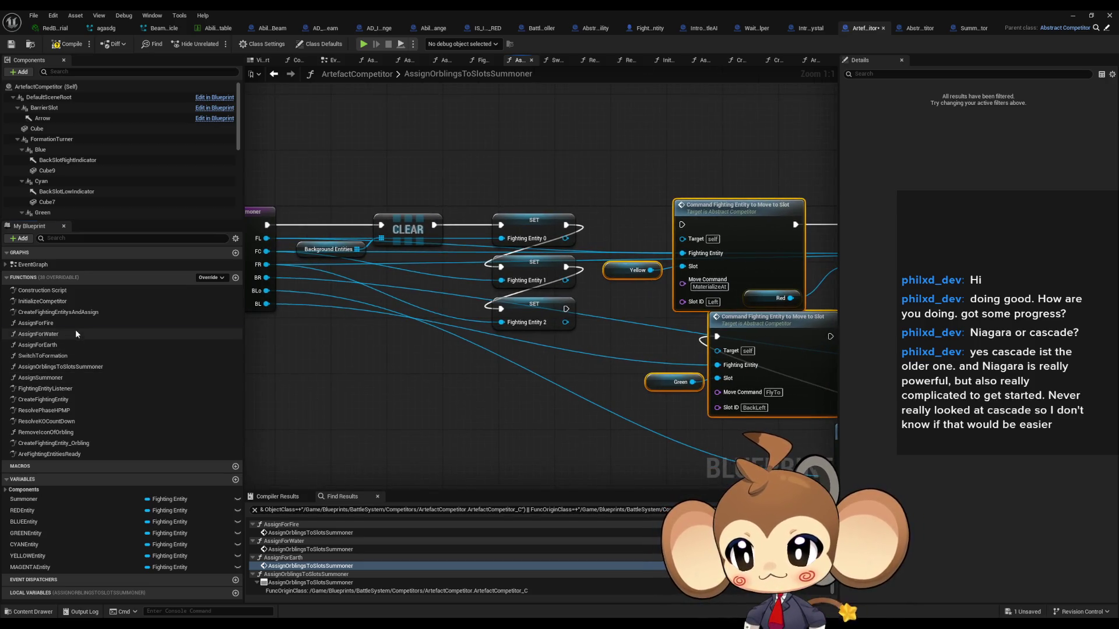
double_click(75, 330)
key("alt+Left")
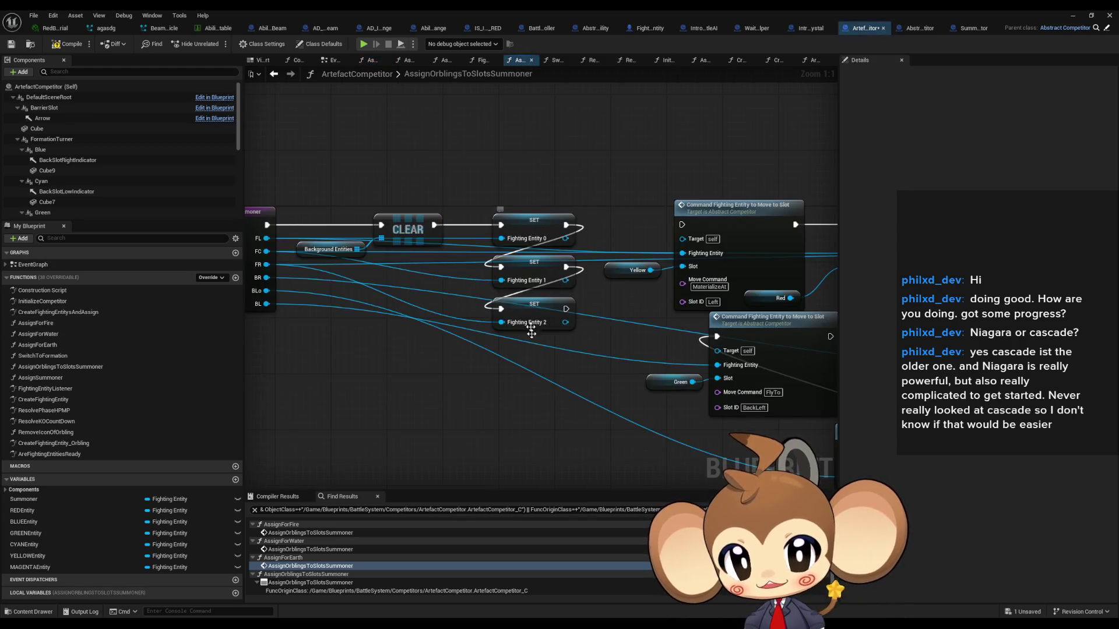
left_click(1073, 16)
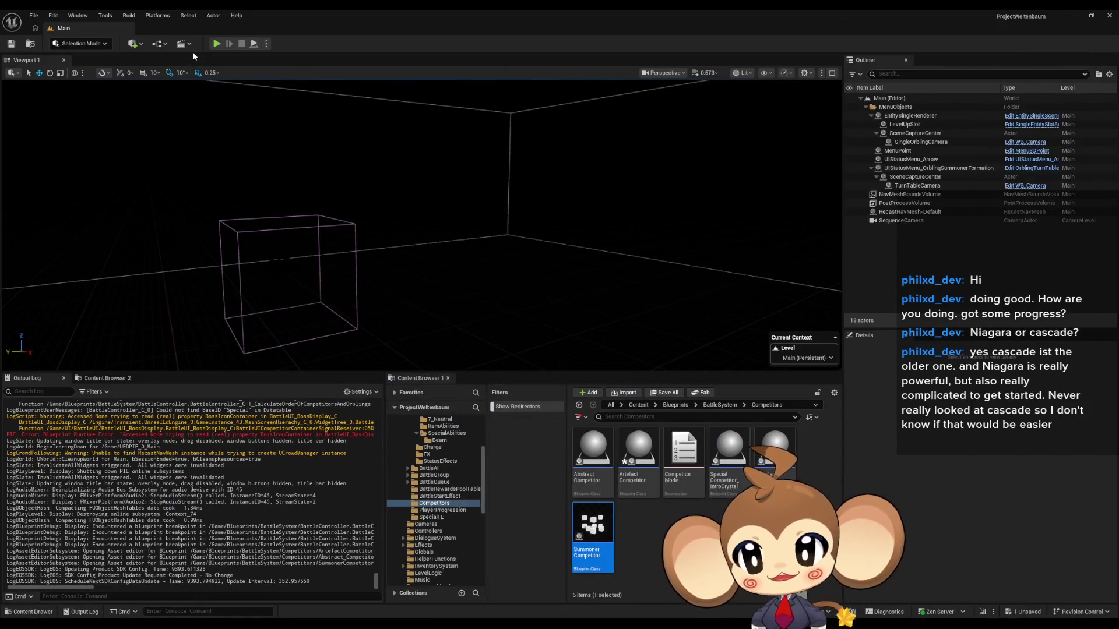
Step: Play until Set Second Orblings breaks with 3 orblings, then remove that node's breakpoint
left_click(217, 43)
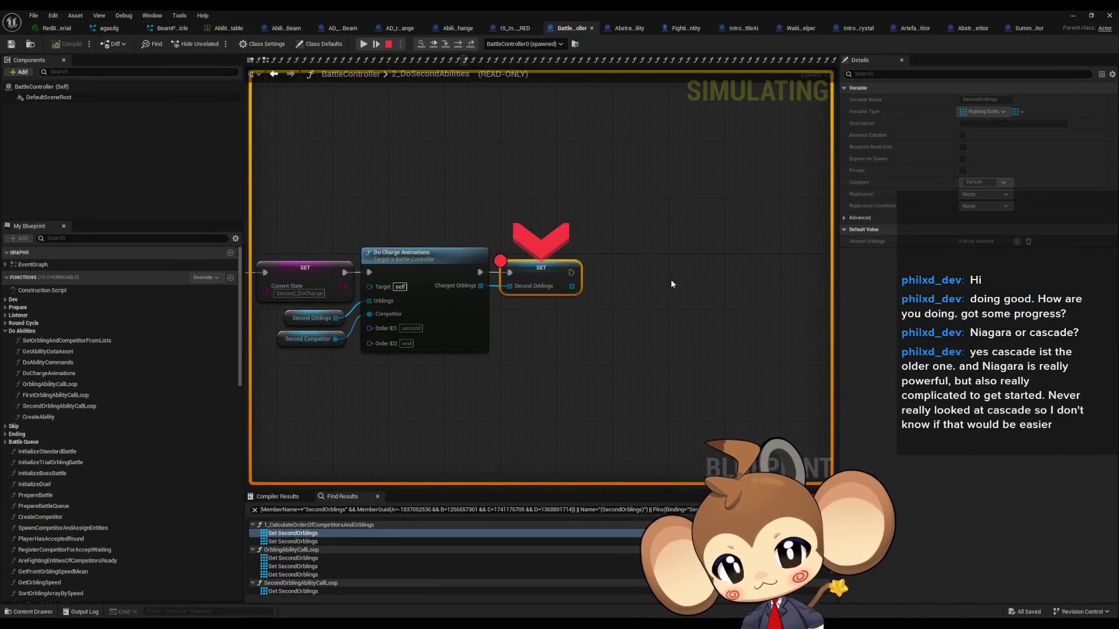
mouse_move(511, 285)
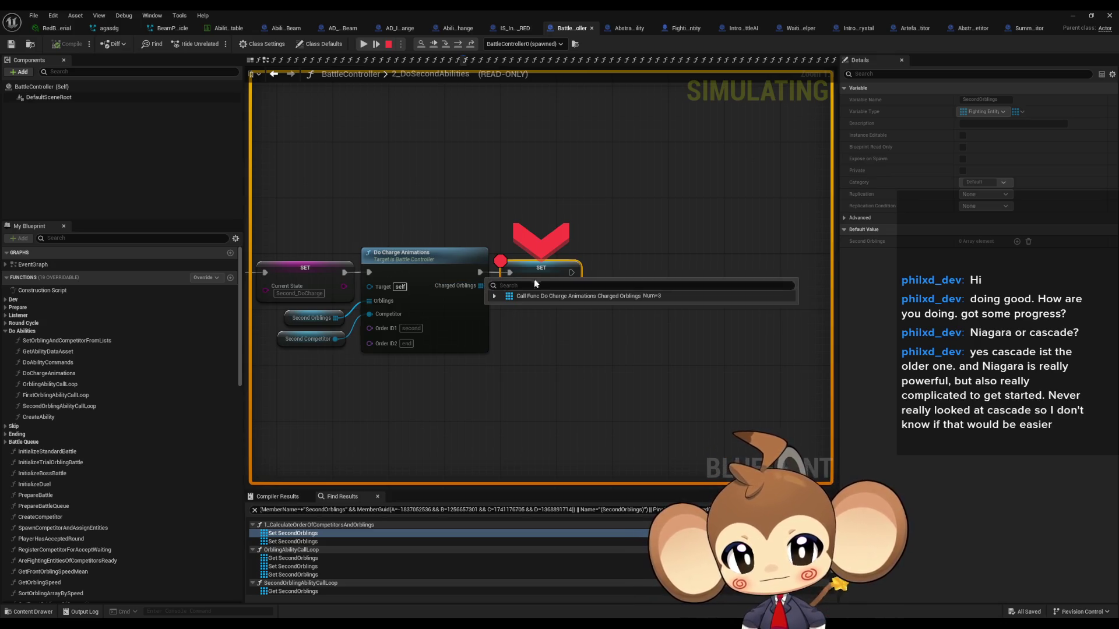
right_click(528, 265)
left_click(562, 343)
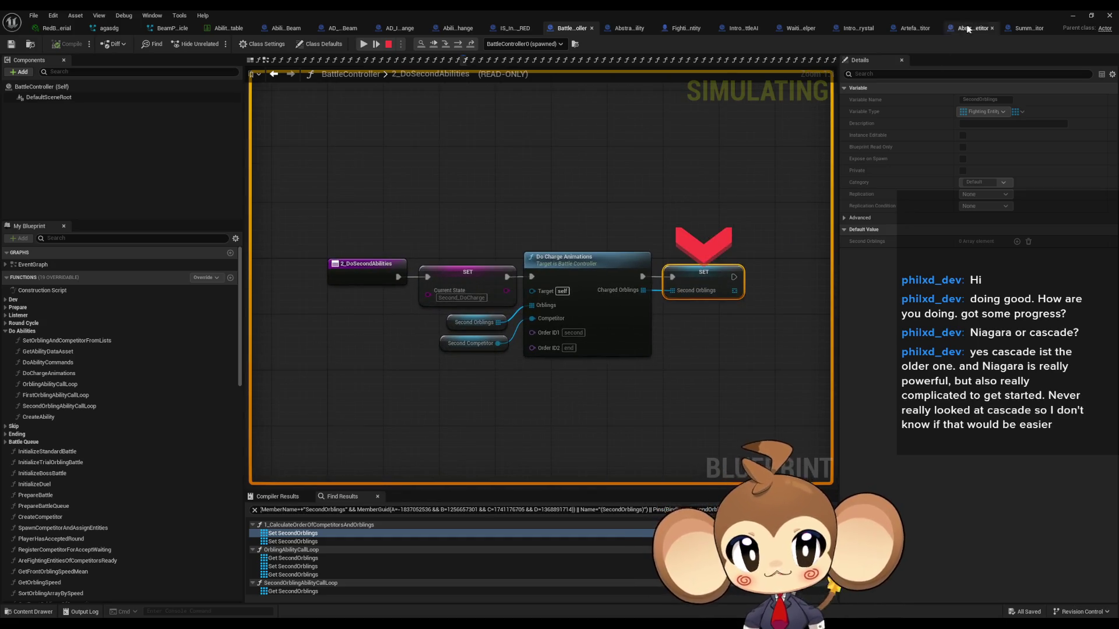
left_click(1074, 16)
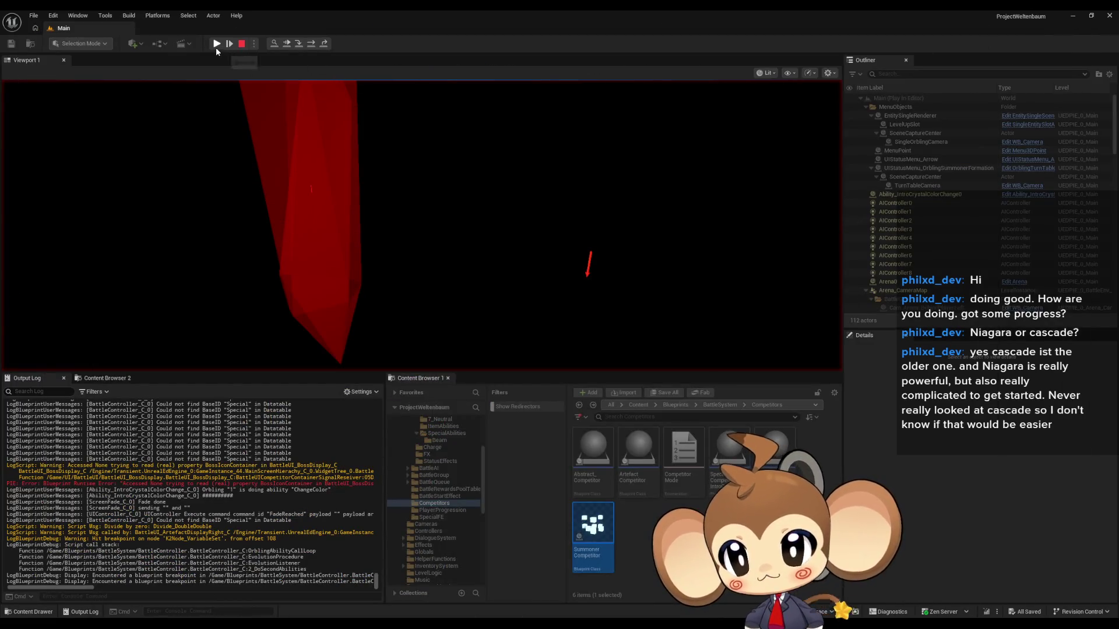
Step: Resume and stop the play session, then return to BattleController's 2_DoSecondAbilities graph
left_click(216, 43)
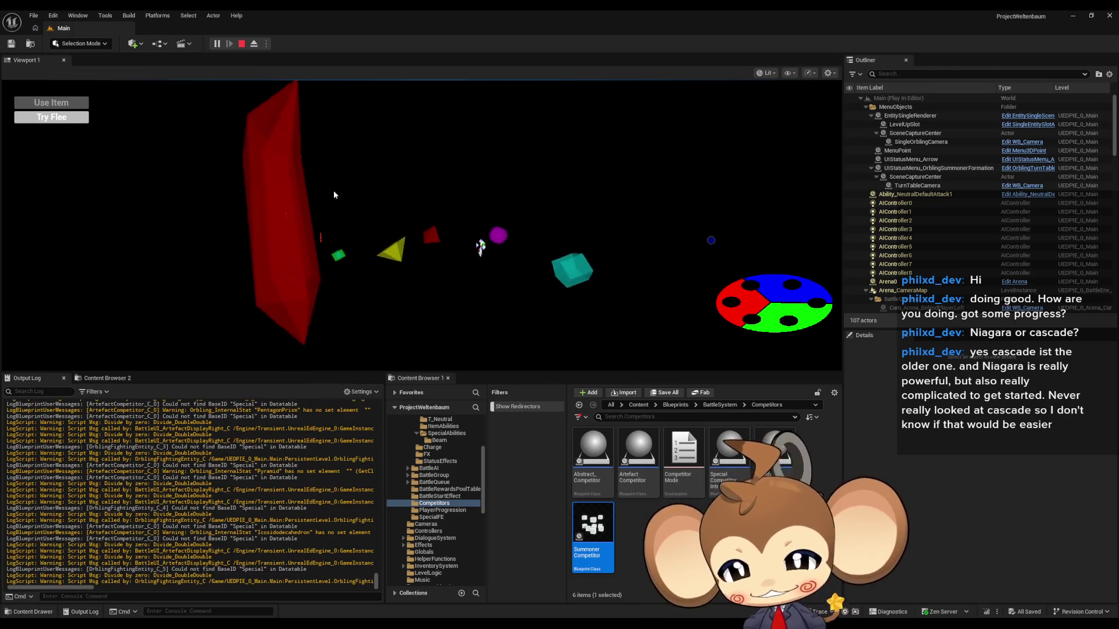
left_click(241, 46)
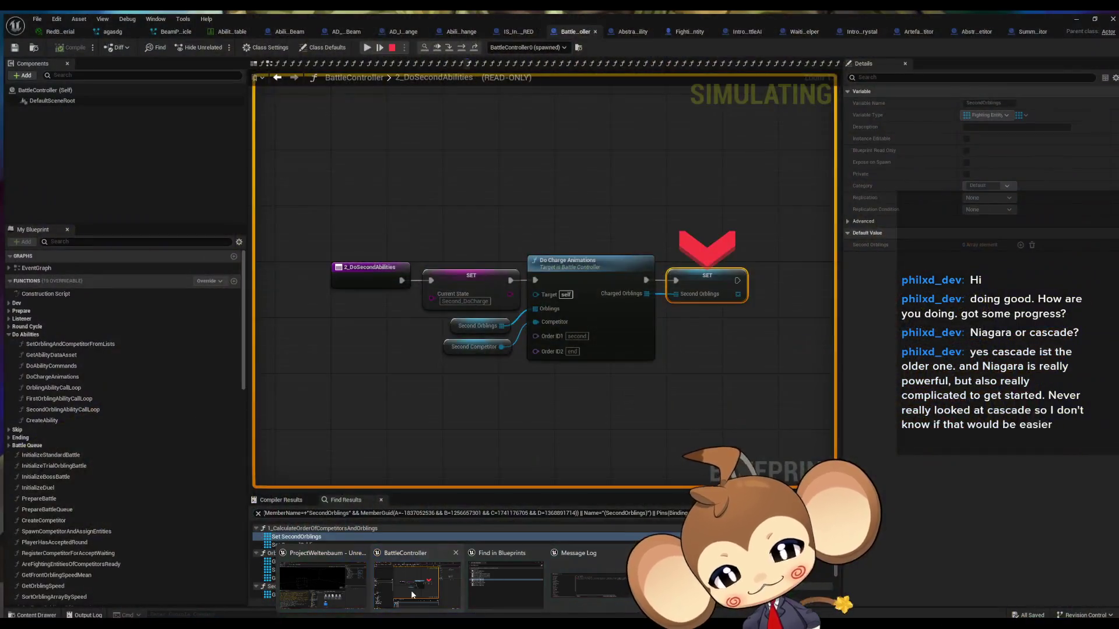
left_click(410, 590)
left_click(701, 390)
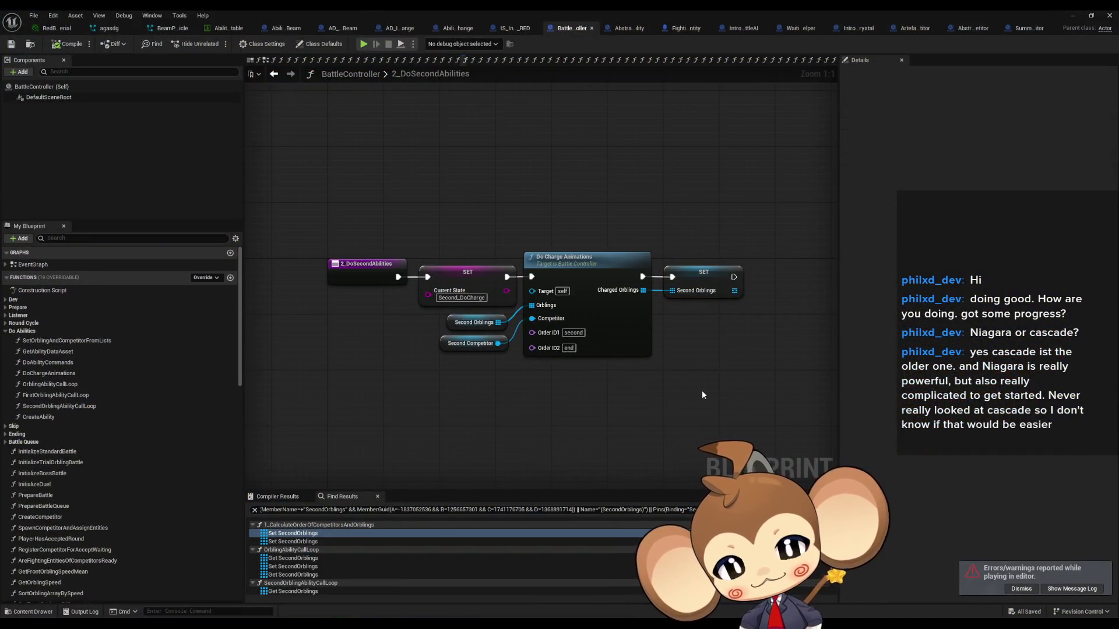
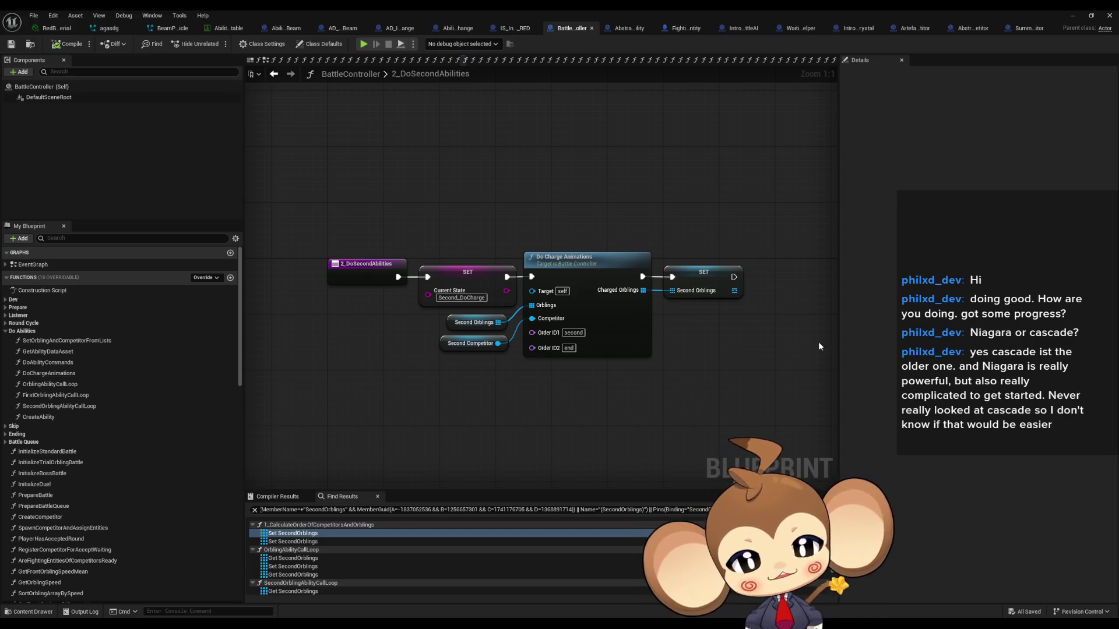
Step: Leave the BattleController graph and switch to the Ability_HelperBeam blueprint tab
left_click_drag(749, 383, 709, 376)
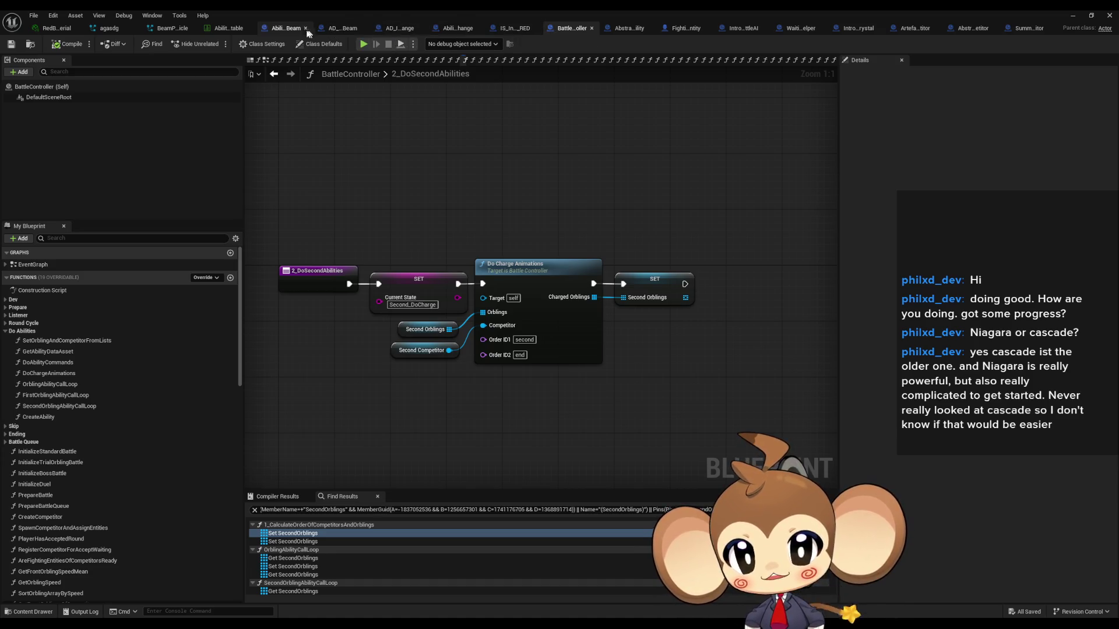
left_click(284, 28)
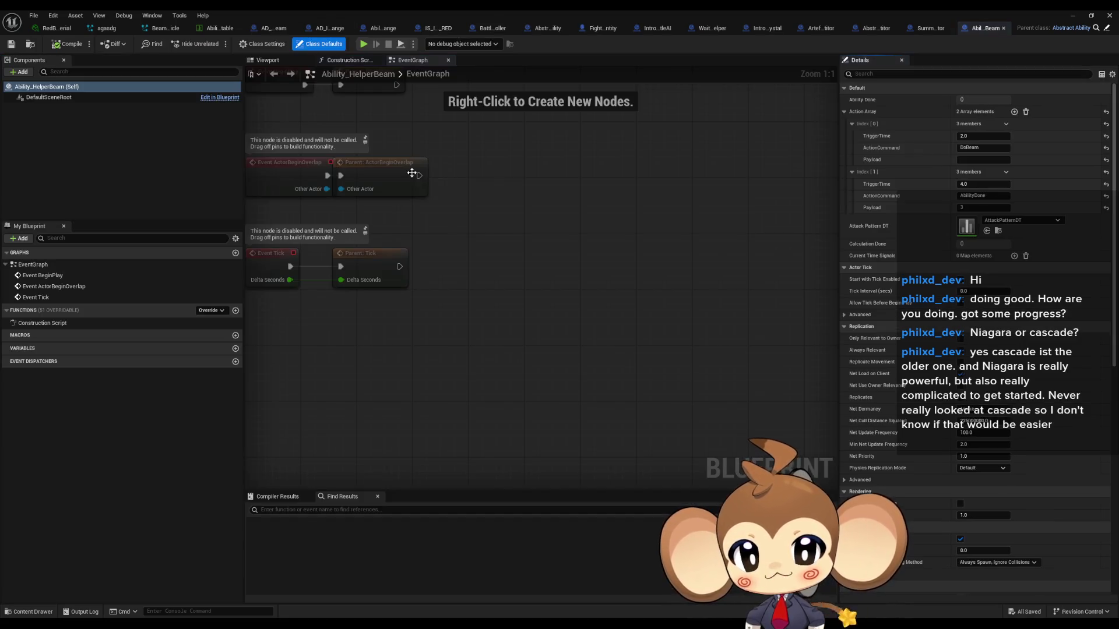
Step: Override TimedAbilityActionListener and add a Switch on Name node driven by its Command
left_click(203, 311)
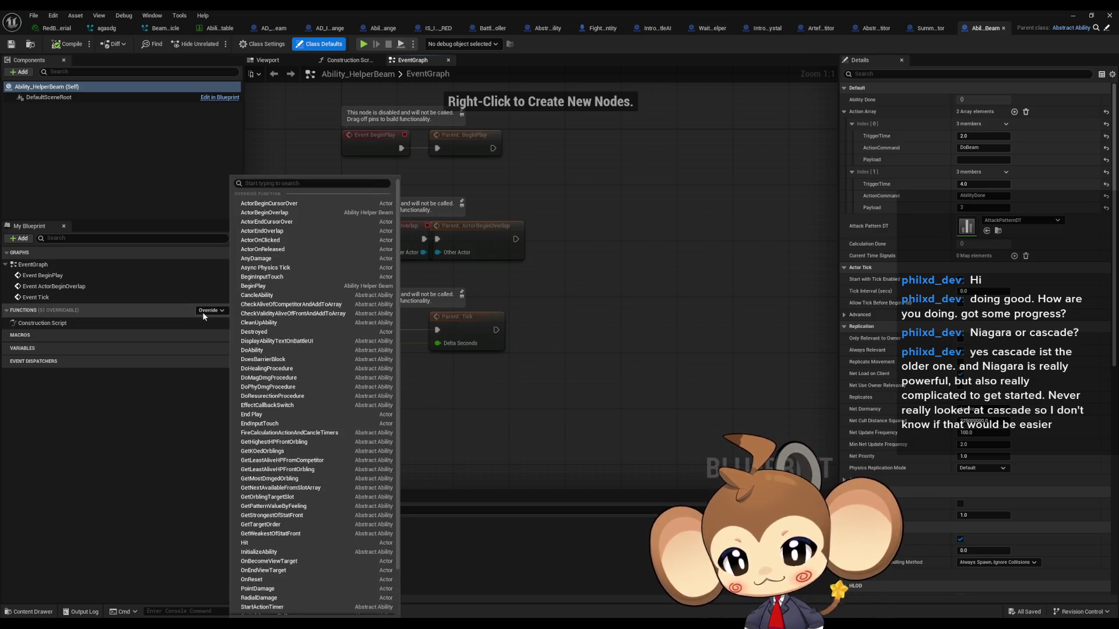
scroll(315, 526, "down", 2)
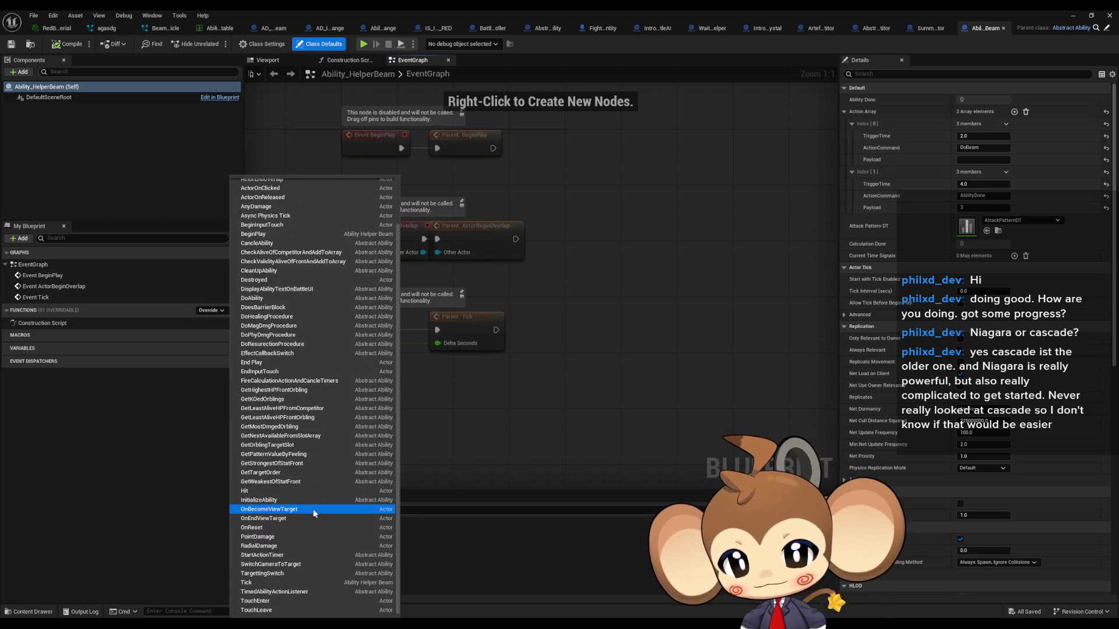
left_click(312, 592)
left_click_drag(618, 362, 505, 354)
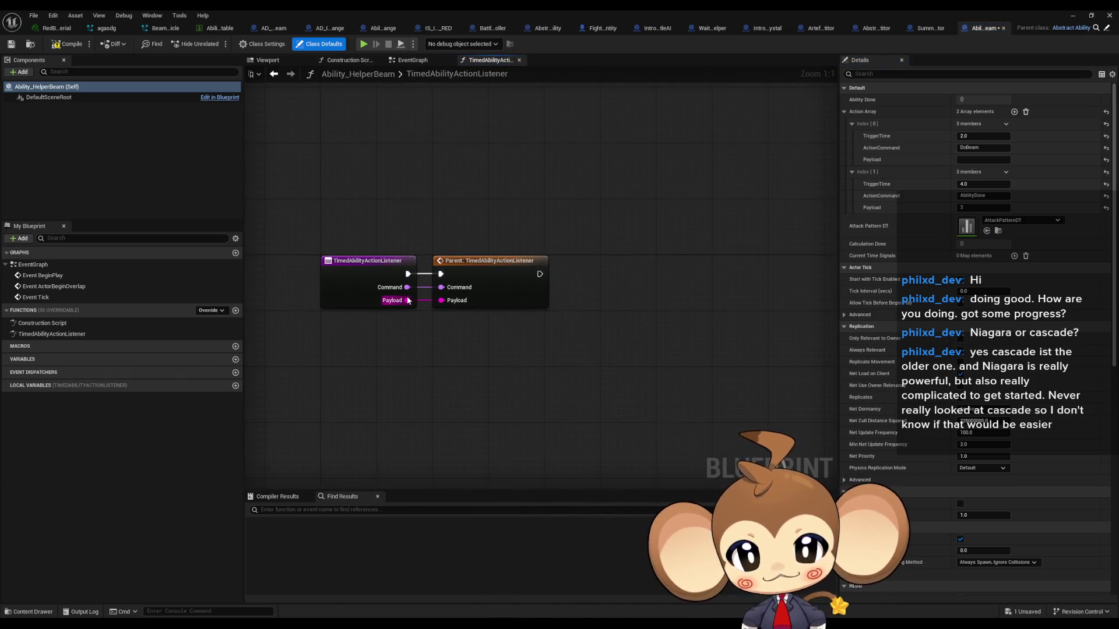
left_click_drag(407, 287, 466, 369)
type("swit")
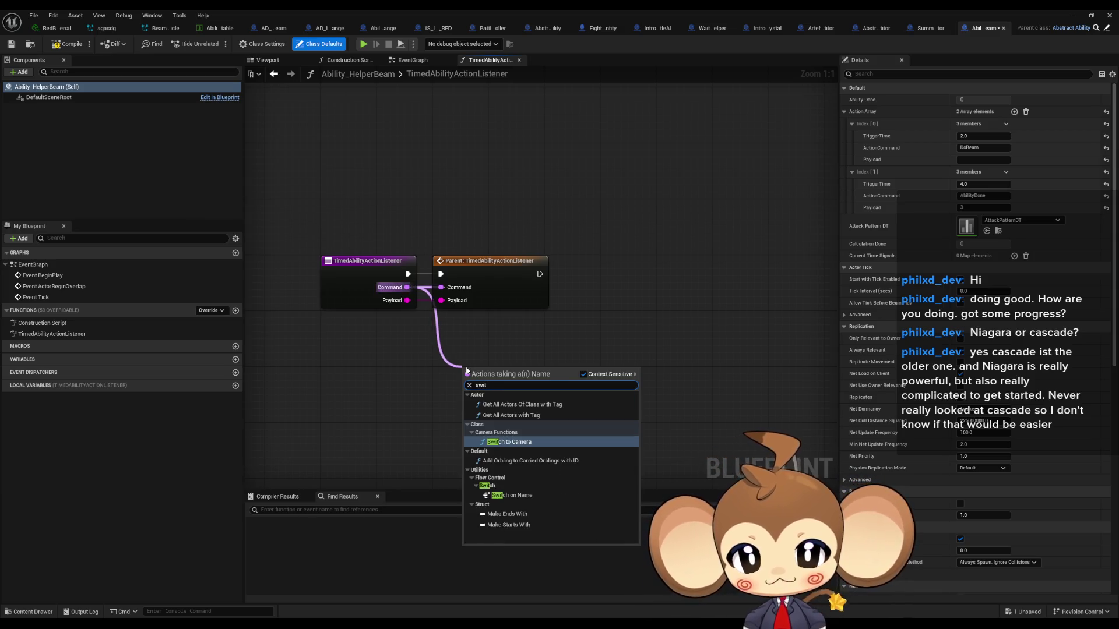
key("Down")
key("Down")
key("Return")
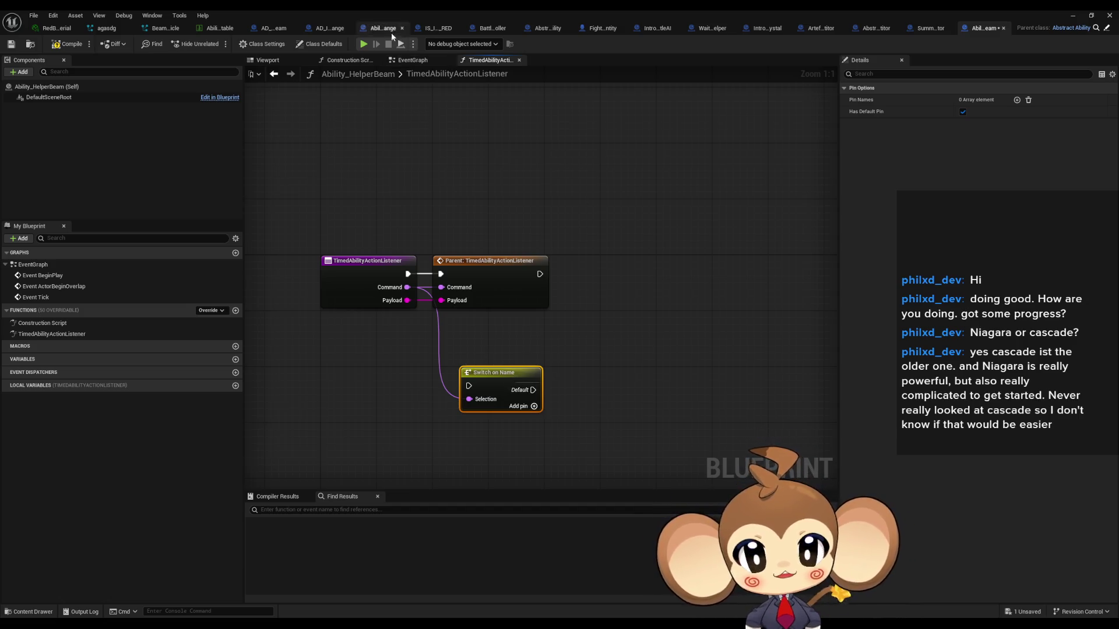
Step: Add a DoBeam case to the switch and run it after the parent listener call
left_click(323, 44)
left_click(975, 147)
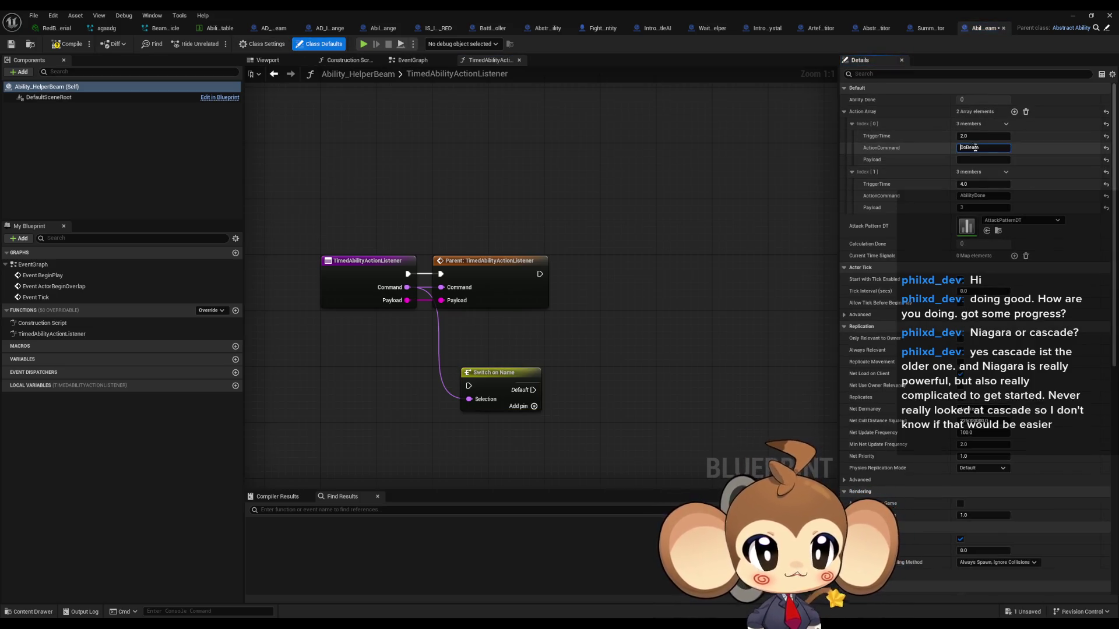
left_click(516, 378)
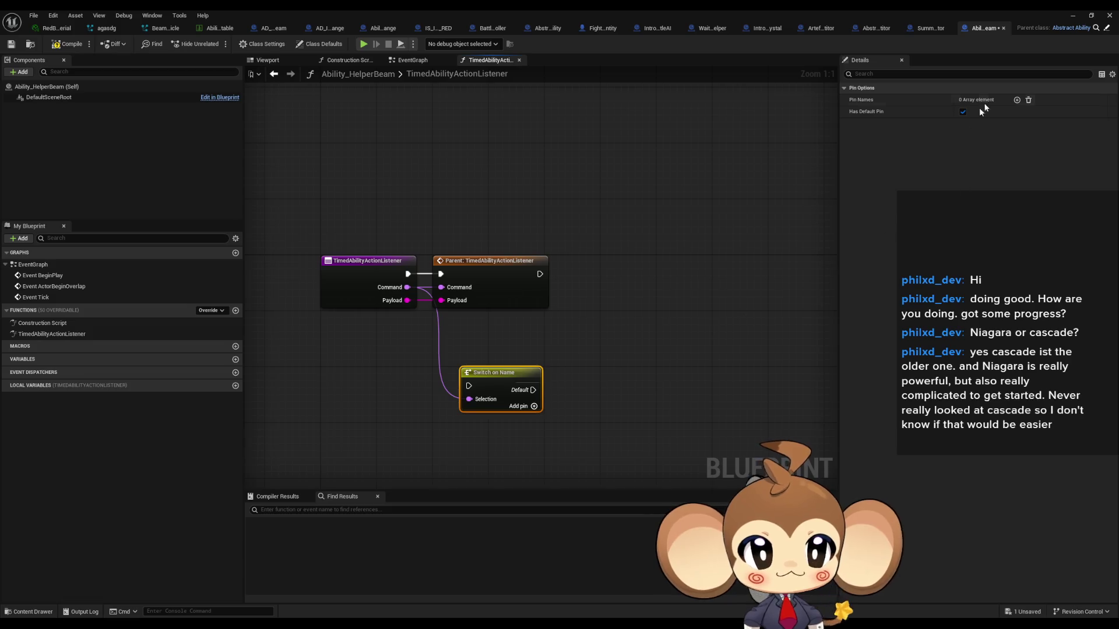
left_click(1016, 100)
key("ctrl+v")
left_click(585, 316)
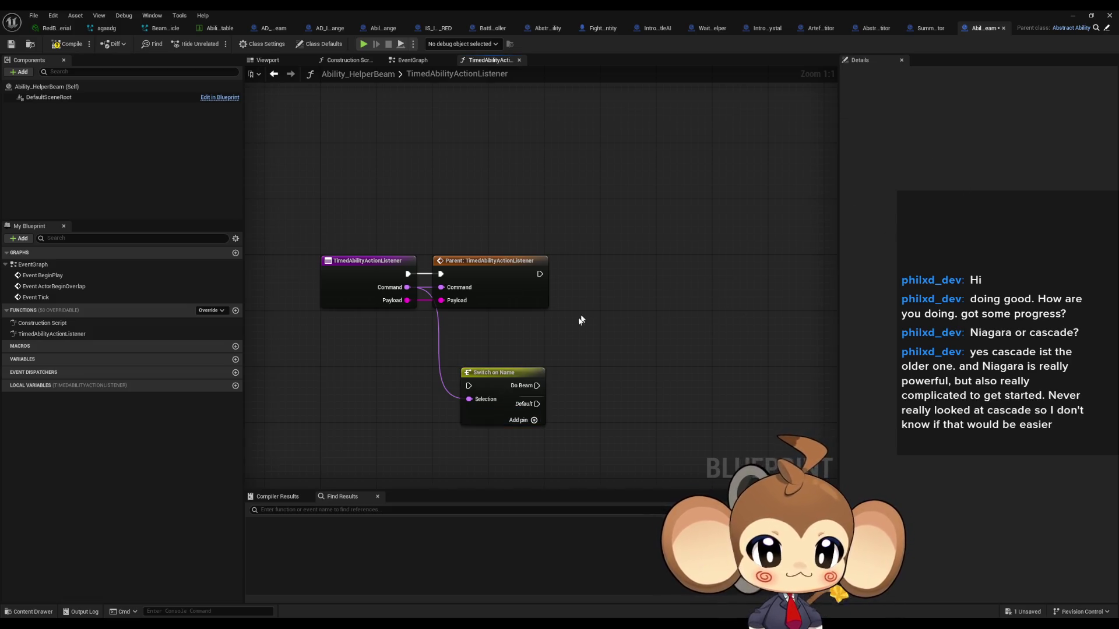
mouse_move(469, 384)
left_mouse_down()
mouse_move(554, 316)
mouse_move(540, 274)
mouse_move(610, 262)
left_mouse_up()
left_click(684, 341)
left_click_drag(684, 341, 513, 334)
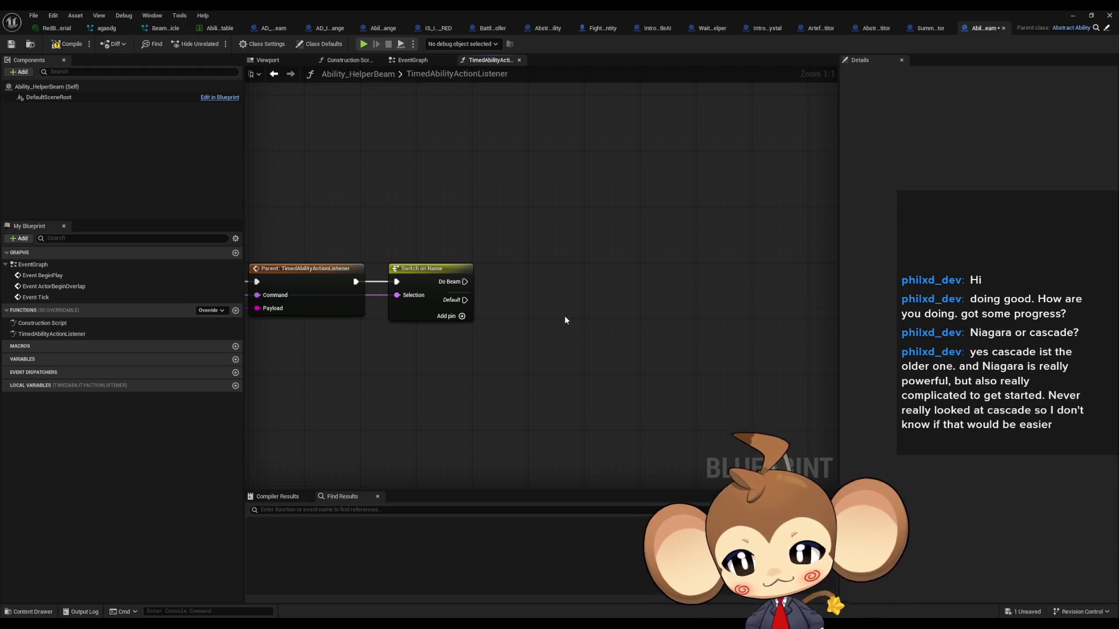
left_click(220, 311)
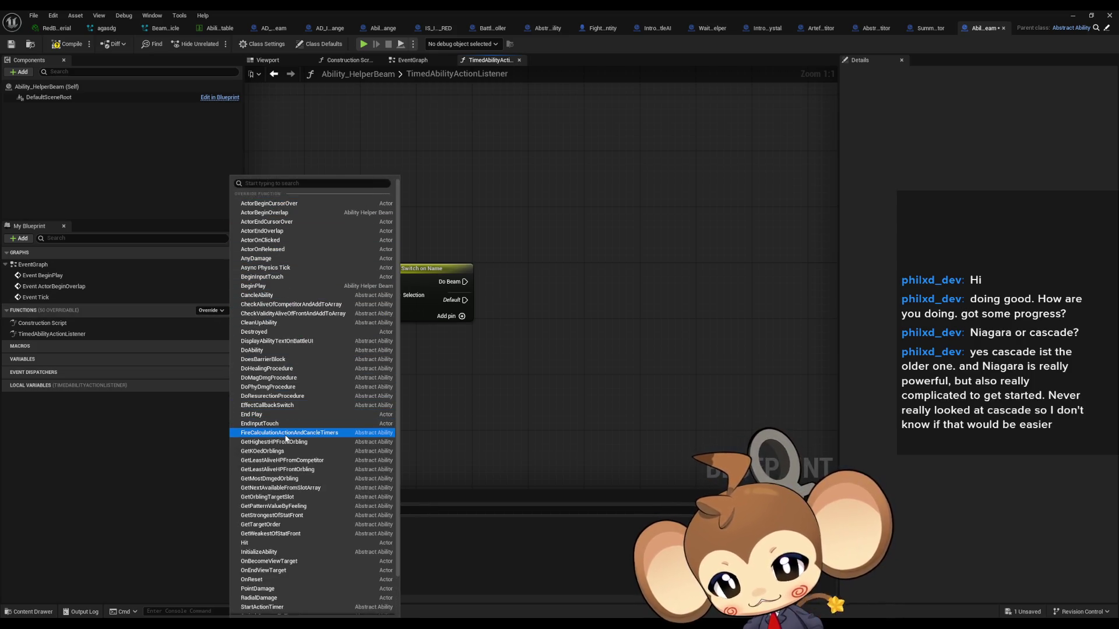
Step: Override InitializeAbility in Ability_HelperBeam
scroll(285, 438, "down", 2)
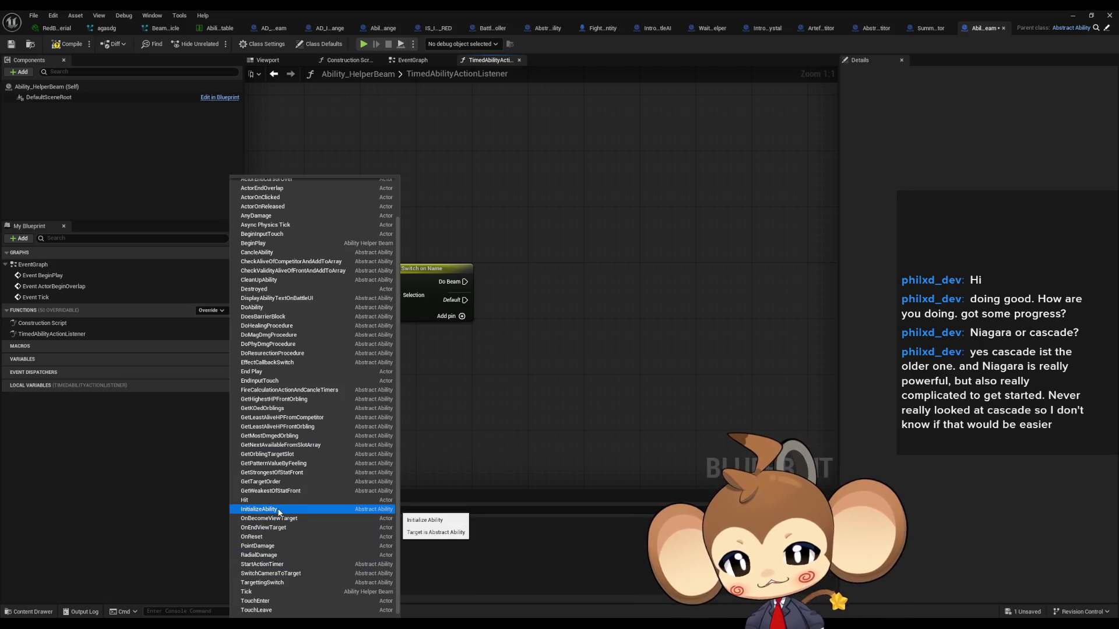
left_click(259, 509)
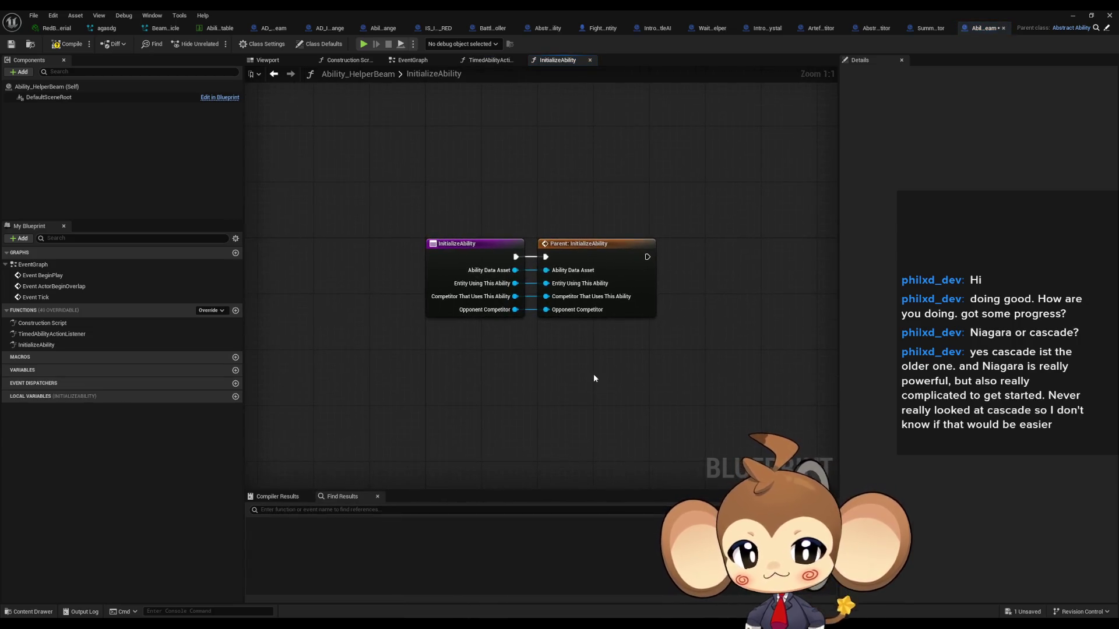
mouse_move(732, 349)
left_mouse_down()
mouse_move(528, 390)
mouse_move(573, 401)
left_mouse_up()
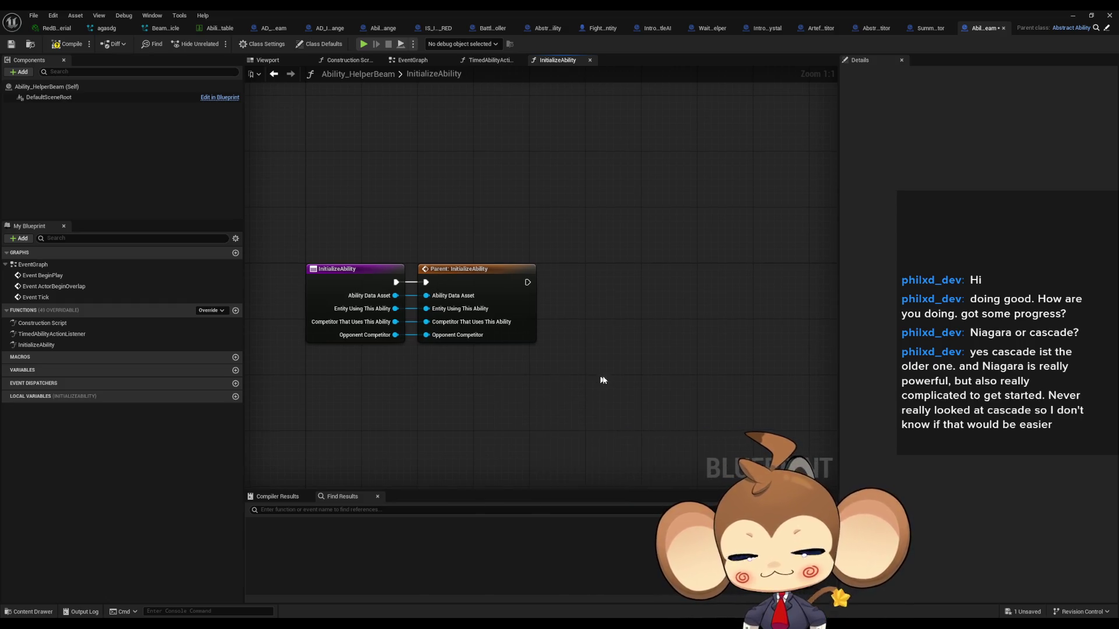
left_click_drag(600, 380, 507, 343)
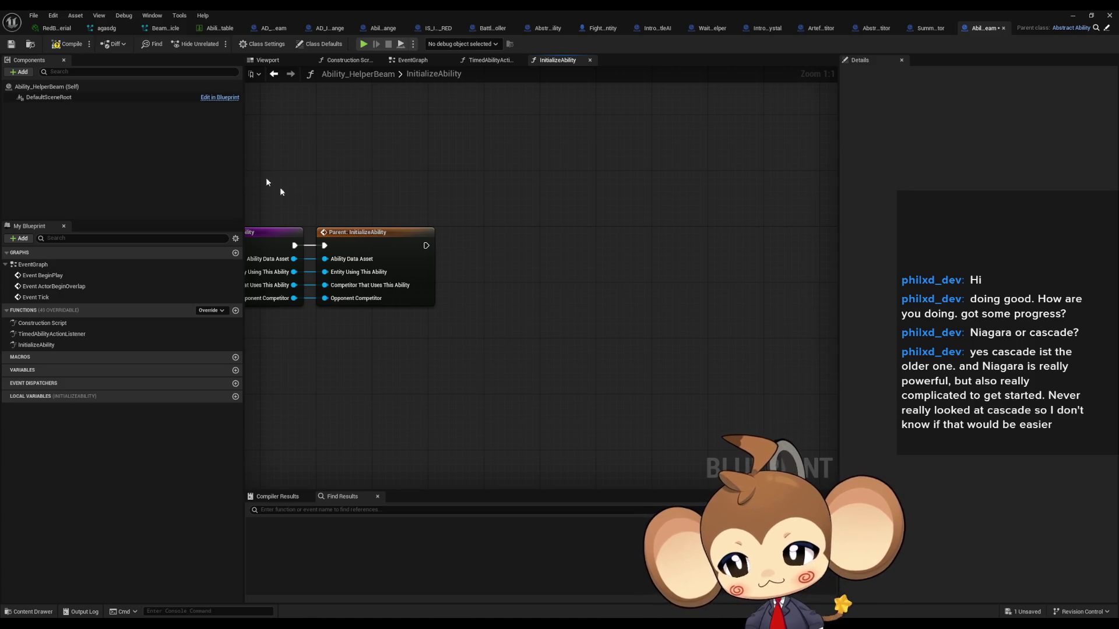
Step: Add a Niagara Particle System component named Beam using the BeamParticle system
left_click(22, 72)
type("par")
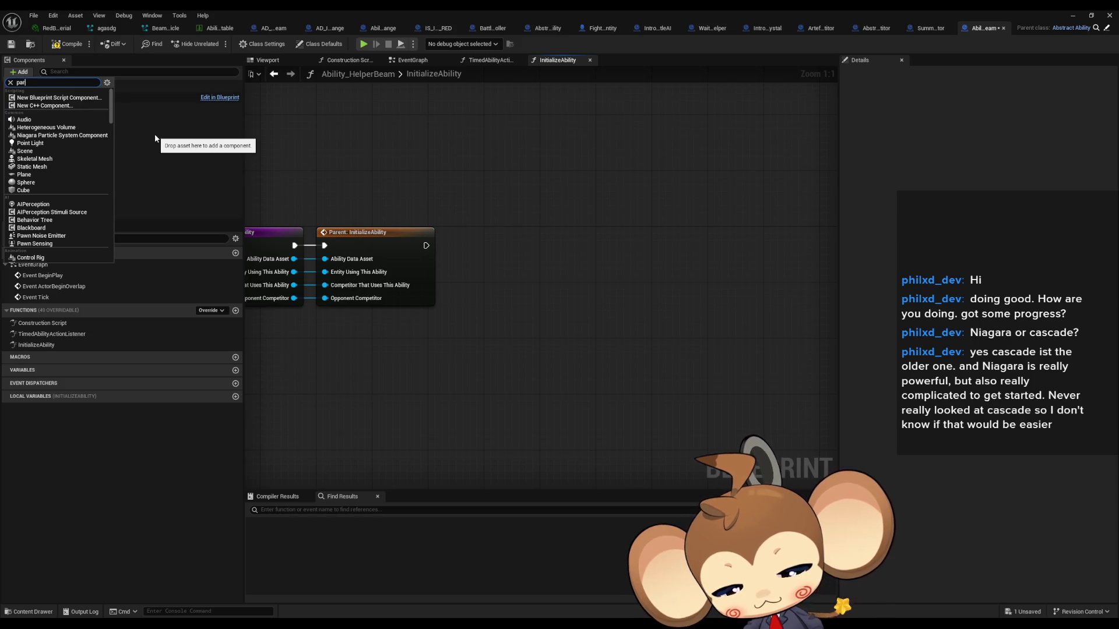
type("t sys")
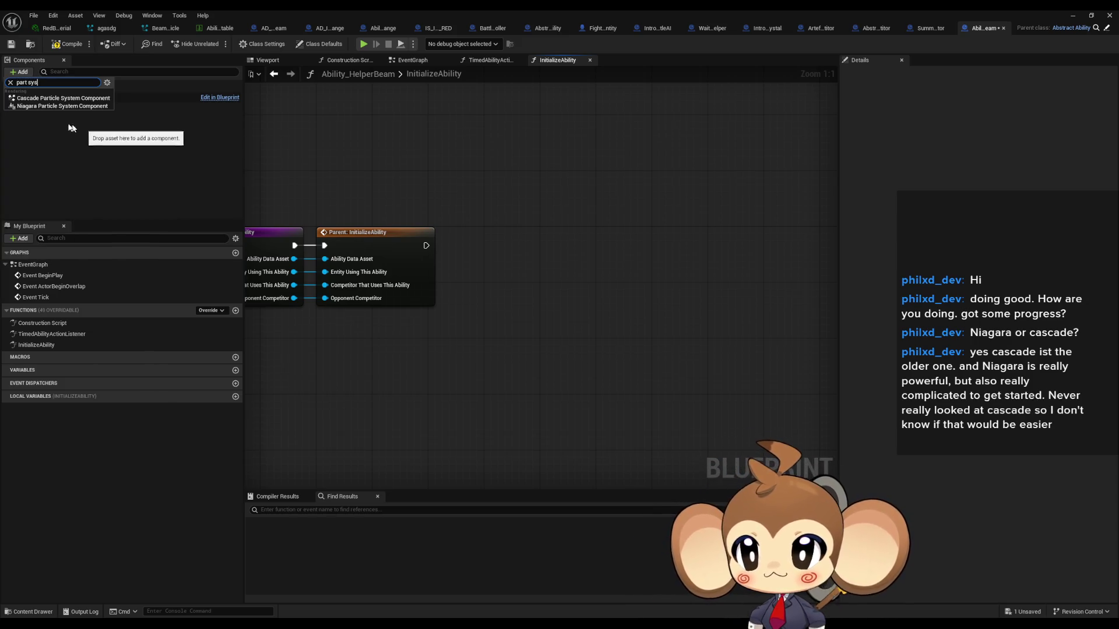
left_click(41, 107)
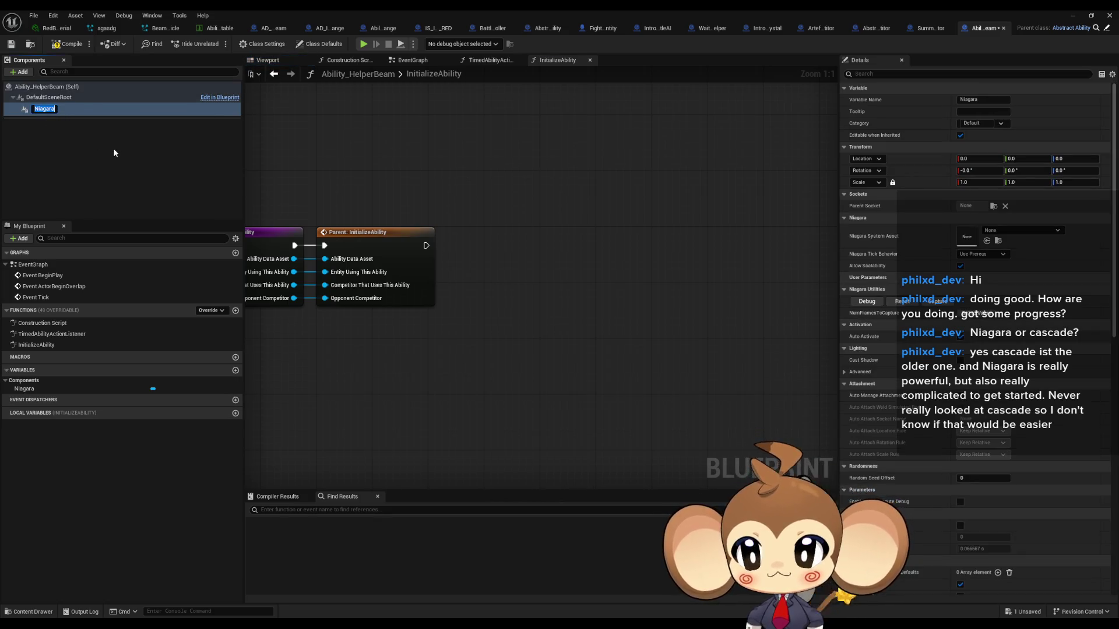
type("Beam")
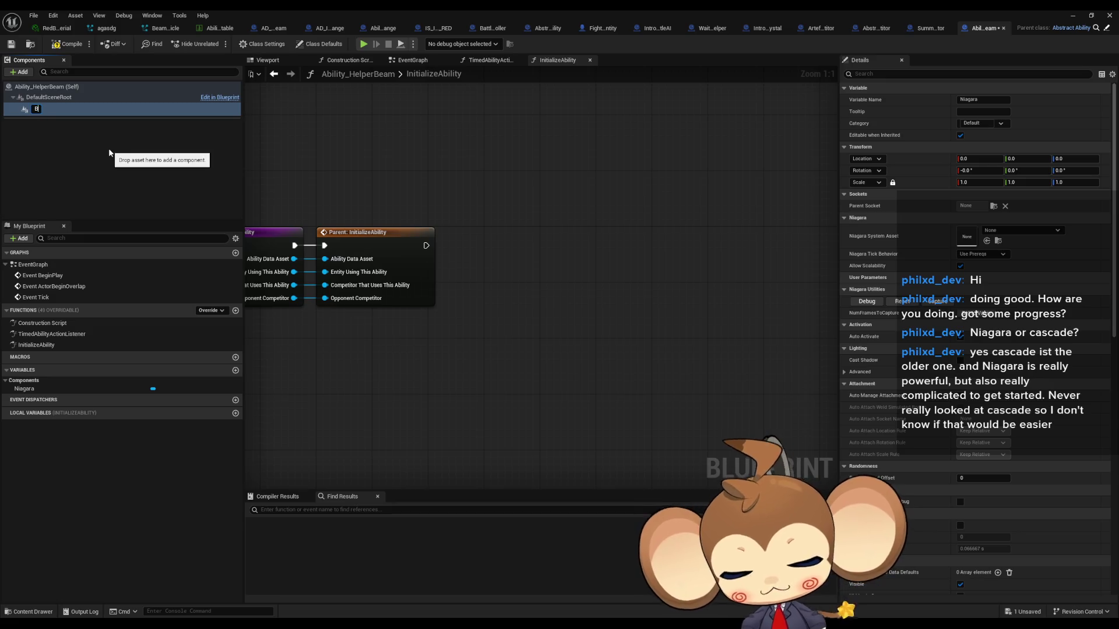
key("Return")
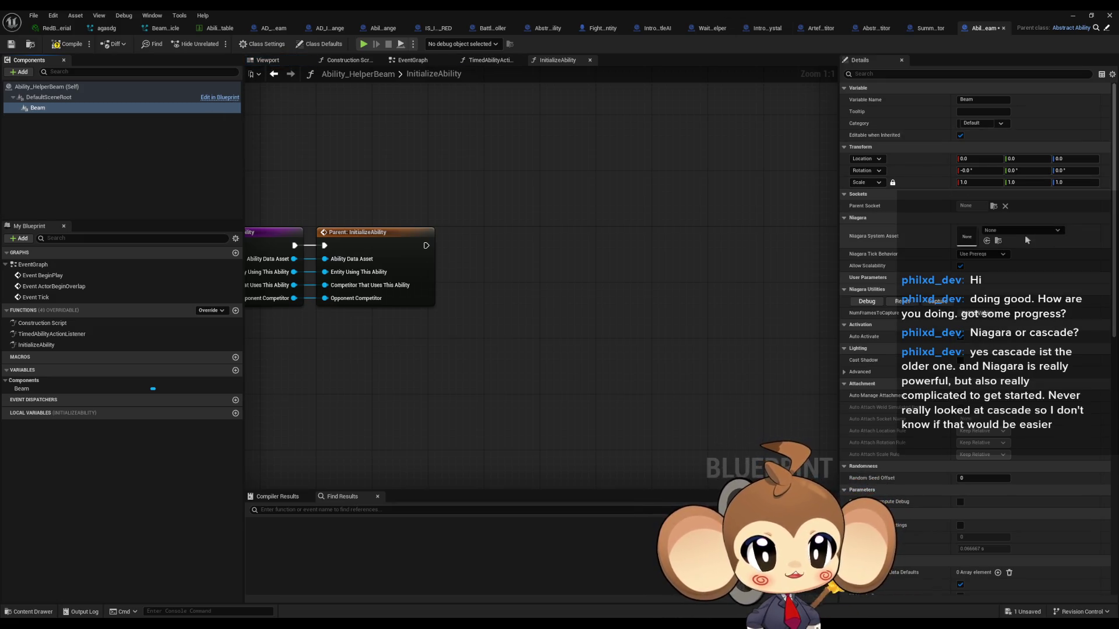
left_click(1005, 230)
type("beam")
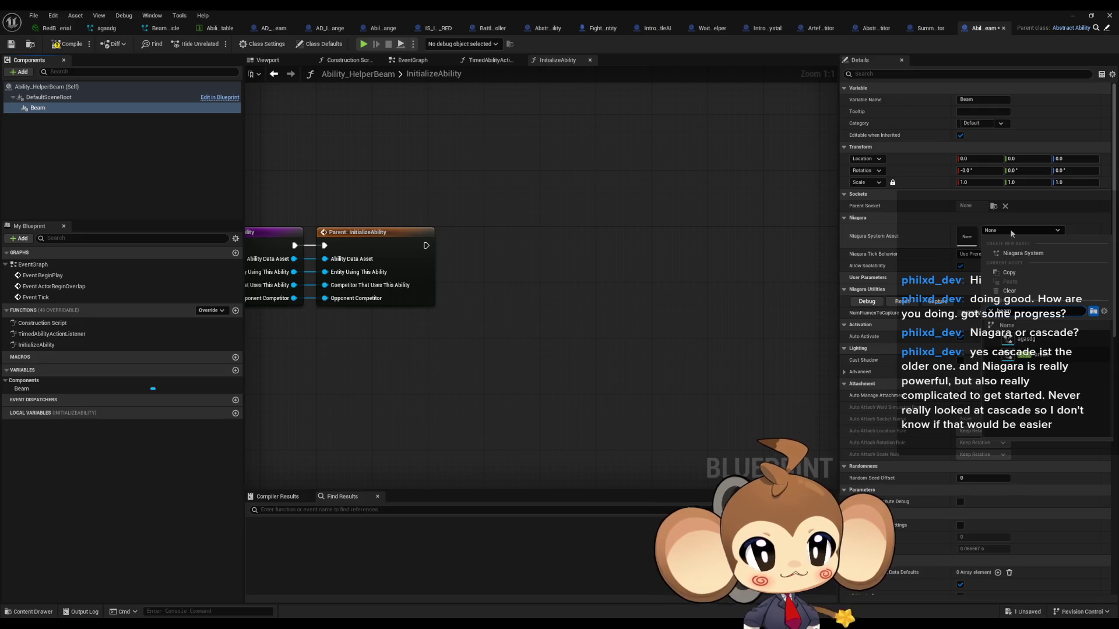
key("Return")
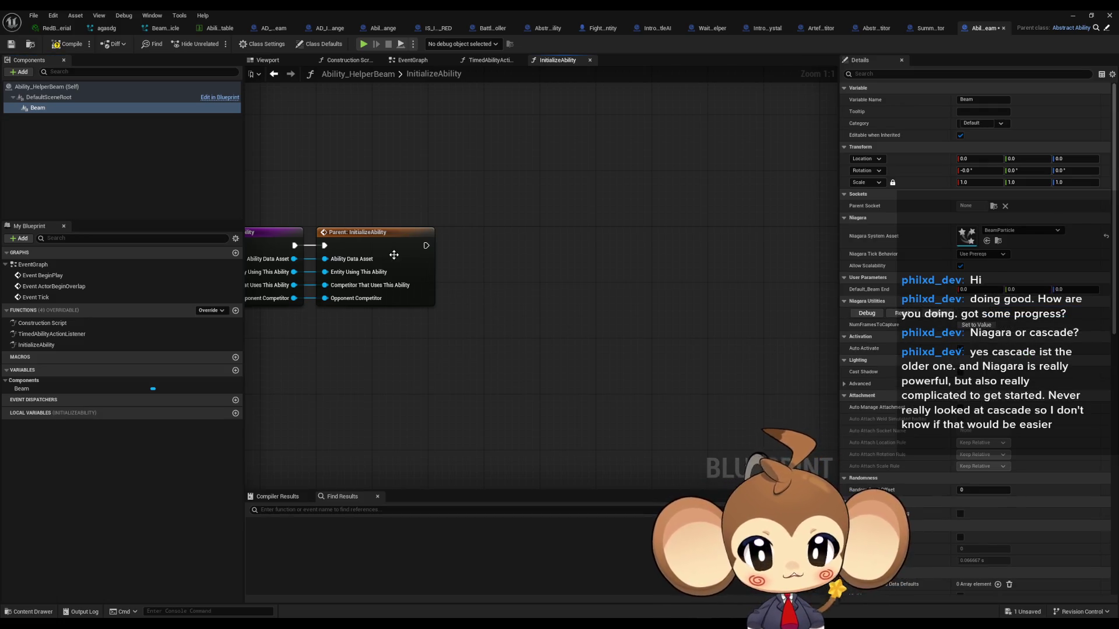
left_click(42, 109)
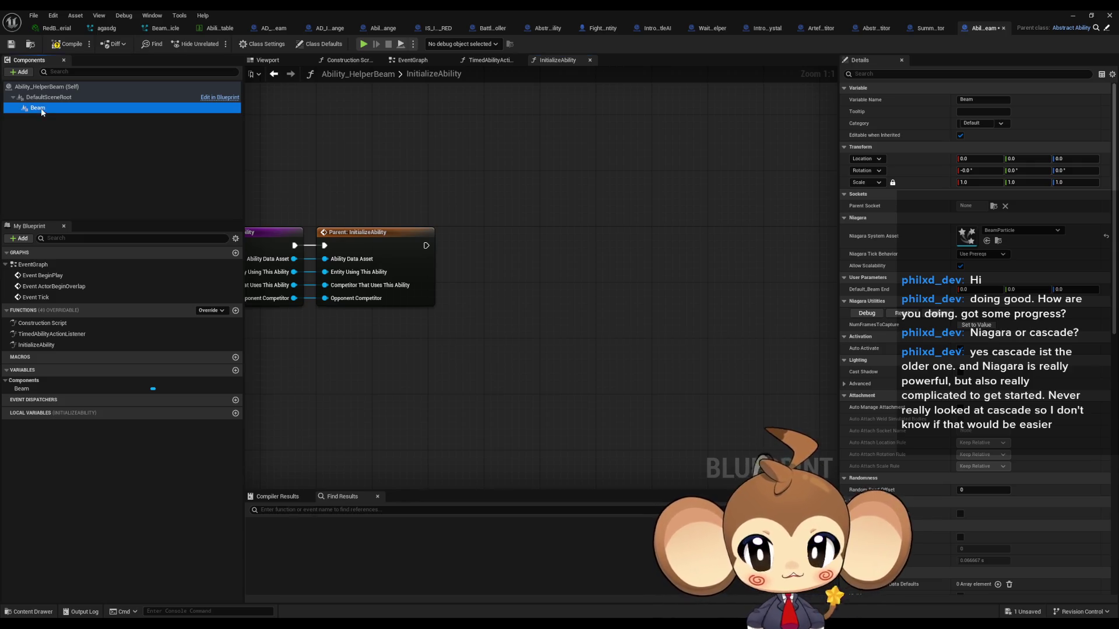
Step: Place a Beam reference and add a Set Niagara Variable (Vector3) node targeting it
left_click_drag(499, 198, 499, 196)
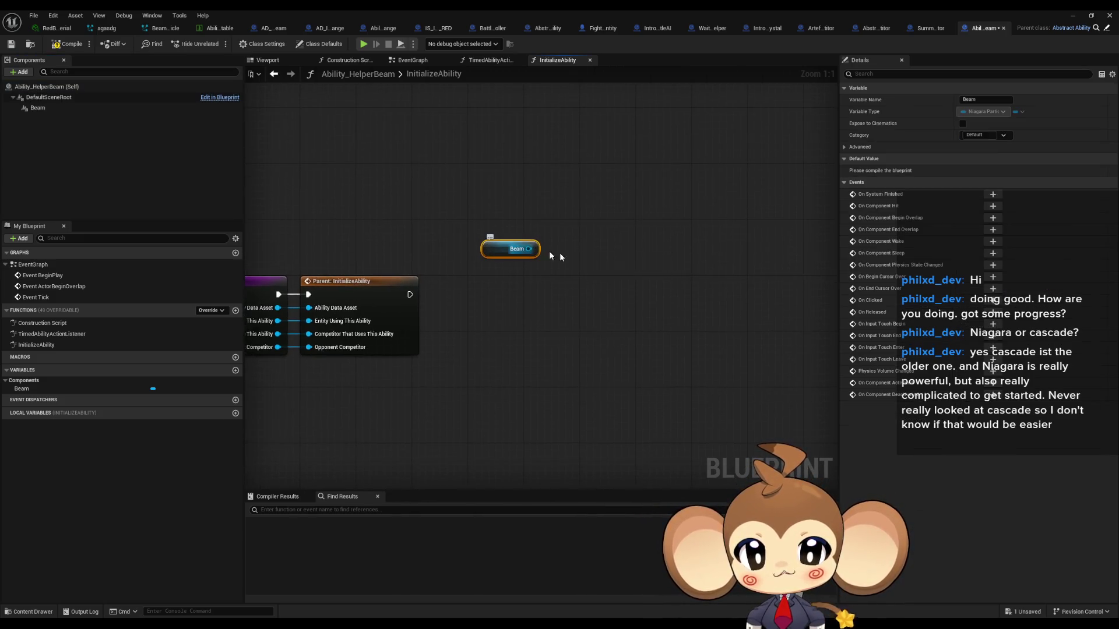
left_click_drag(528, 249, 628, 262)
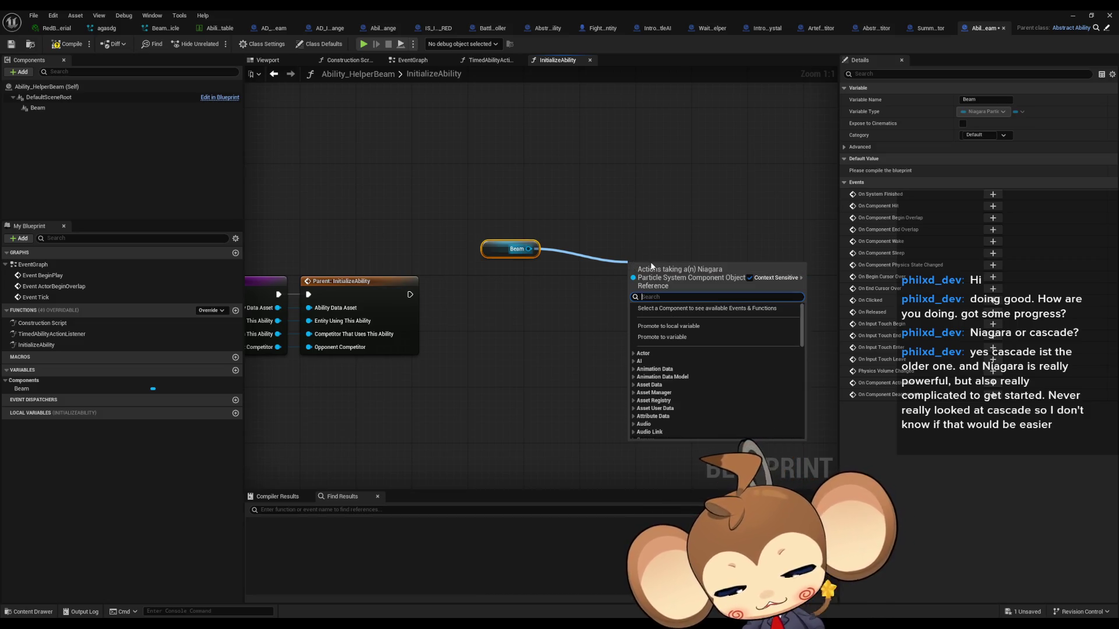
type("pos")
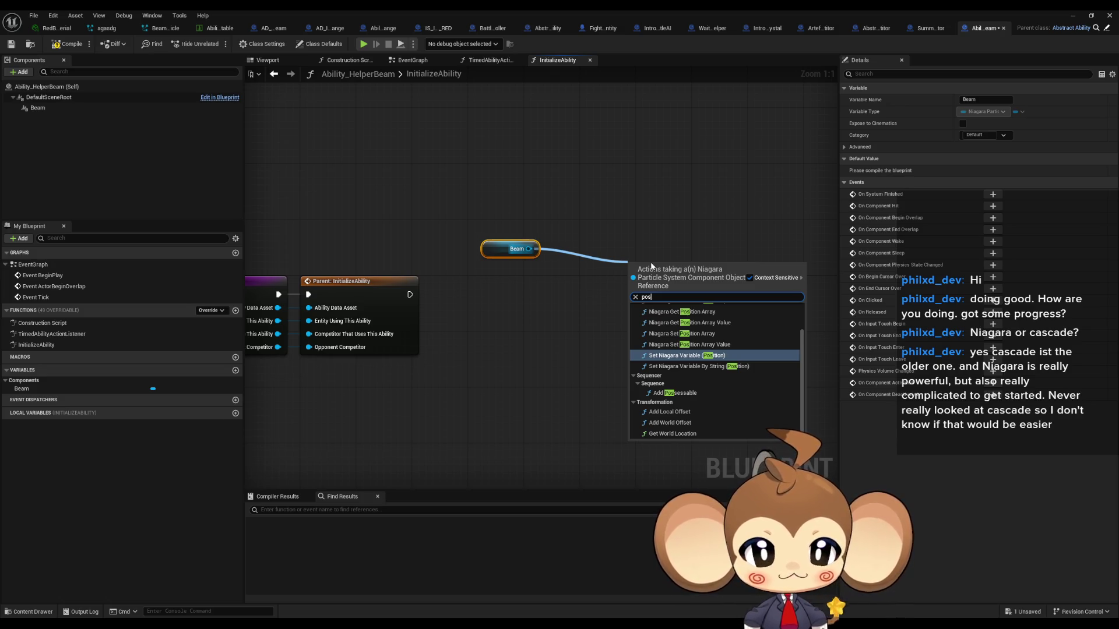
type("set")
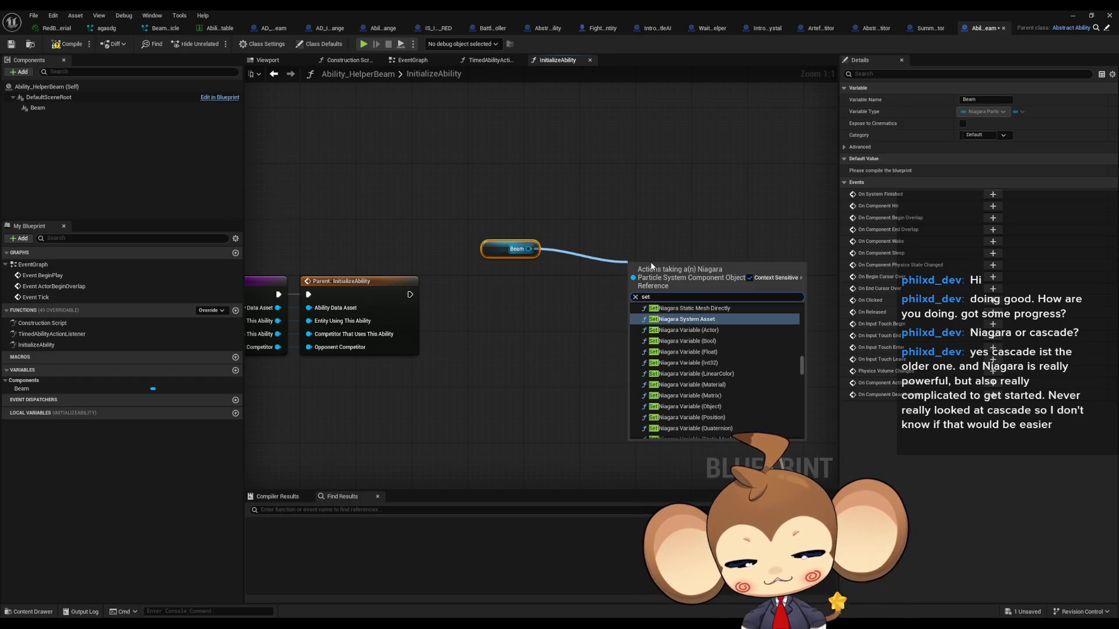
type(" vec")
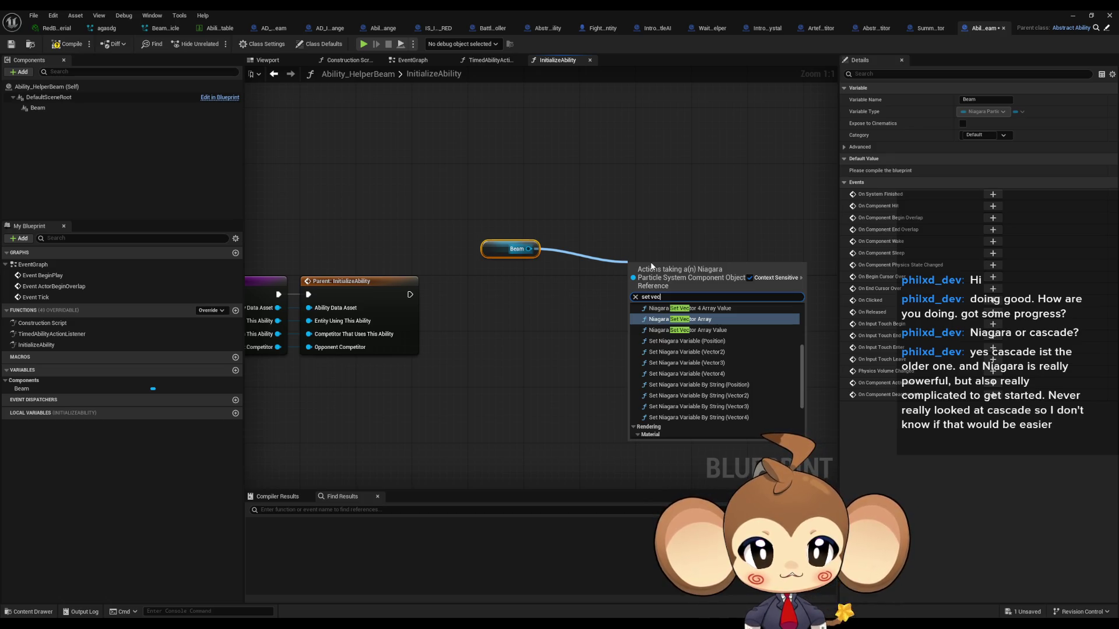
key("Down")
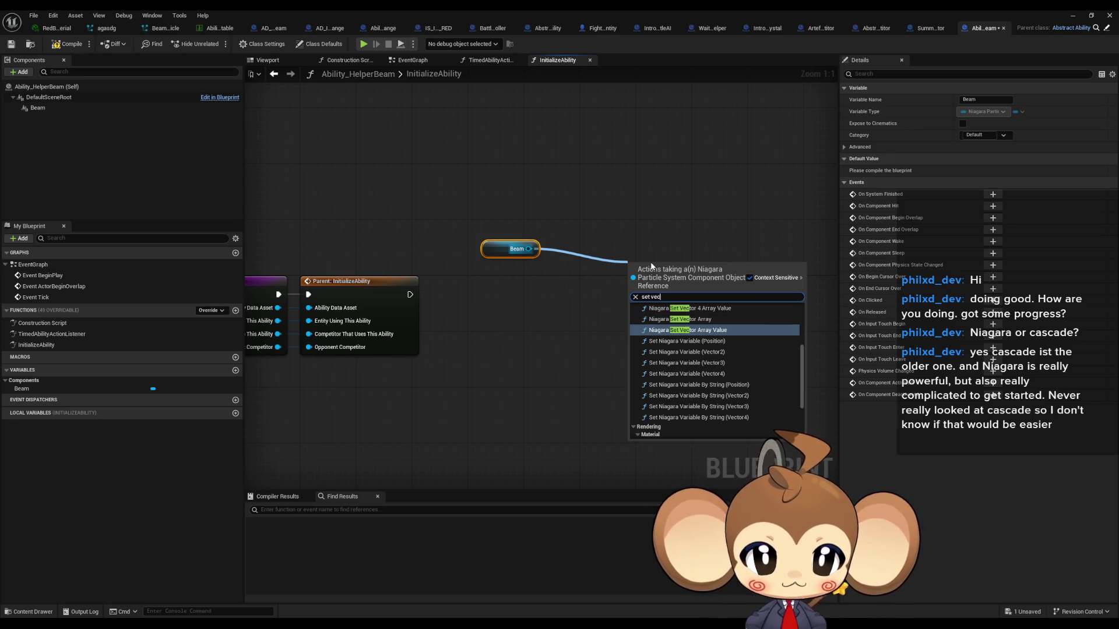
key("Down")
key("Down")
key("Down")
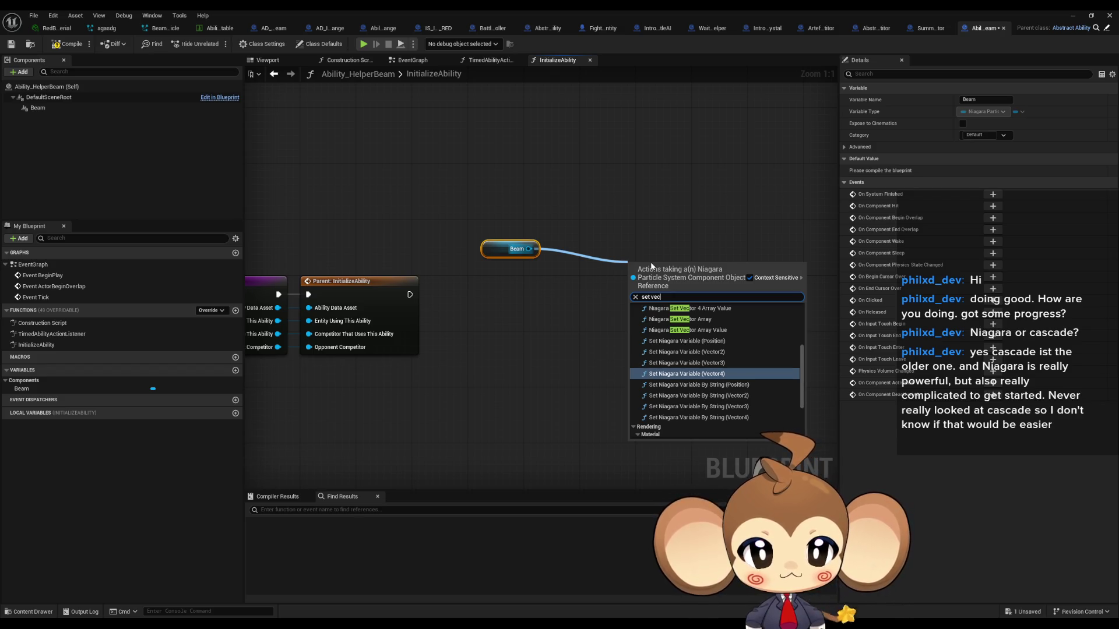
key("Up")
key("Return")
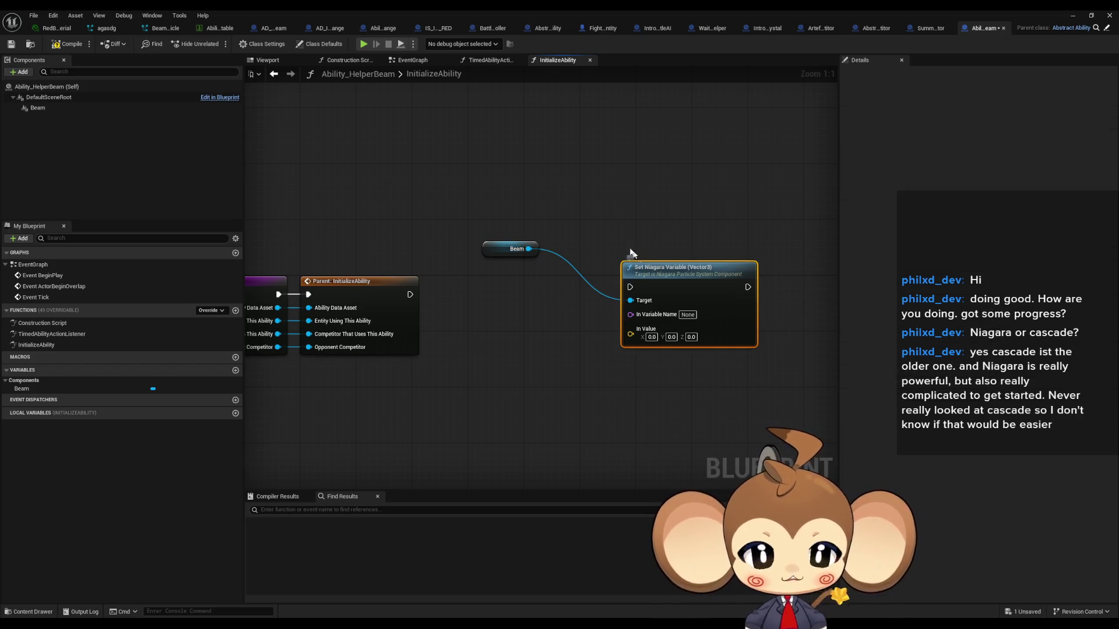
left_click(166, 27)
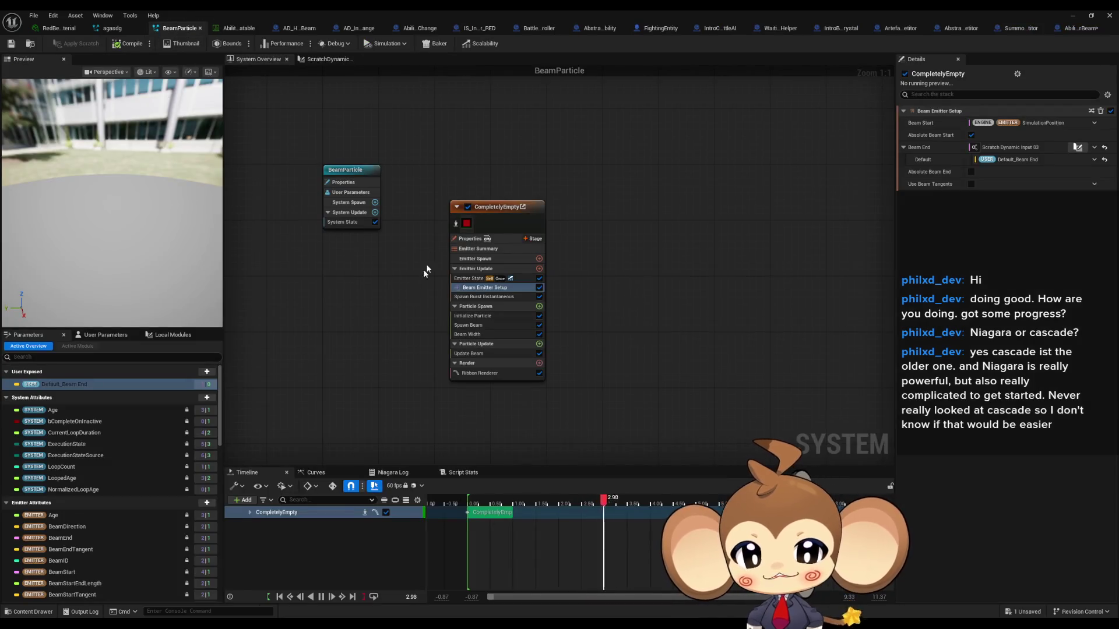
Step: Check BeamParticle's Default_Beam End parameter name and the other ability assets' command names
key("F2")
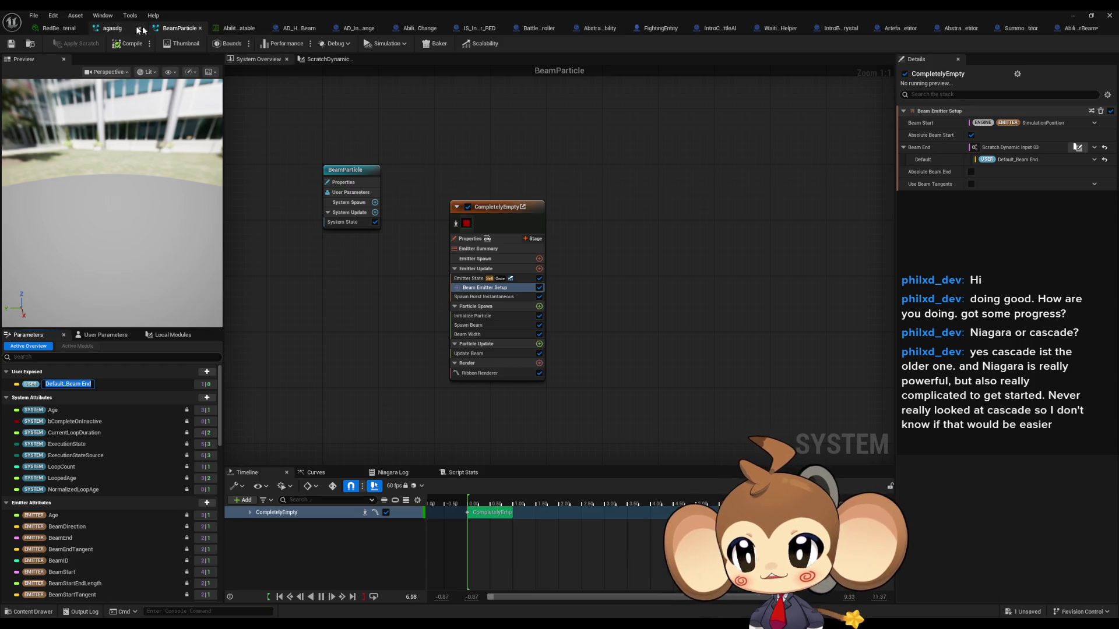
left_click(358, 28)
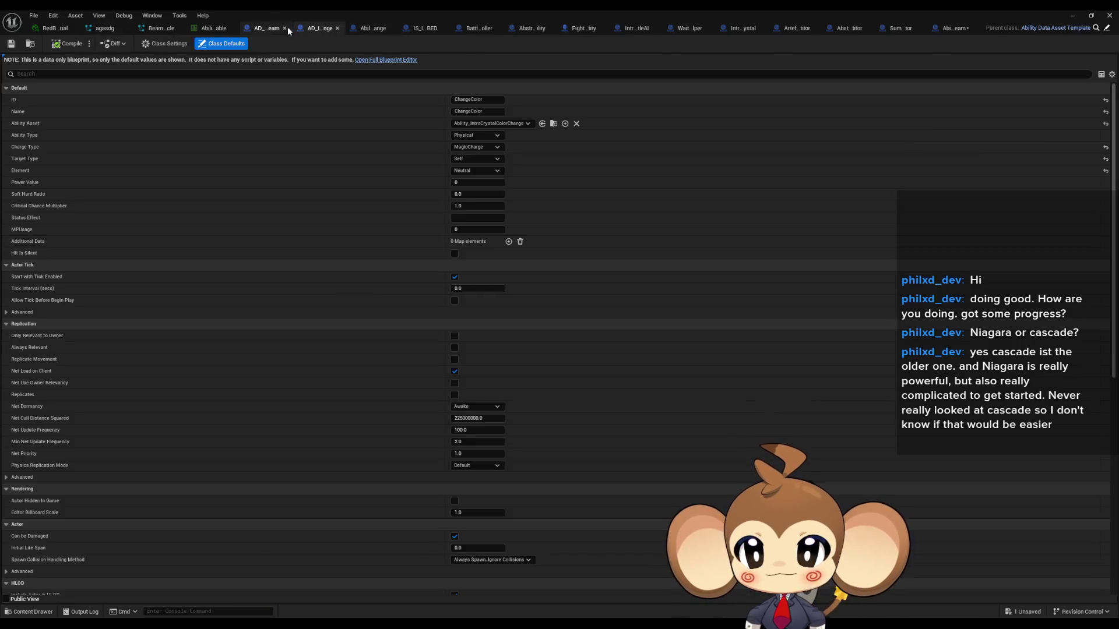
left_click(385, 28)
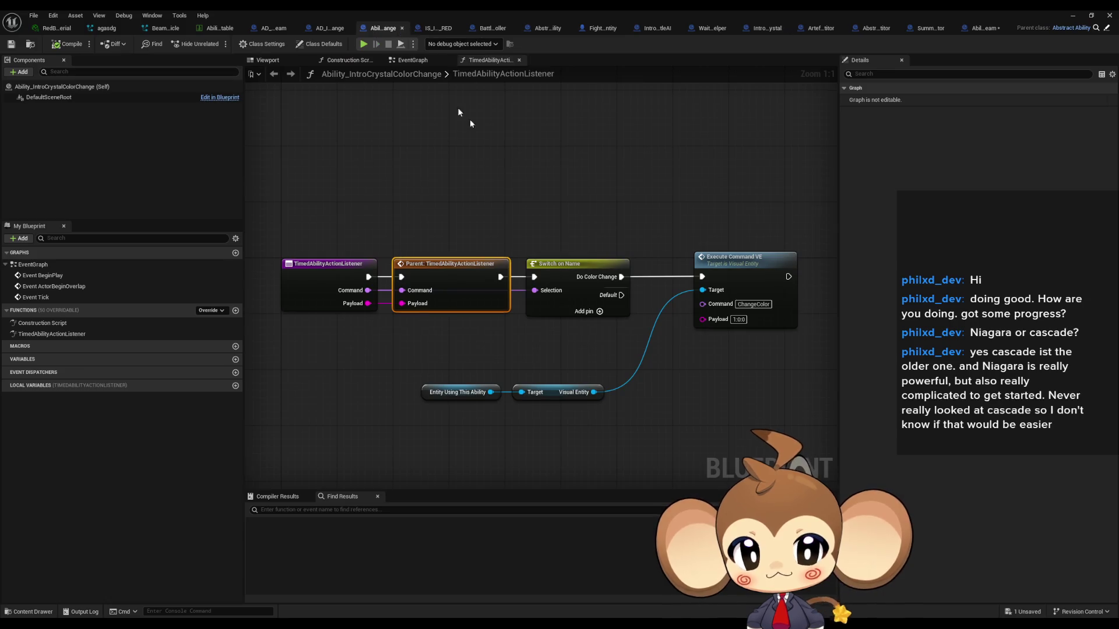
left_click(753, 304)
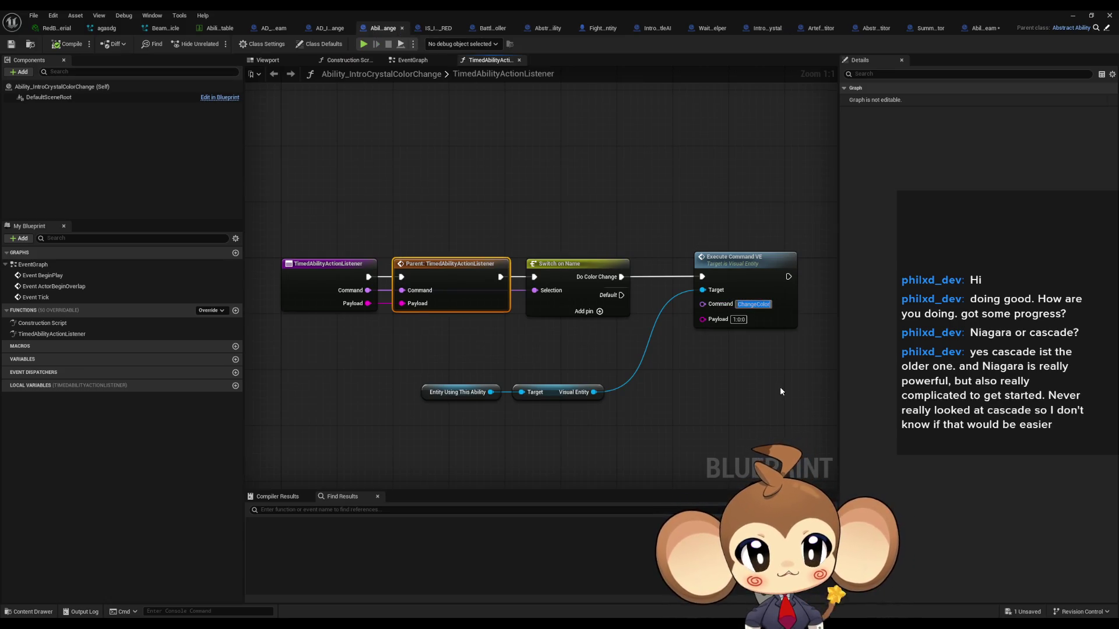
left_click(325, 28)
left_click(291, 28)
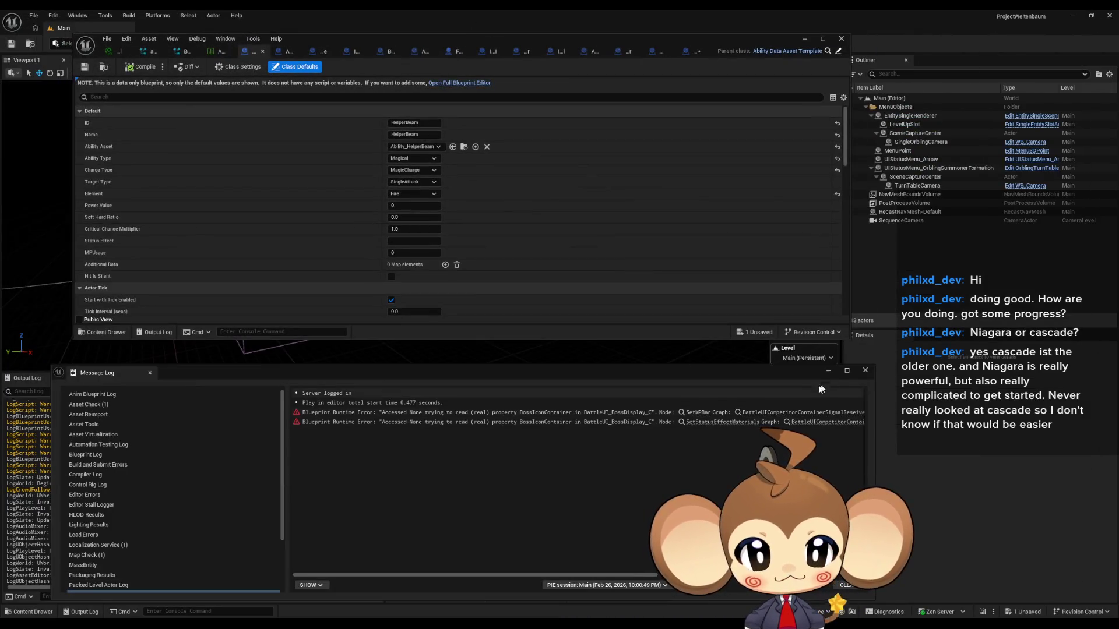
left_click(865, 370)
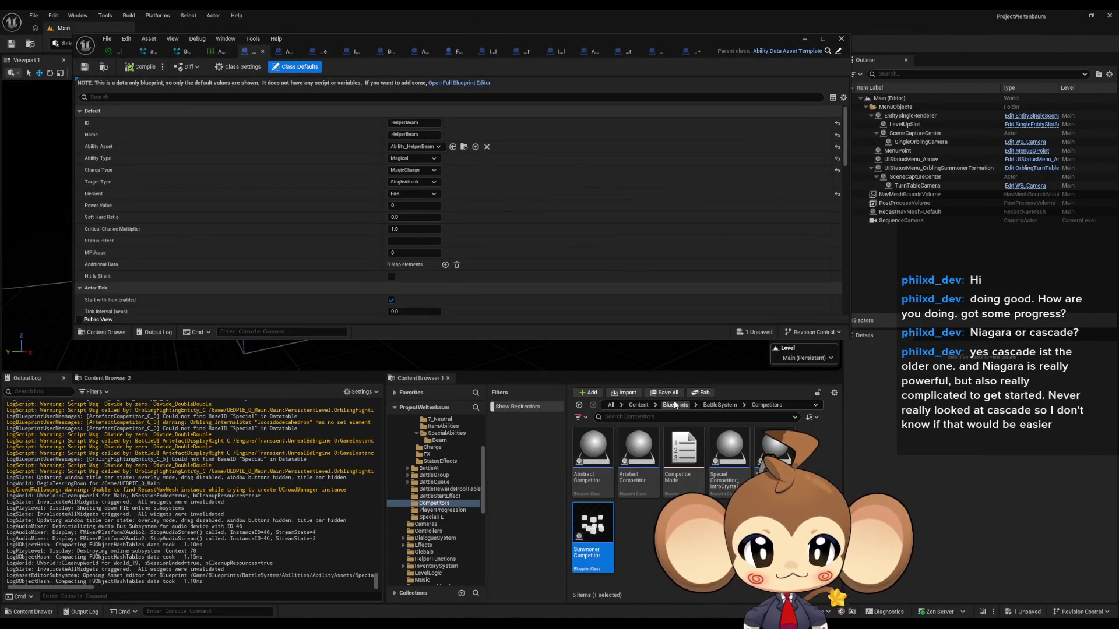
Step: Open Ability_HelperBeam from Abilities/AbilityAssets/SpecialAbilities/Beam, maximized, with its tab moved left
left_click(707, 405)
double_click(592, 452)
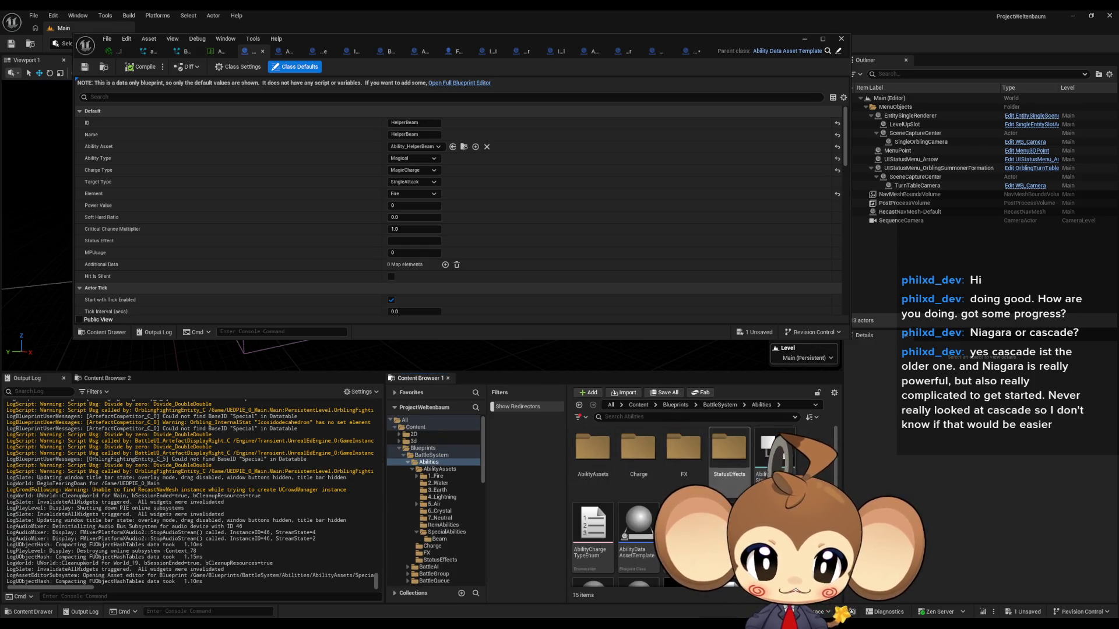
double_click(588, 458)
double_click(729, 521)
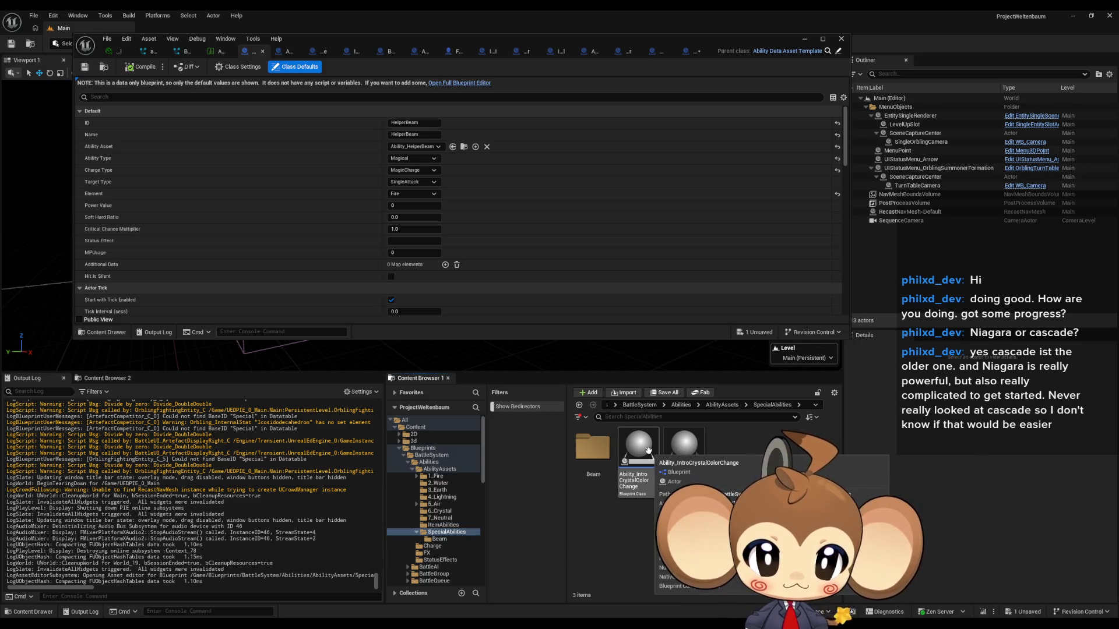
double_click(593, 449)
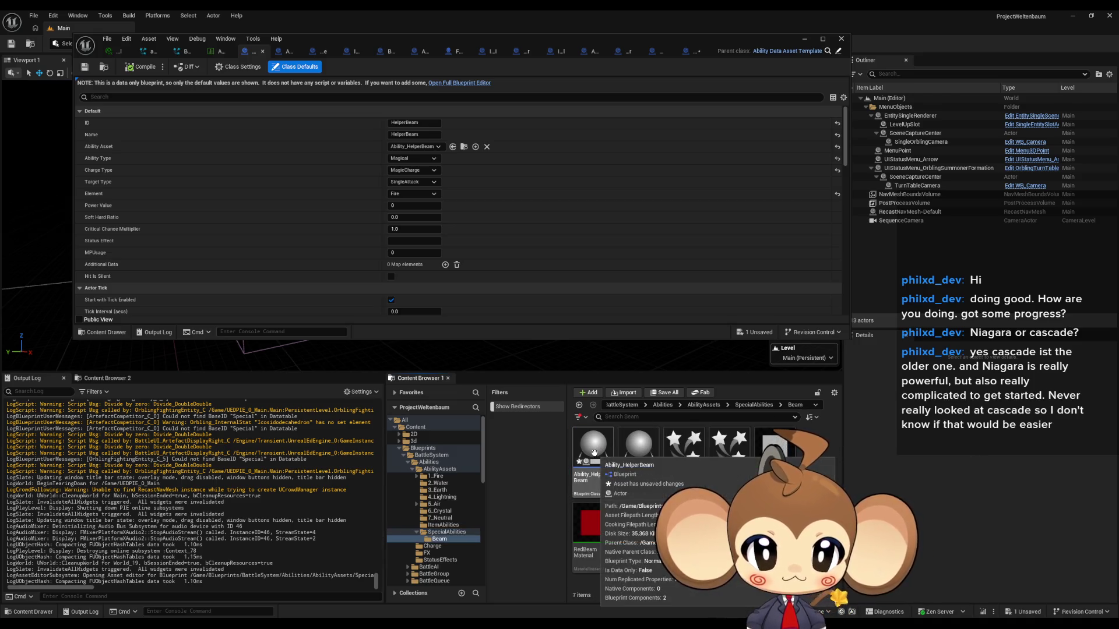
double_click(594, 452)
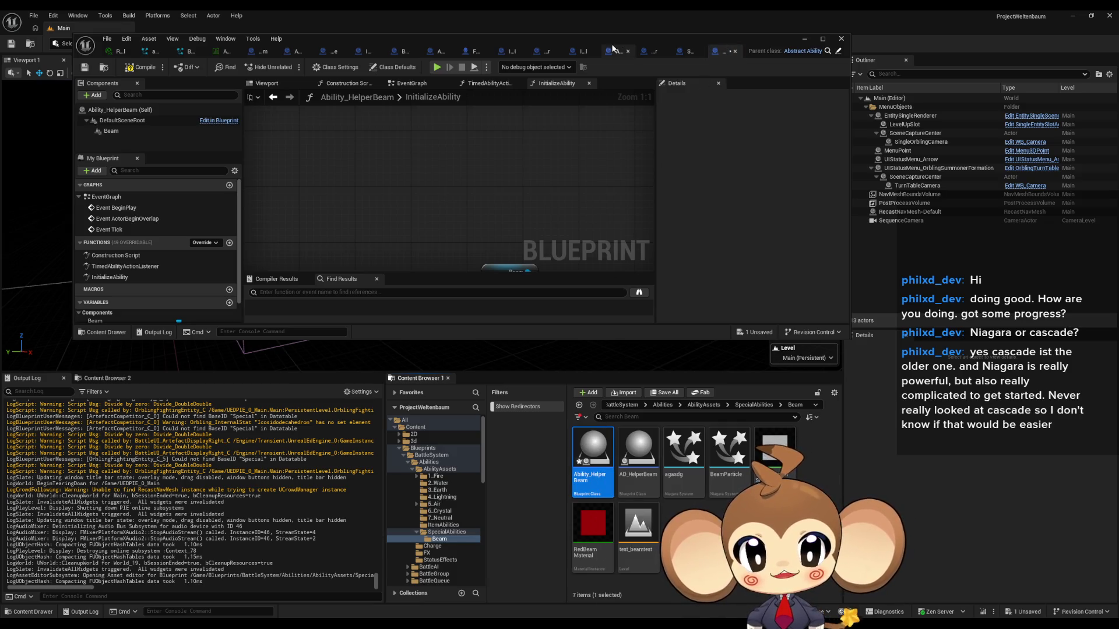
double_click(617, 45)
left_click_drag(979, 28, 274, 28)
left_click(557, 372)
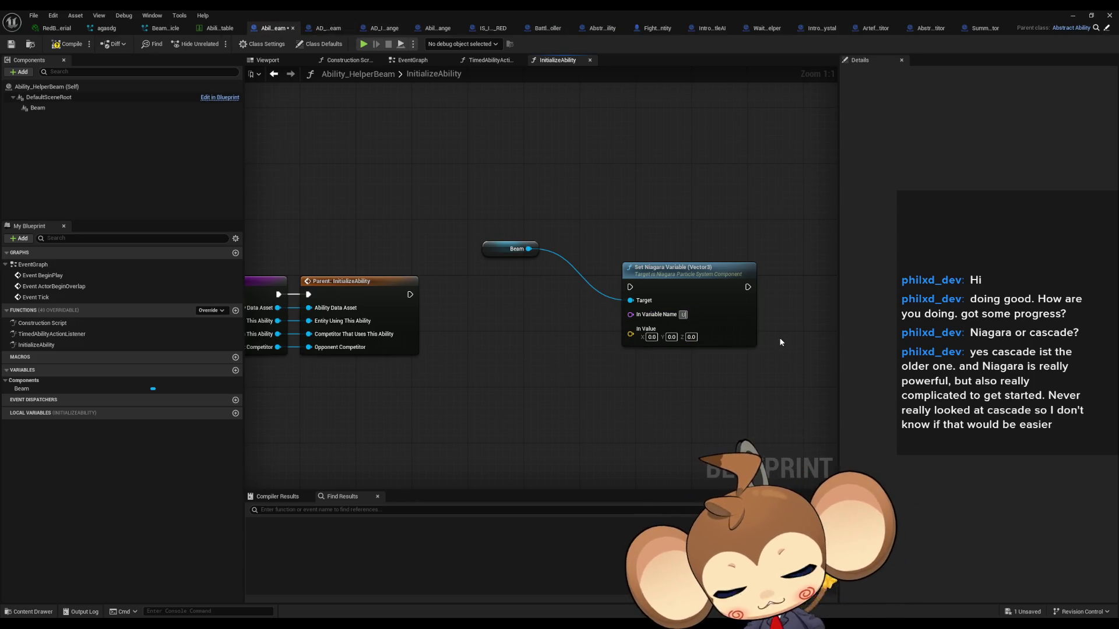
Step: Arrange the Beam and Set Niagara Variable nodes, then search the actions for 'target get'
left_click_drag(732, 321, 627, 342)
mouse_move(500, 257)
left_mouse_down()
mouse_move(380, 244)
mouse_move(373, 373)
mouse_move(505, 359)
left_mouse_up()
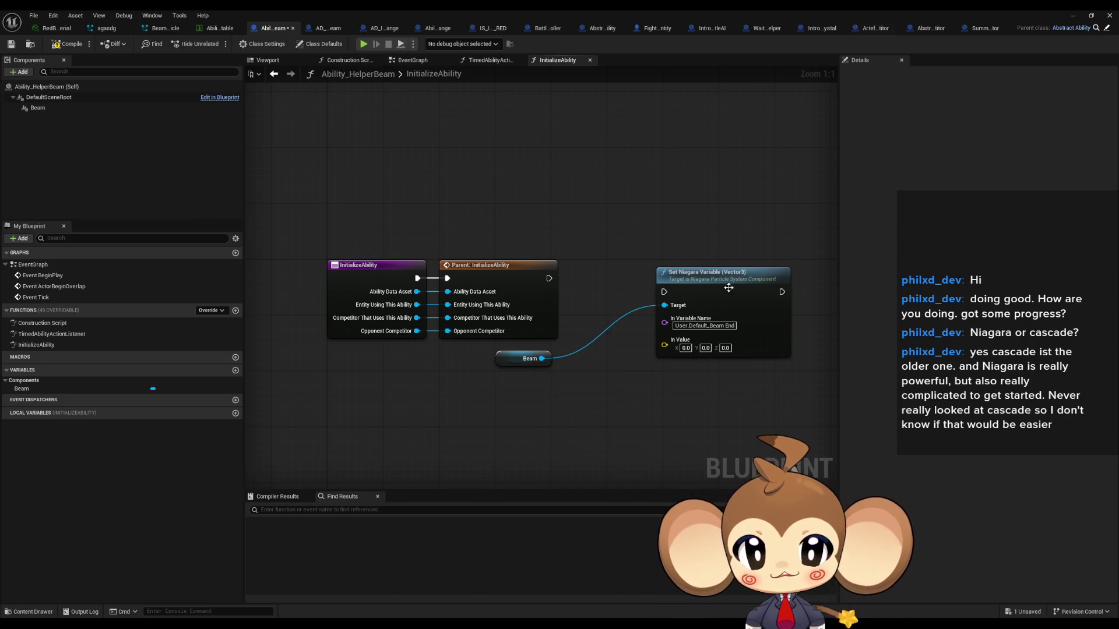
left_click_drag(728, 287, 726, 272)
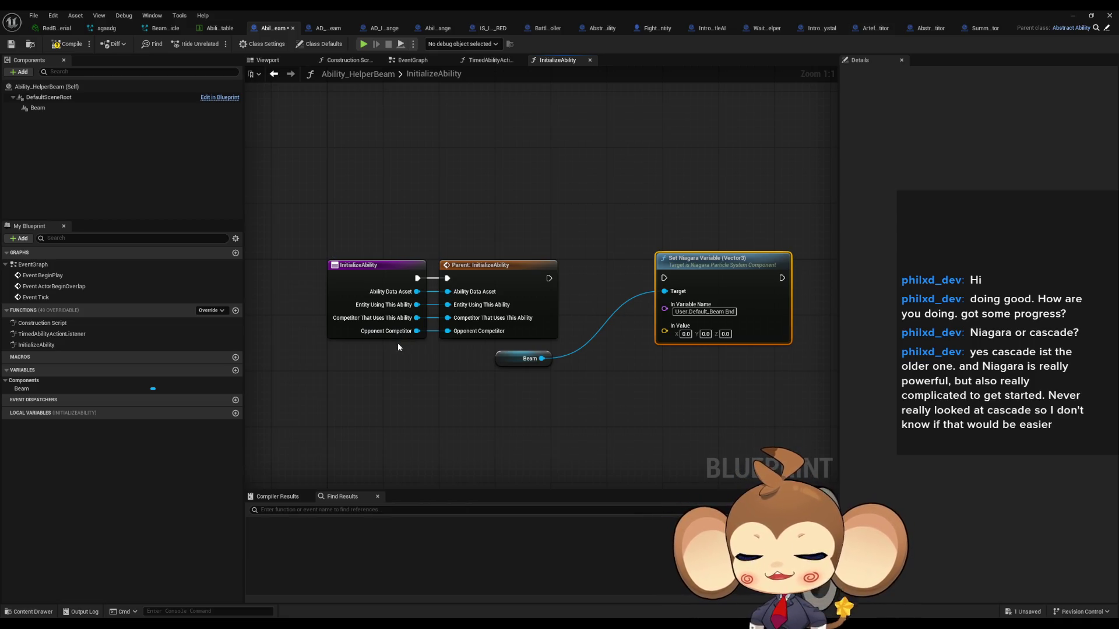
right_click(494, 424)
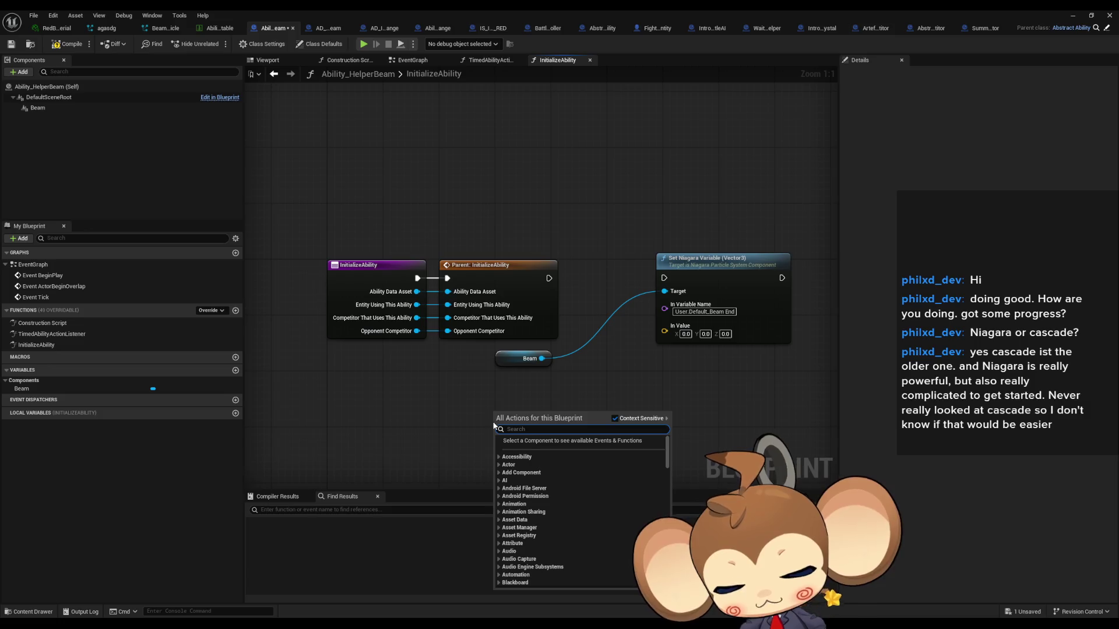
type("target")
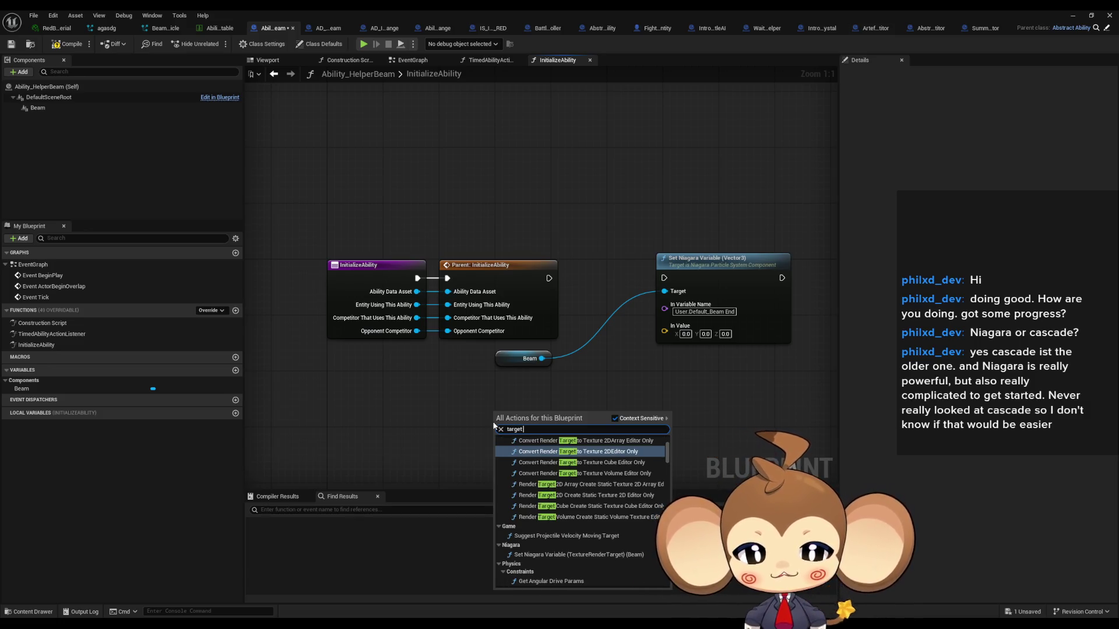
type(" get")
Step: Add Get Target Fighting Entity, a GET [0] node and Get Actor Location
scroll(662, 474, "down", 3)
left_click_drag(667, 463, 671, 598)
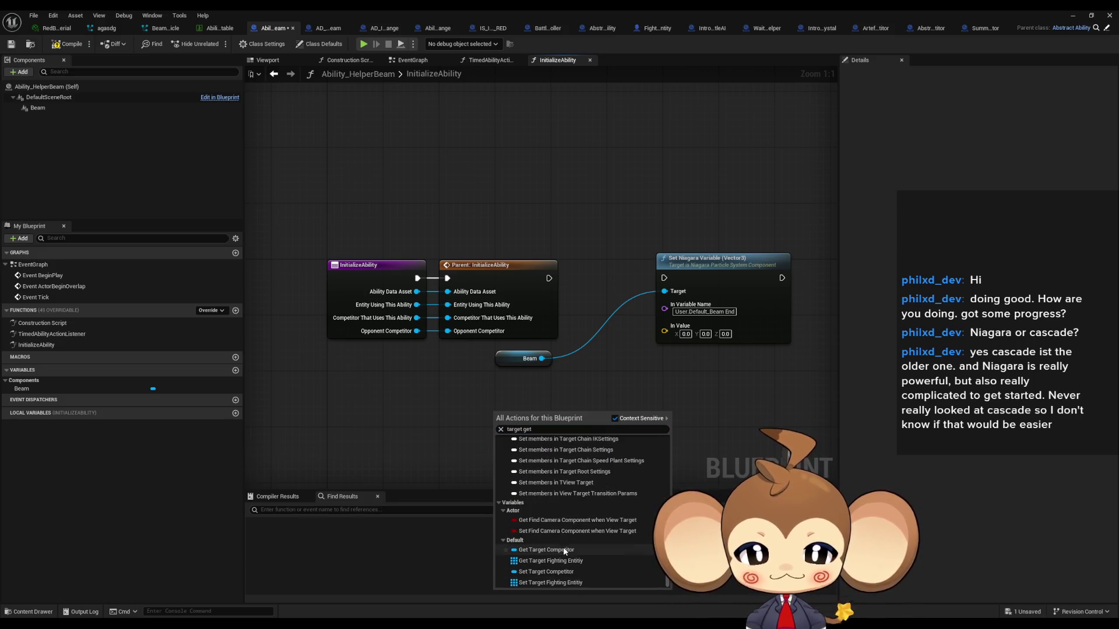
left_click(595, 561)
mouse_move(560, 414)
left_mouse_down()
mouse_move(599, 413)
mouse_move(585, 400)
mouse_move(660, 418)
left_mouse_up()
type("get")
key("Return")
type("locaT")
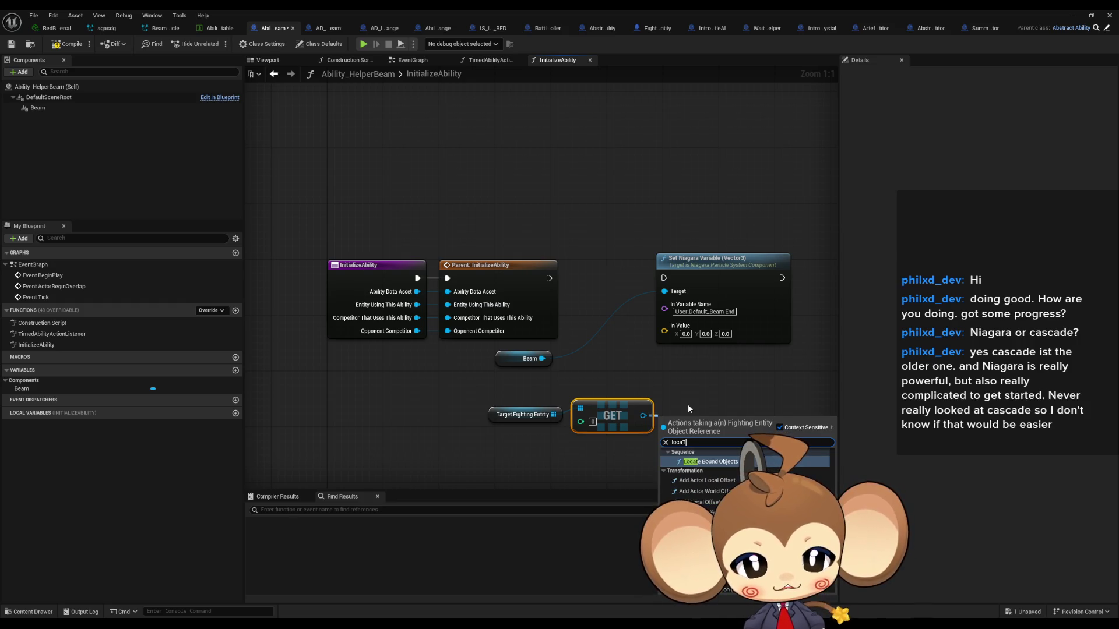
type(" a")
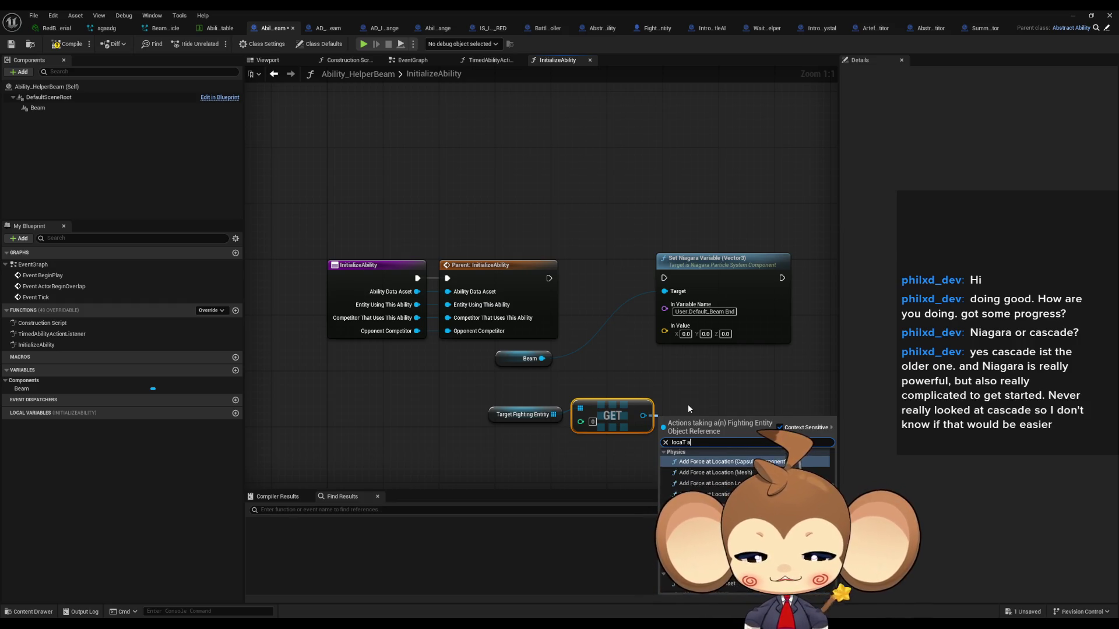
type("ctor")
key("Return")
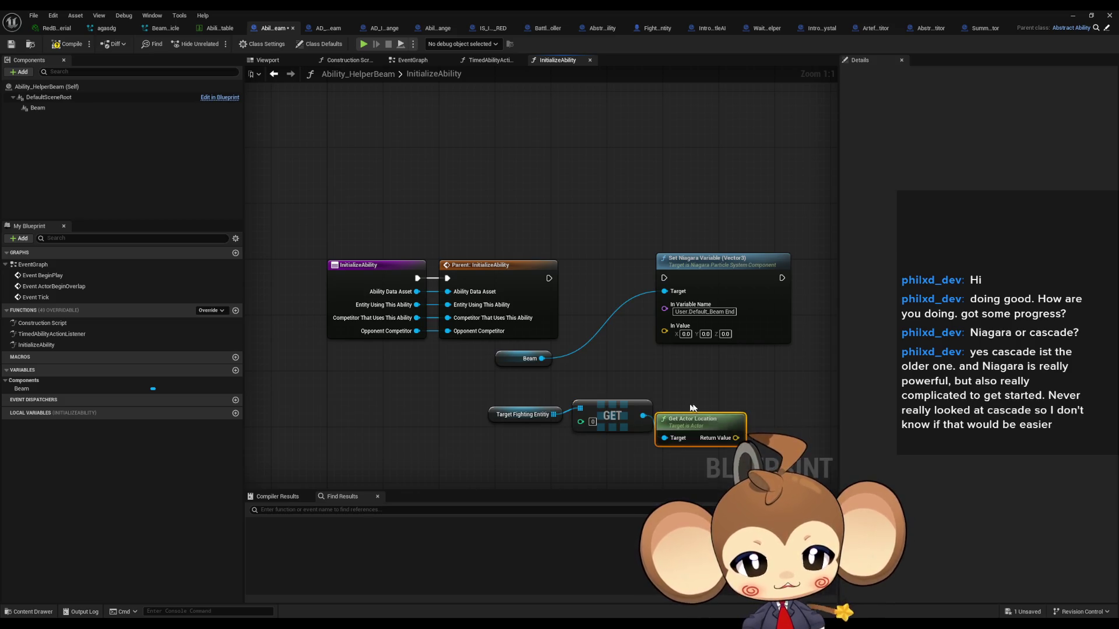
Step: Wire the location into In Value, run it after the parent call, compile, save and play-test
mouse_move(736, 437)
left_mouse_down()
mouse_move(694, 350)
mouse_move(664, 327)
left_mouse_up()
left_click_drag(664, 278, 549, 278)
left_click_drag(721, 278, 728, 278)
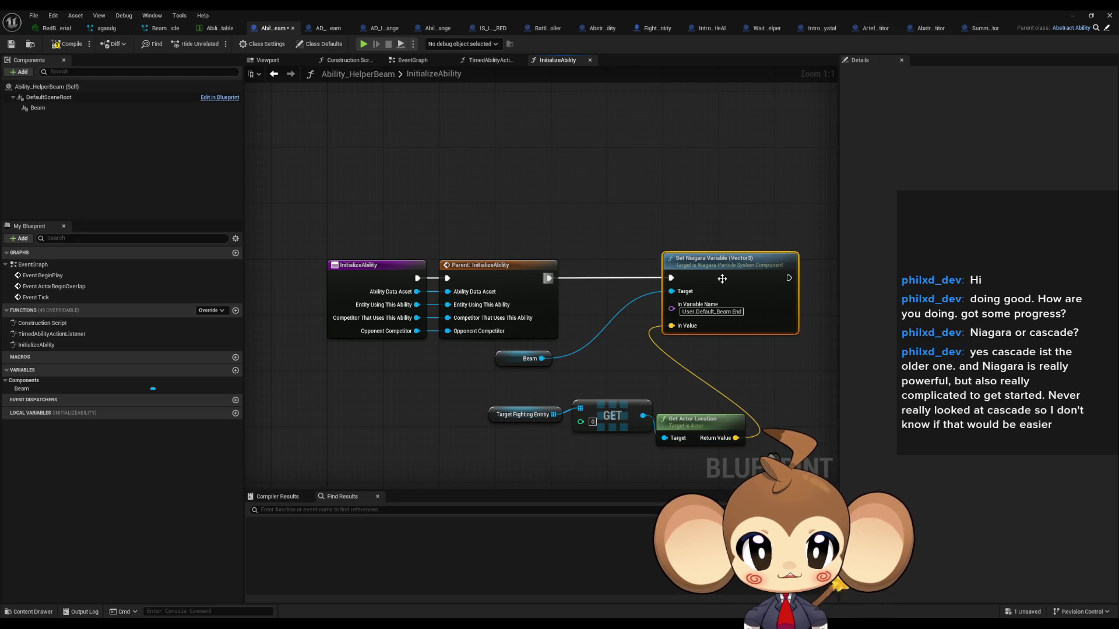
left_click(539, 351)
left_click_drag(359, 392, 638, 452)
mouse_move(557, 419)
left_mouse_down()
mouse_move(468, 419)
mouse_move(500, 401)
left_mouse_up()
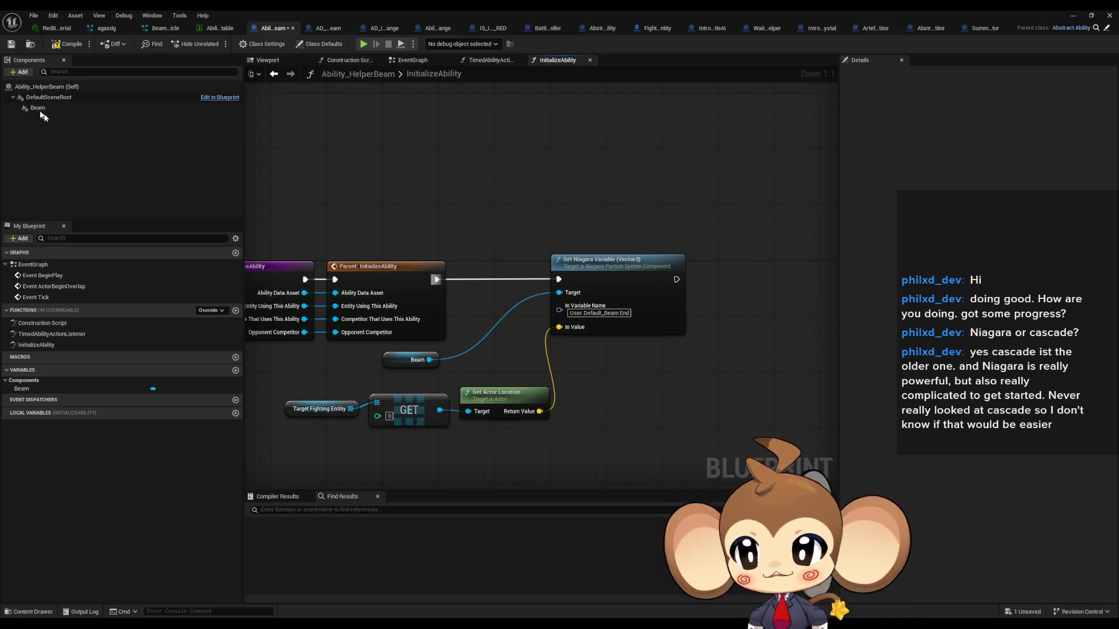
left_click(68, 46)
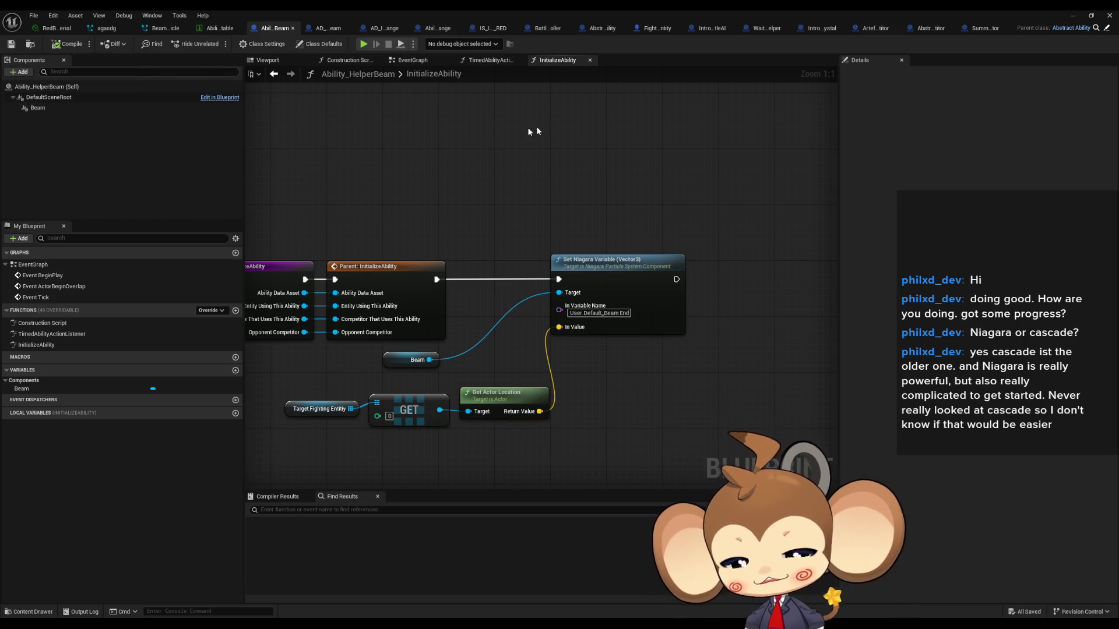
left_click(1072, 16)
left_click(216, 44)
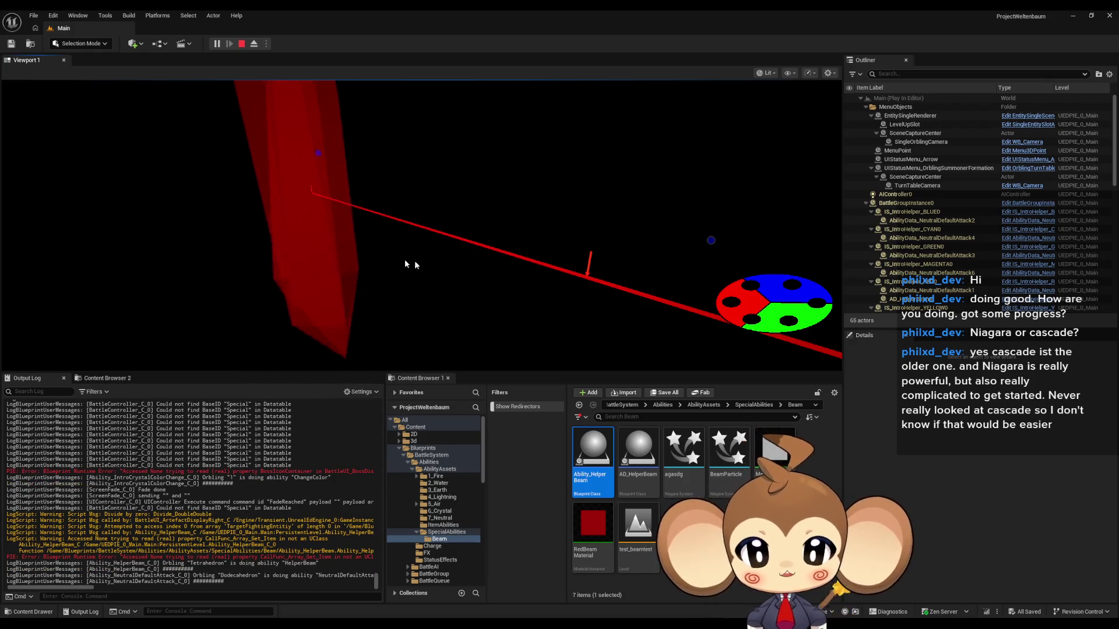
Step: Eject to inspect the red beam, stop the session, and restore the Ability_HelperBeam editor
left_click(255, 45)
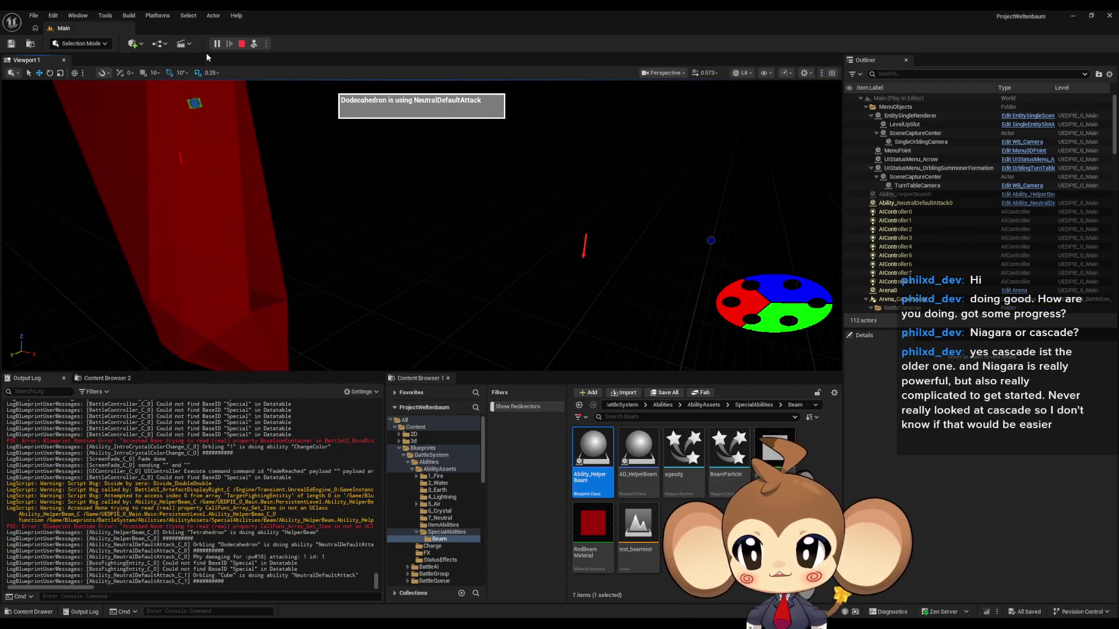
left_click(241, 44)
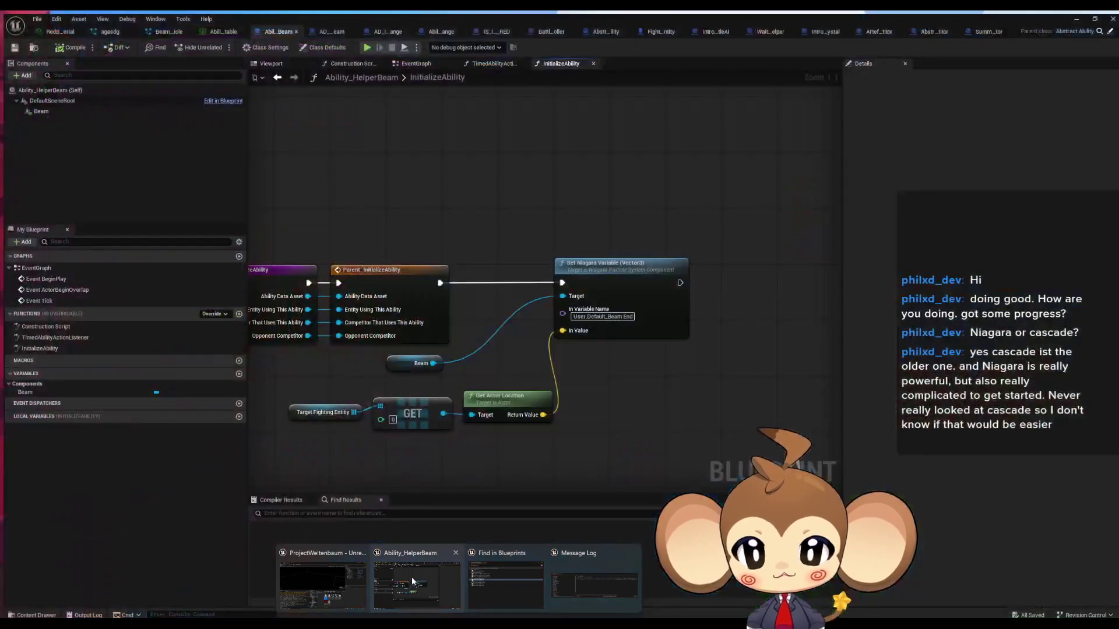
left_click(411, 577)
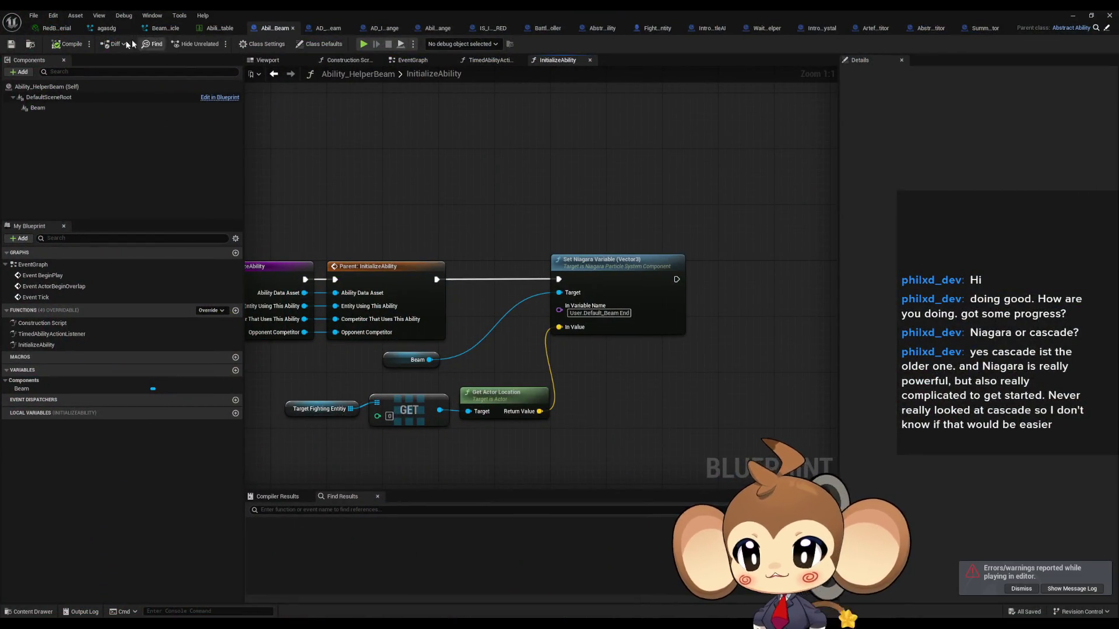
Step: Open RedBeam Material and its parent Master_BeamShader, then edit the 0.4 opacity constant
double_click(301, 9)
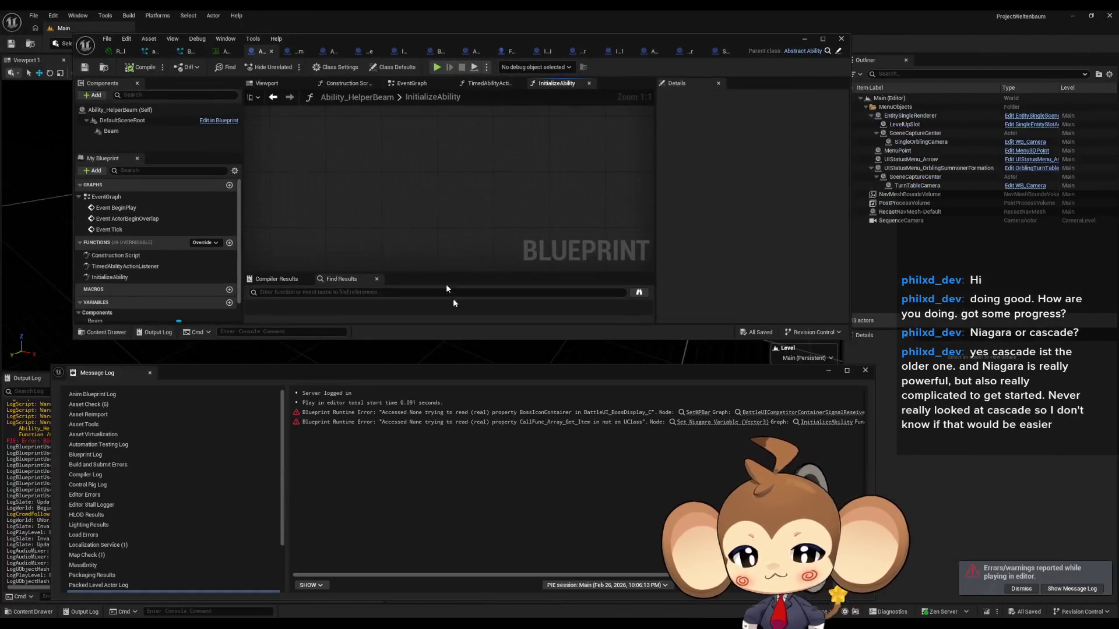
left_click(865, 371)
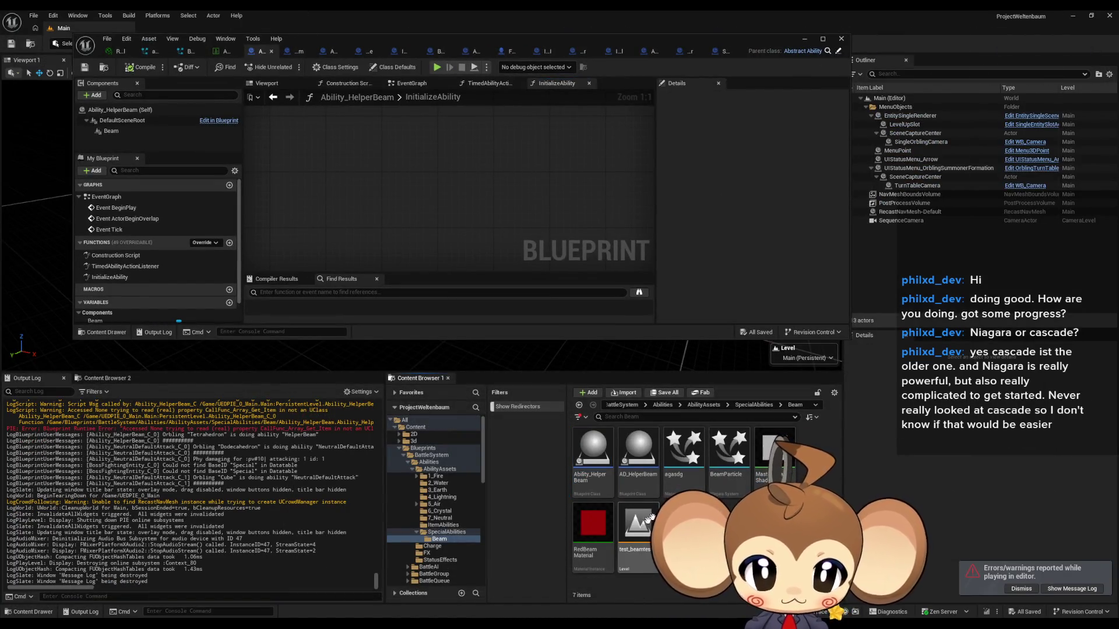
double_click(599, 529)
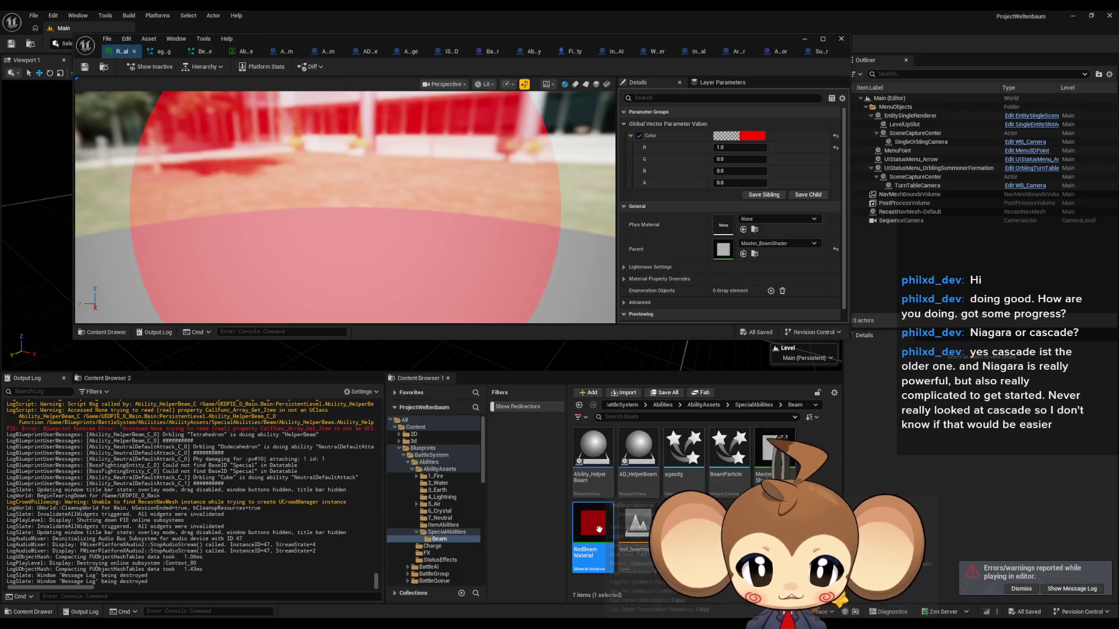
left_click(782, 452)
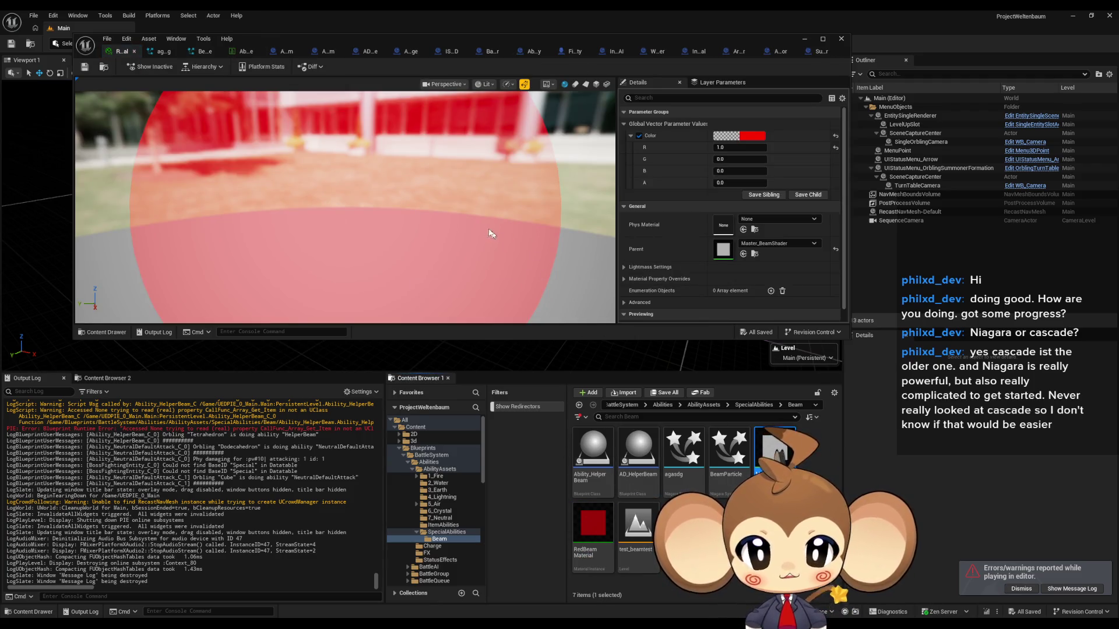
scroll(490, 230, "up", 5)
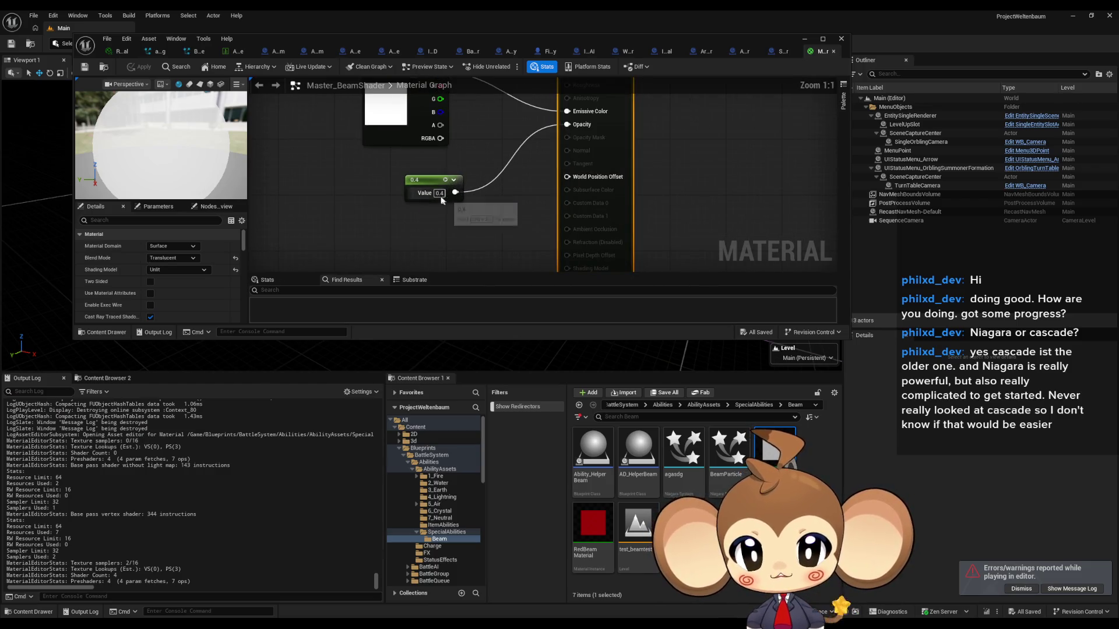
left_click(441, 197)
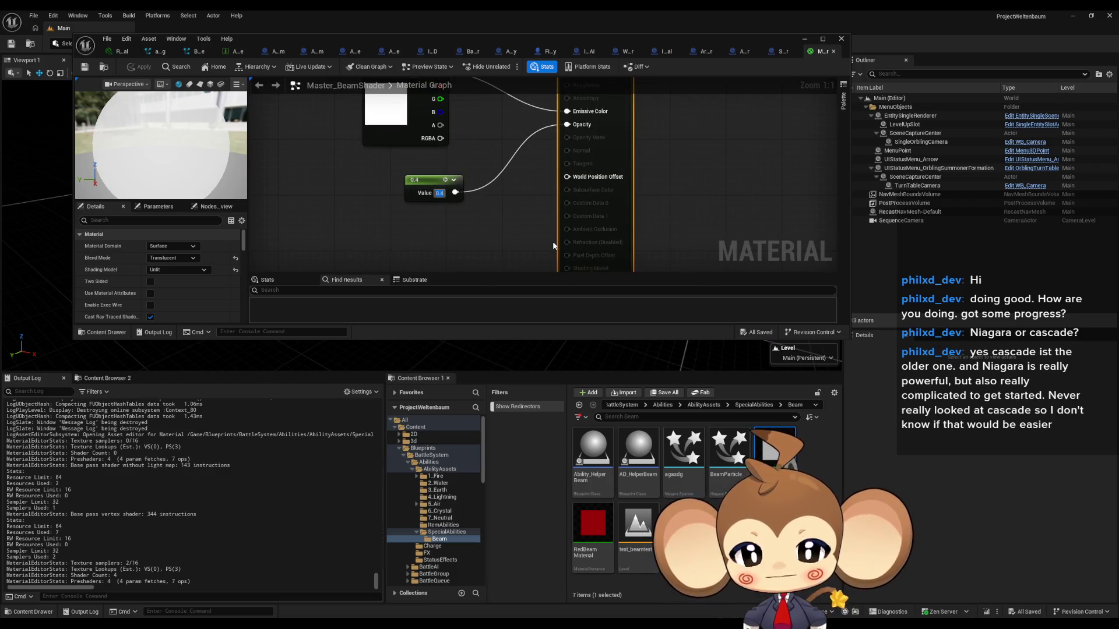
mouse_move(516, 211)
left_mouse_down()
mouse_move(532, 247)
mouse_move(504, 229)
left_mouse_up()
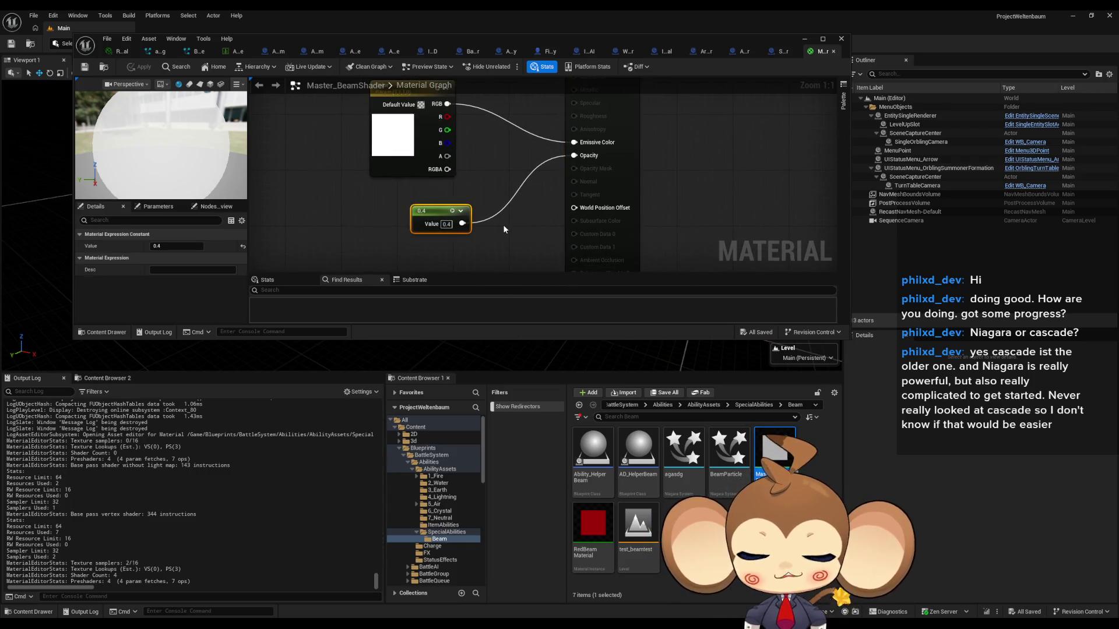
left_click(504, 232)
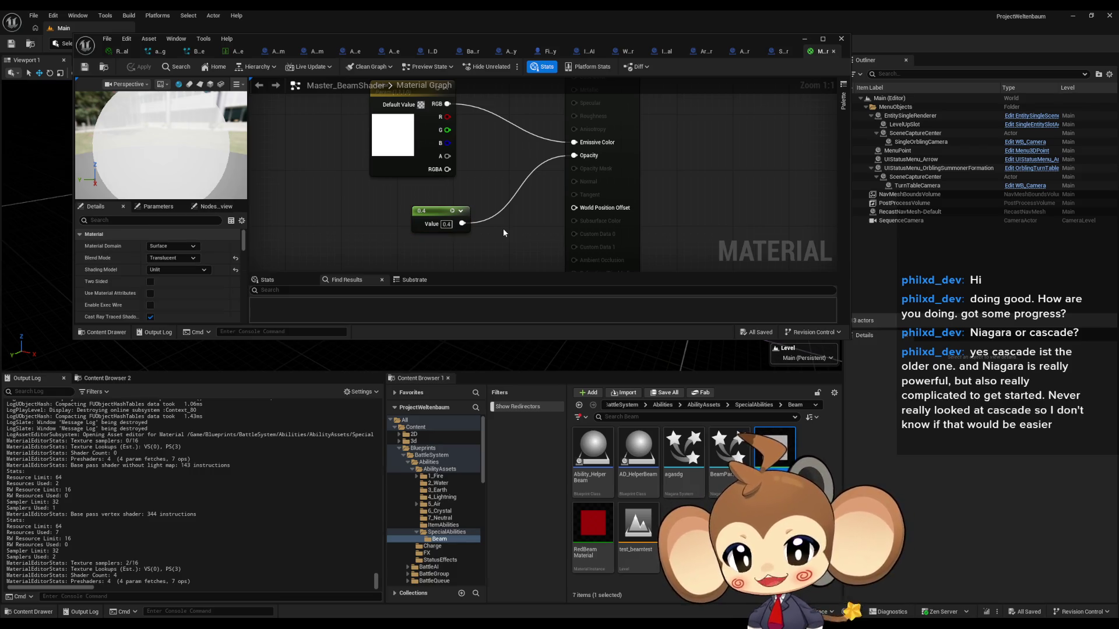
left_click(446, 224)
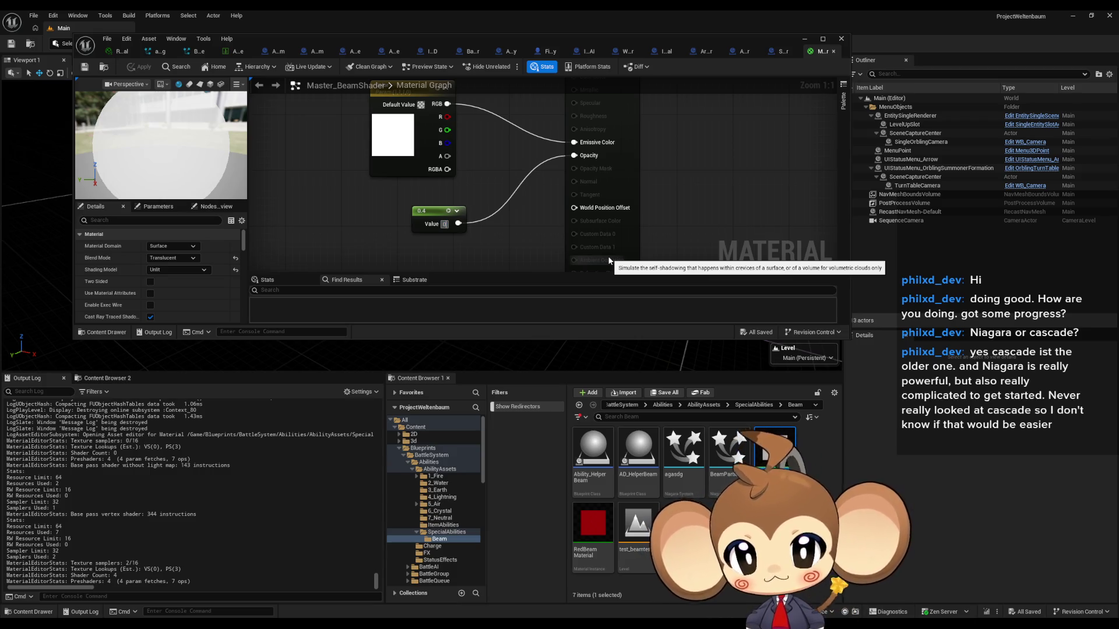
Step: Set the constant to 0, convert it to a scalar parameter named Opacity, and apply
key("Return")
left_click(413, 226)
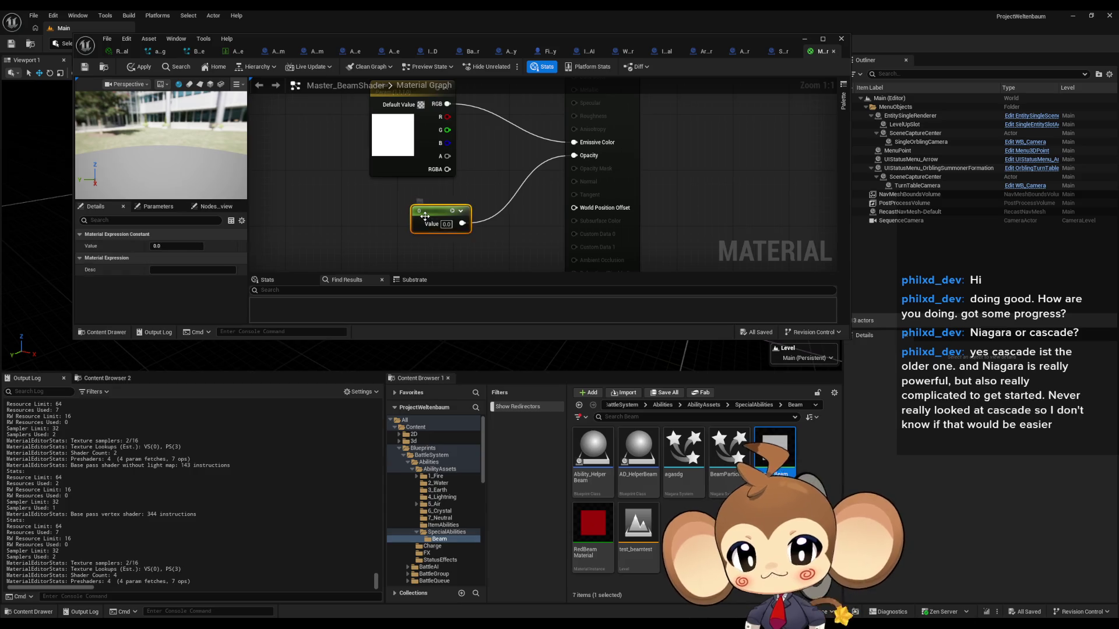
right_click(424, 216)
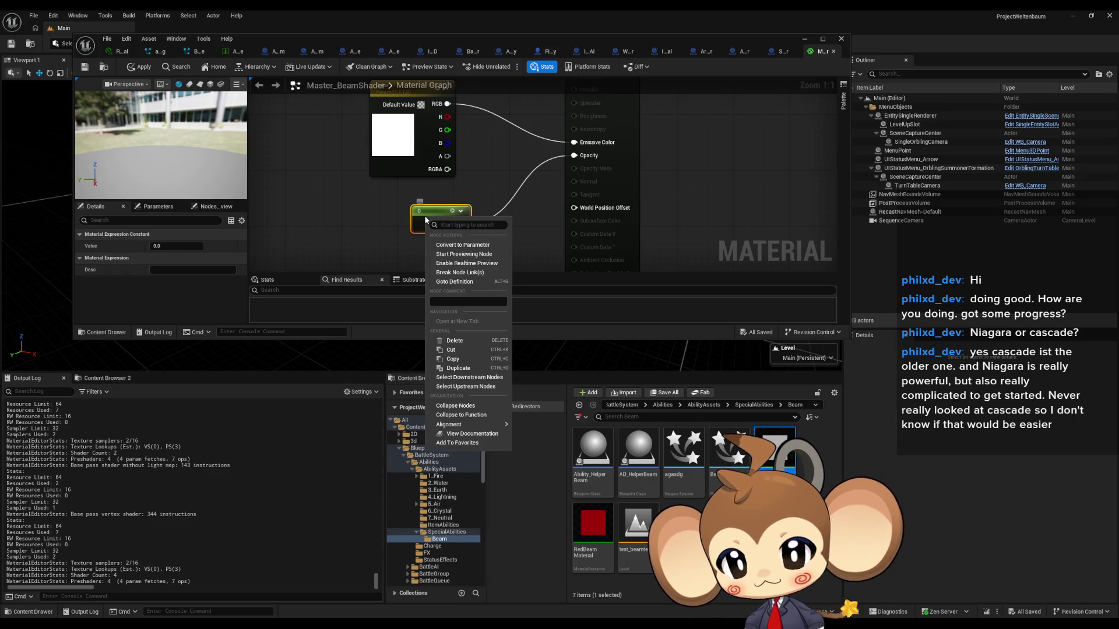
left_click(480, 246)
type("Opac")
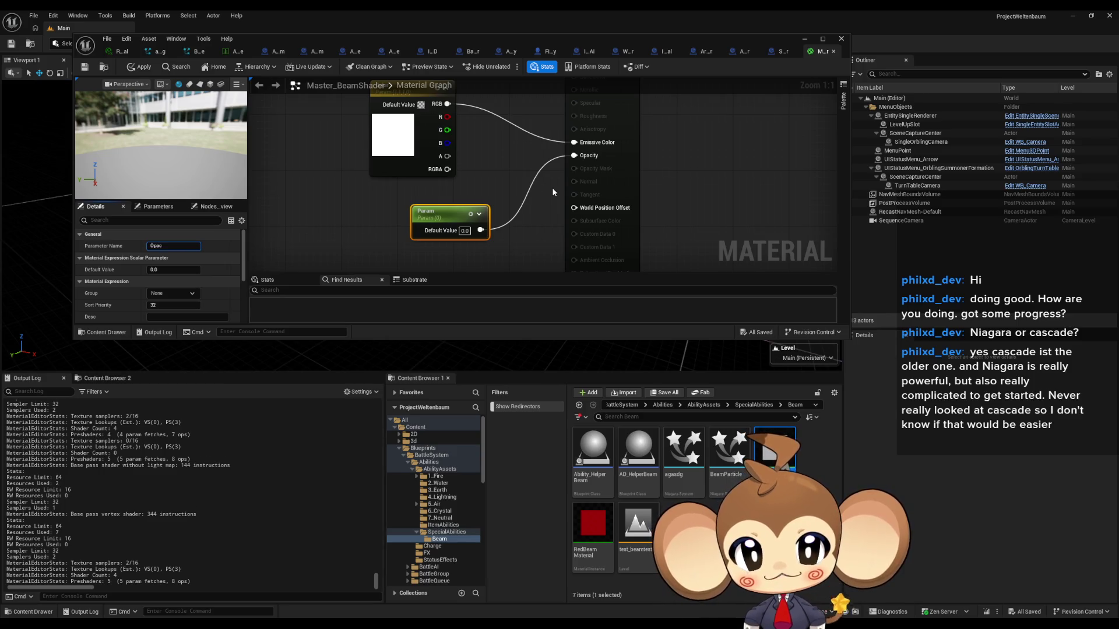
type("ity")
key("Return")
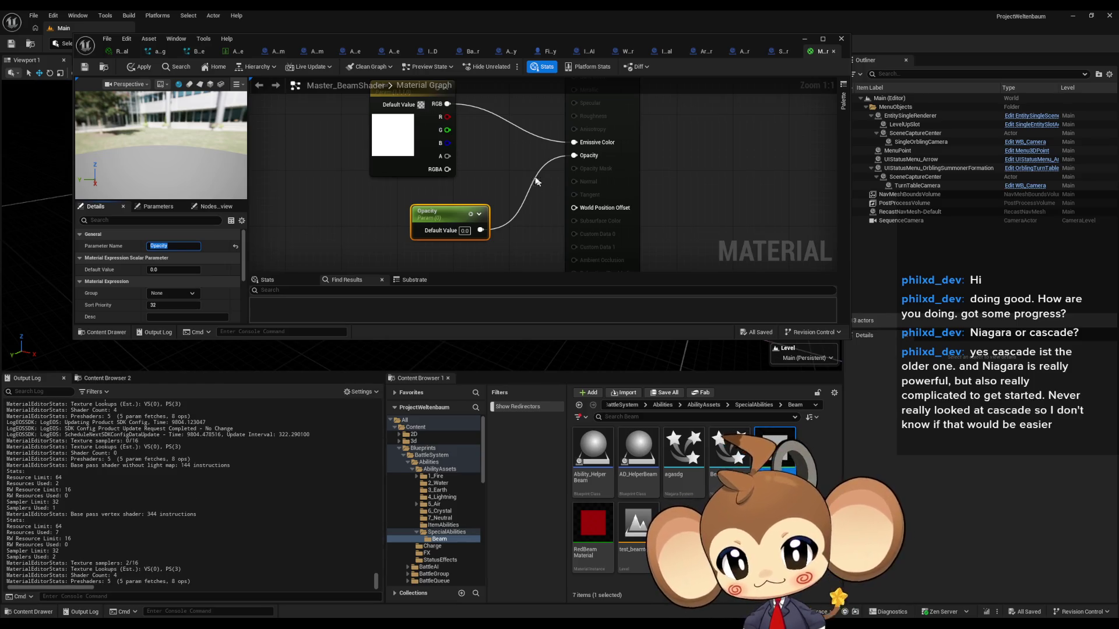
left_click_drag(434, 220, 399, 213)
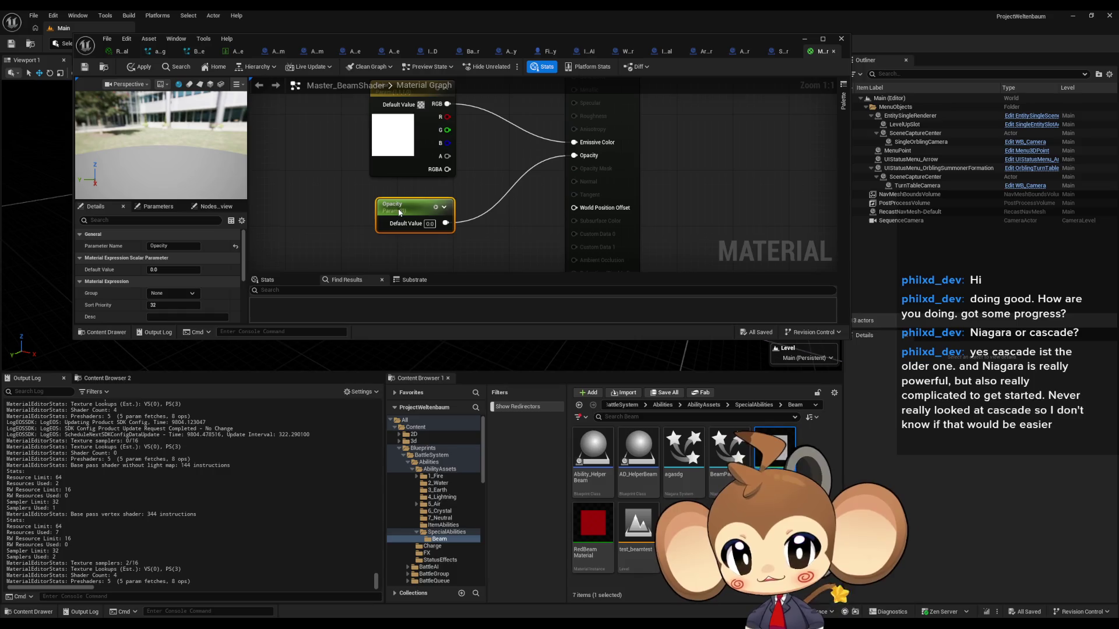
left_click(138, 67)
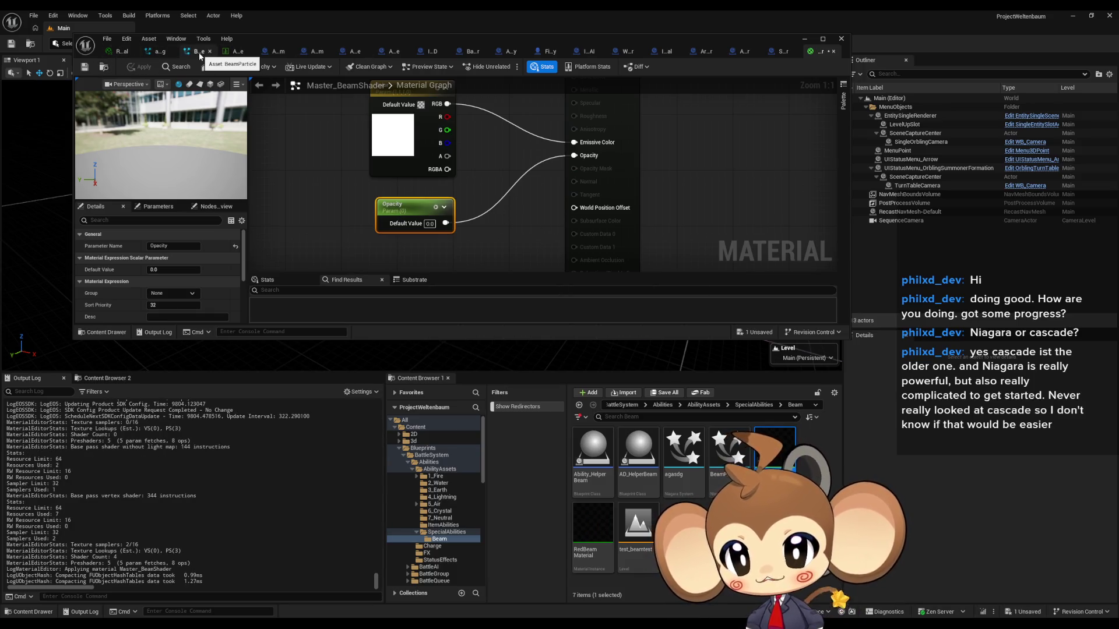
left_click(200, 52)
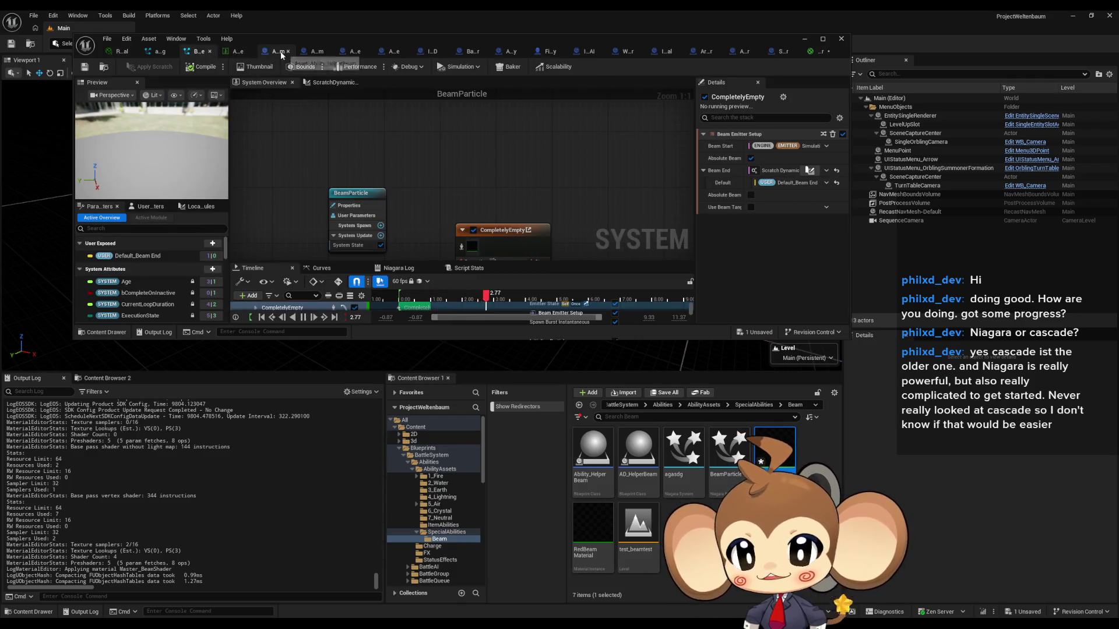
Step: In Ability_HelperBeam, add a BeamShader variable of type Material Instance Dynamic
left_click(279, 53)
double_click(340, 39)
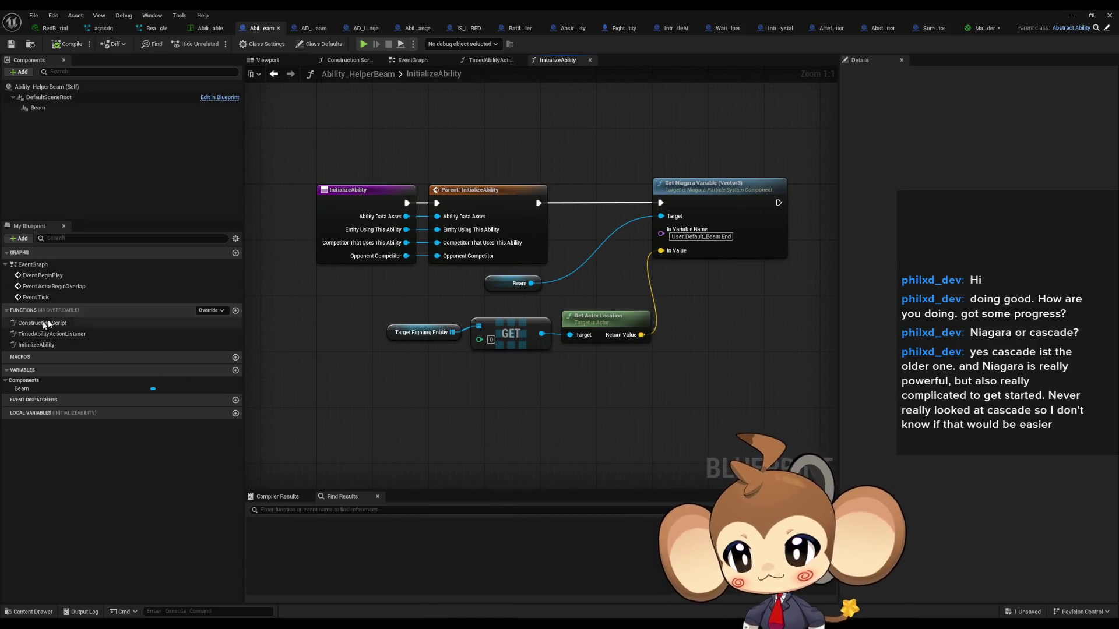
left_click_drag(482, 381, 417, 390)
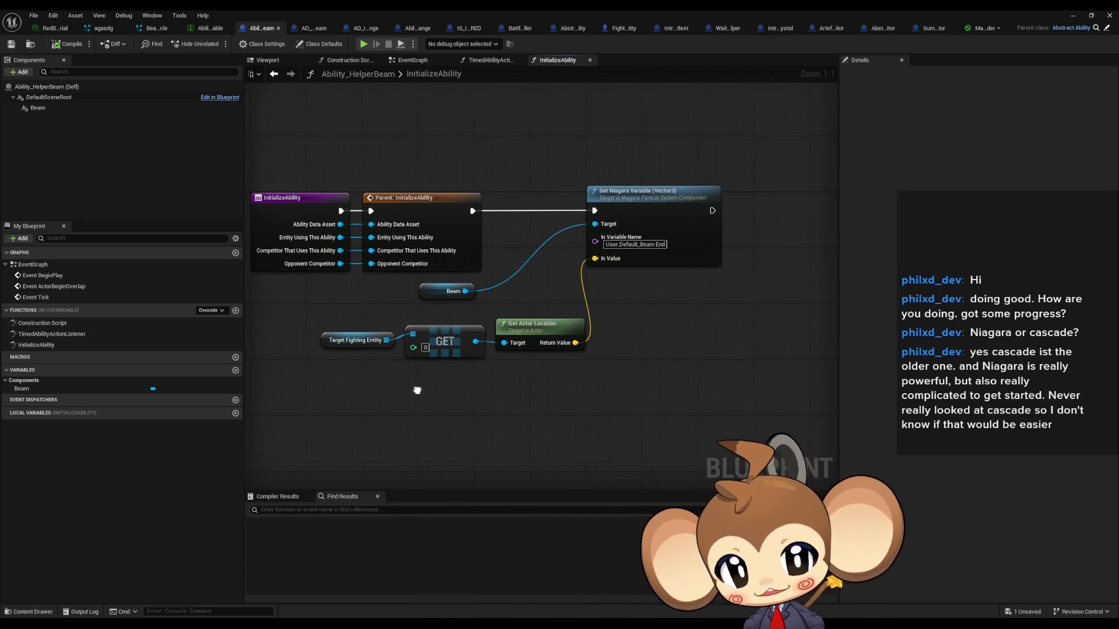
left_click_drag(491, 406, 424, 410)
left_click(236, 370)
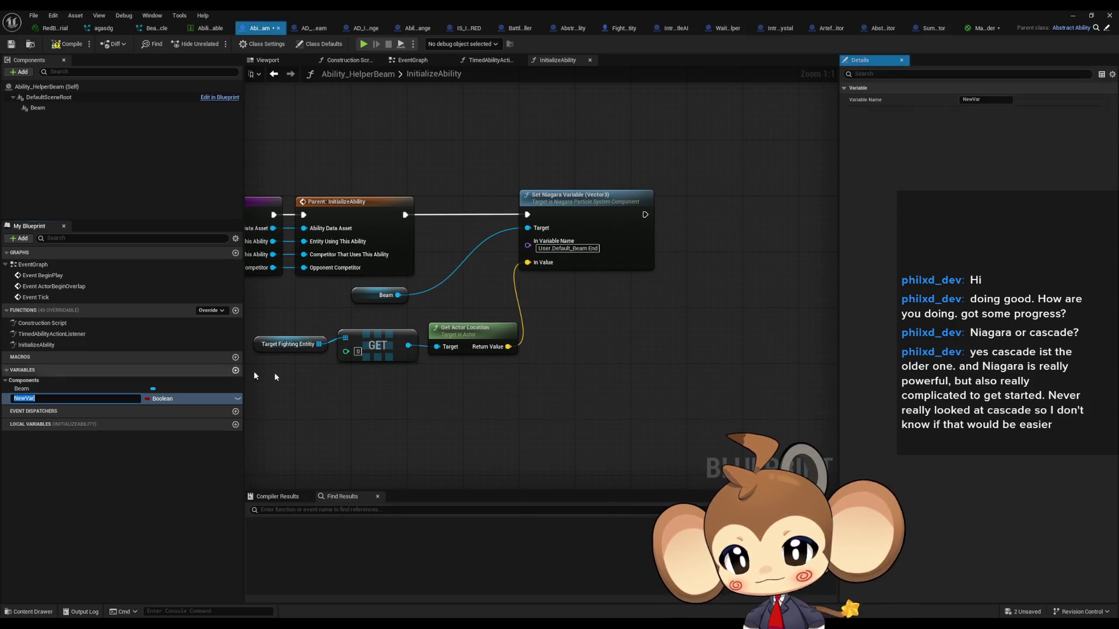
type("BeamShade")
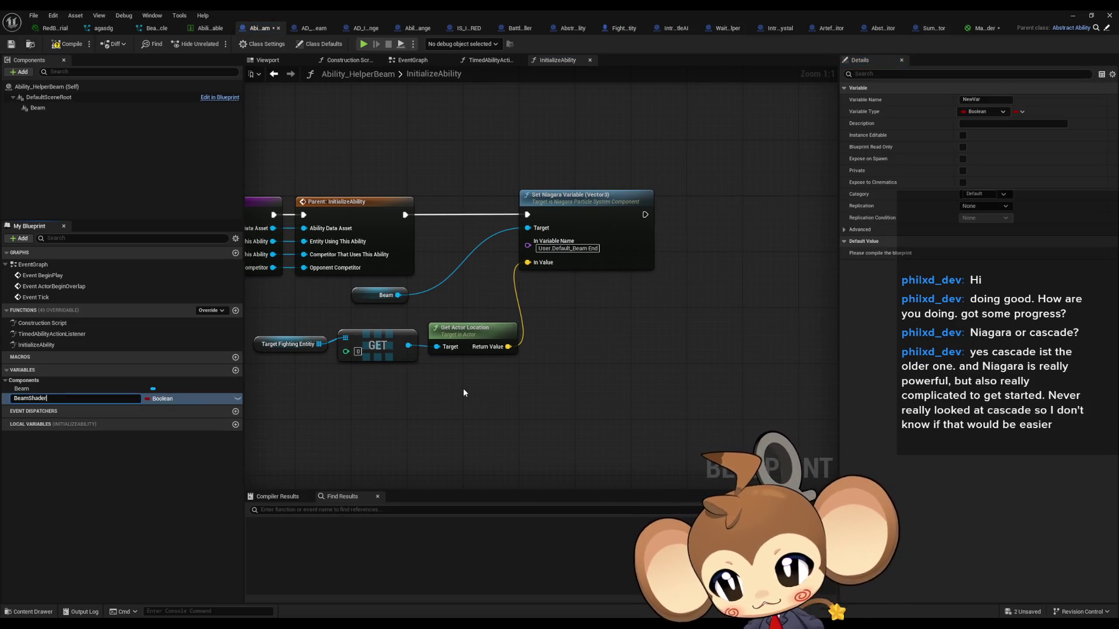
key("Return")
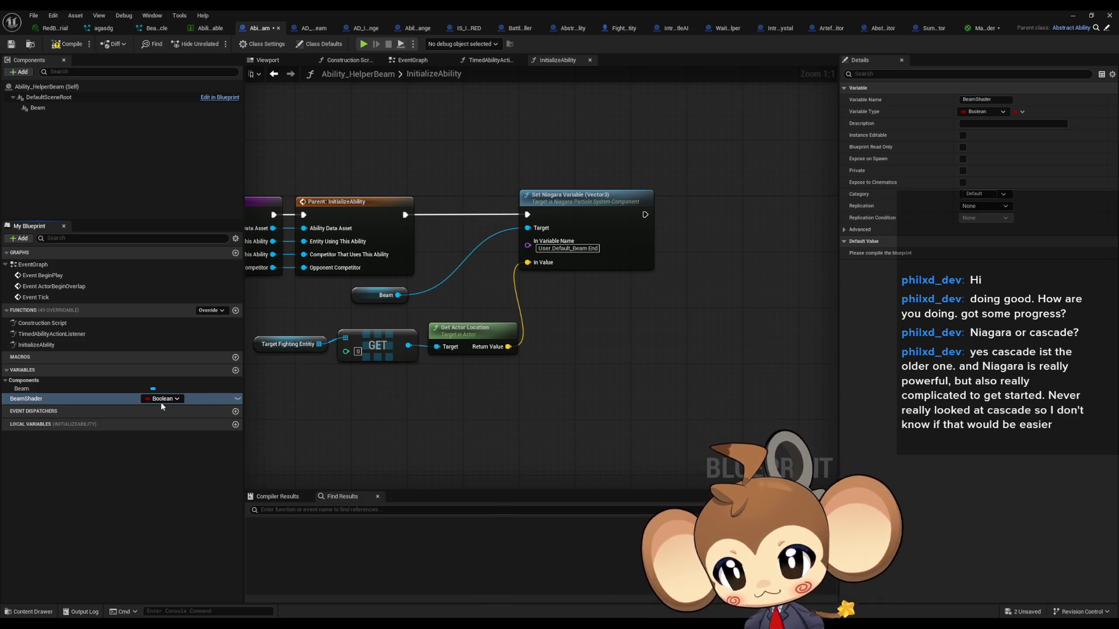
left_click(156, 400)
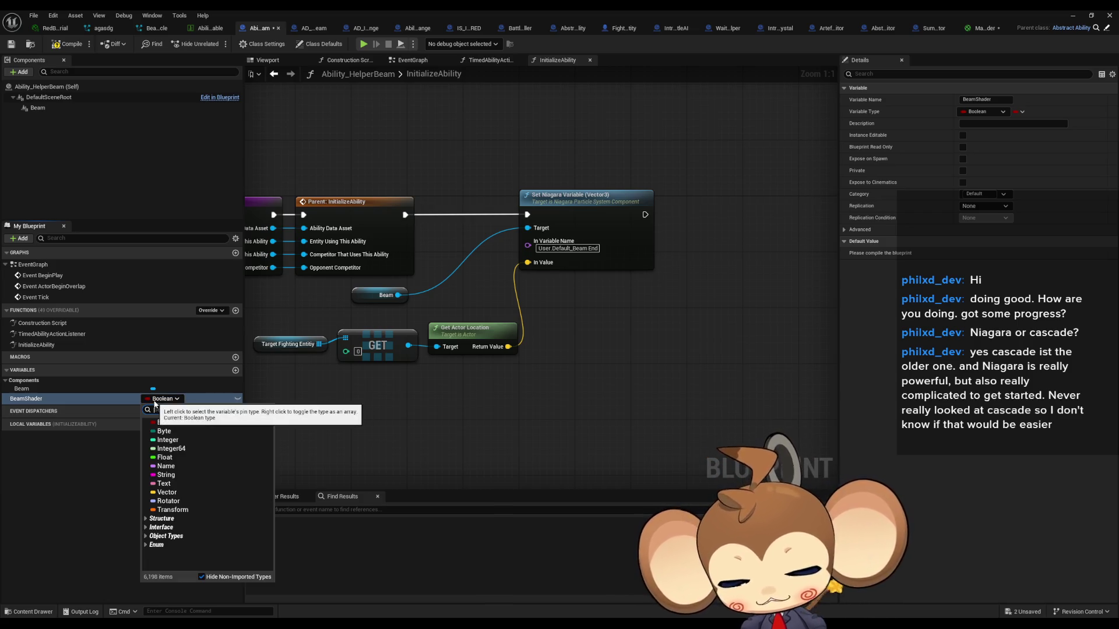
type("mat")
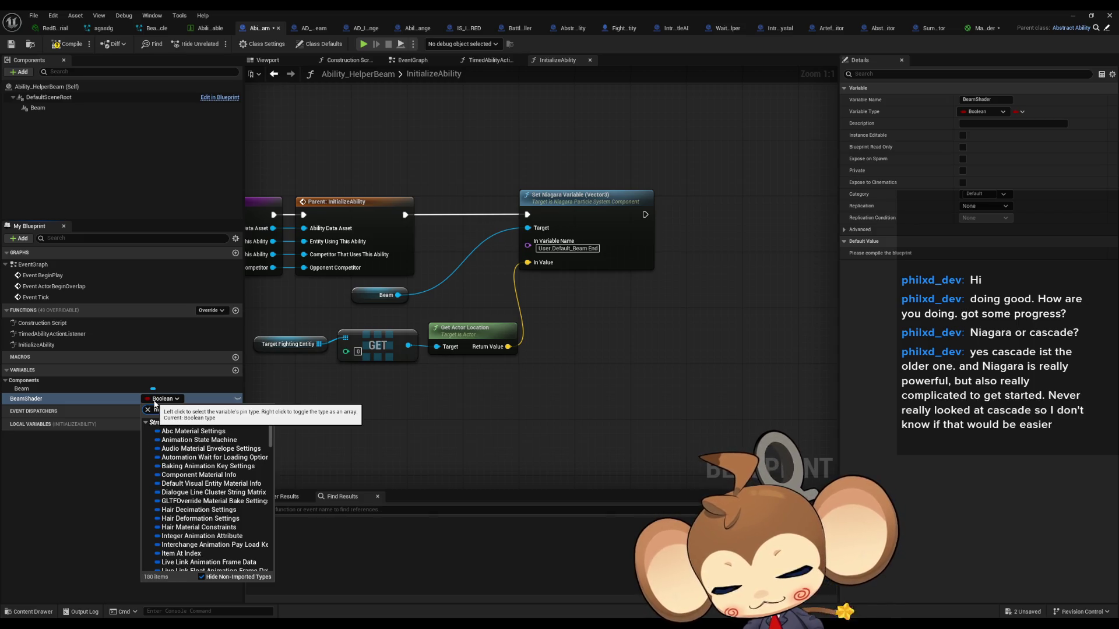
type(" dyn")
mouse_move(192, 494)
left_click(361, 496)
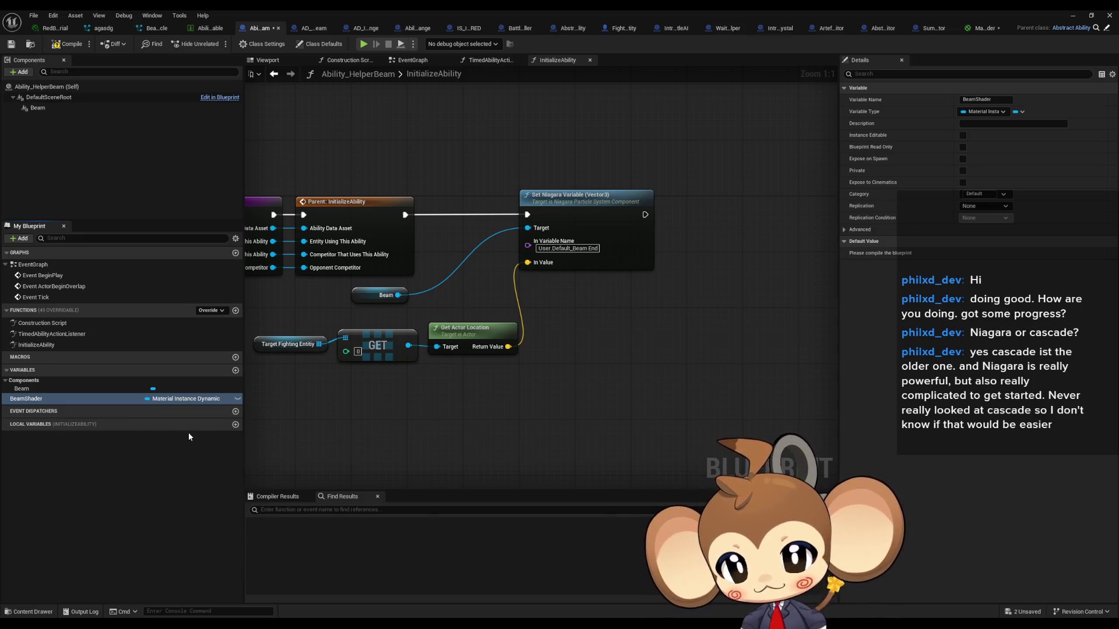
Step: Add a SET BeamShader node fed by a new Create Dynamic Material Instance node
mouse_move(59, 398)
left_mouse_down()
mouse_move(784, 374)
mouse_move(659, 415)
left_mouse_up()
left_click(810, 397)
type("crea")
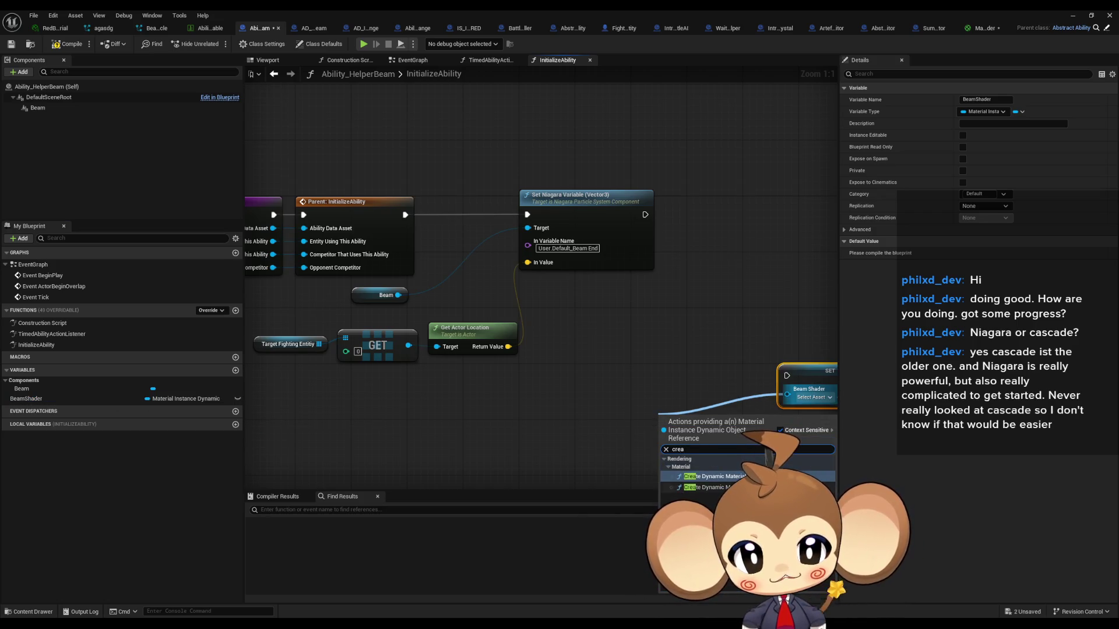
key("Return")
left_click_drag(739, 368, 787, 375)
Step: Choose Master_BeamShader as the parent material of the dynamic instance
left_click(624, 390)
type("bre")
key("BackSpace")
key("BackSpace")
type("ea")
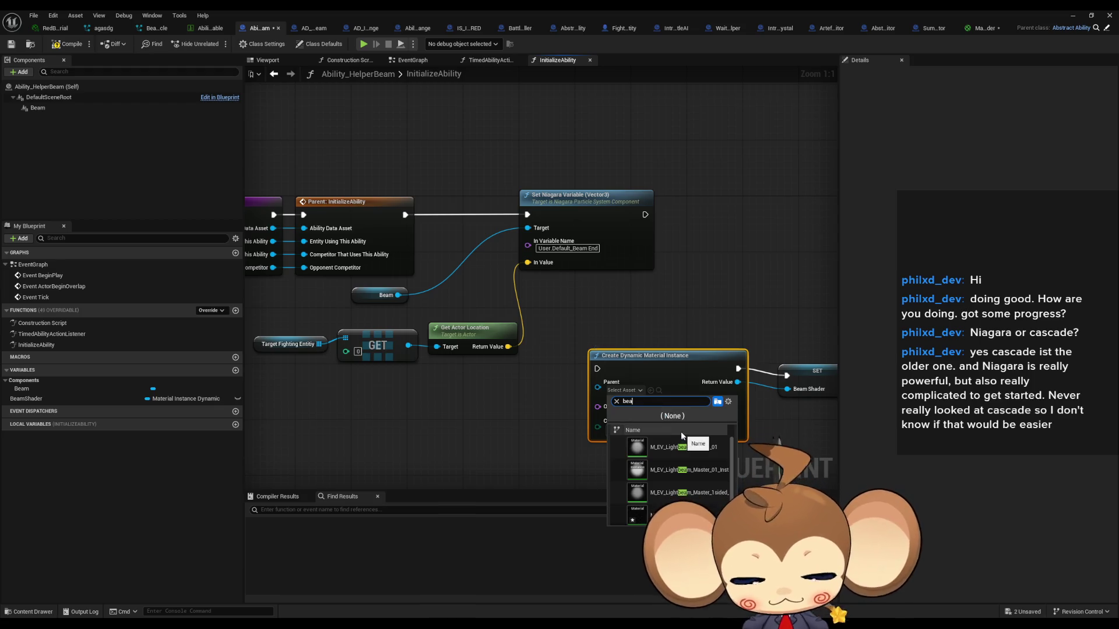
type("m")
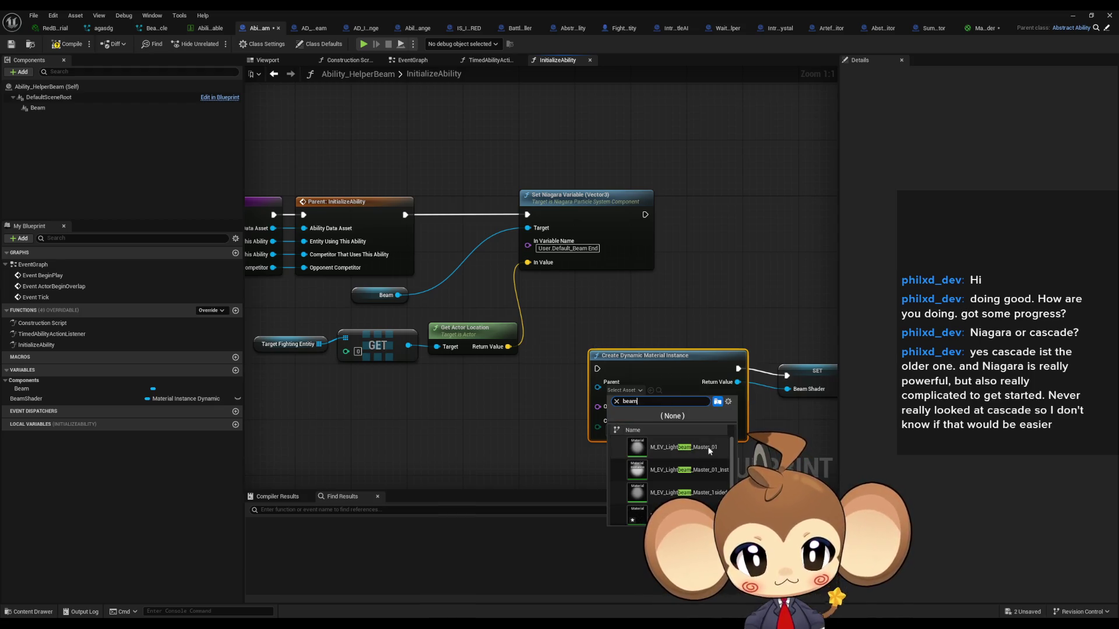
scroll(715, 456, "down", 1)
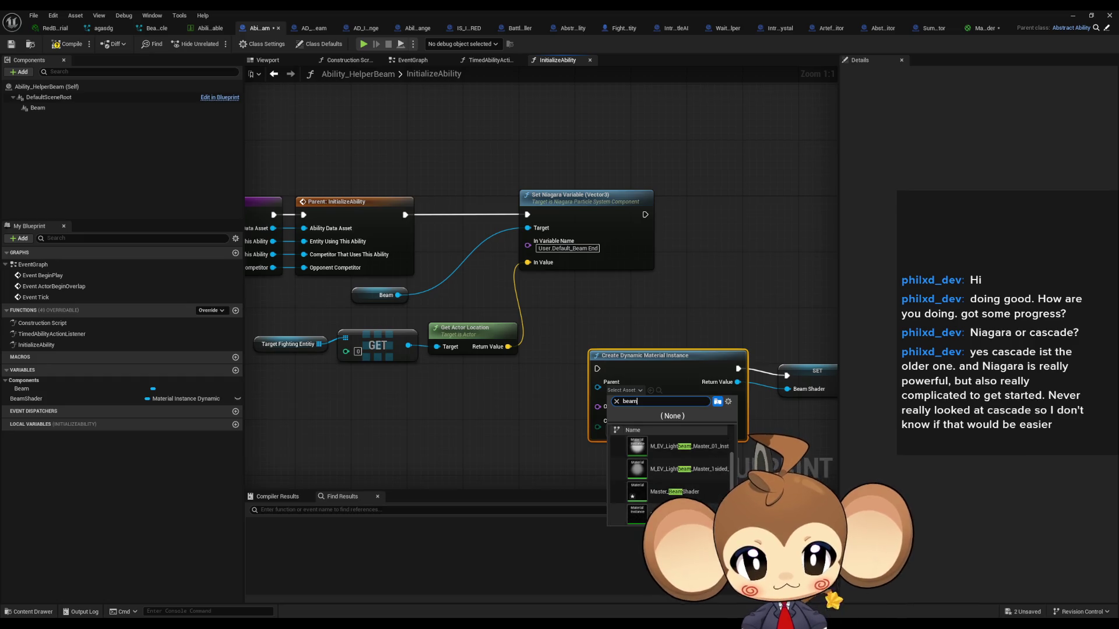
left_click(700, 493)
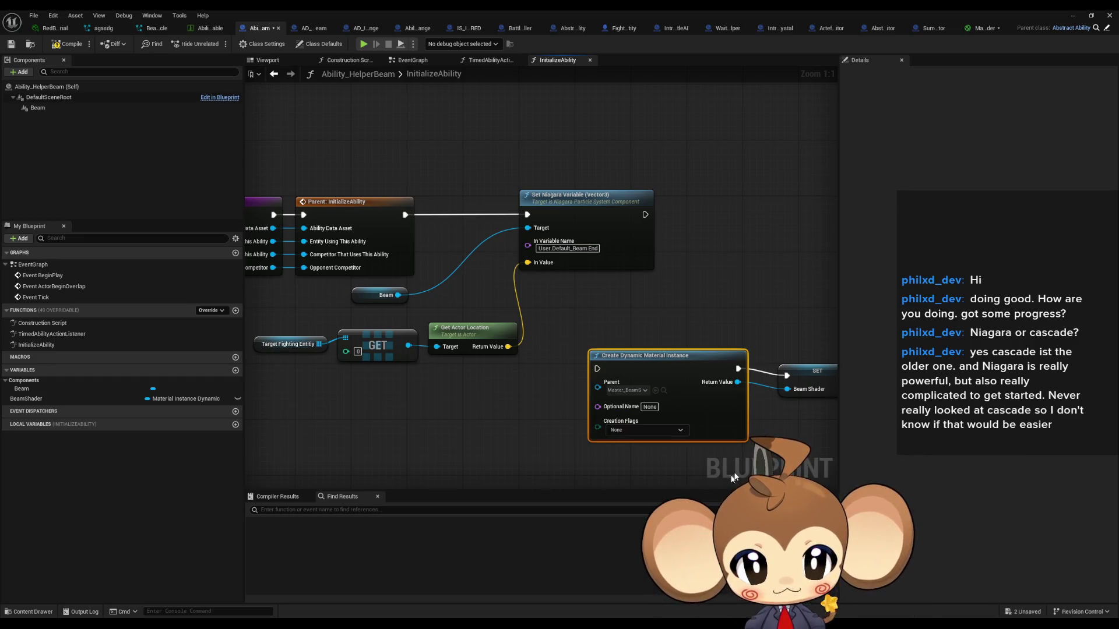
Step: Arrange the nodes and chain Set Niagara Variable's exec into Create Dynamic Material Instance
left_click_drag(538, 382, 655, 248)
left_click_drag(630, 227, 630, 238)
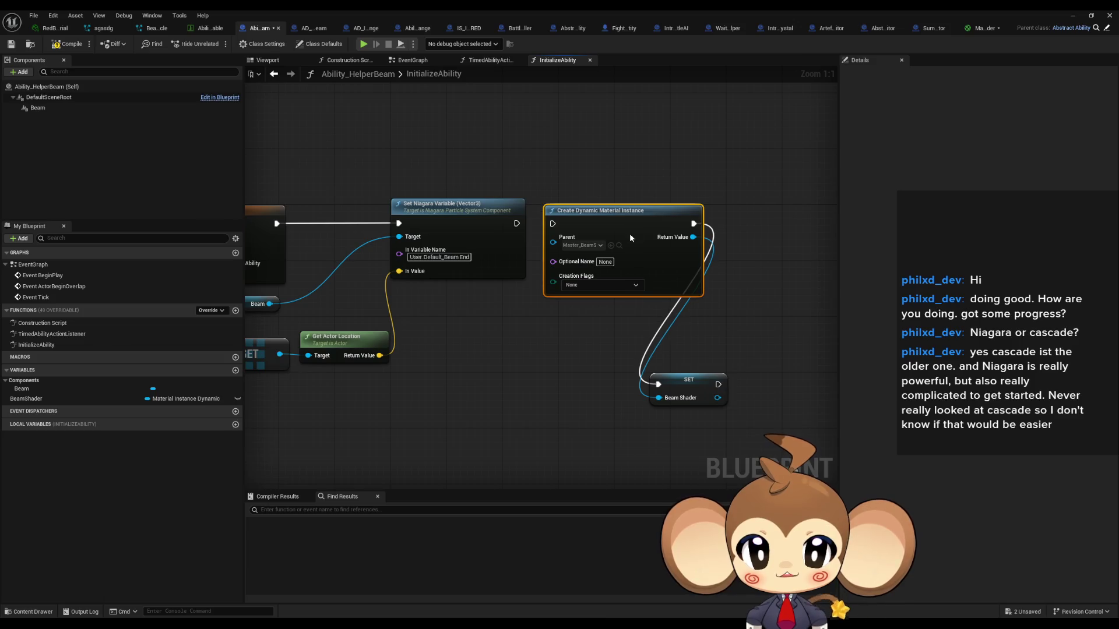
mouse_move(674, 380)
left_mouse_down()
mouse_move(749, 240)
mouse_move(745, 227)
left_mouse_up()
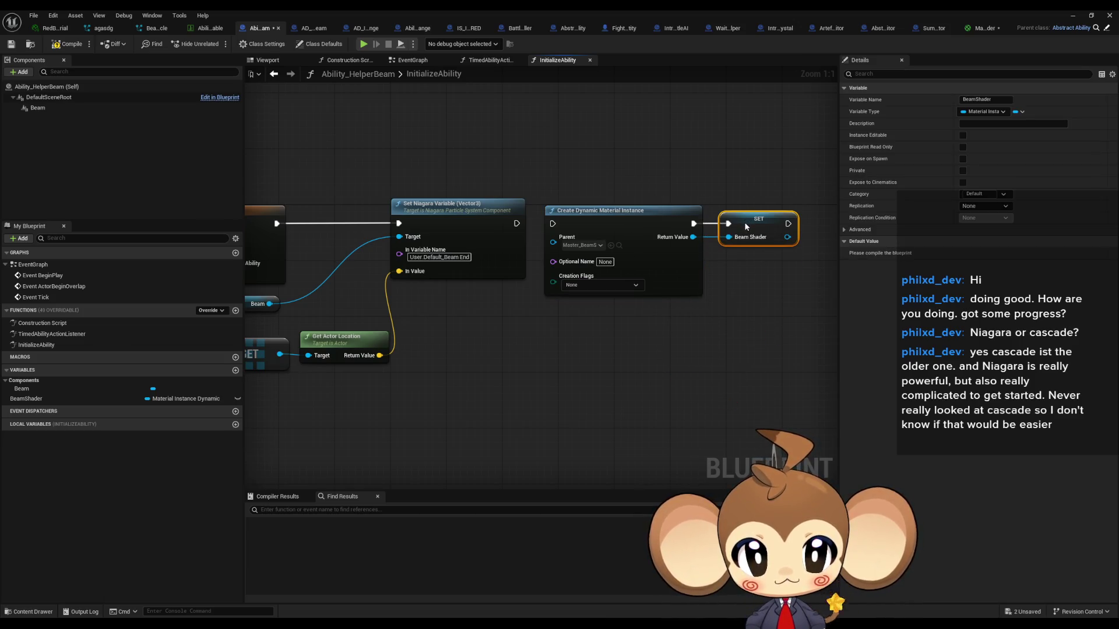
left_click_drag(552, 223, 515, 223)
left_click(497, 382)
left_click_drag(484, 394, 651, 405)
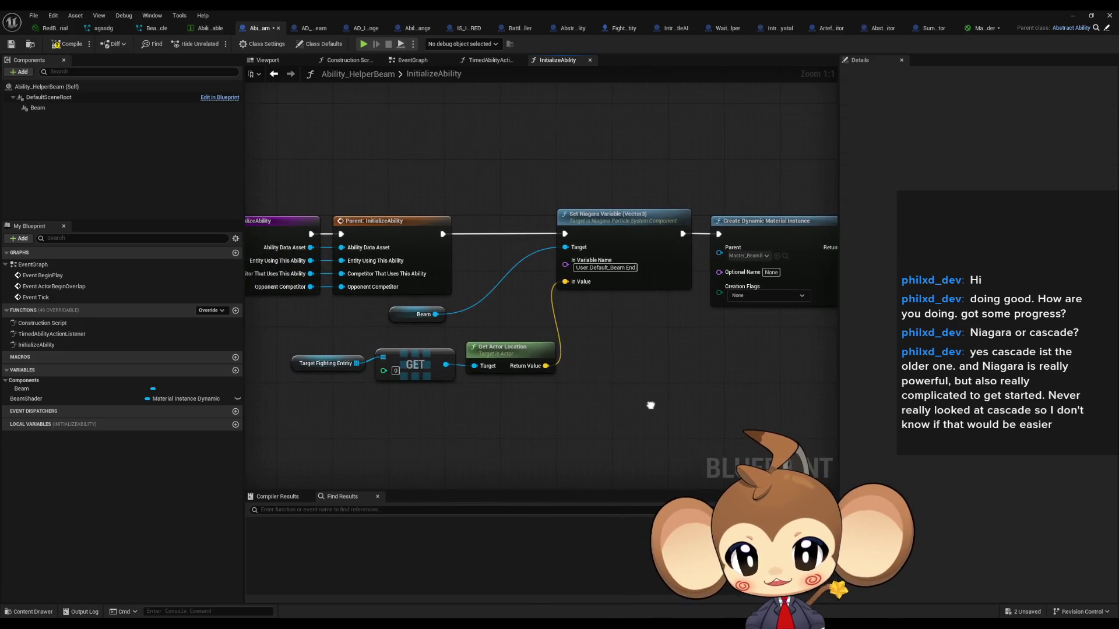
double_click(70, 333)
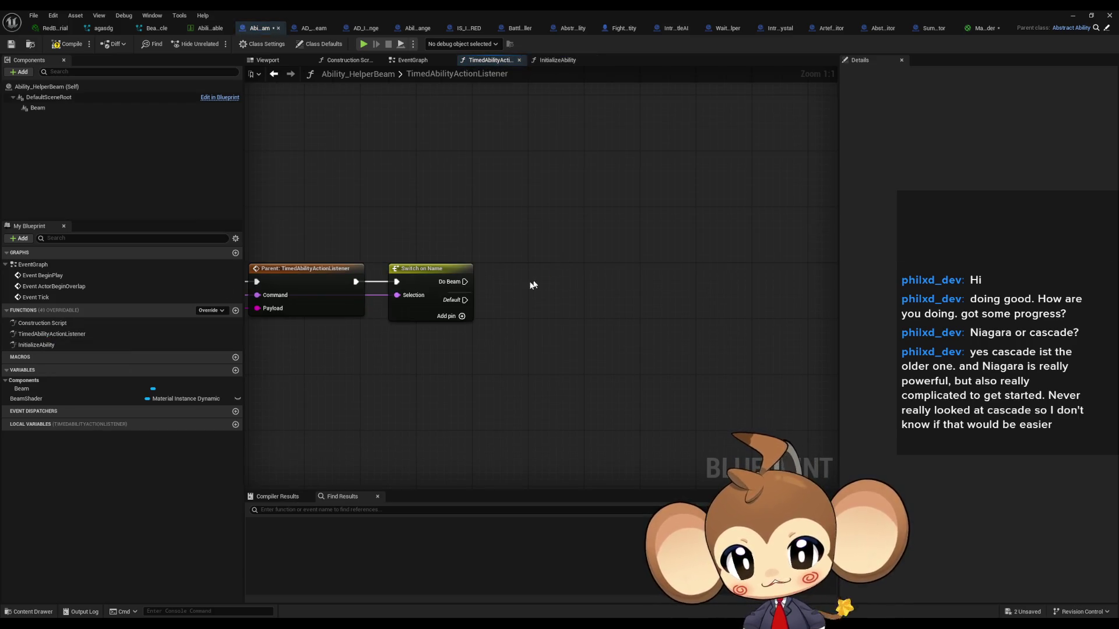
Step: Add a custom event named BeamStart to the EventGraph
double_click(36, 268)
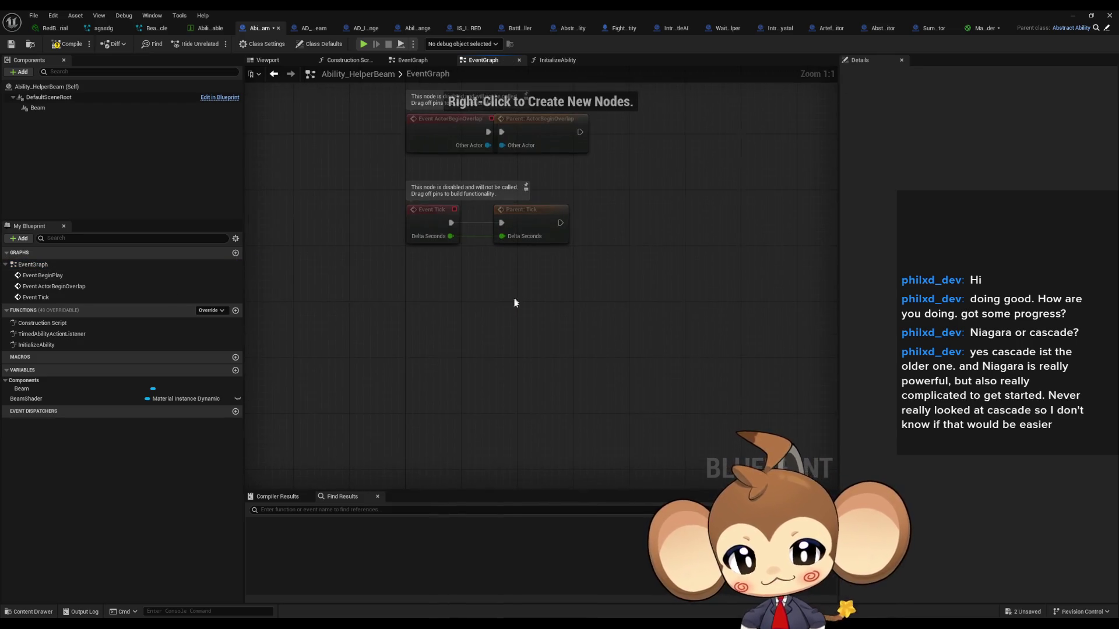
right_click(435, 349)
type("cust eve")
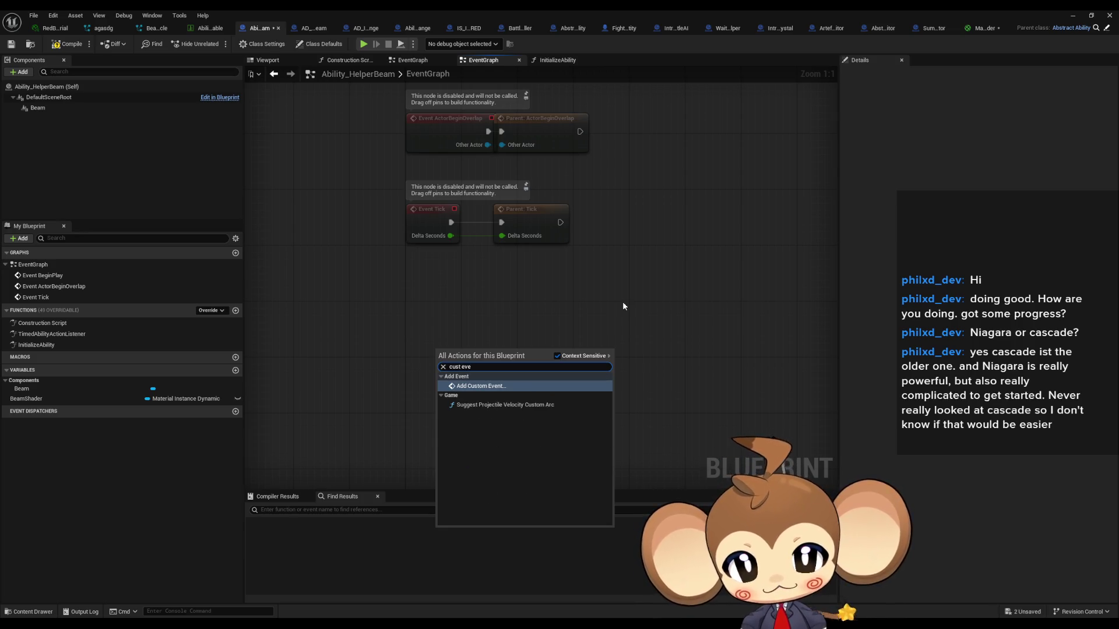
key("Return")
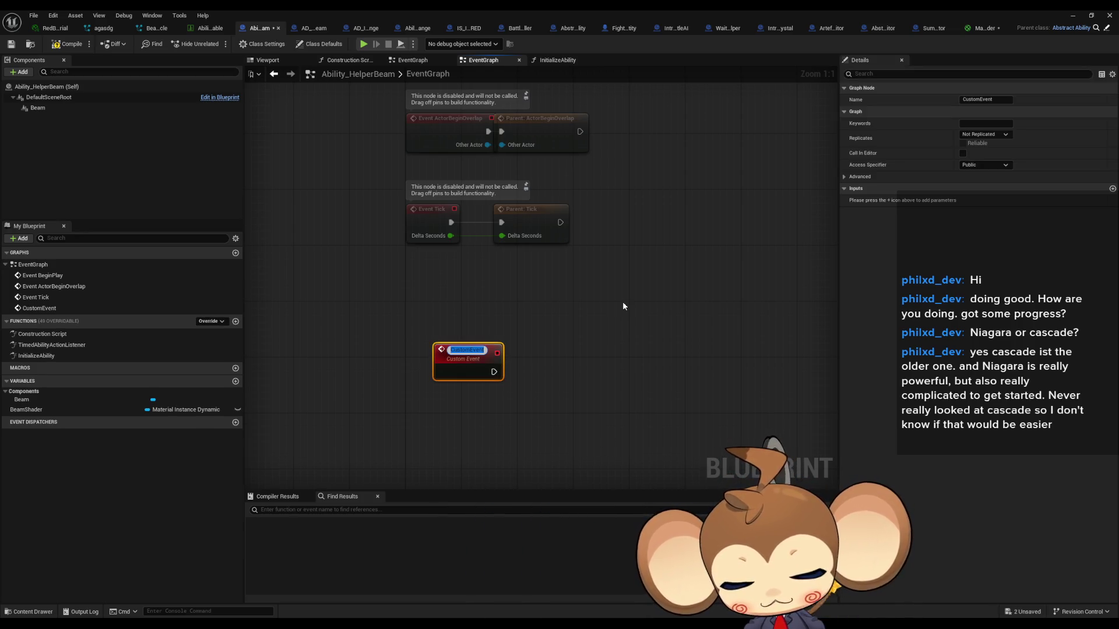
type("B")
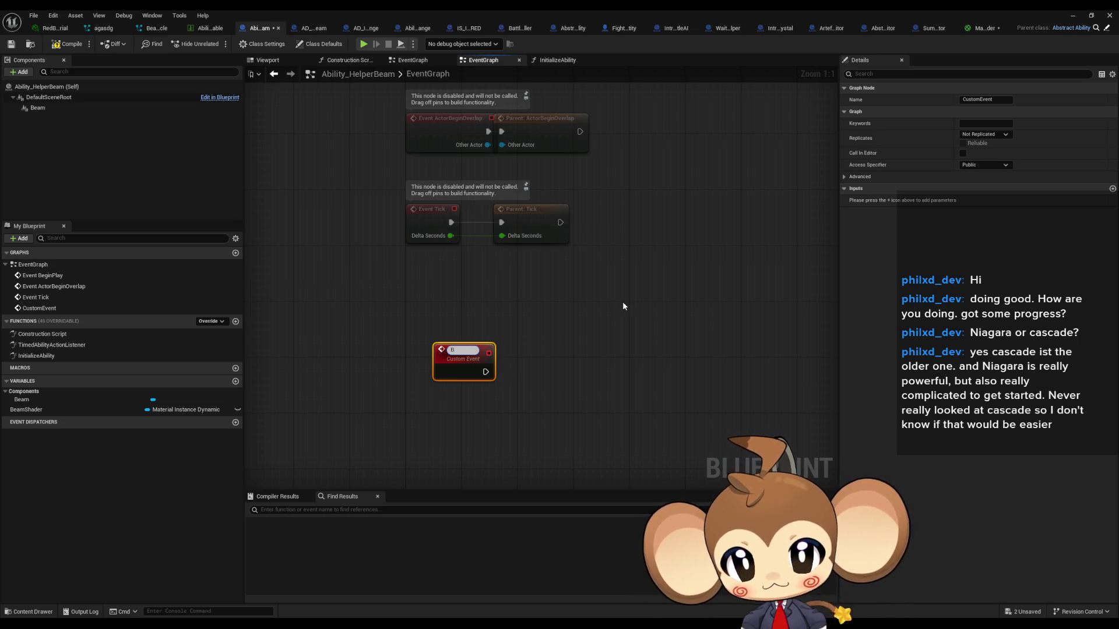
type("eamStart")
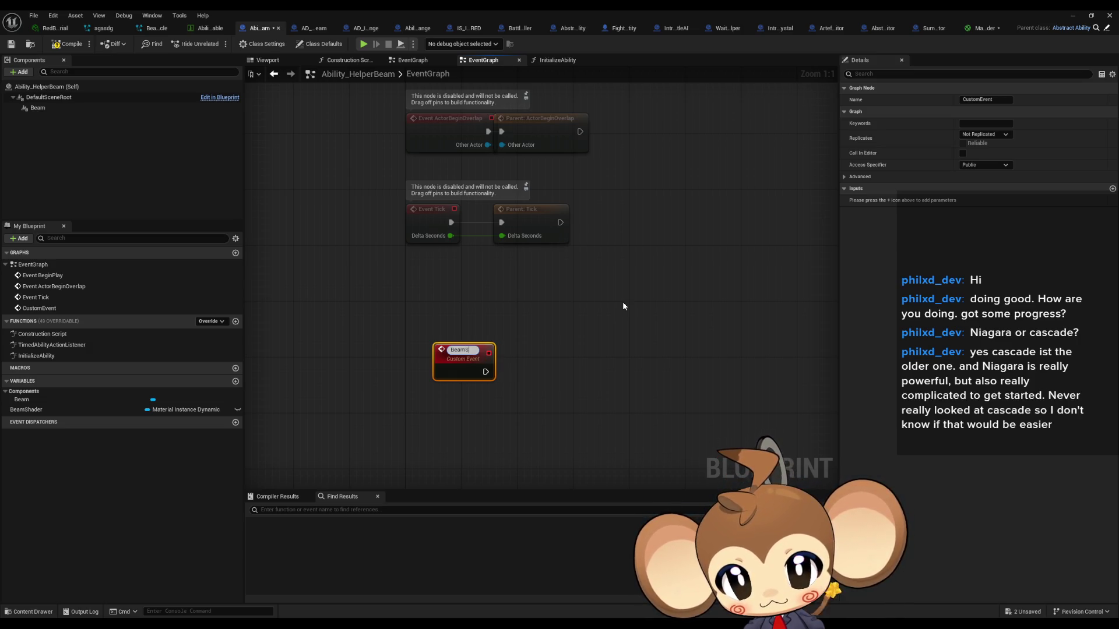
key("Return")
mouse_move(465, 353)
left_mouse_down()
mouse_move(438, 351)
mouse_move(515, 358)
left_mouse_up()
Step: Add a default-named Timeline played by BeamStart, plus a BeamShader getter below it
type("timeline")
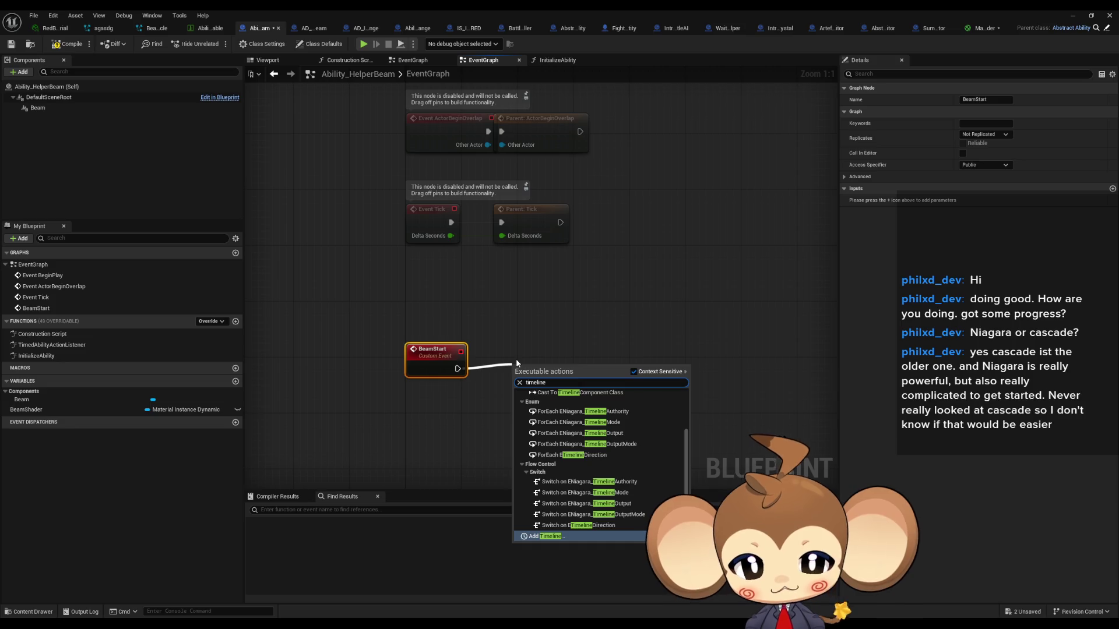
key("Return")
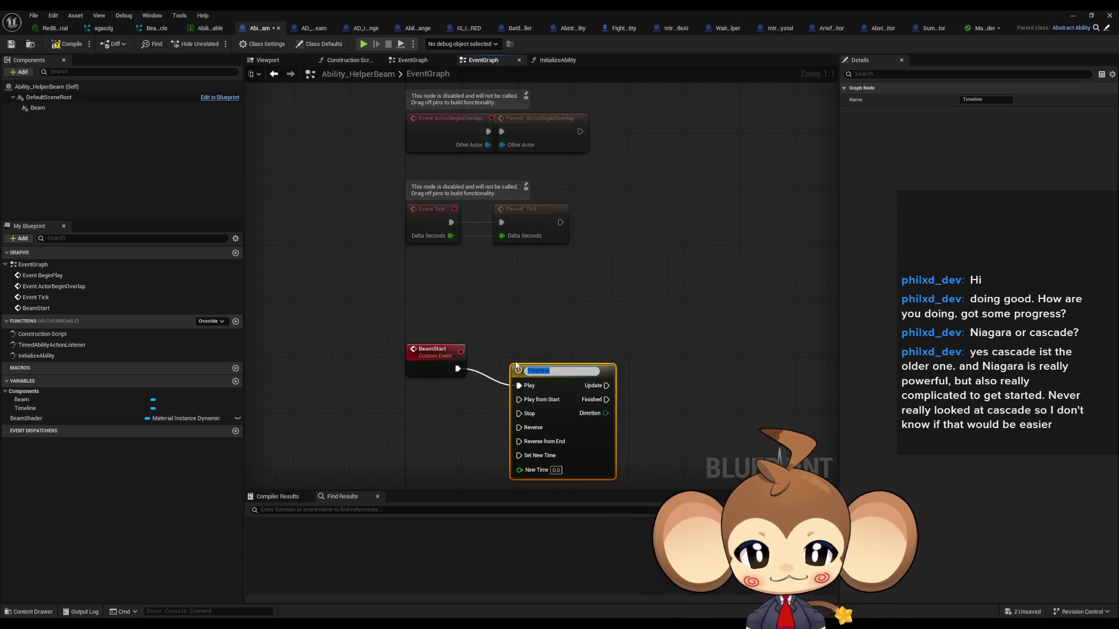
key("Return")
left_click_drag(372, 341, 301, 295)
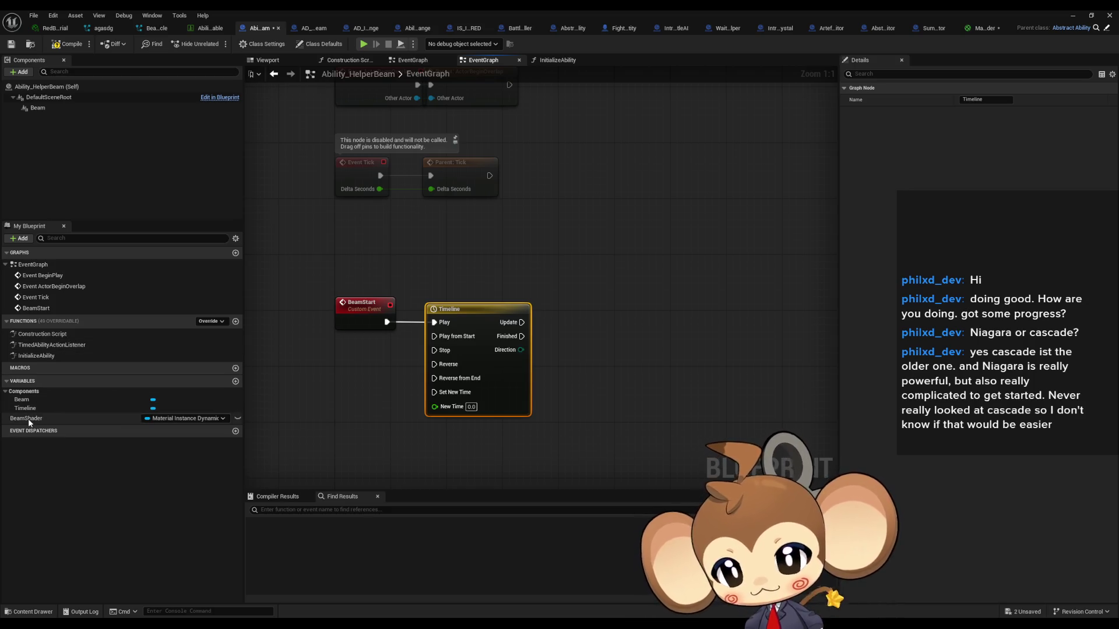
mouse_move(28, 420)
left_mouse_down()
mouse_move(452, 449)
mouse_move(581, 441)
left_mouse_up()
left_click(475, 458)
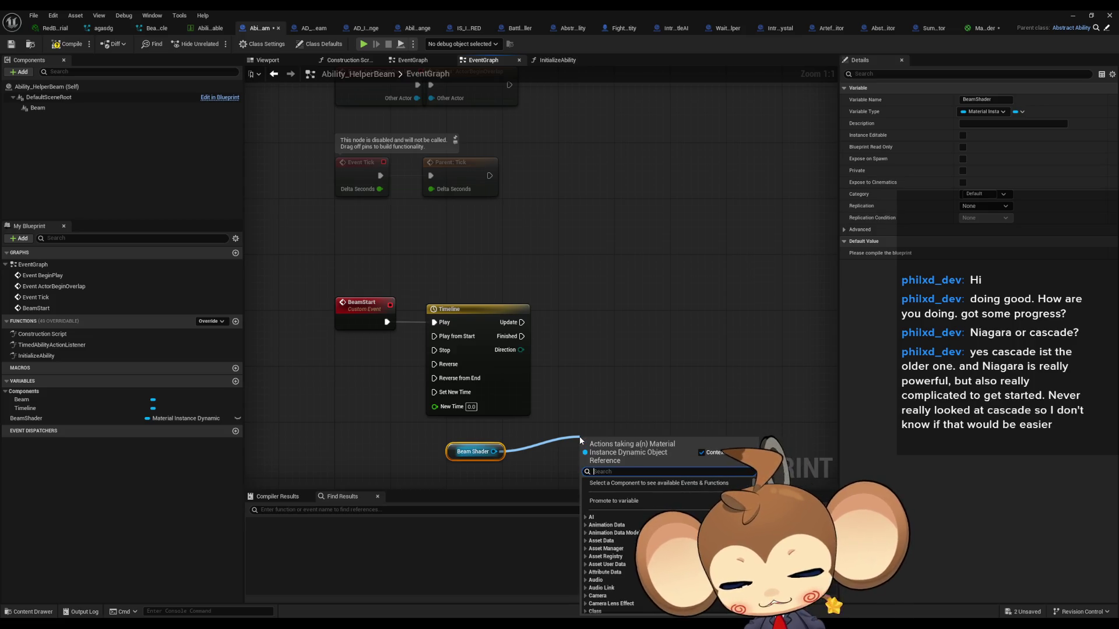
Step: Add a Set Float Parameter node on Beam Shader with parameter name Opacity
type("set")
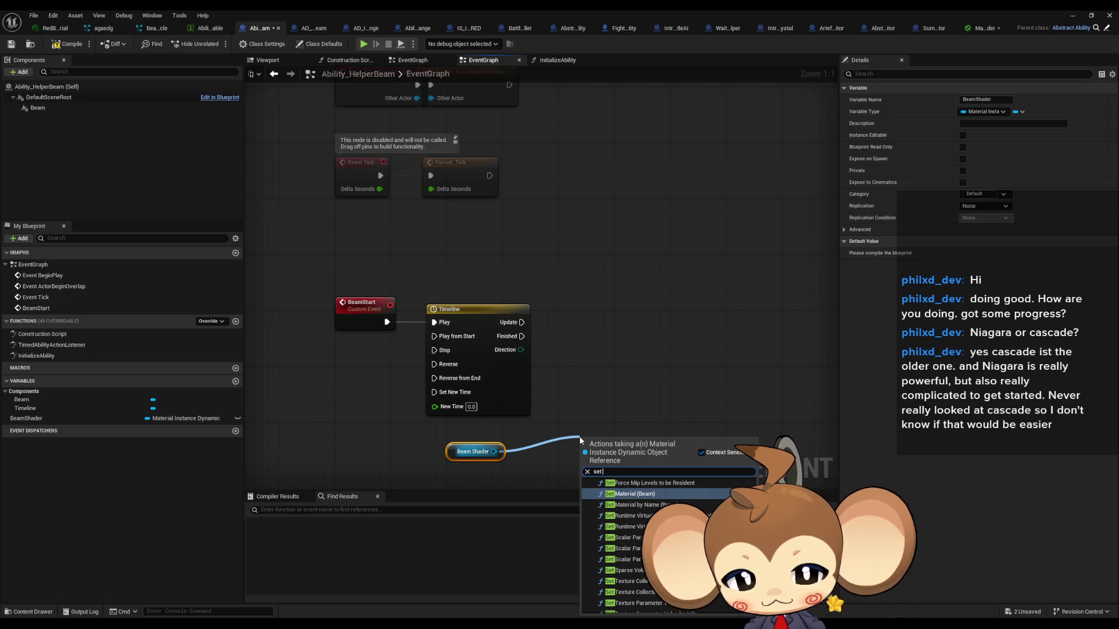
type(" parameter float")
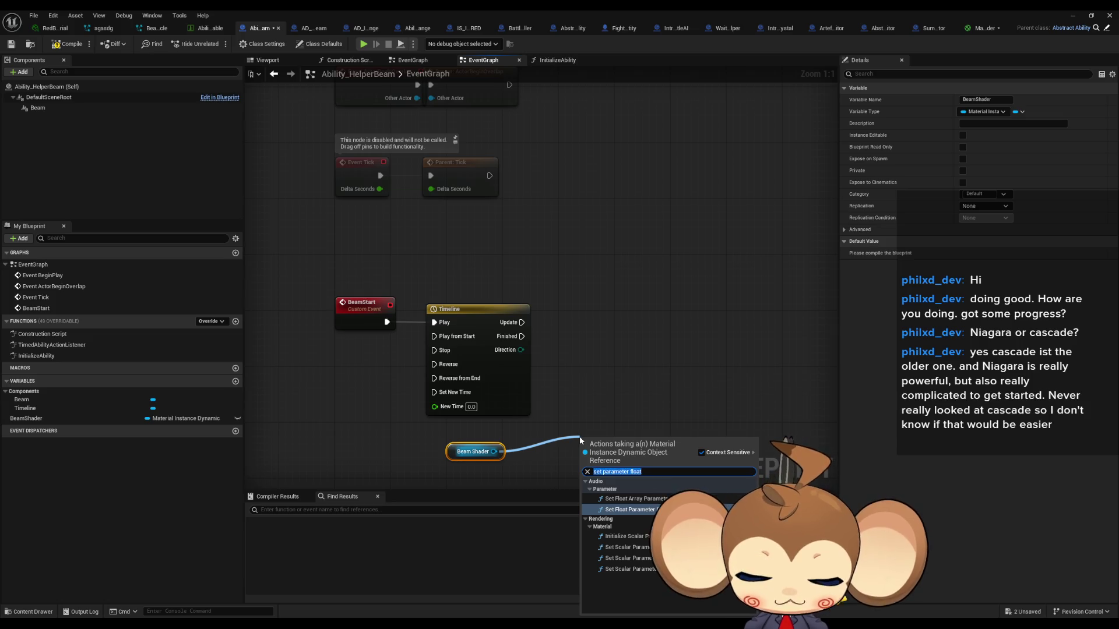
type("set float")
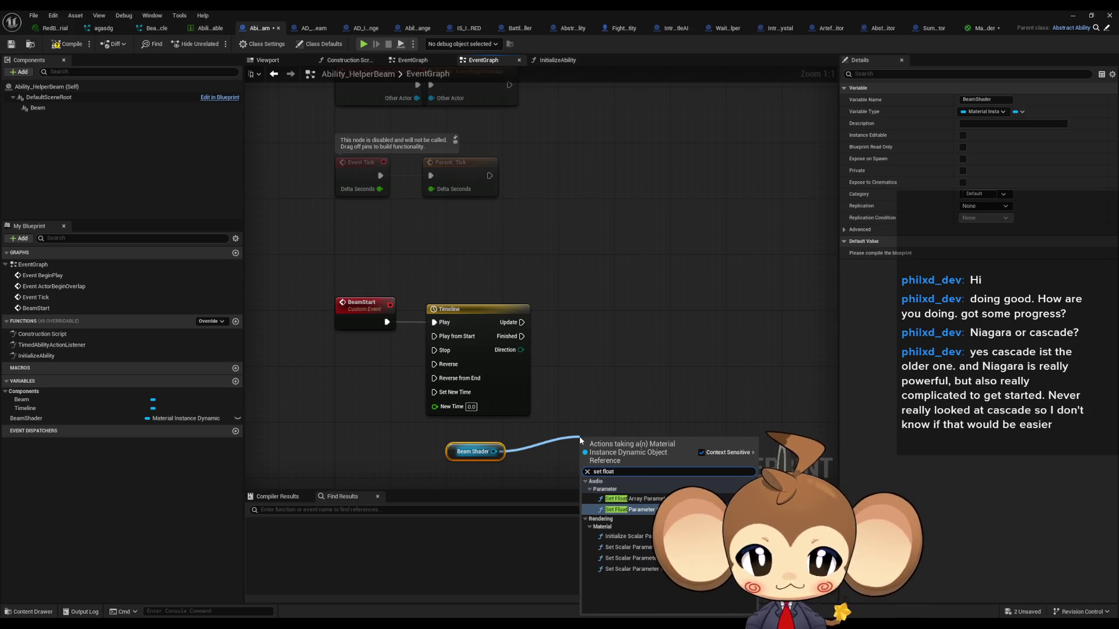
key("ctrl+a")
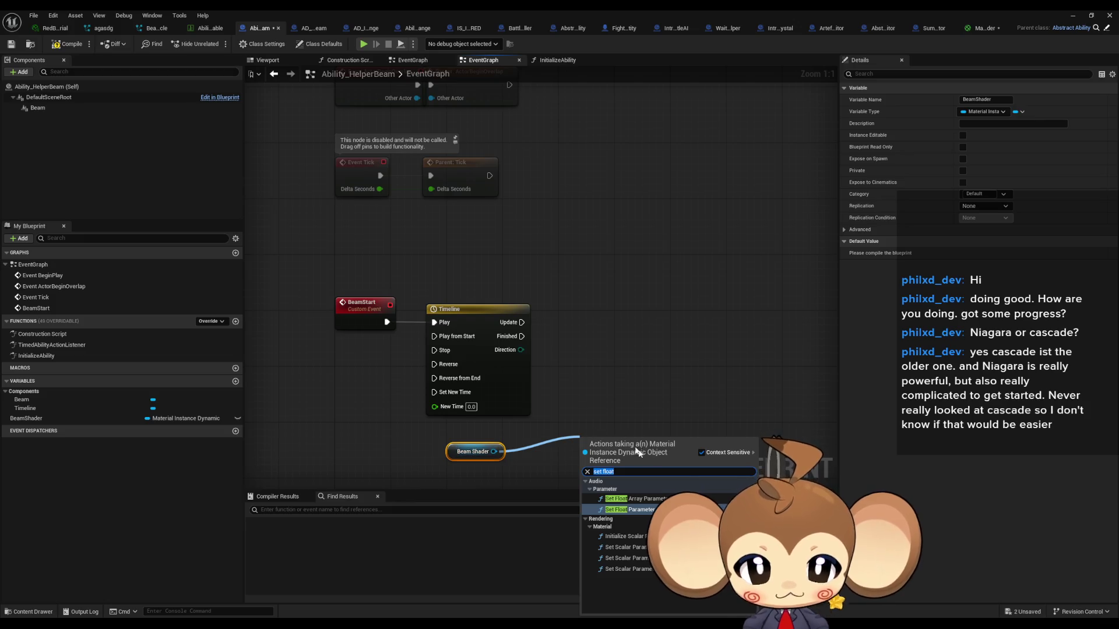
key("Return")
left_click_drag(617, 466, 638, 339)
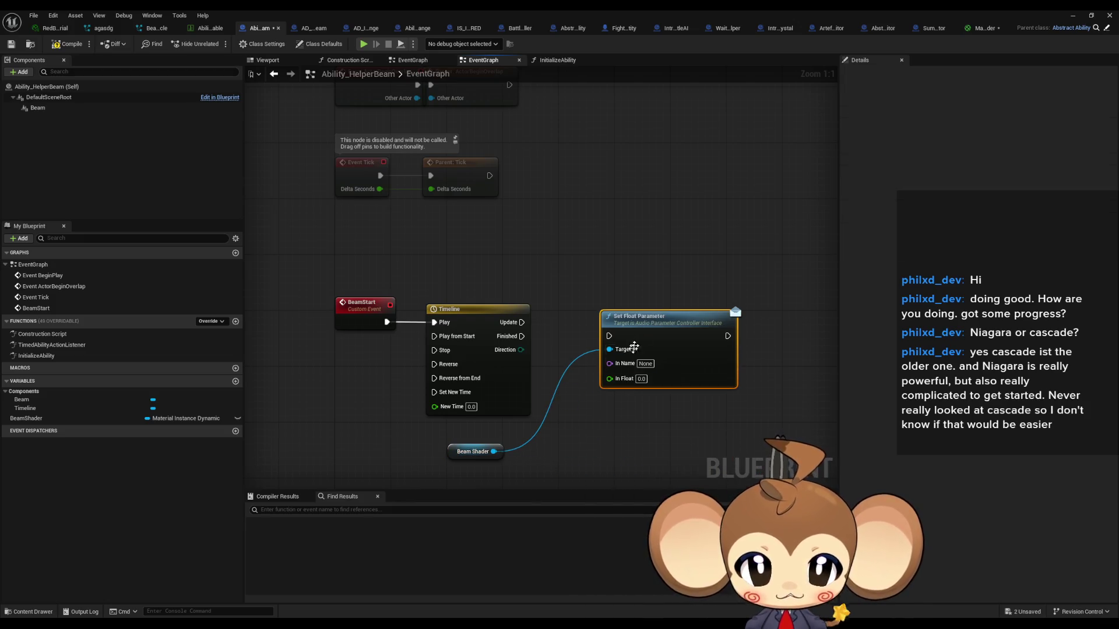
left_click(645, 363)
type("Opacity")
key("Return")
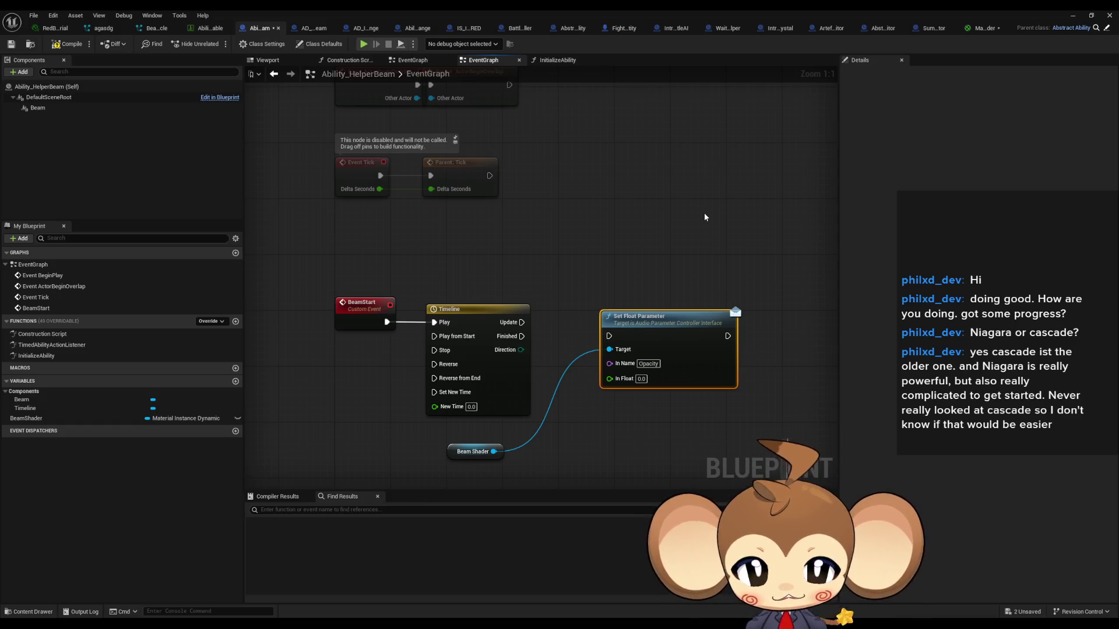
mouse_move(653, 329)
left_mouse_down()
mouse_move(685, 313)
mouse_move(639, 315)
left_mouse_up()
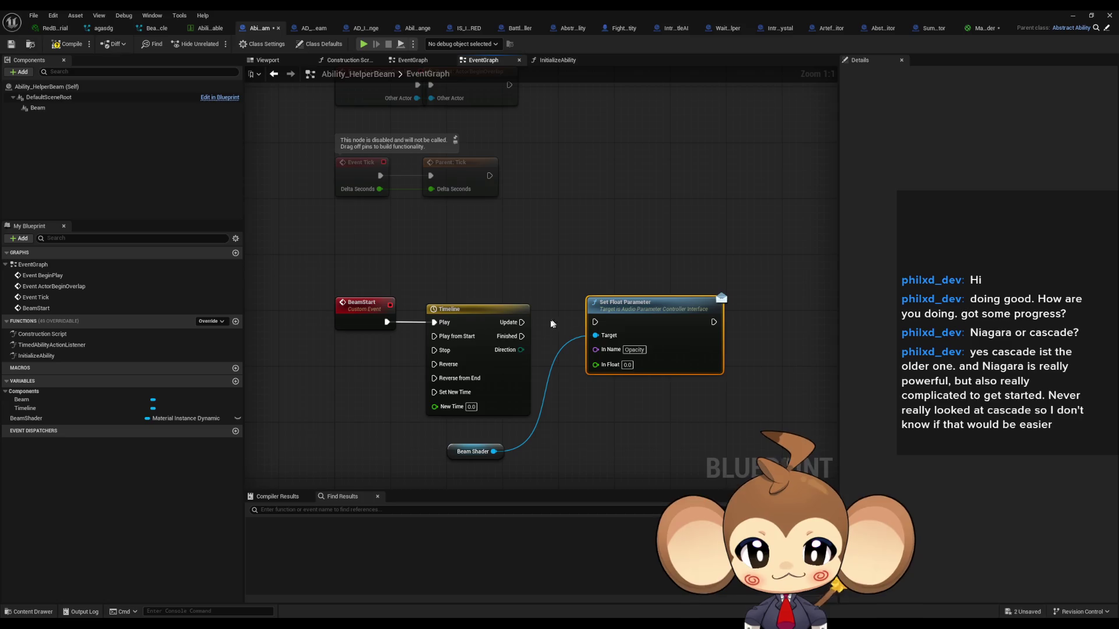
Step: Drive it from Timeline Update and feed its In Float from a new add node
left_click_drag(521, 322, 713, 303)
left_click_drag(672, 364, 590, 376)
type("+")
key("Return")
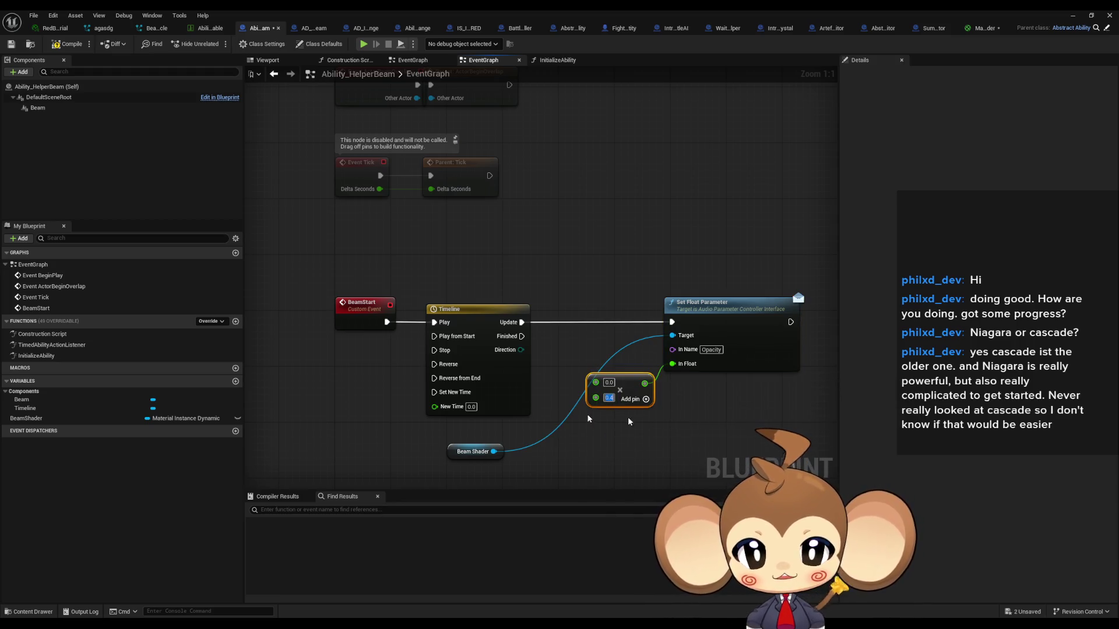
left_click(495, 345)
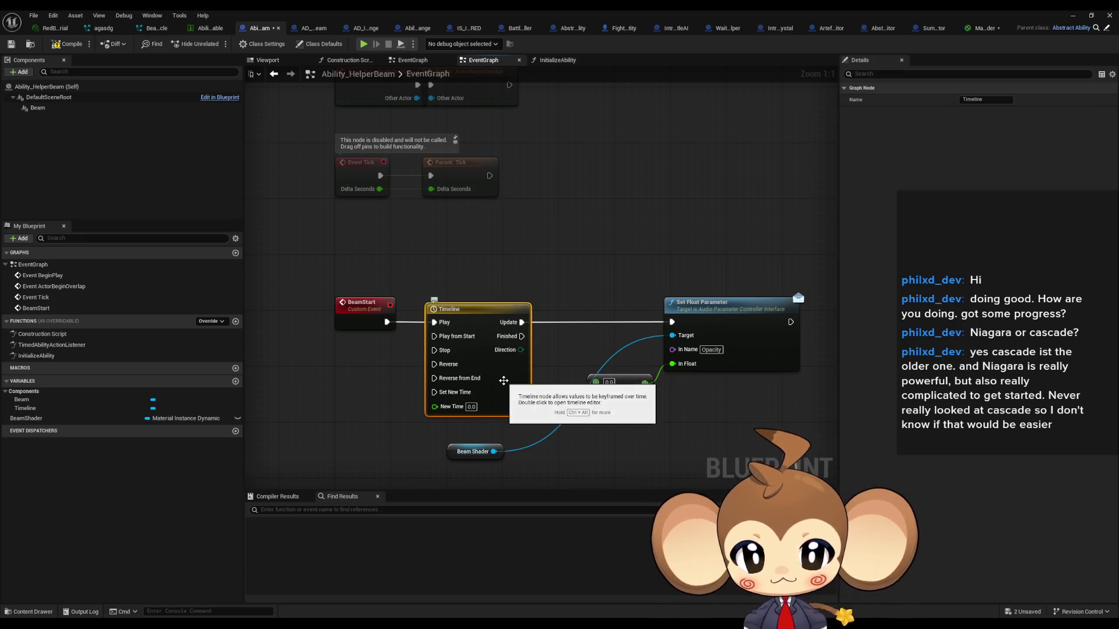
double_click(481, 313)
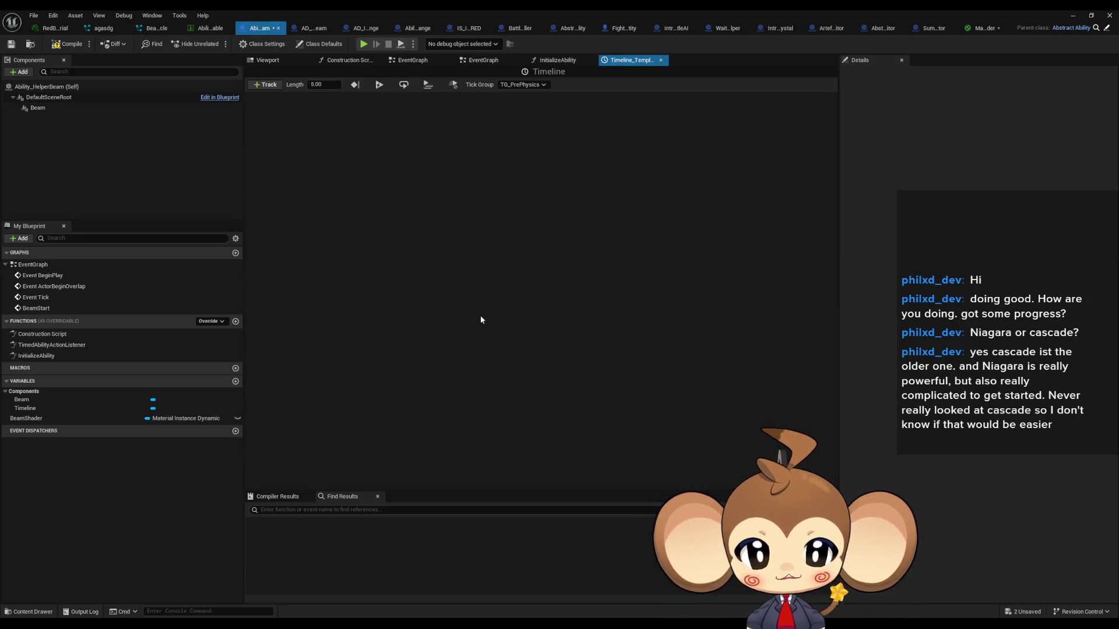
Step: Add float track NewTrack_0 and set the timeline length to 2.00
left_click(274, 86)
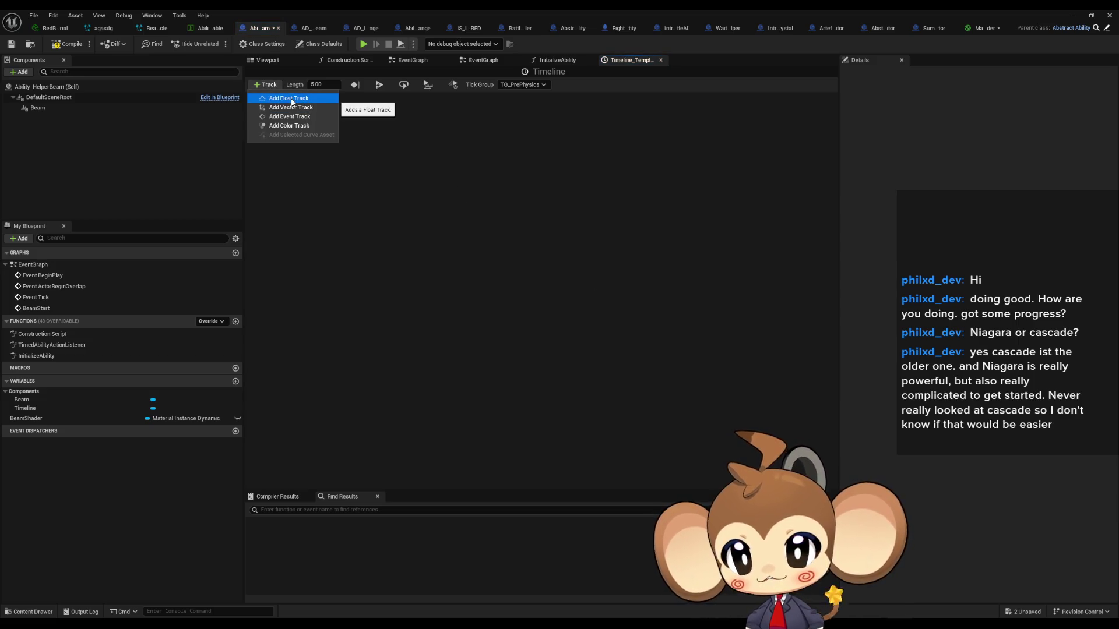
left_click(291, 99)
left_click(341, 172)
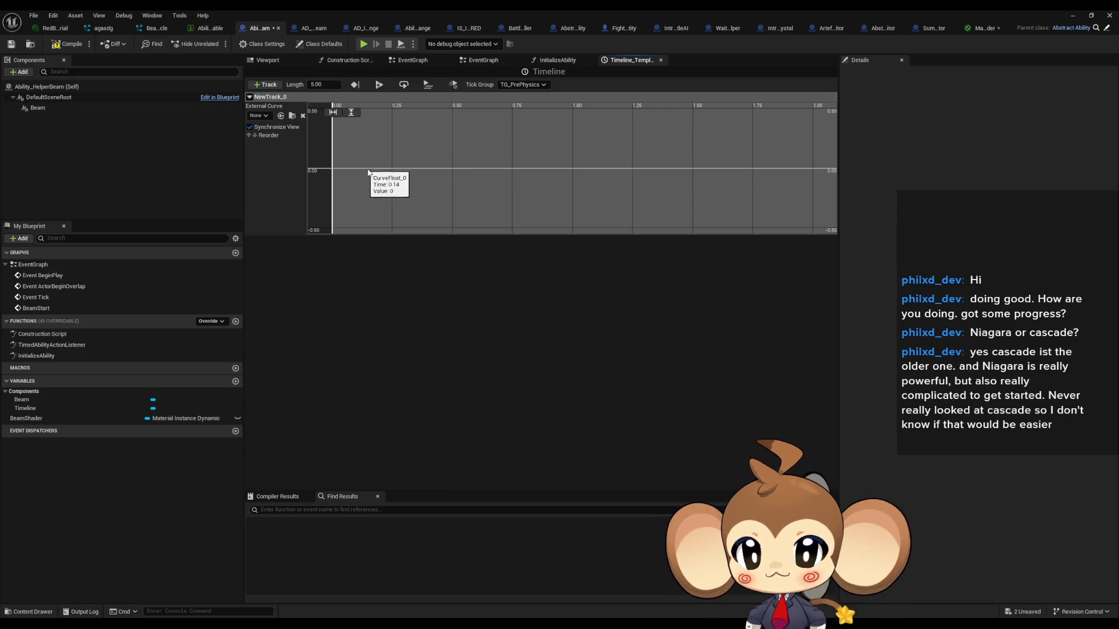
left_click(316, 85)
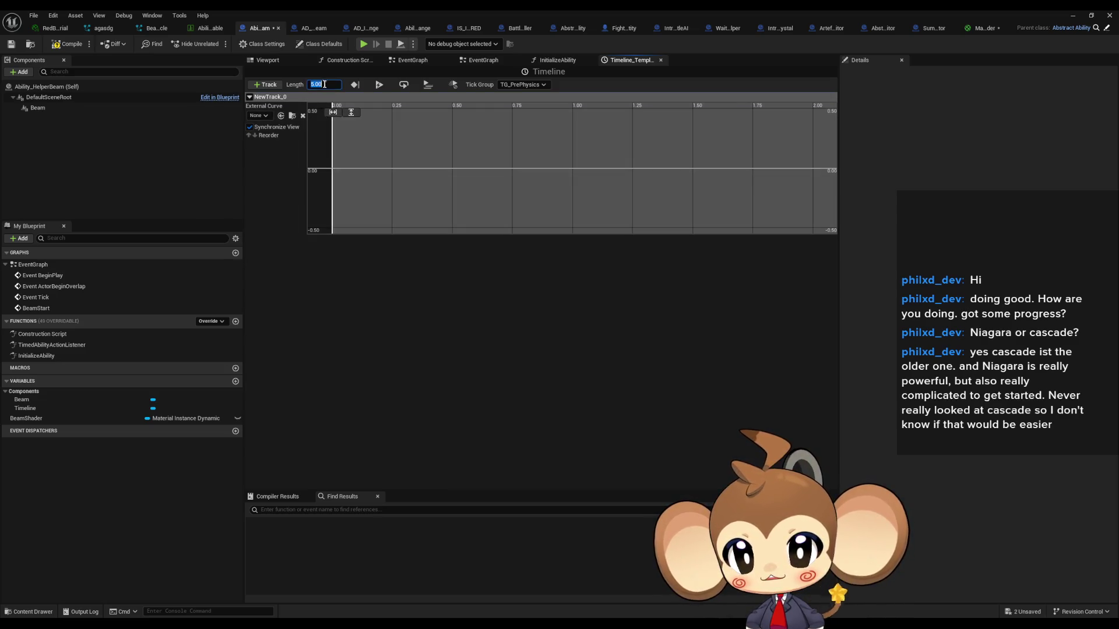
type("2")
key("Return")
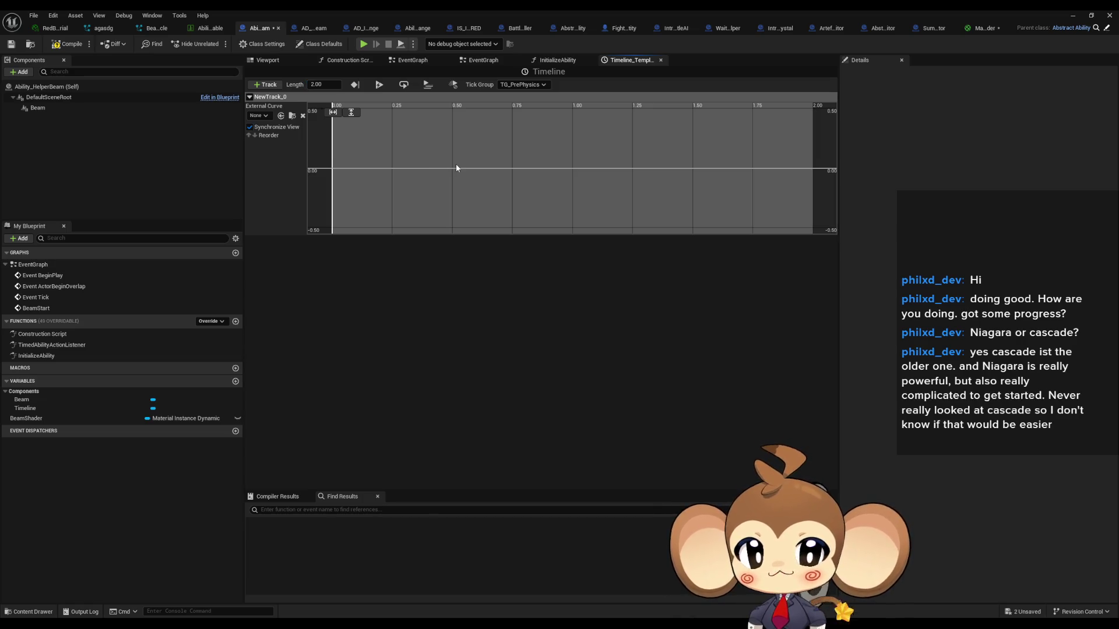
Step: Add two keys to the curve, one at time 0, with a value of 1.0
right_click(443, 169)
left_click(475, 186)
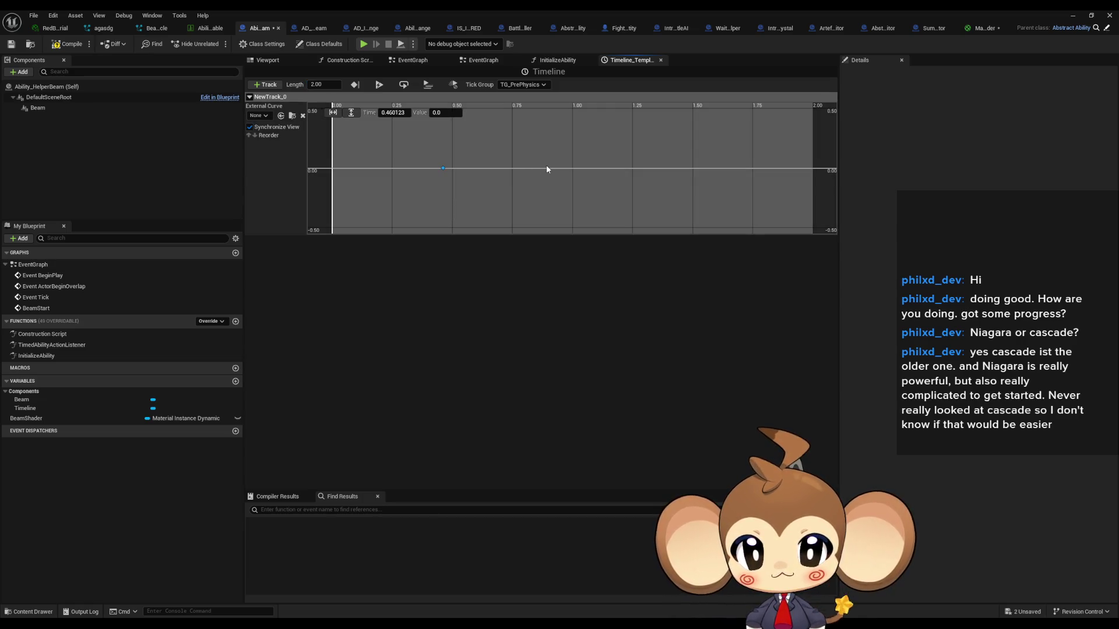
right_click(546, 168)
left_click(580, 186)
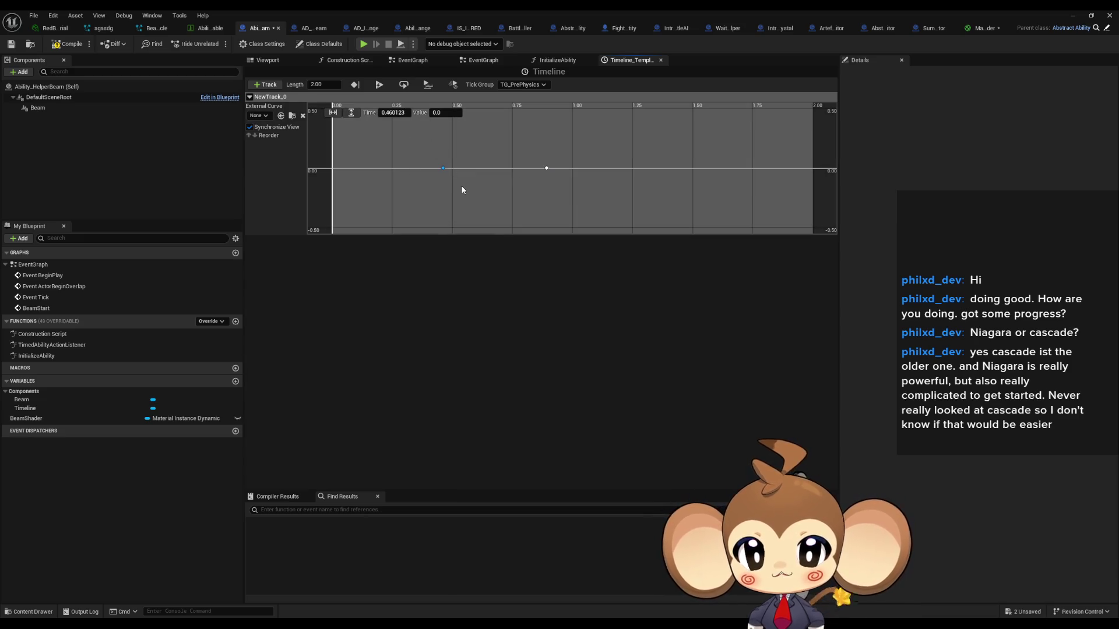
left_click(394, 112)
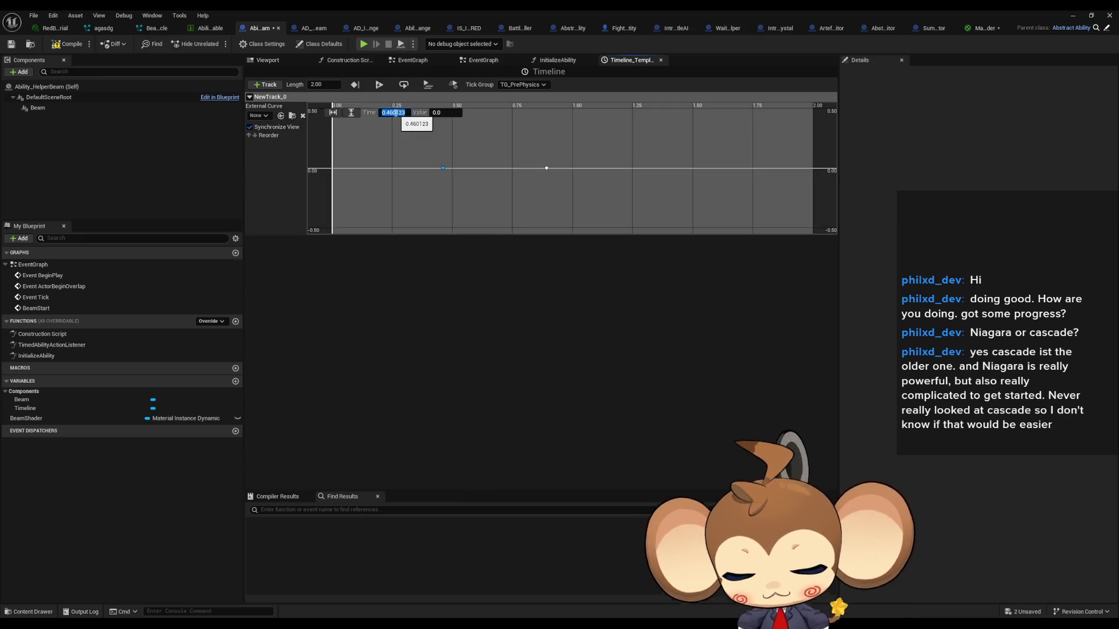
type("0")
type("1")
key("Return")
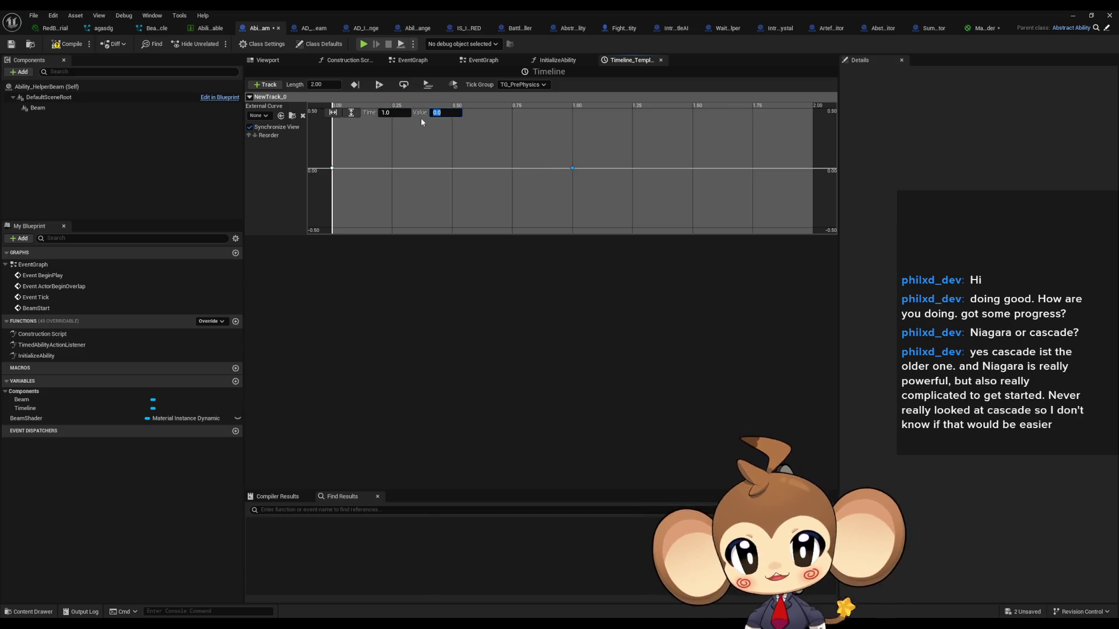
type("1")
key("Return")
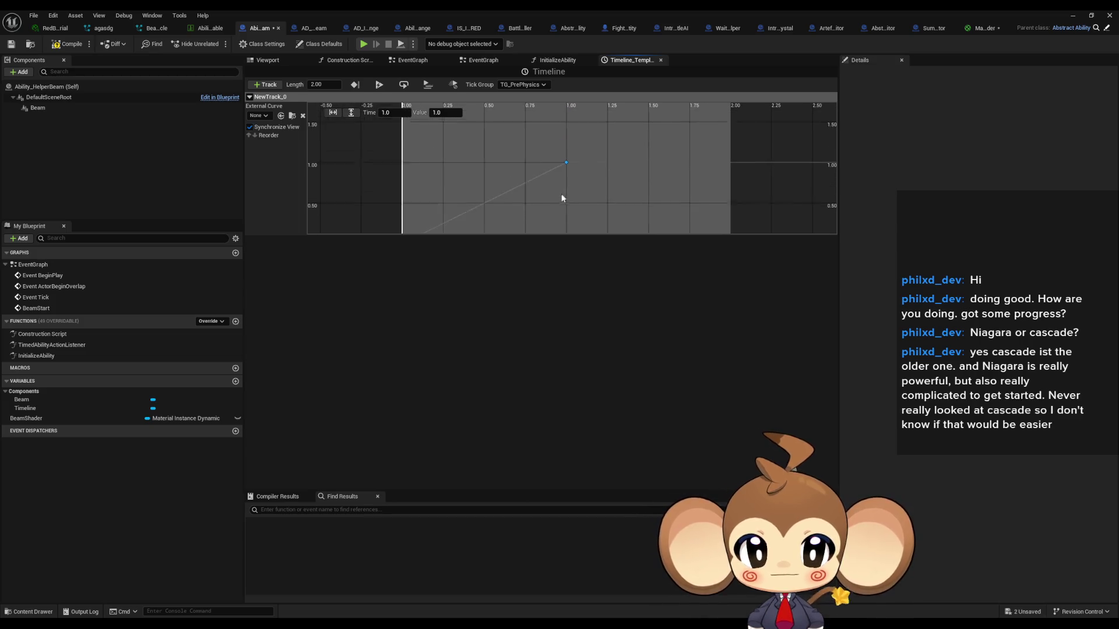
left_click(637, 170)
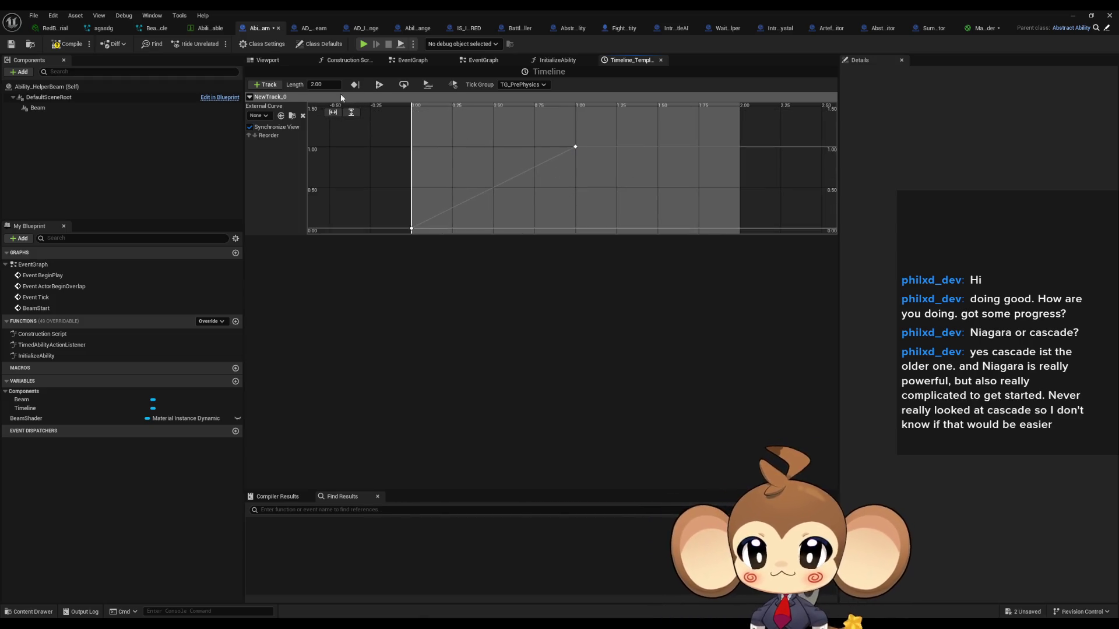
Step: Move the 1.0 key to 2.0 seconds and compile Ability_HelperBeam
mouse_move(739, 127)
left_mouse_down()
mouse_move(706, 165)
mouse_move(690, 227)
mouse_move(719, 137)
mouse_move(673, 111)
left_mouse_up()
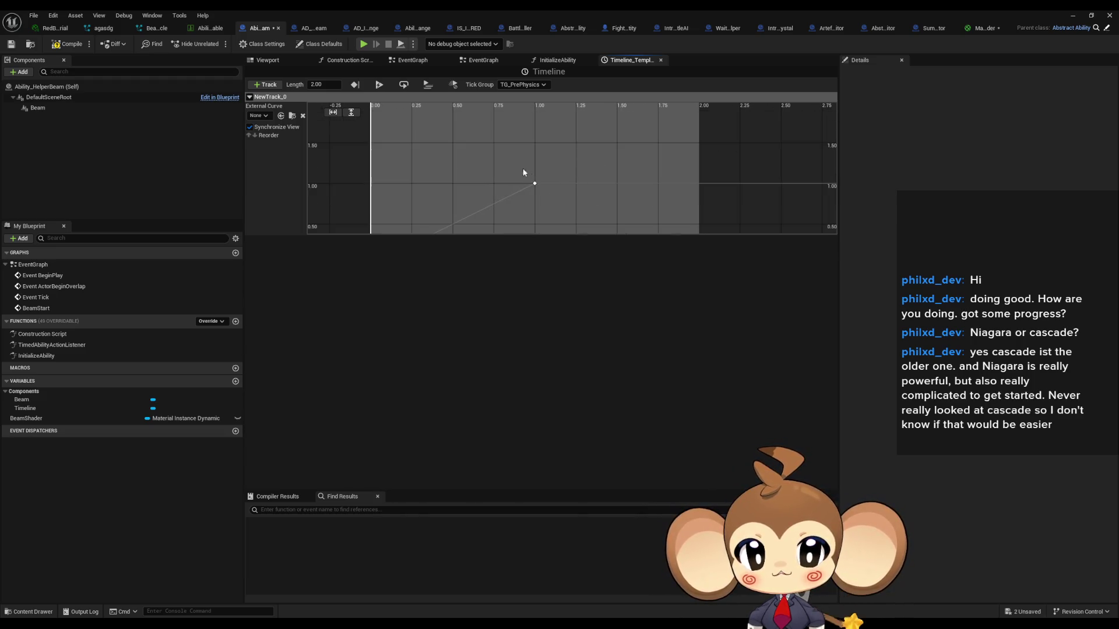
left_click(535, 184)
type("2")
key("Return")
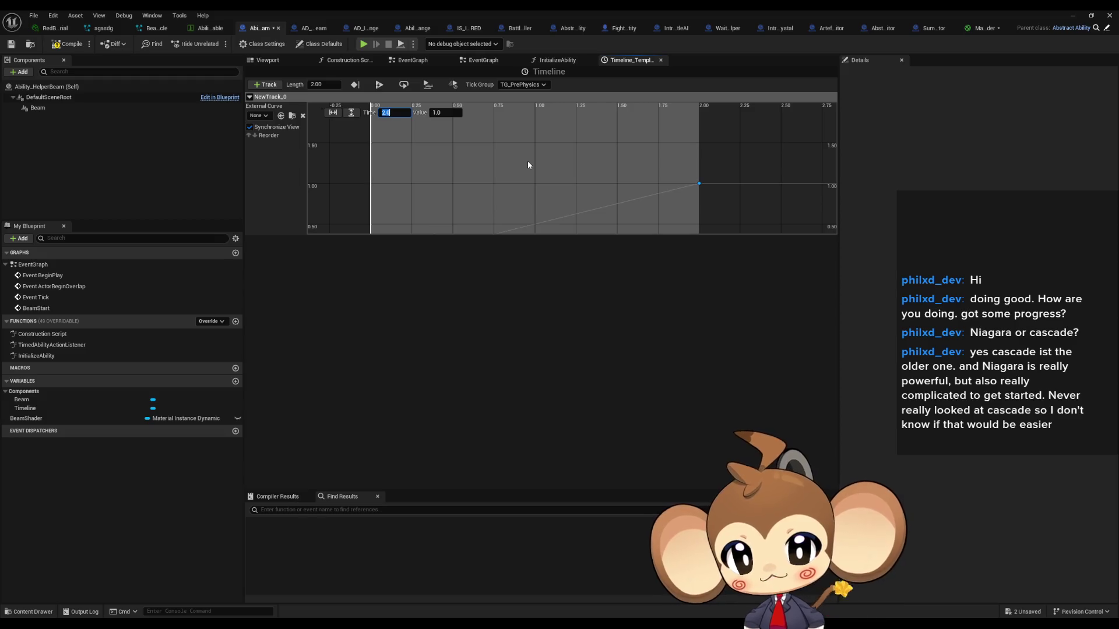
left_click(560, 187)
left_click(60, 45)
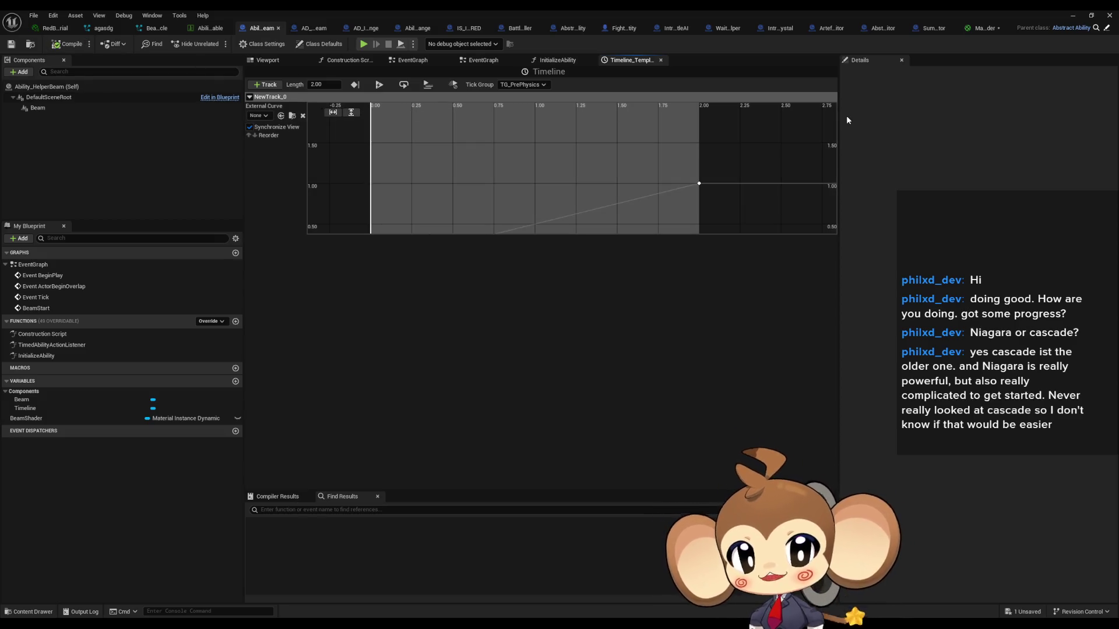
left_click(263, 62)
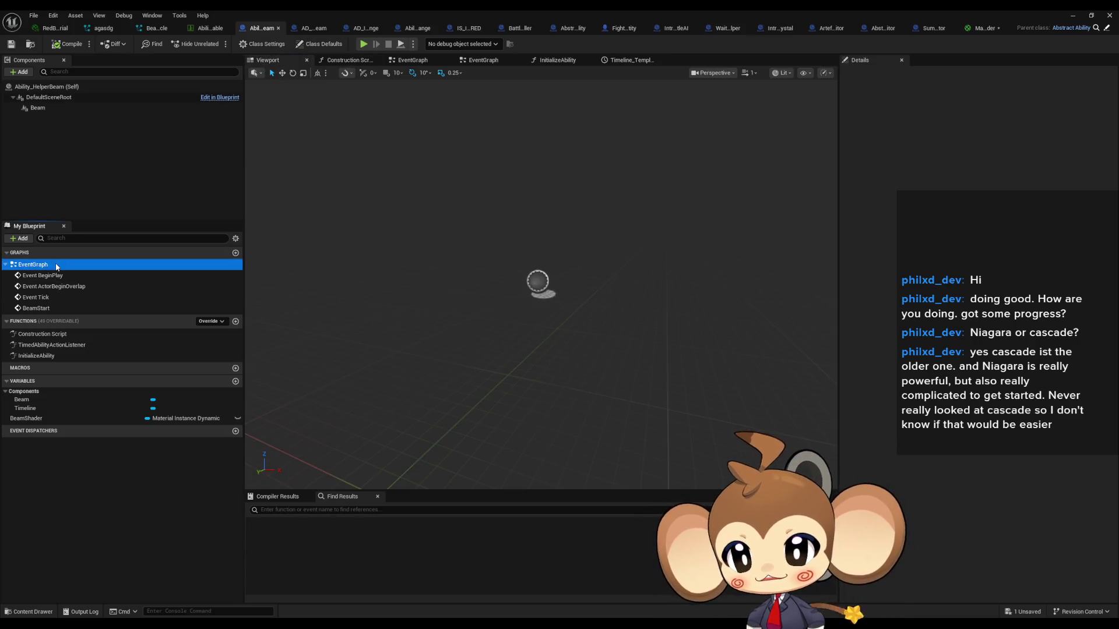
Step: In the EventGraph, feed New Track 0 into the add node driving Opacity
double_click(57, 265)
scroll(452, 237, "up", 2)
left_click_drag(450, 237, 542, 263)
Step: Duplicate the Set Float Parameter and Beam Shader nodes and run the copy on Timeline Finished
left_click(618, 176)
left_click(396, 325, "ctrl")
key("ctrl+c")
key("ctrl+v")
left_click_drag(759, 314, 659, 321)
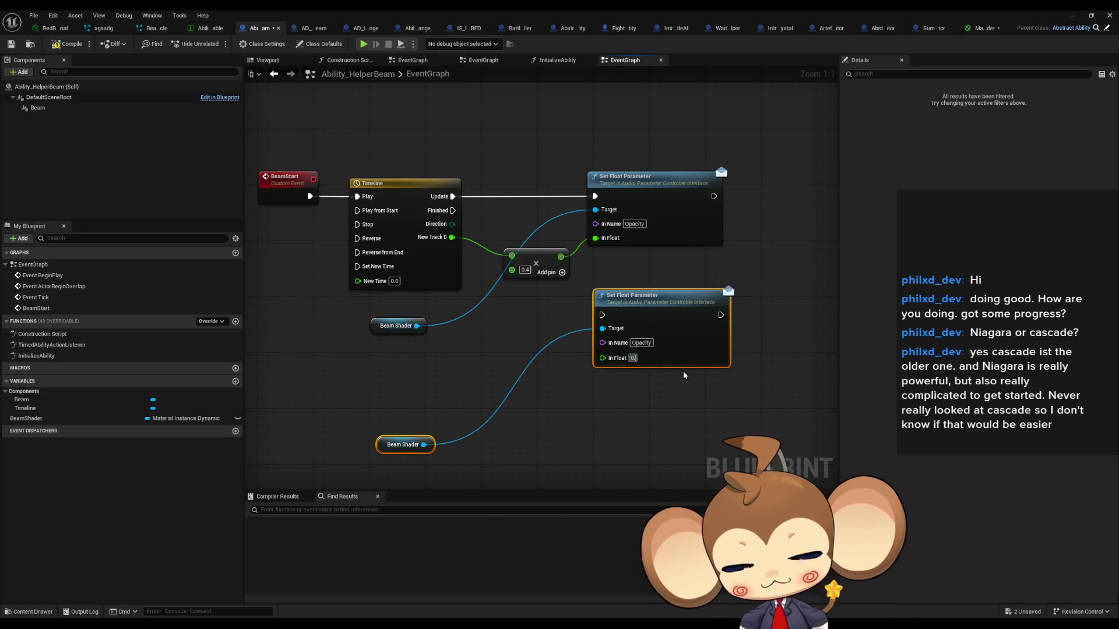
type(".4")
mouse_move(602, 314)
left_mouse_down()
mouse_move(467, 251)
mouse_move(453, 211)
left_mouse_up()
left_click(564, 363)
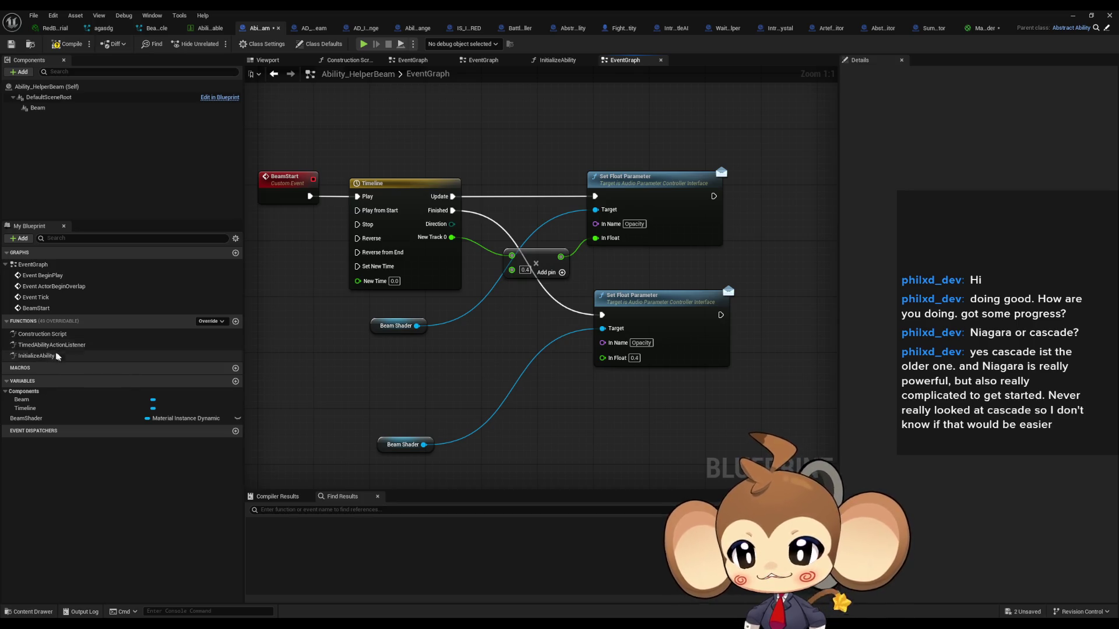
double_click(60, 346)
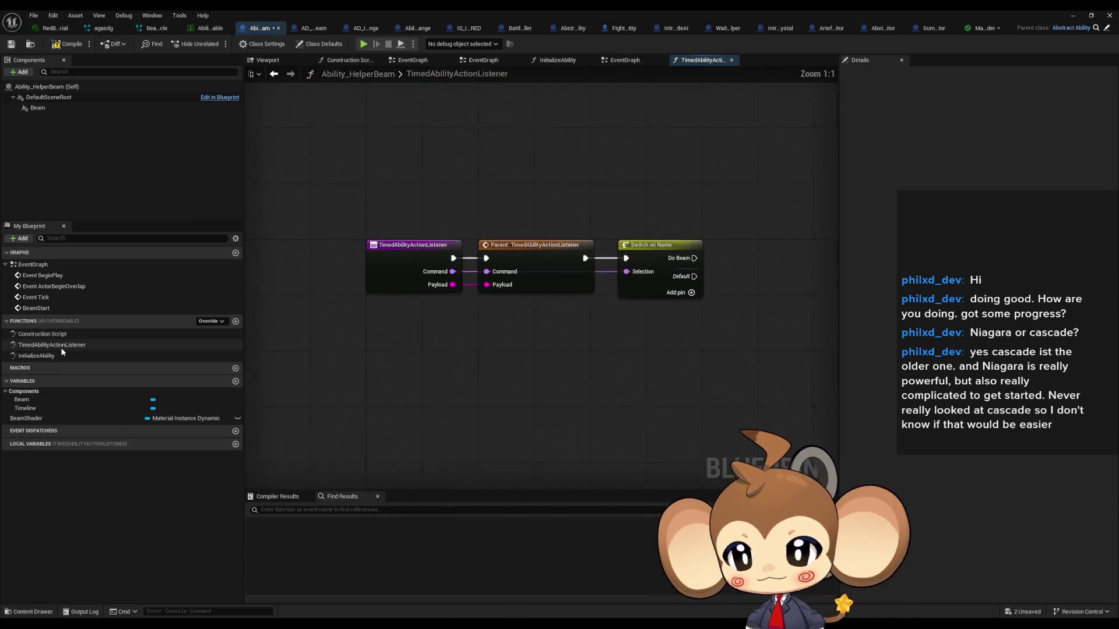
Step: In InitializeAbility, add a Set Vector Parameter Value on Beam Shader named Color
double_click(37, 356)
mouse_move(836, 335)
left_mouse_down()
mouse_move(540, 358)
mouse_move(528, 327)
left_mouse_up()
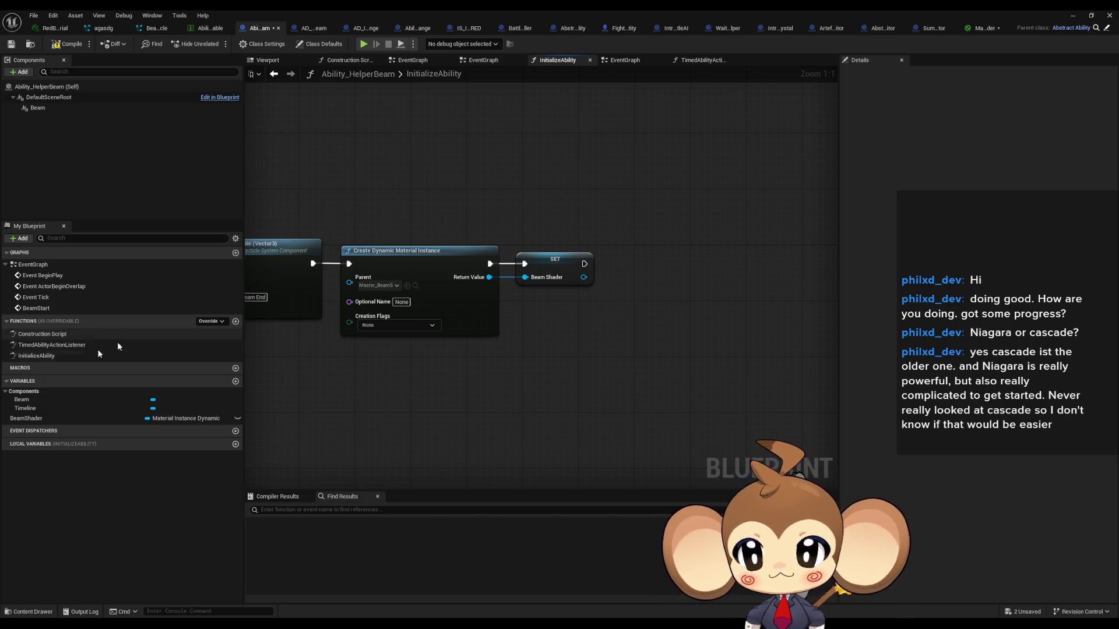
left_click_drag(22, 399, 532, 321)
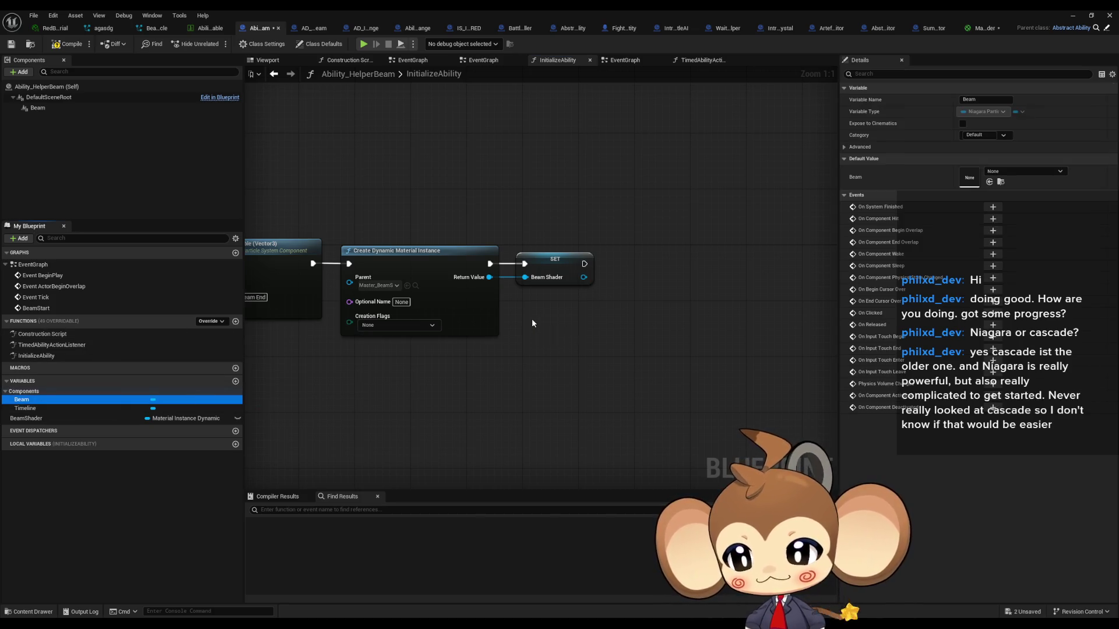
mouse_move(26, 419)
left_mouse_down()
mouse_move(526, 376)
mouse_move(557, 337)
mouse_move(627, 317)
left_mouse_up()
type("set")
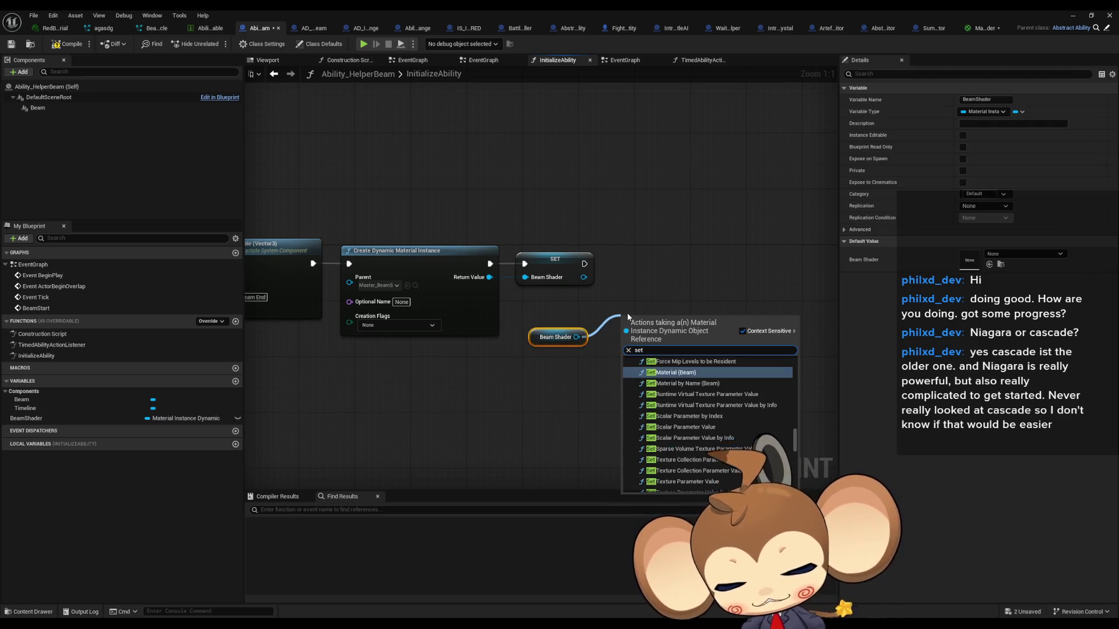
type(" vector")
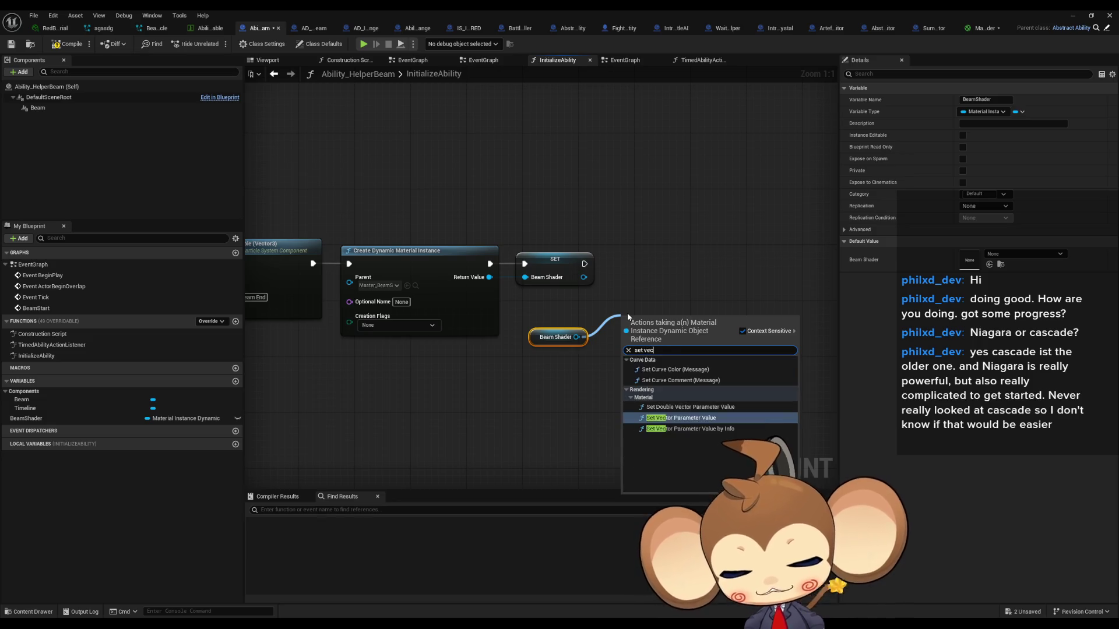
key("Return")
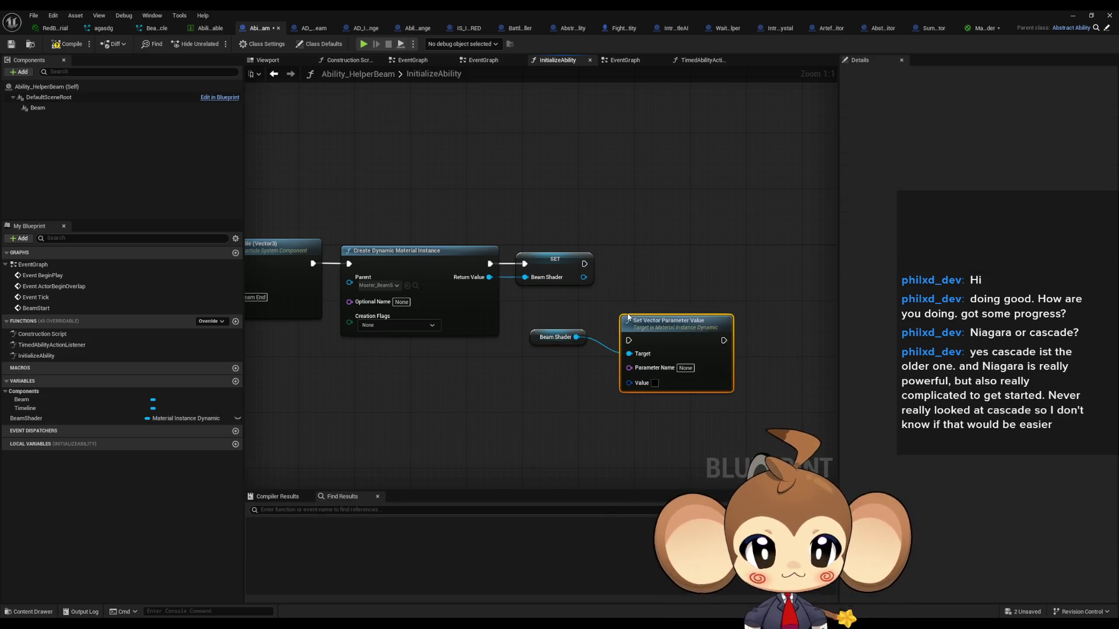
type("Color")
key("Return")
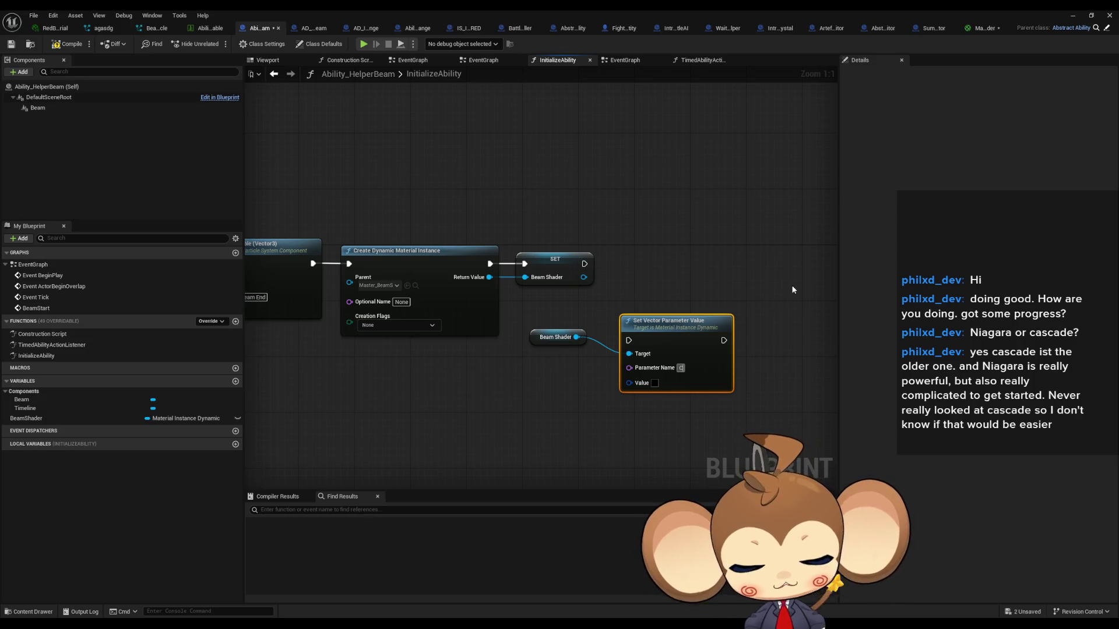
Step: Set its Value to red (R 1) and wire it right after the SET node
left_click(654, 382)
left_click(731, 489)
type("1")
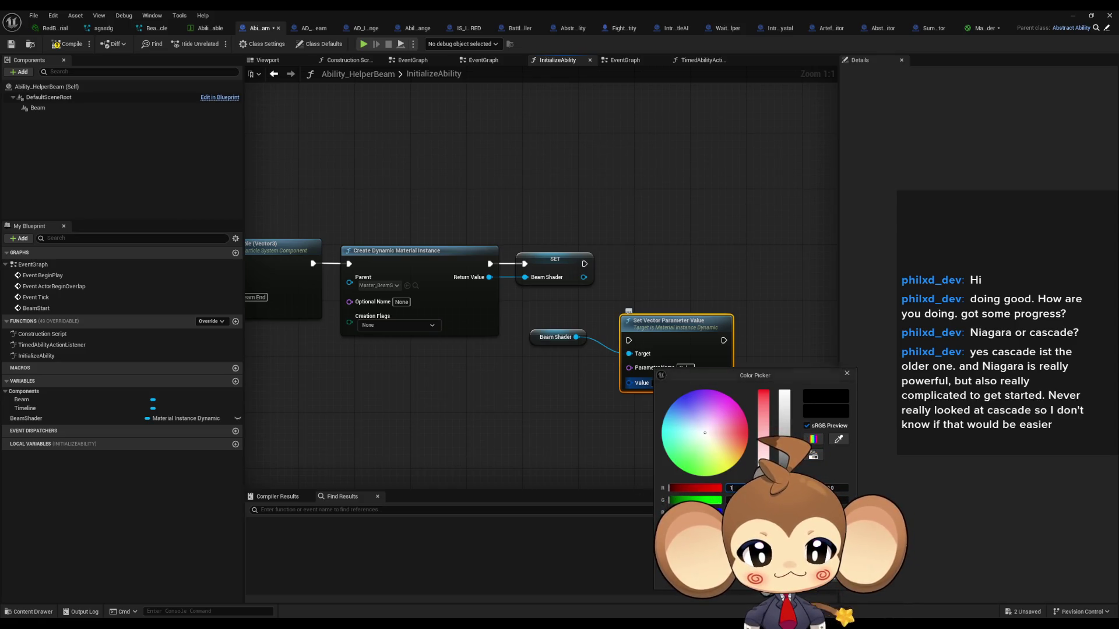
left_click(589, 407)
left_click_drag(628, 341, 585, 264)
mouse_move(670, 318)
left_mouse_down()
mouse_move(641, 243)
mouse_move(664, 242)
left_mouse_up()
left_click(691, 203)
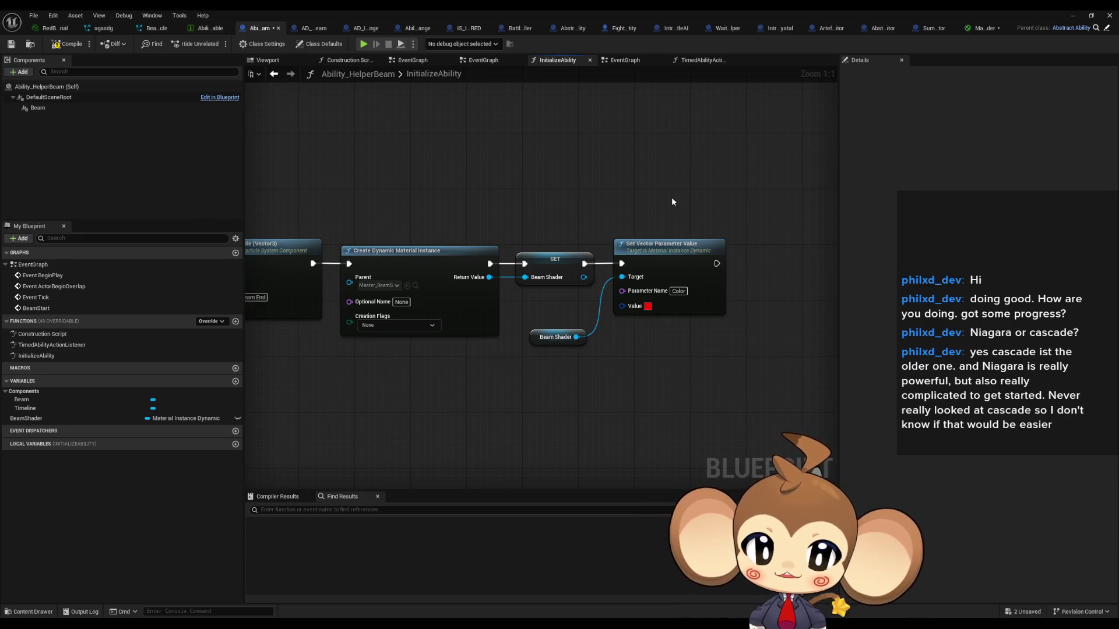
double_click(52, 345)
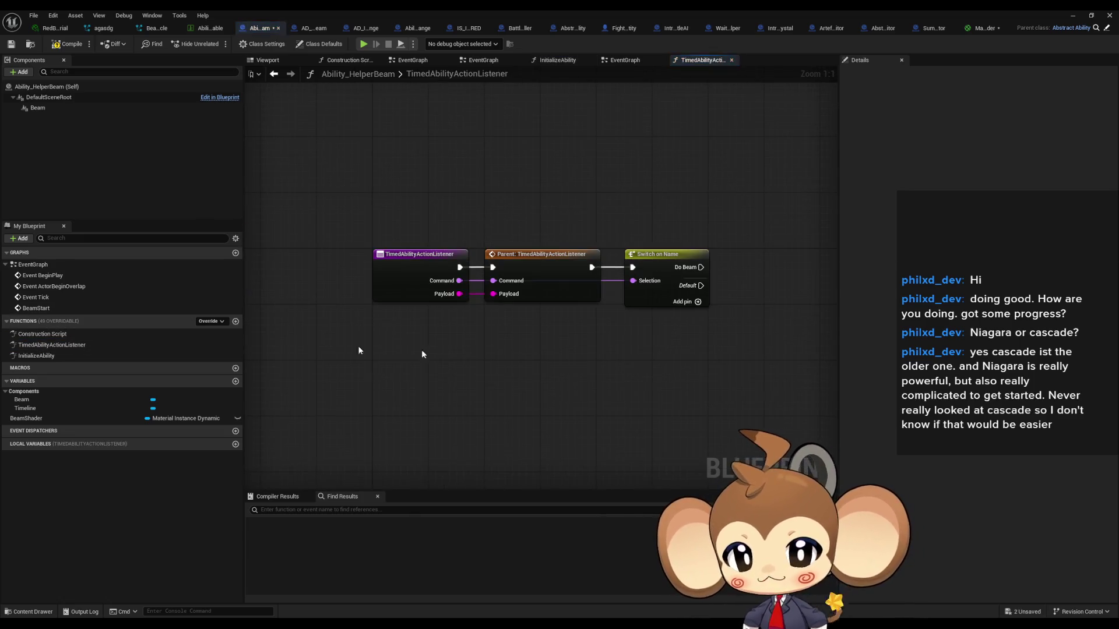
Step: Connect Switch on Name's Do Beam to a Beam Start call, then return to the level and play
left_click_drag(623, 344, 387, 340)
left_click_drag(465, 264, 525, 265)
type("beam start")
key("Return")
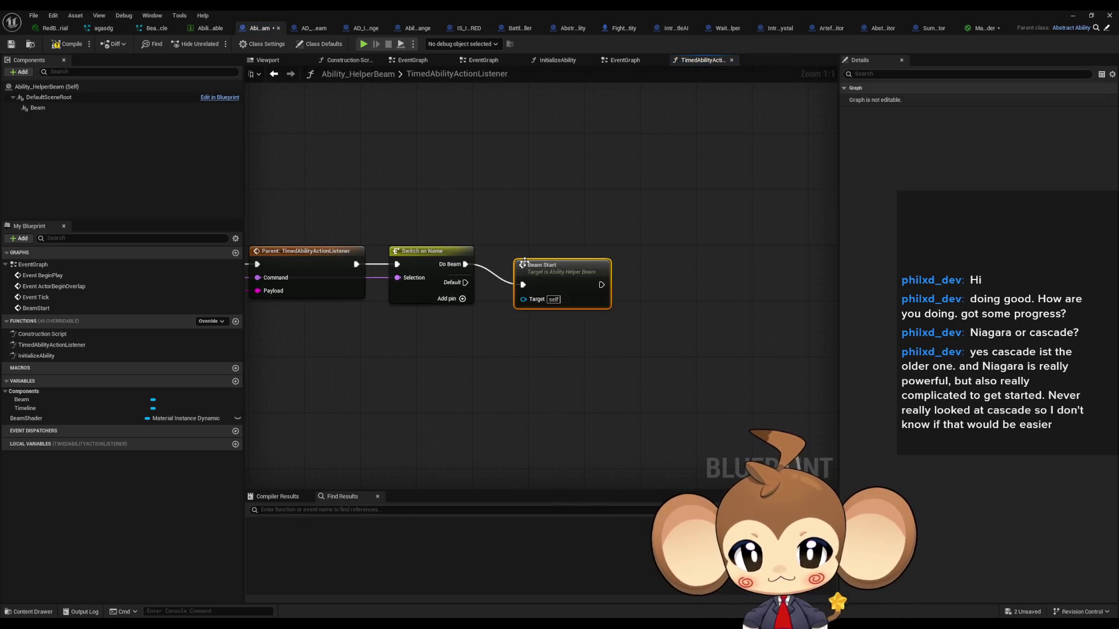
left_click_drag(565, 284, 543, 264)
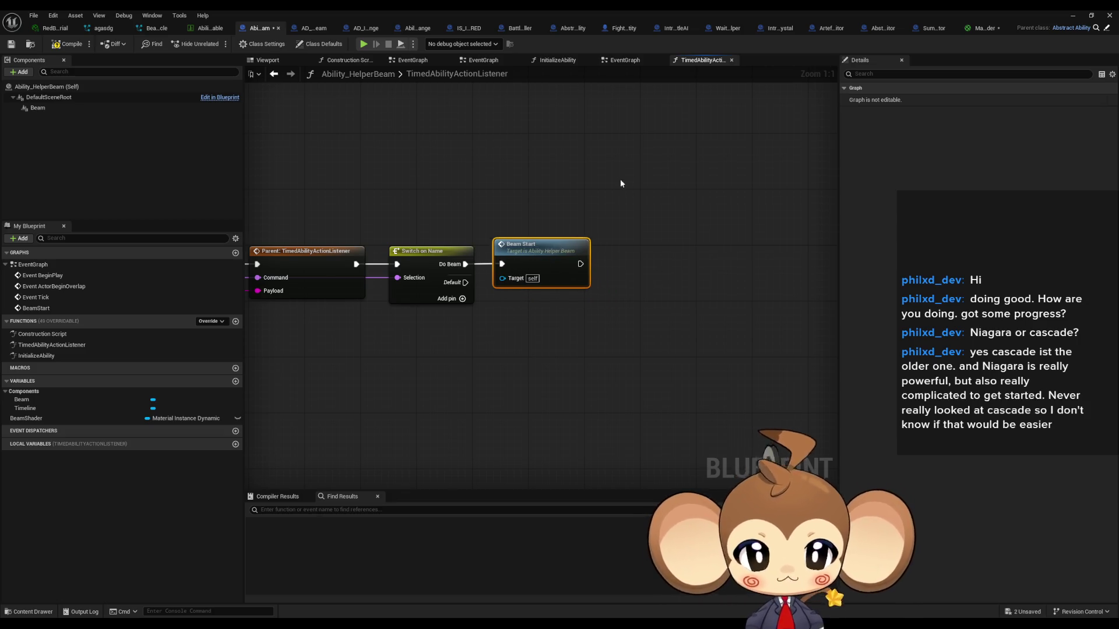
left_click(1073, 17)
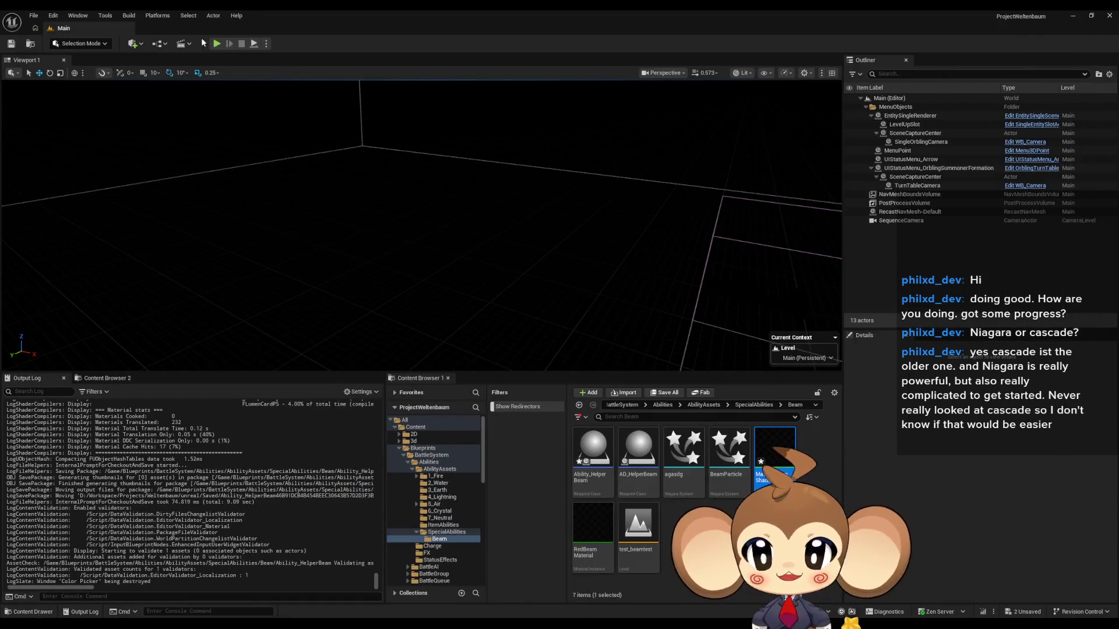
left_click(217, 44)
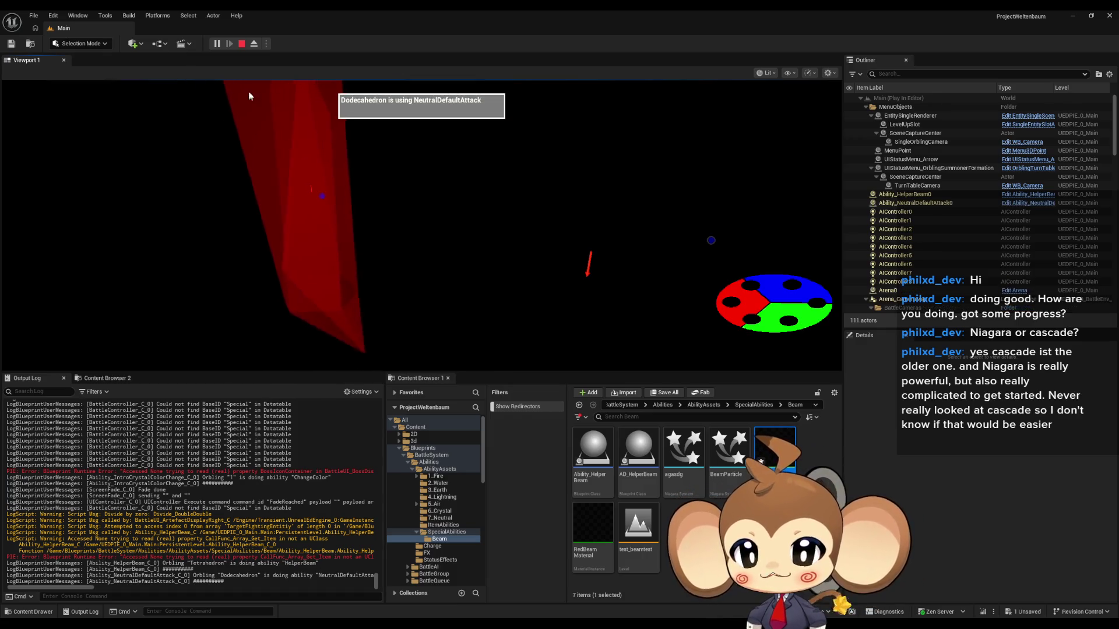
Step: Stop the play session, dismiss the Message Log, and open the Master_BeamShader material
left_click(241, 43)
left_click(865, 371)
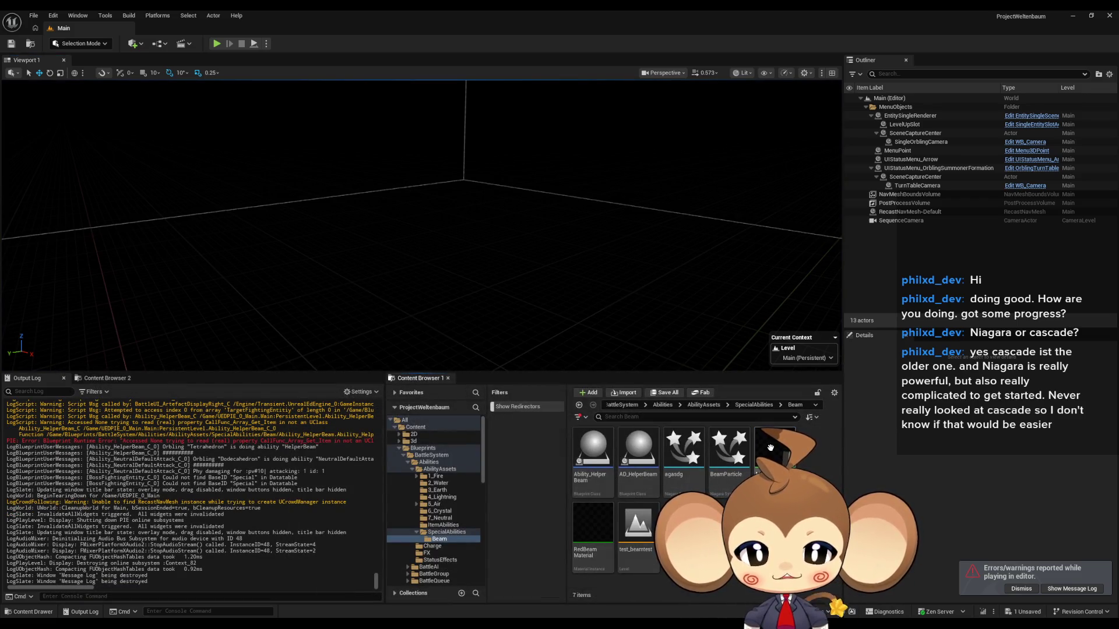
double_click(771, 447)
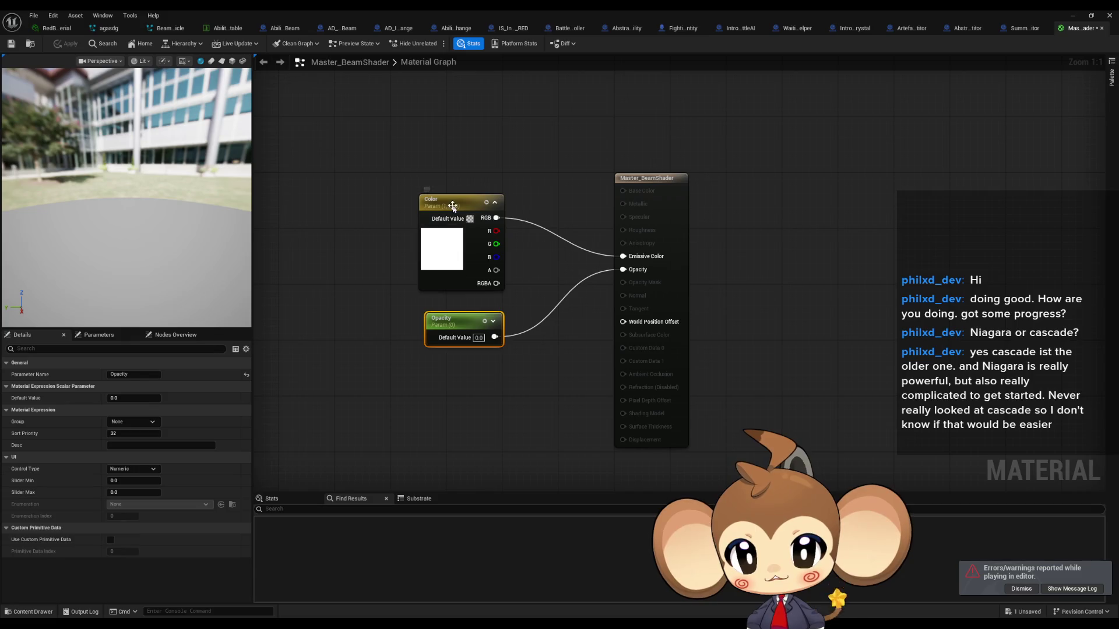
right_click(454, 208)
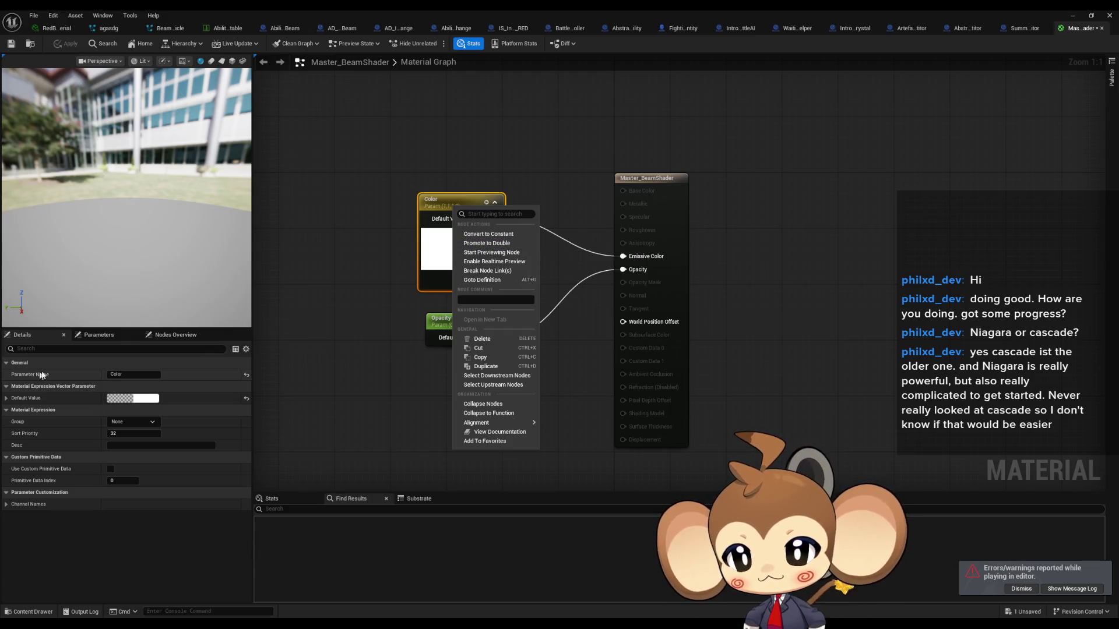
left_click(327, 201)
left_click(485, 213)
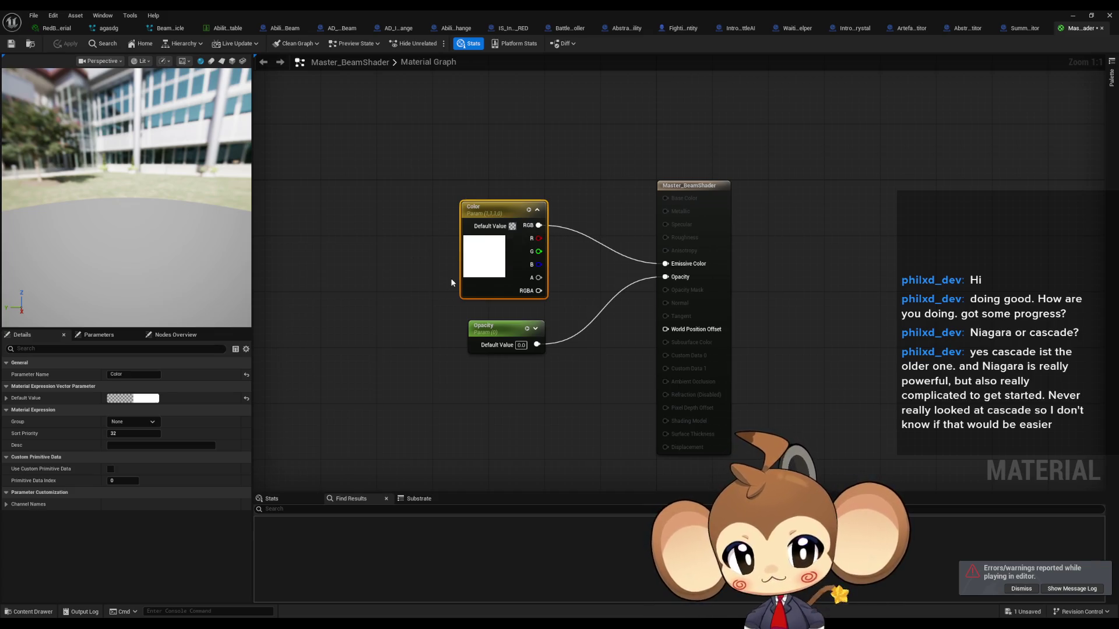
left_click(495, 335)
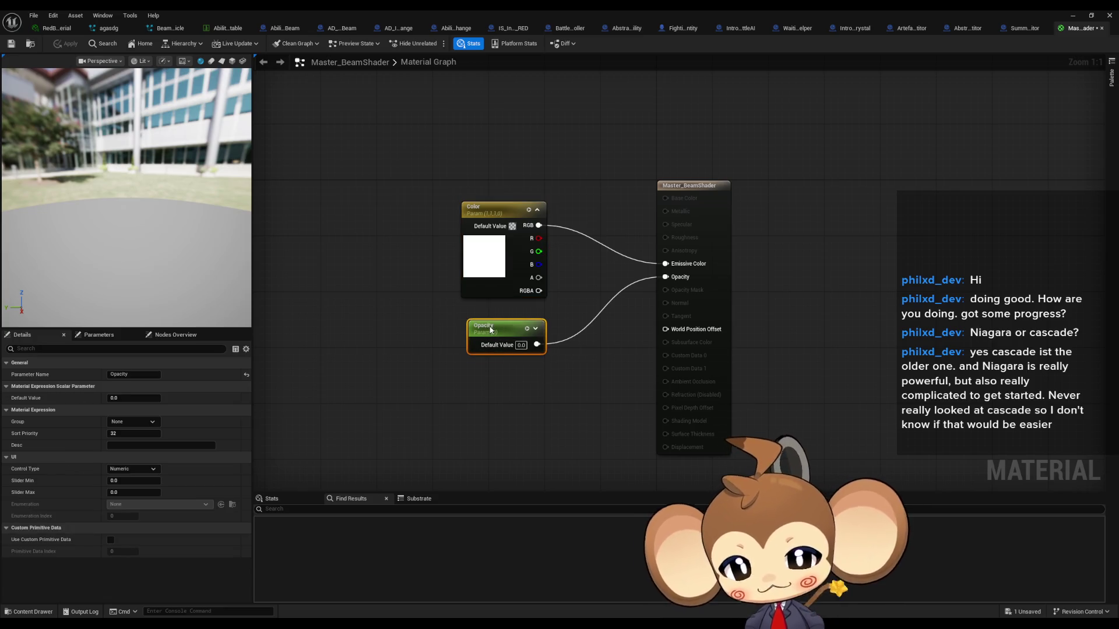
left_click(480, 358)
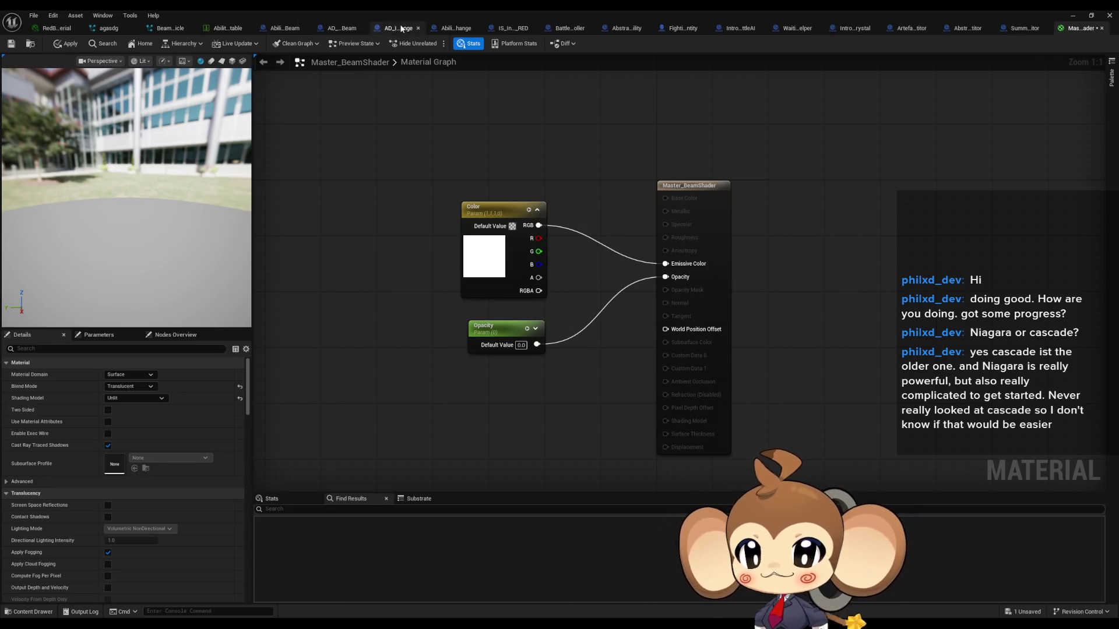
left_click(290, 29)
Step: In InitializeAbility, add a Beam component reference with a Set Material node
left_click_drag(465, 331, 643, 337)
double_click(36, 355)
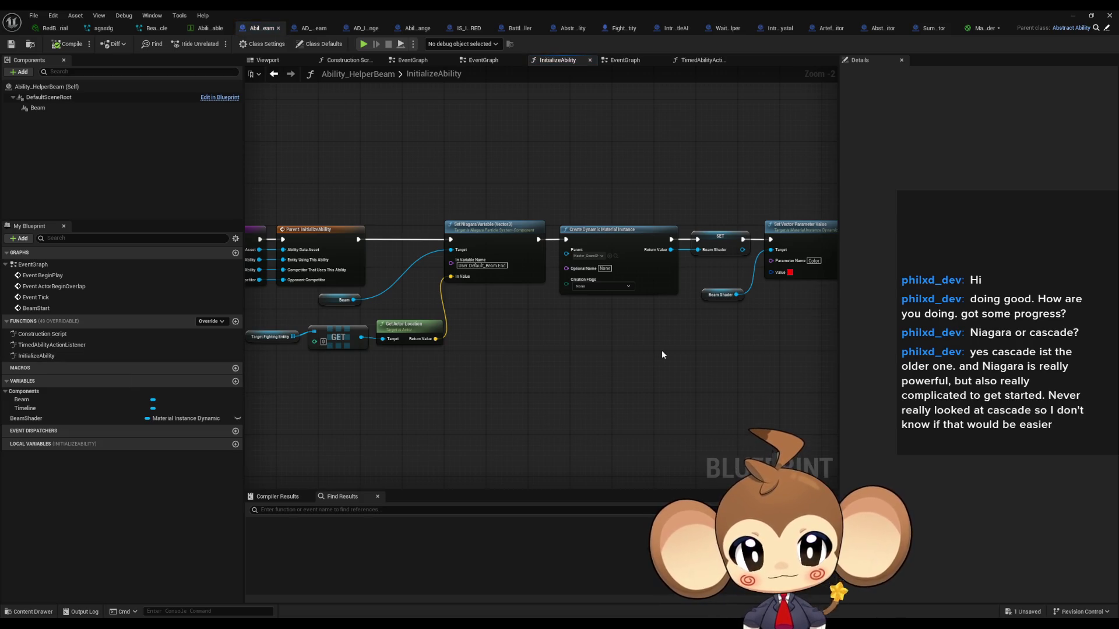
scroll(662, 355, "up", 2)
left_click_drag(662, 354, 384, 373)
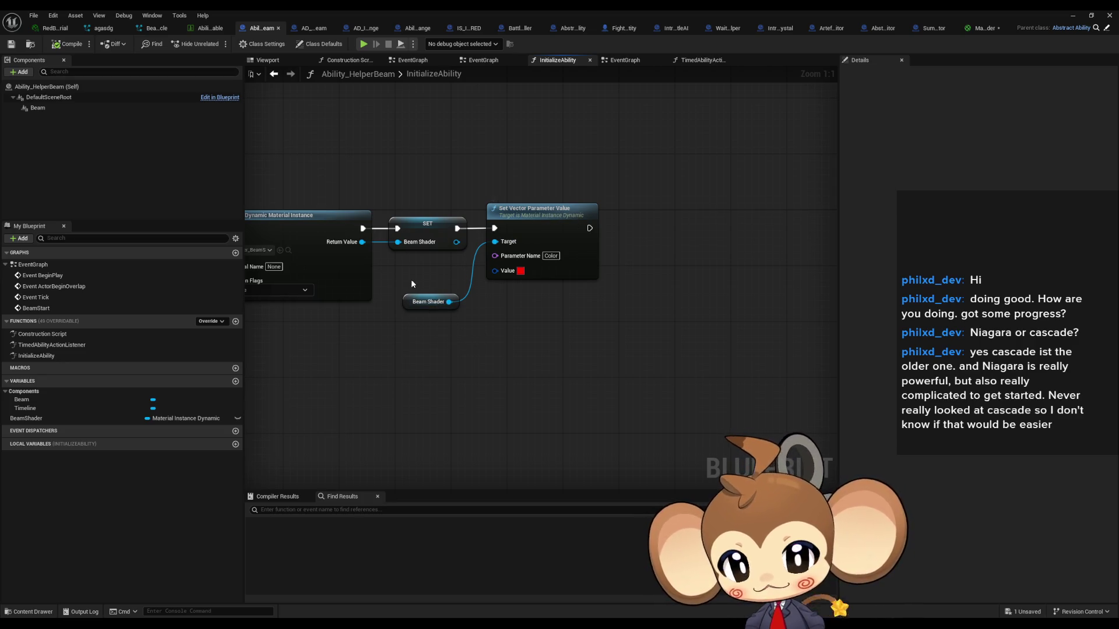
mouse_move(41, 109)
left_mouse_down()
mouse_move(527, 343)
mouse_move(530, 327)
left_mouse_up()
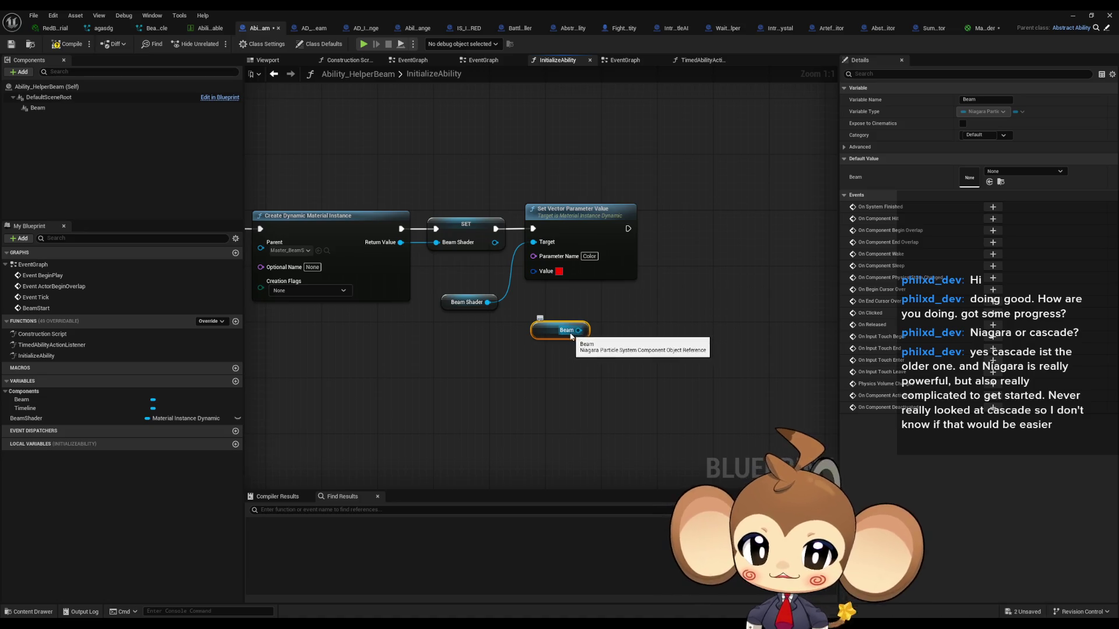
left_click_drag(578, 331, 622, 340)
type("mater")
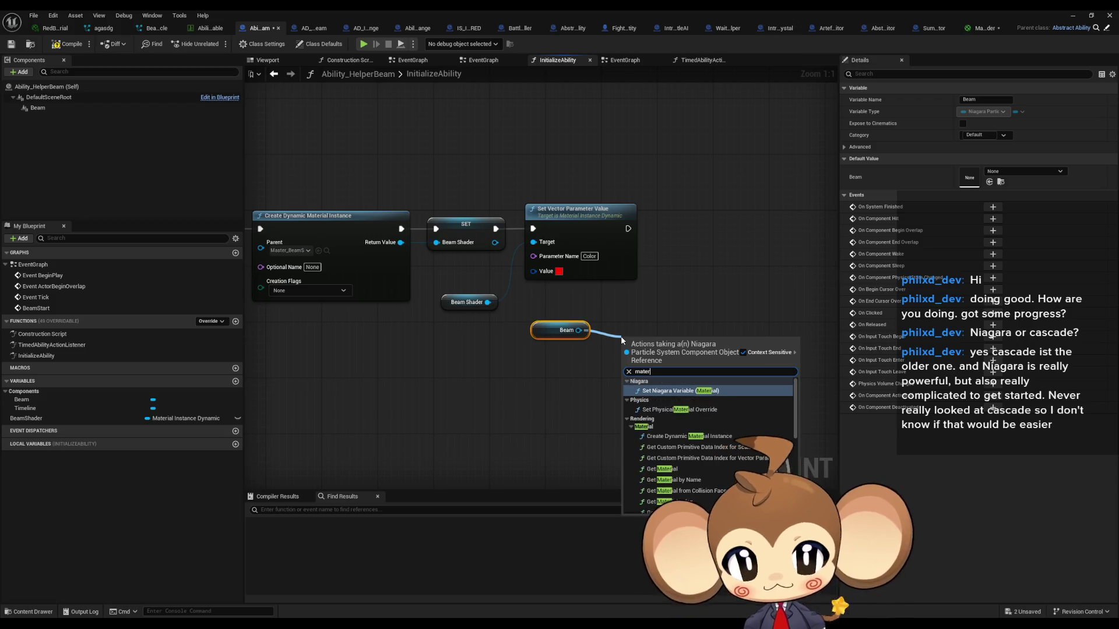
type("iset mater")
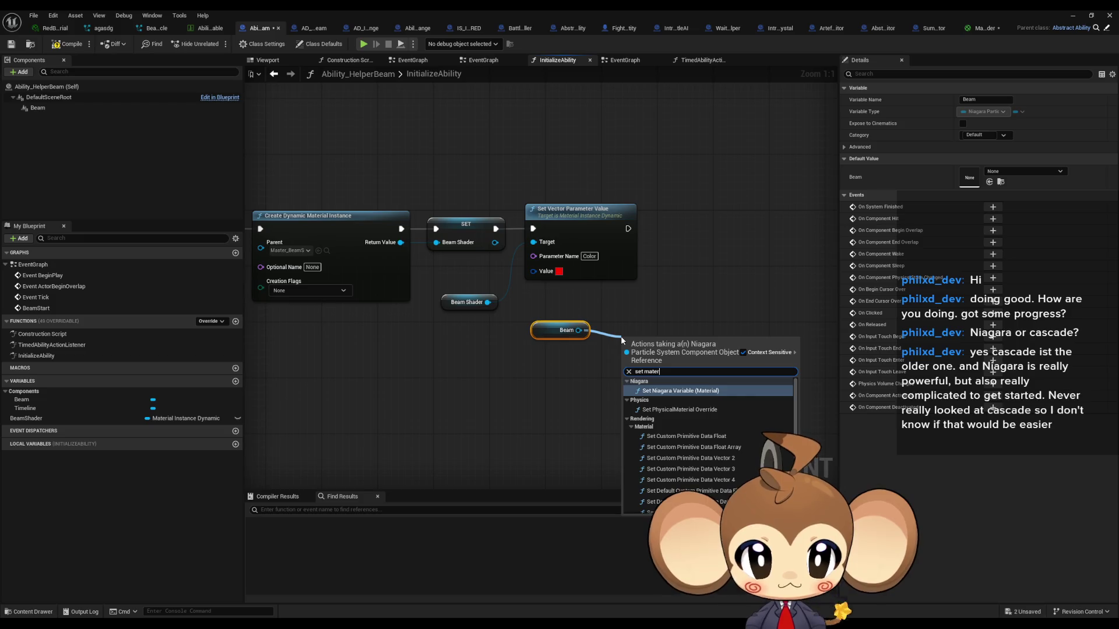
scroll(661, 414, "down", 4)
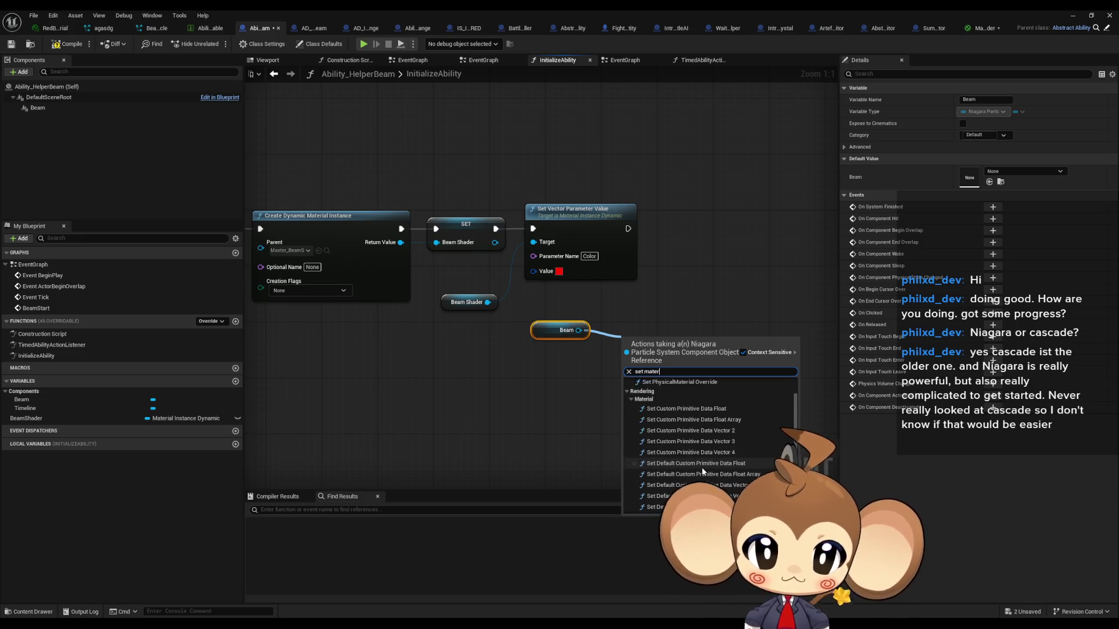
left_click(671, 430)
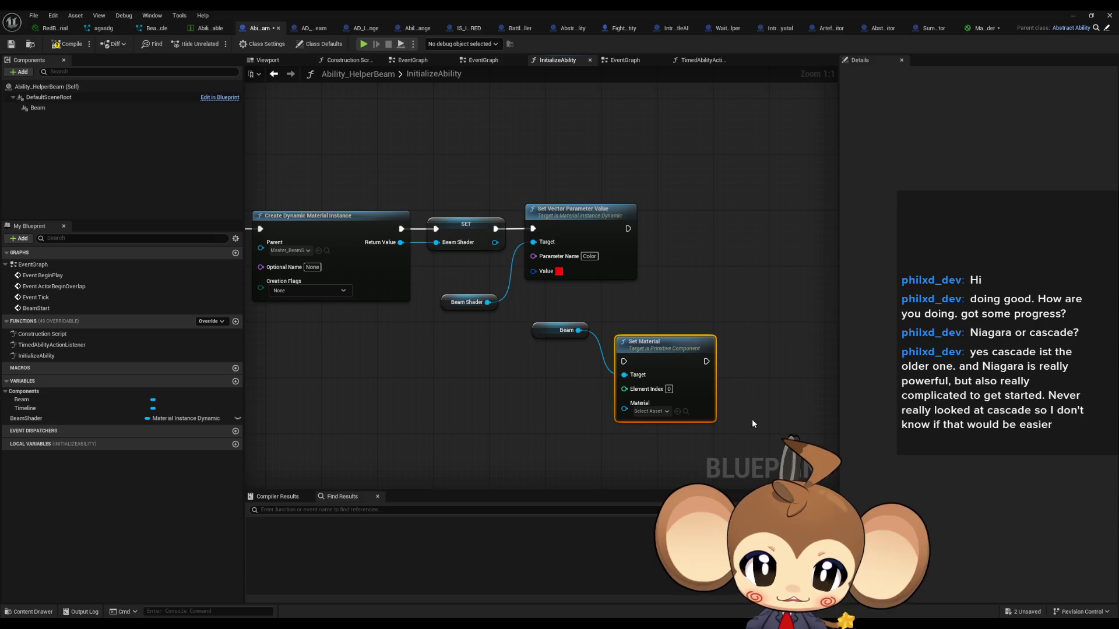
Step: Feed a copied Beam Shader getter into Material and run Set Material after the Color setter
left_click_drag(670, 350, 710, 323)
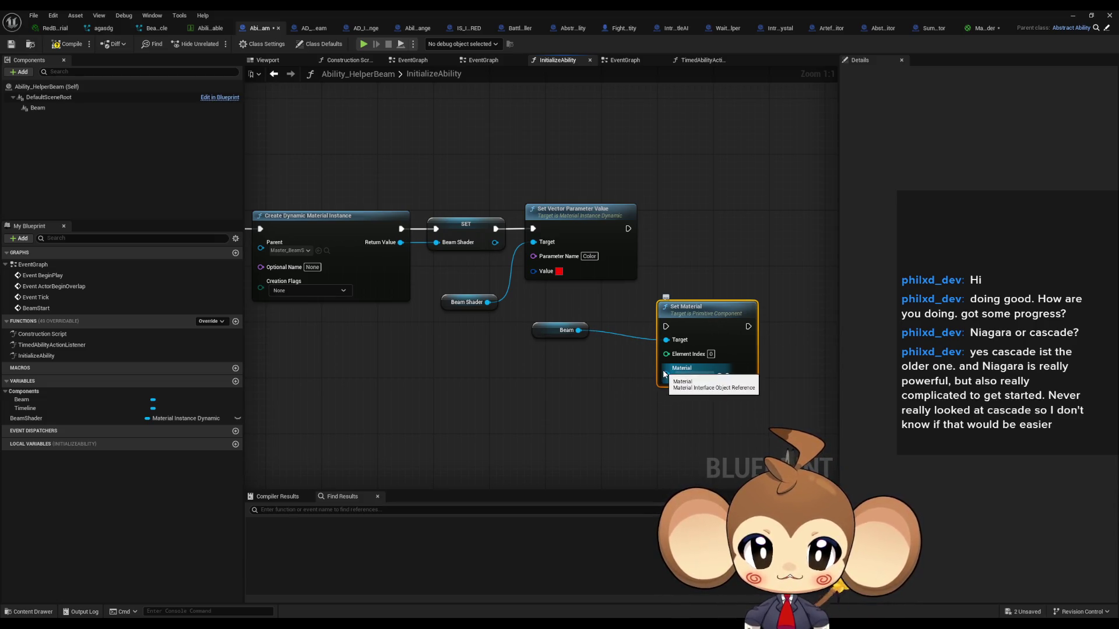
mouse_move(468, 307)
left_mouse_down()
mouse_move(483, 334)
mouse_move(459, 290)
left_mouse_up()
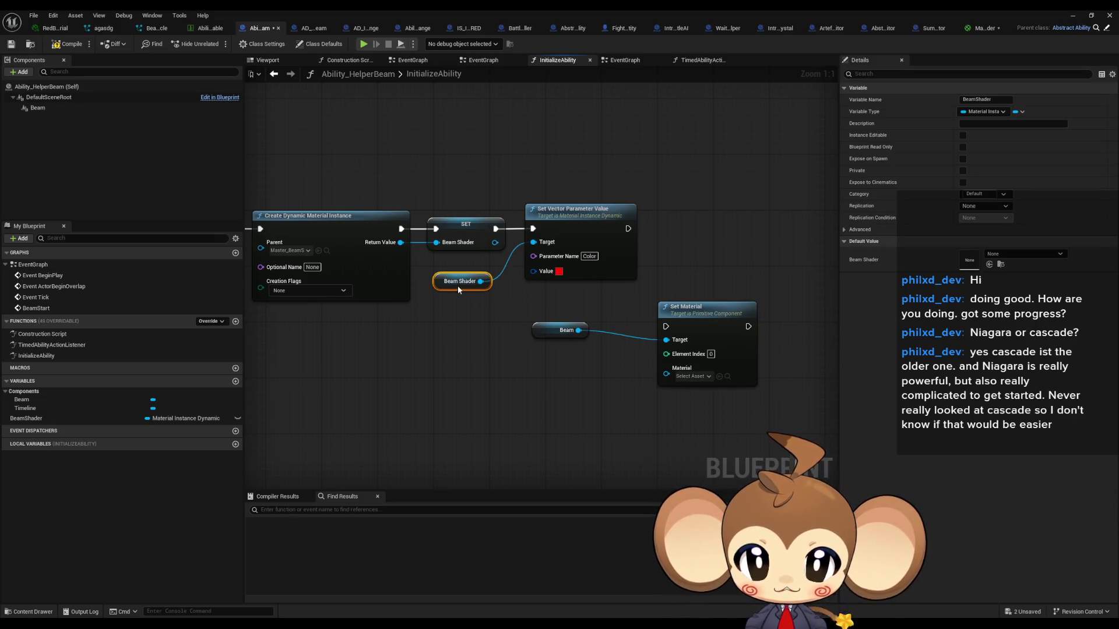
key("ctrl+c")
key("ctrl+v")
mouse_move(639, 382)
left_mouse_down()
mouse_move(666, 368)
mouse_move(556, 386)
left_mouse_up()
left_click_drag(667, 326, 628, 229)
left_click(743, 210)
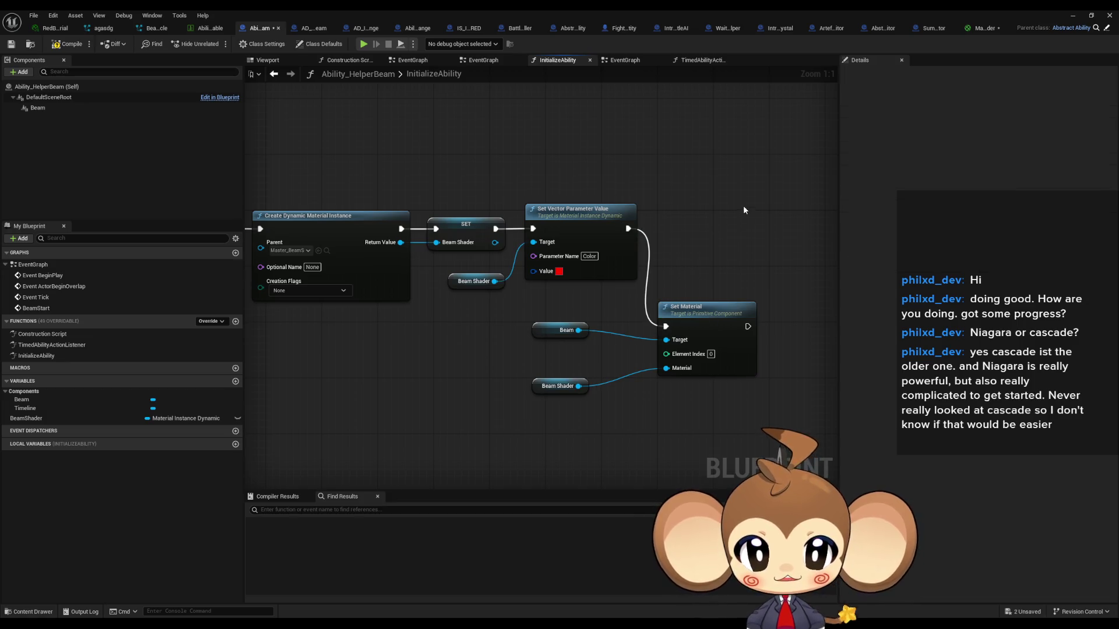
left_click(1078, 15)
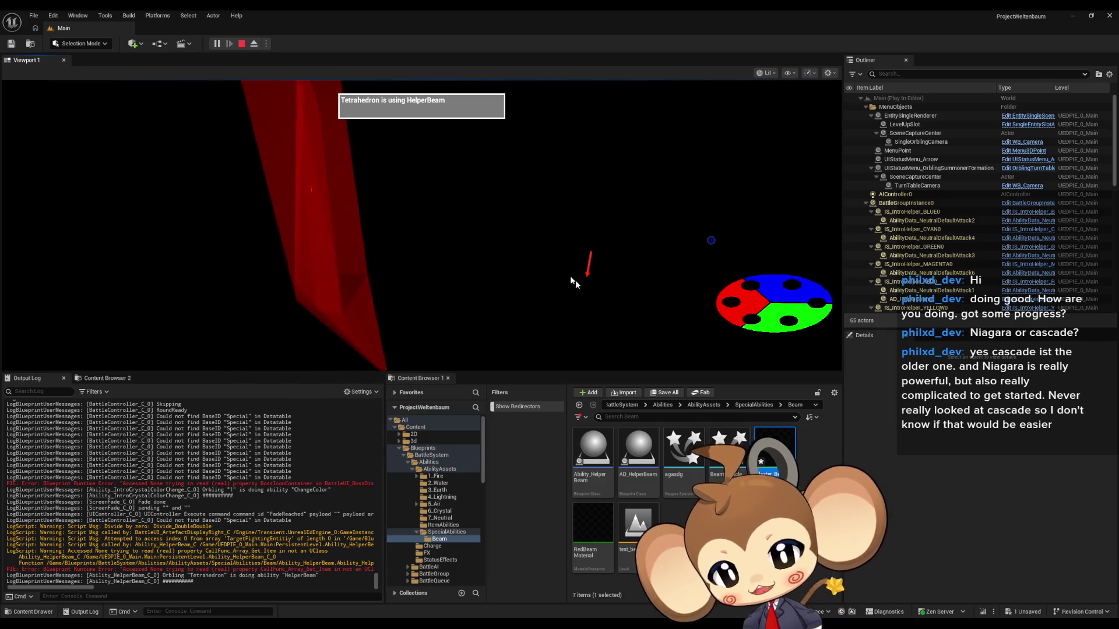
left_click(242, 44)
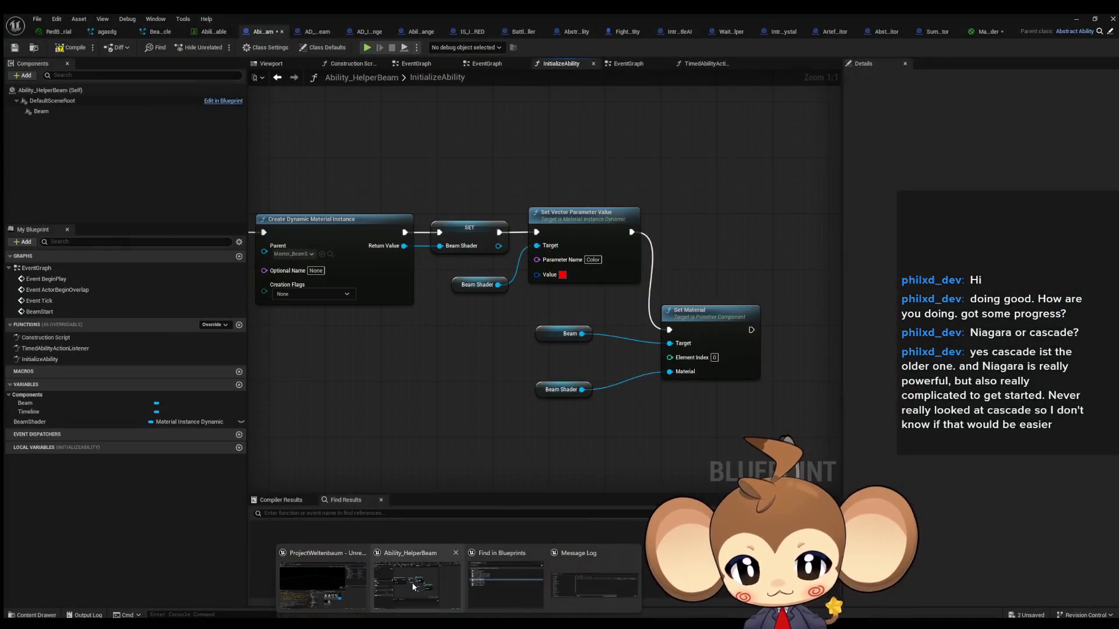
left_click(411, 583)
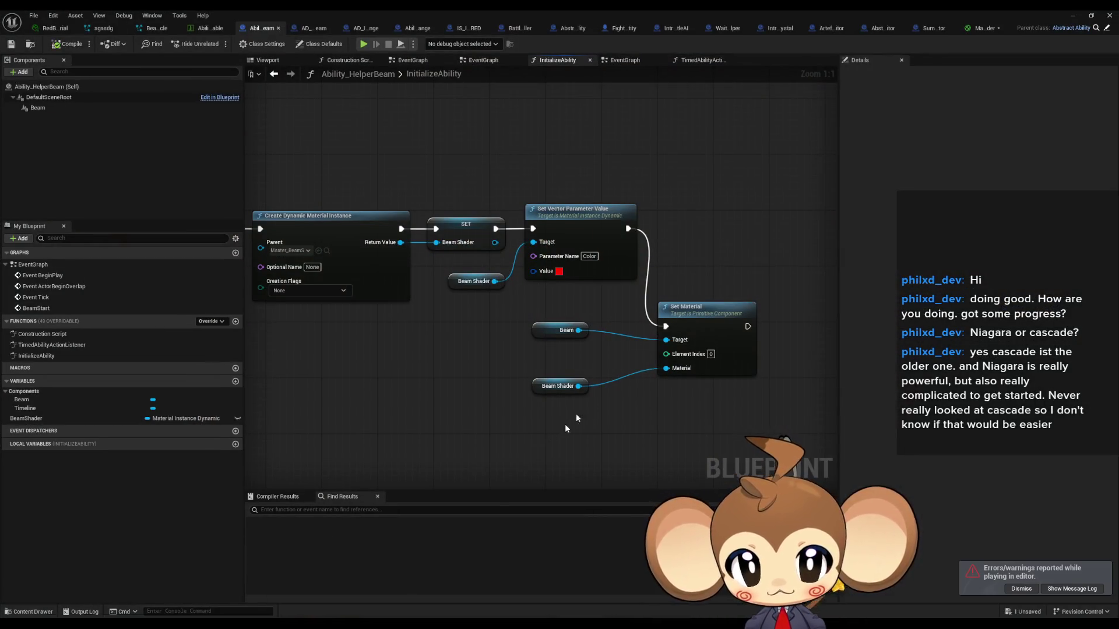
Step: Add a new blueprint variable named testshader
scroll(638, 413, "up", 1)
scroll(566, 391, "down", 1)
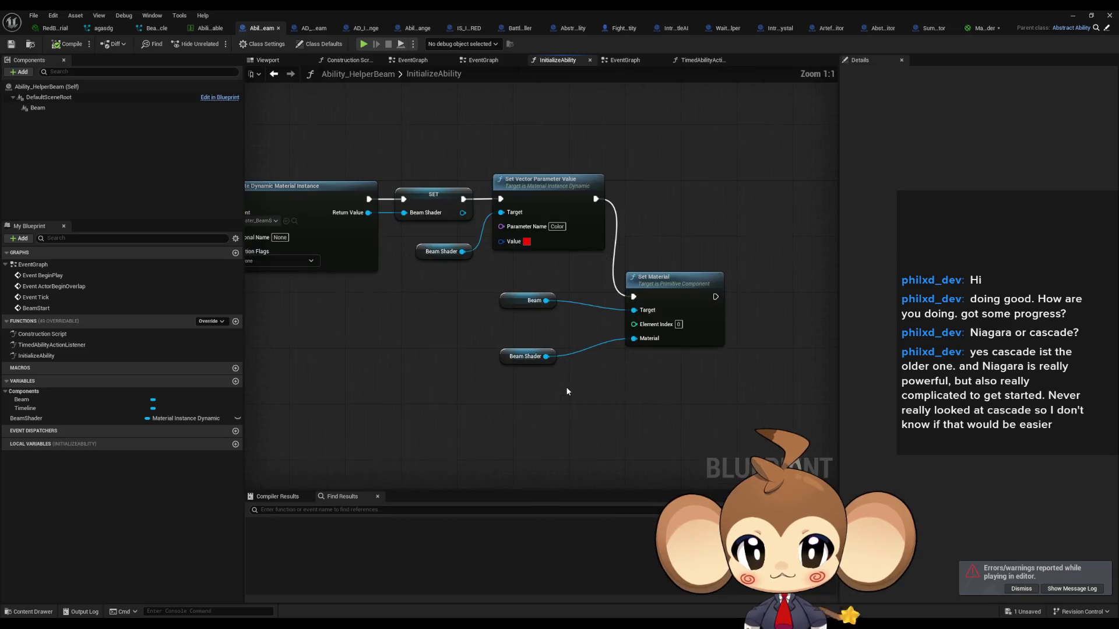
left_click(236, 381)
type("testshader")
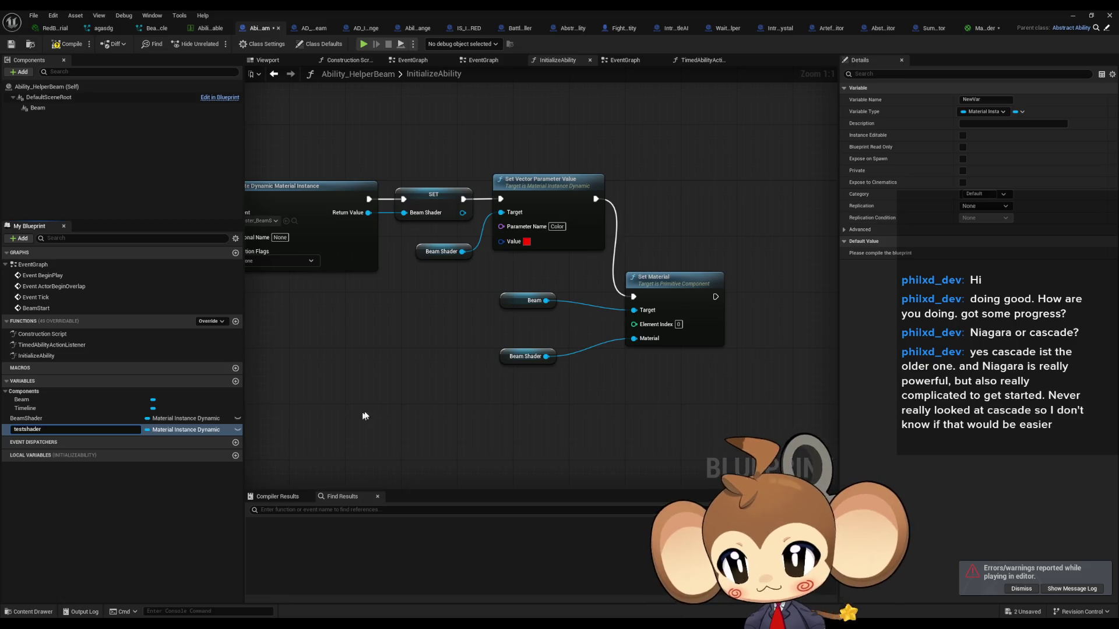
key("Return")
left_click(48, 431)
left_click(49, 432)
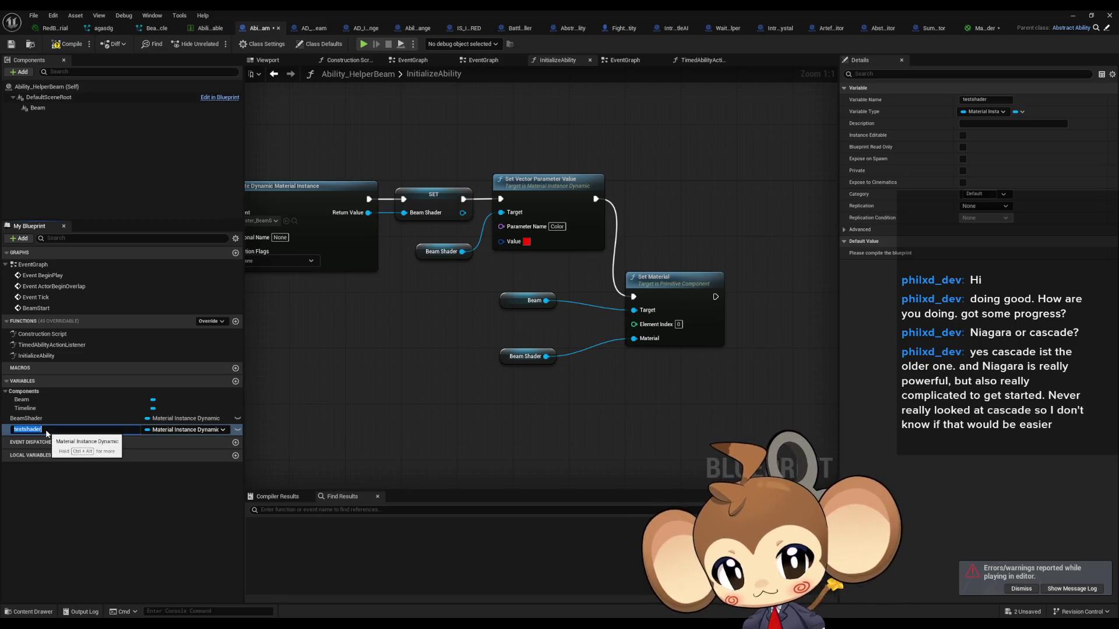
Step: Duplicate the Create Dynamic Material Instance node and set the copy's Parent to OrblingRedDebugColor
scroll(427, 424, "down", 1)
left_click_drag(406, 383, 533, 383)
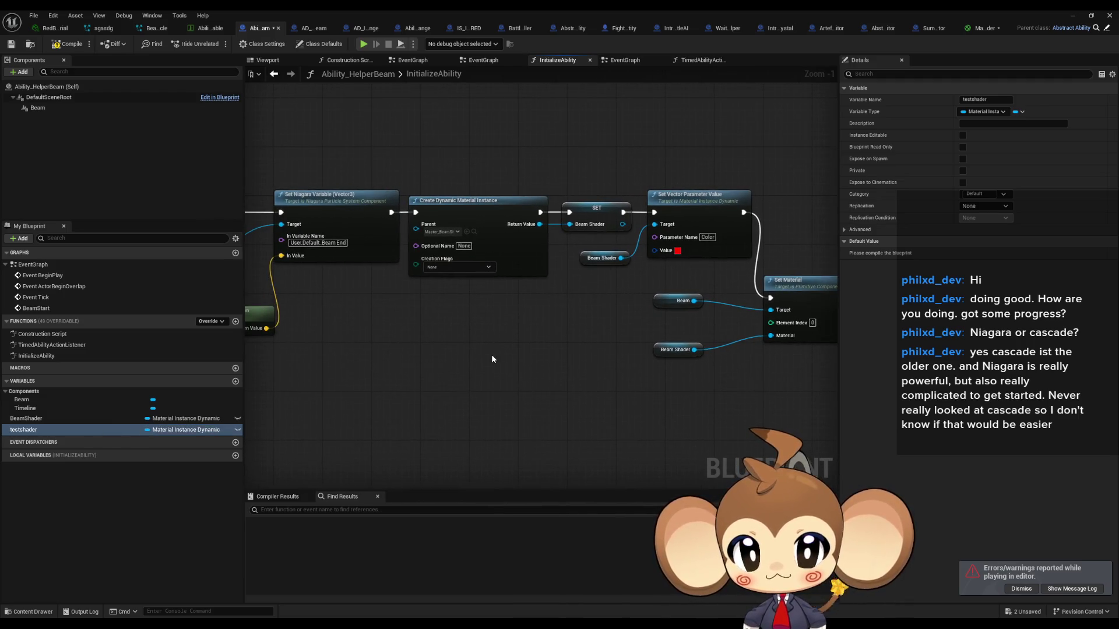
left_click_drag(436, 175, 480, 364)
key("ctrl+c")
key("ctrl+v")
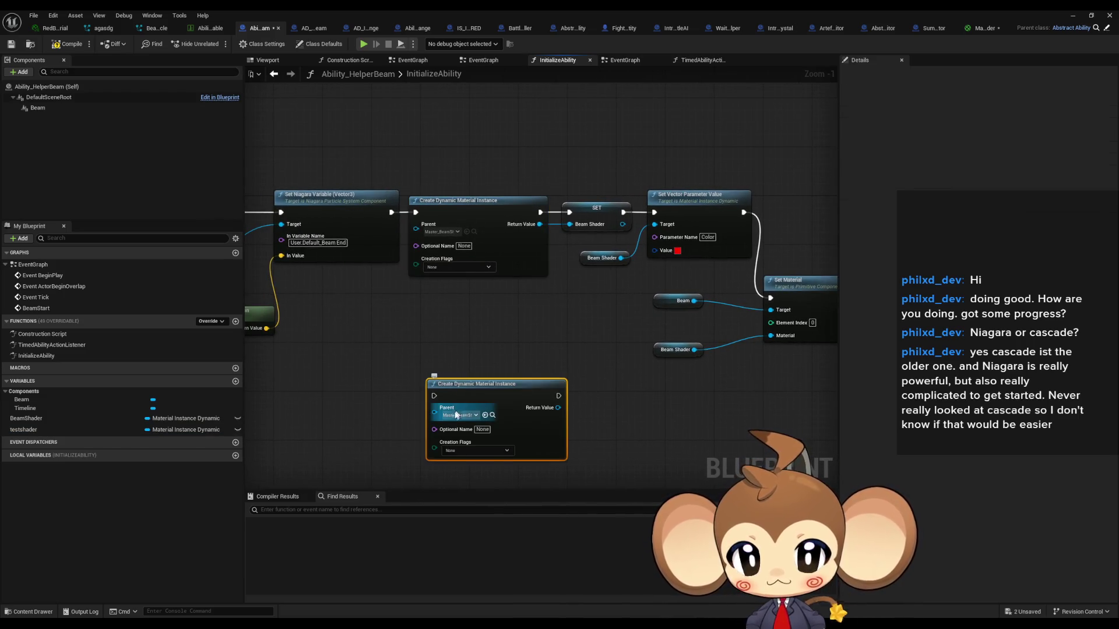
left_click(456, 414)
type("dbea")
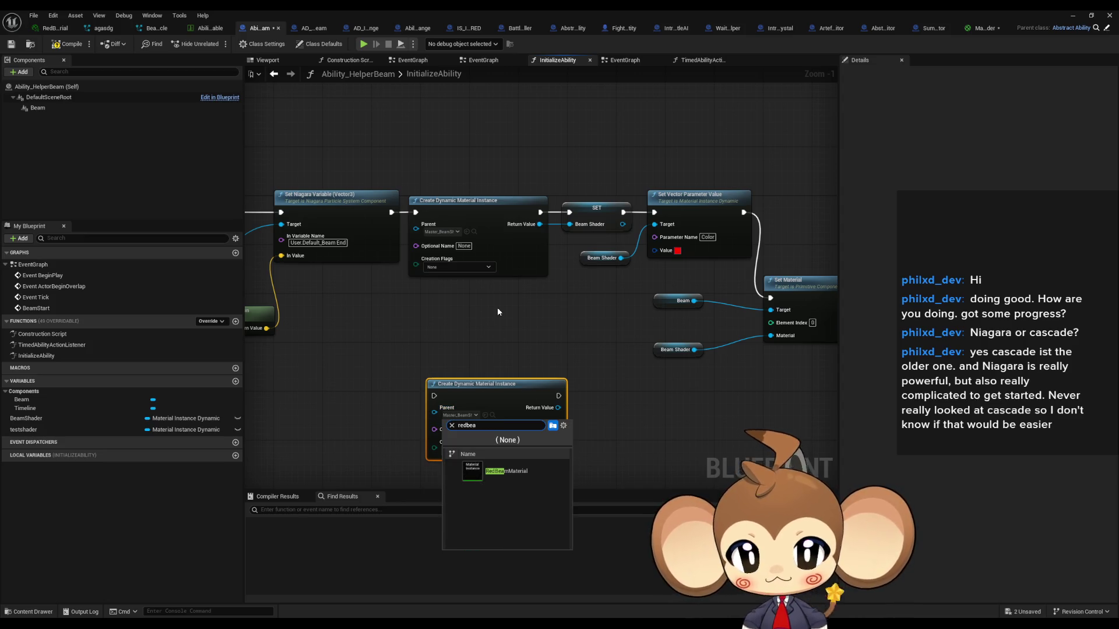
key("BackSpace")
key("BackSpace")
key("BackSpace")
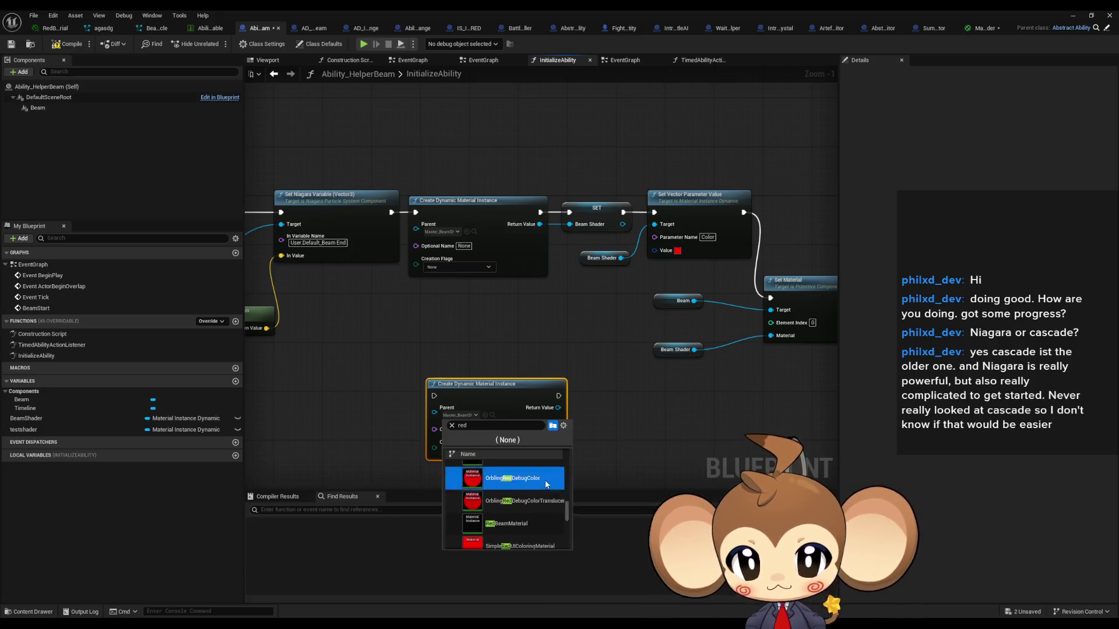
left_click(544, 480)
Step: Wire the copied node between Set Vector Parameter Value and Set Material, then start a play test
mouse_move(448, 373)
left_mouse_down()
mouse_move(709, 316)
mouse_move(709, 307)
left_mouse_up()
left_click_drag(515, 355, 708, 269)
left_click_drag(681, 184, 391, 354)
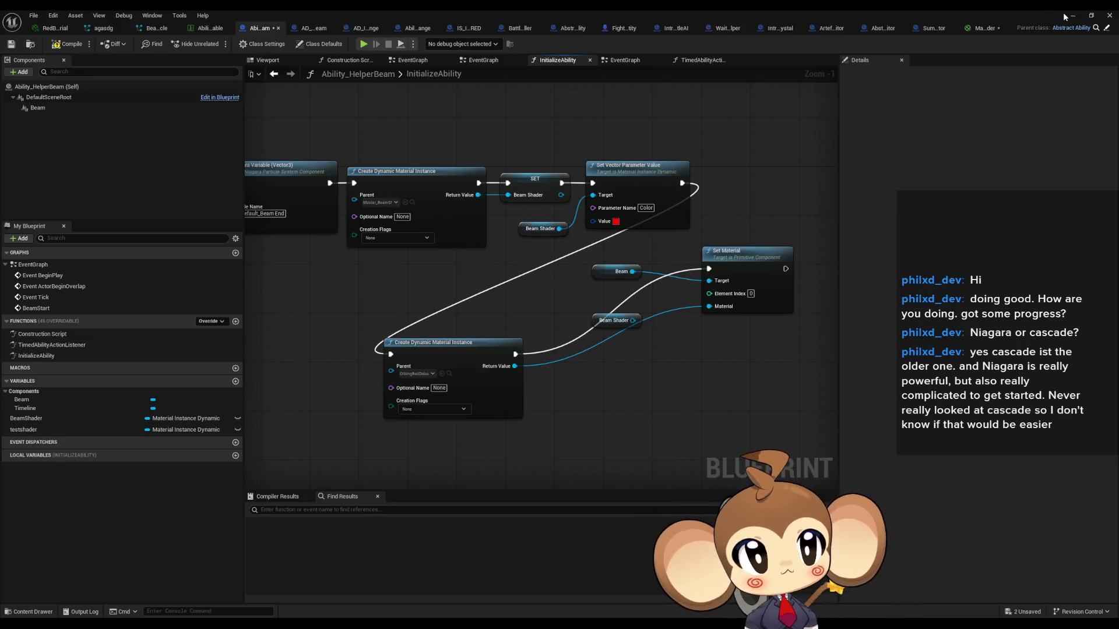
left_click(1072, 16)
key("alt+p")
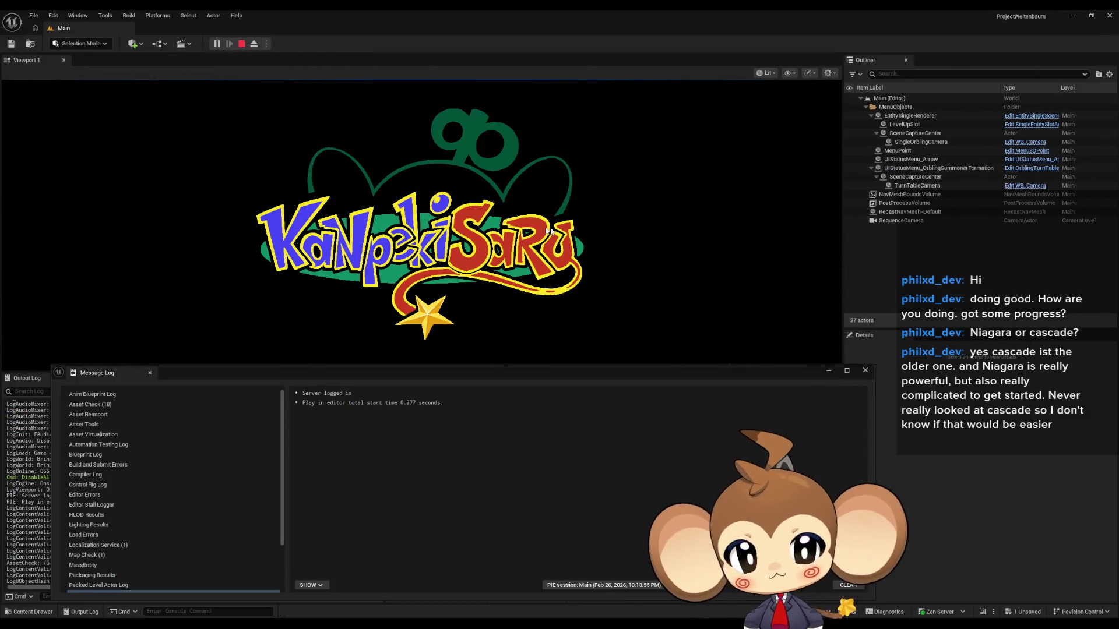
Step: Watch the beam with the Message Log minimized, end the play session, and return to Ability_HelperBeam
left_click(829, 371)
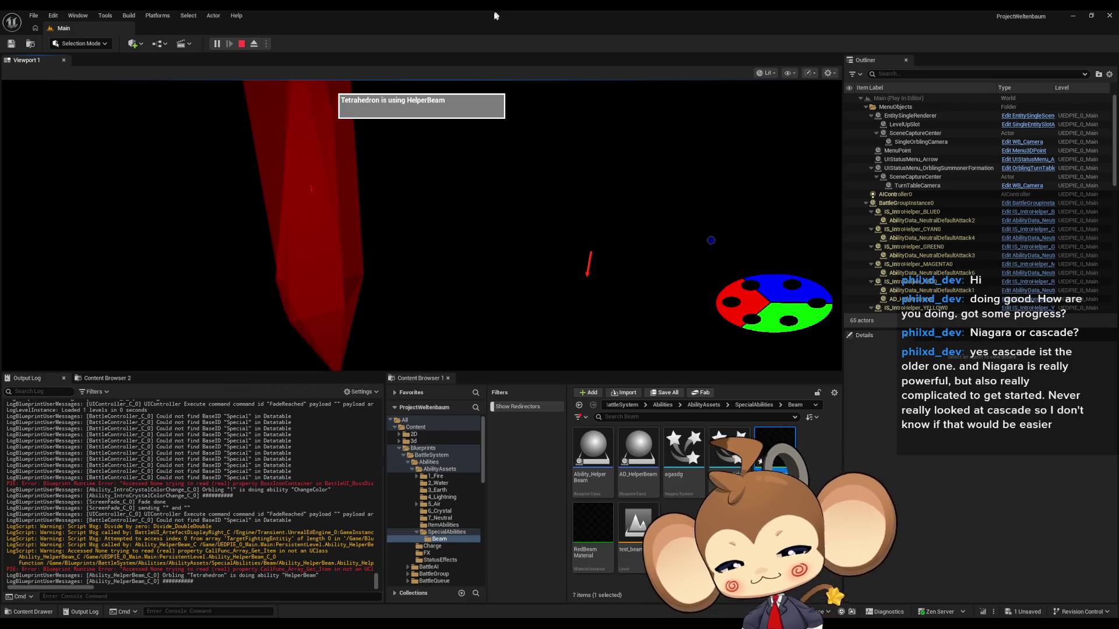
key("Escape")
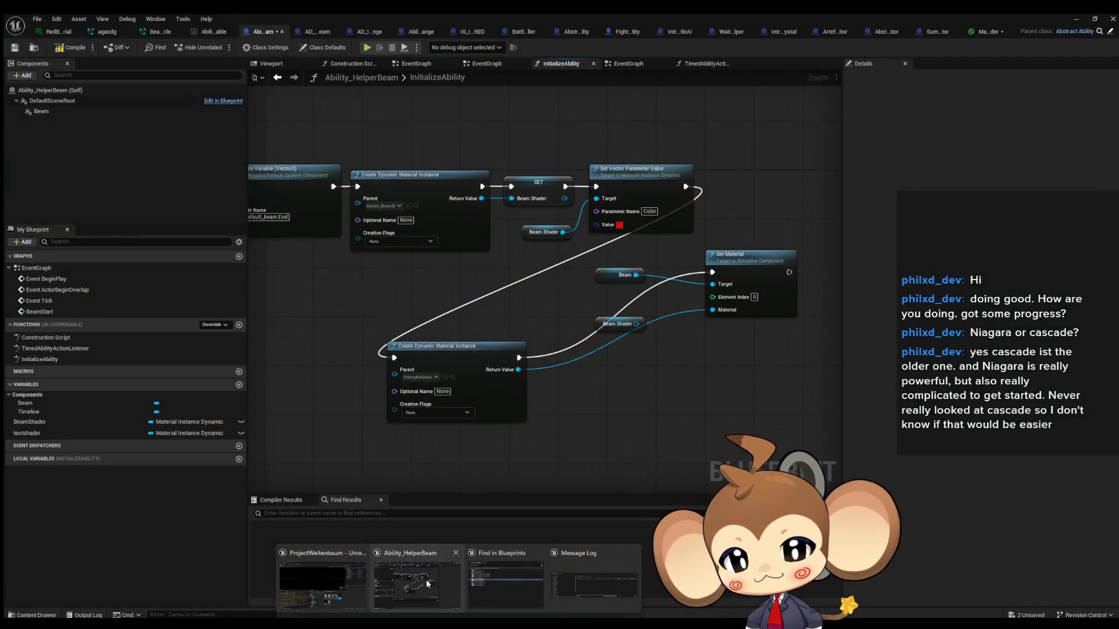
left_click(504, 568)
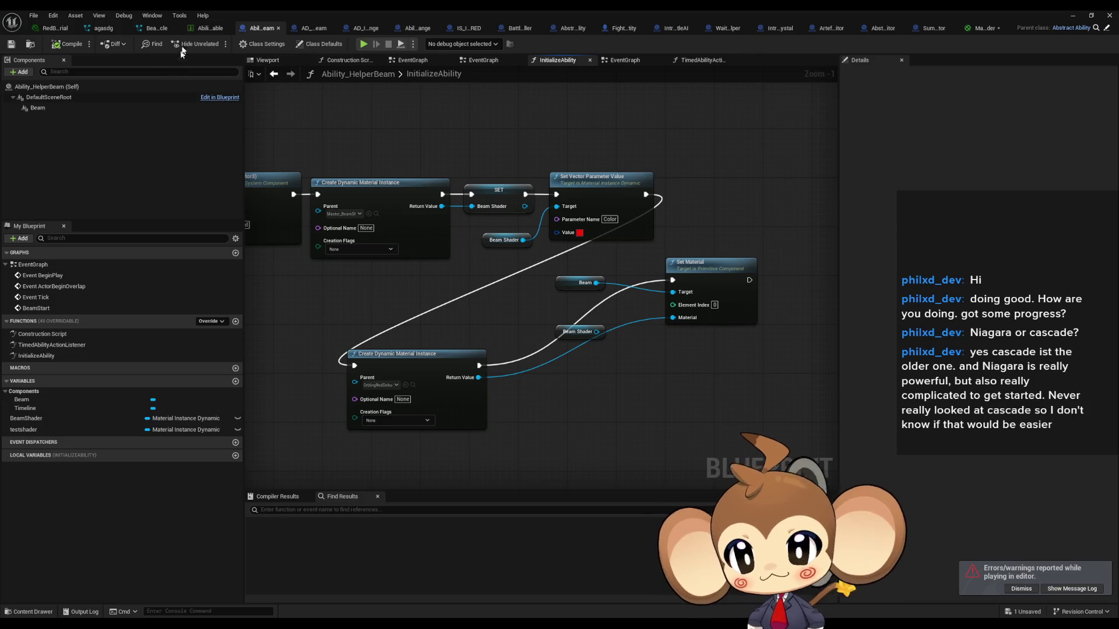
left_click(151, 29)
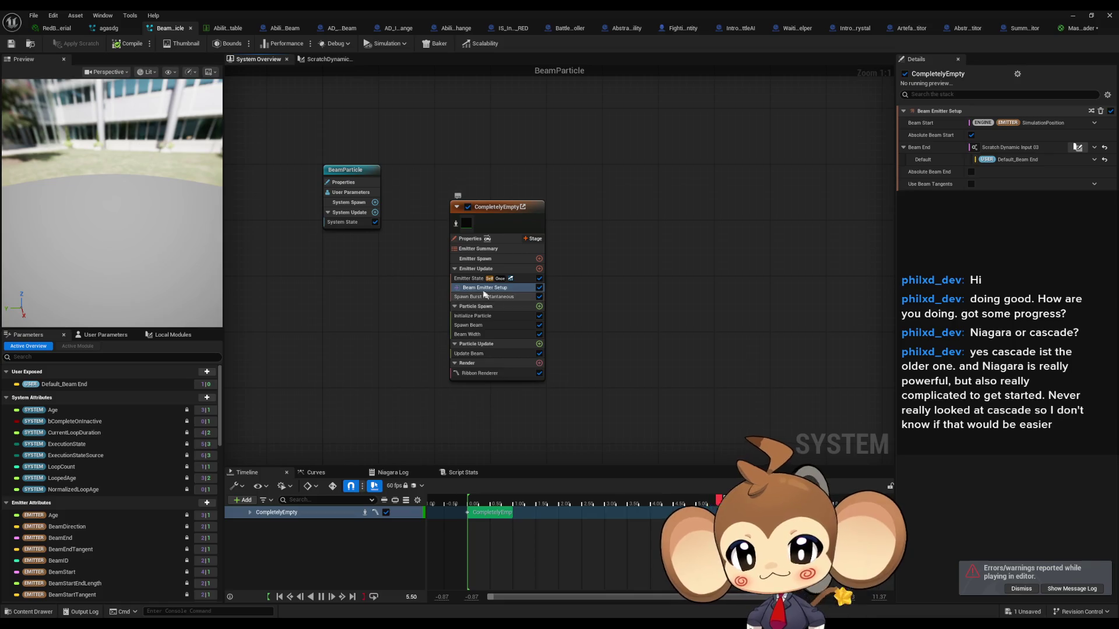
left_click(467, 374)
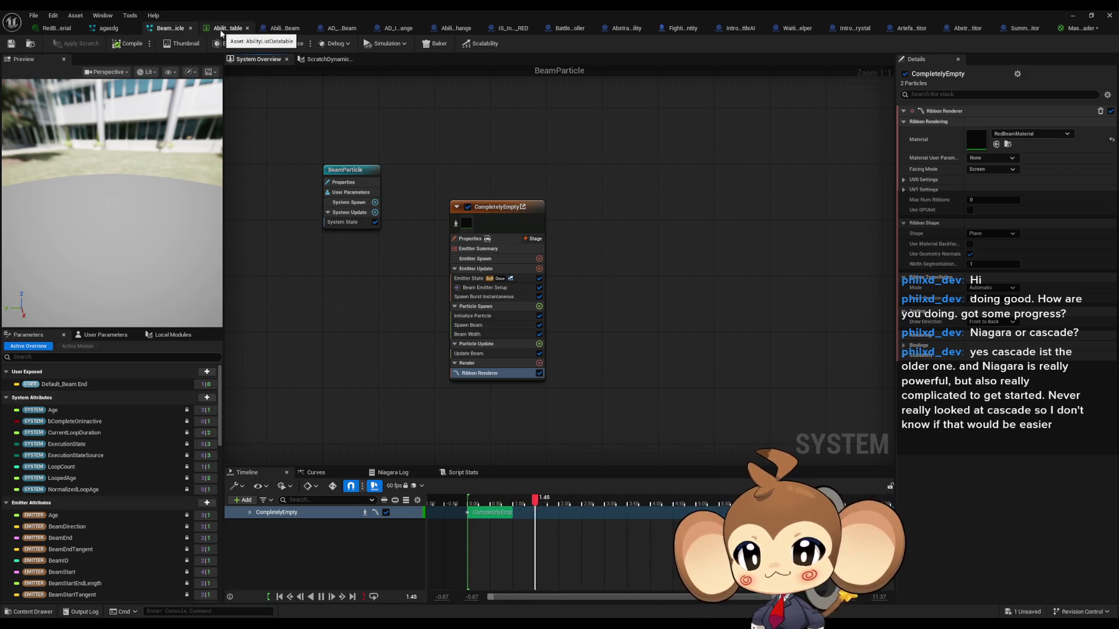
left_click(285, 29)
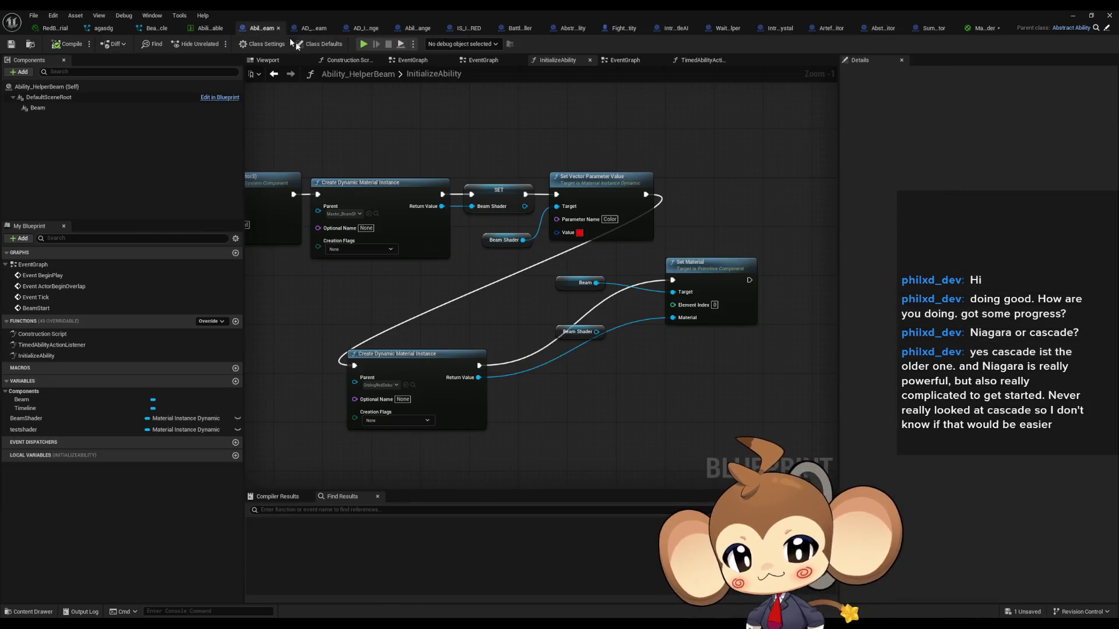
Step: Realign Set Material and add another Set Material node from the Beam component
left_click_drag(708, 269, 712, 352)
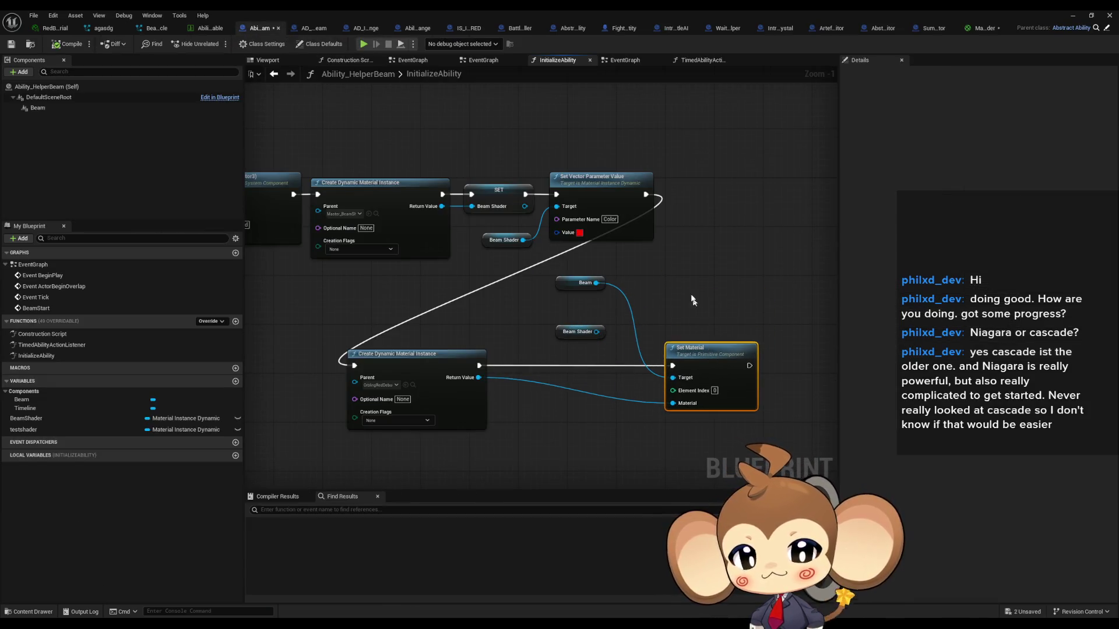
left_click_drag(596, 282, 634, 284)
type("material")
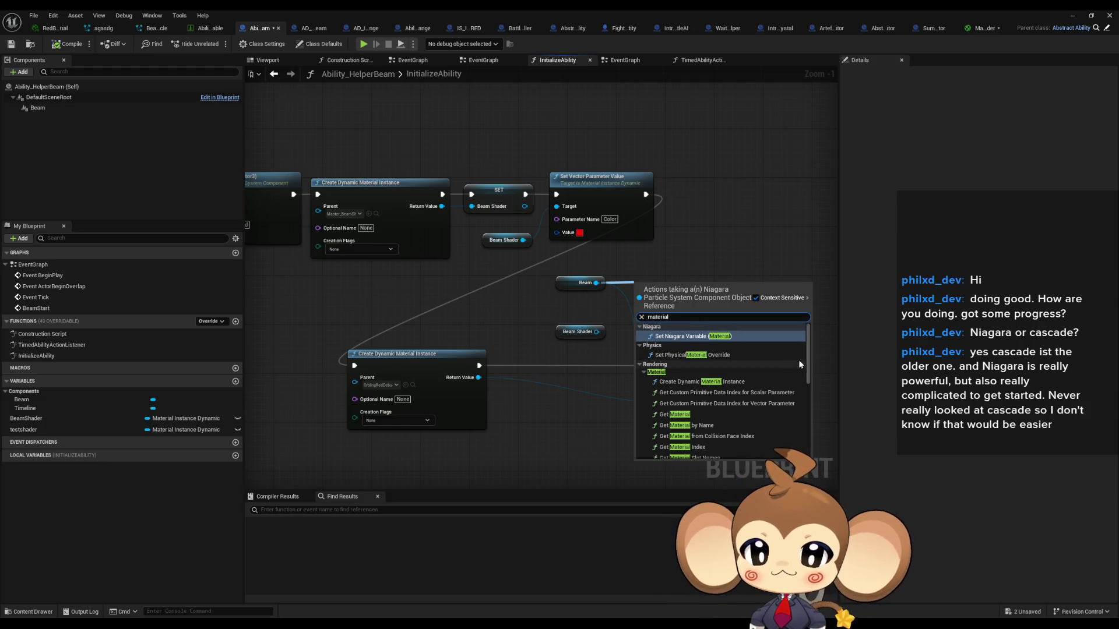
scroll(794, 361, "down", 1)
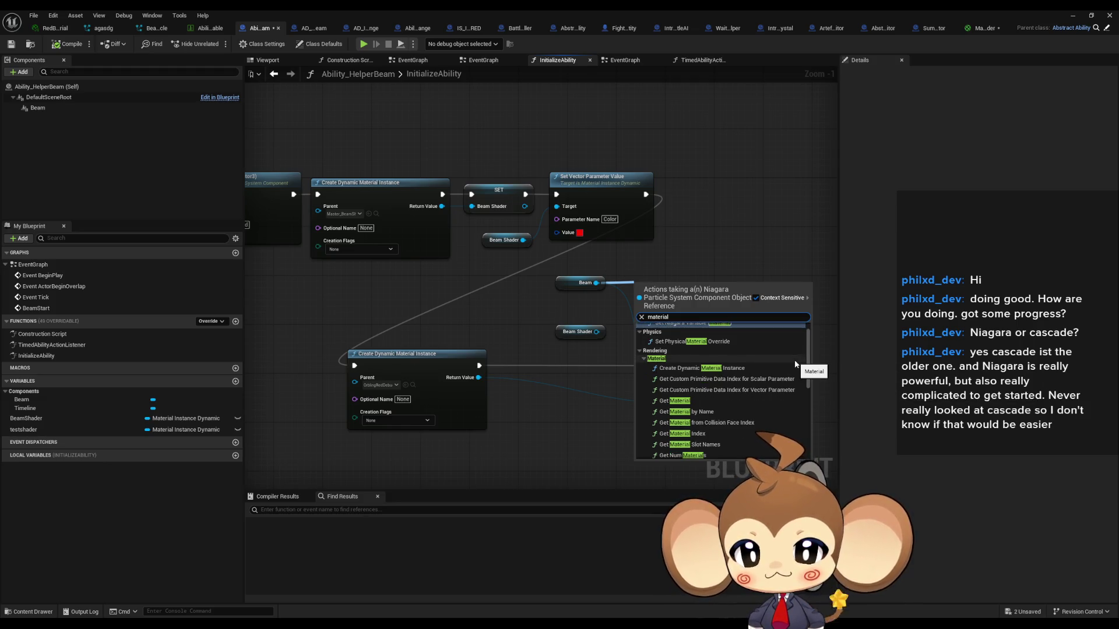
scroll(795, 362, "down", 3)
scroll(795, 360, "down", 3)
scroll(796, 364, "down", 2)
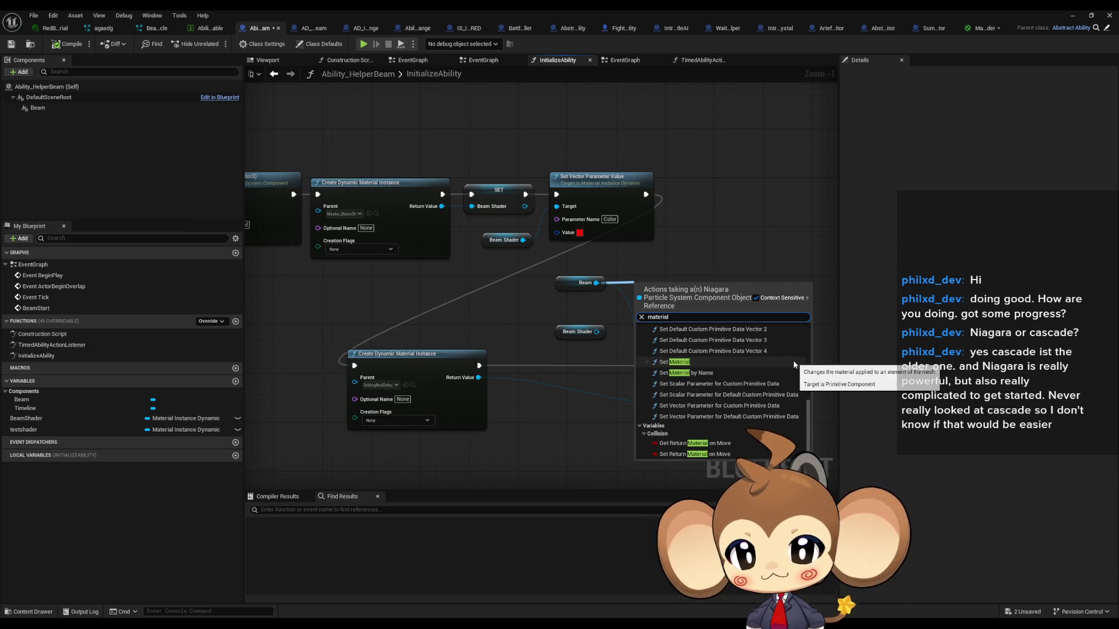
key("Return")
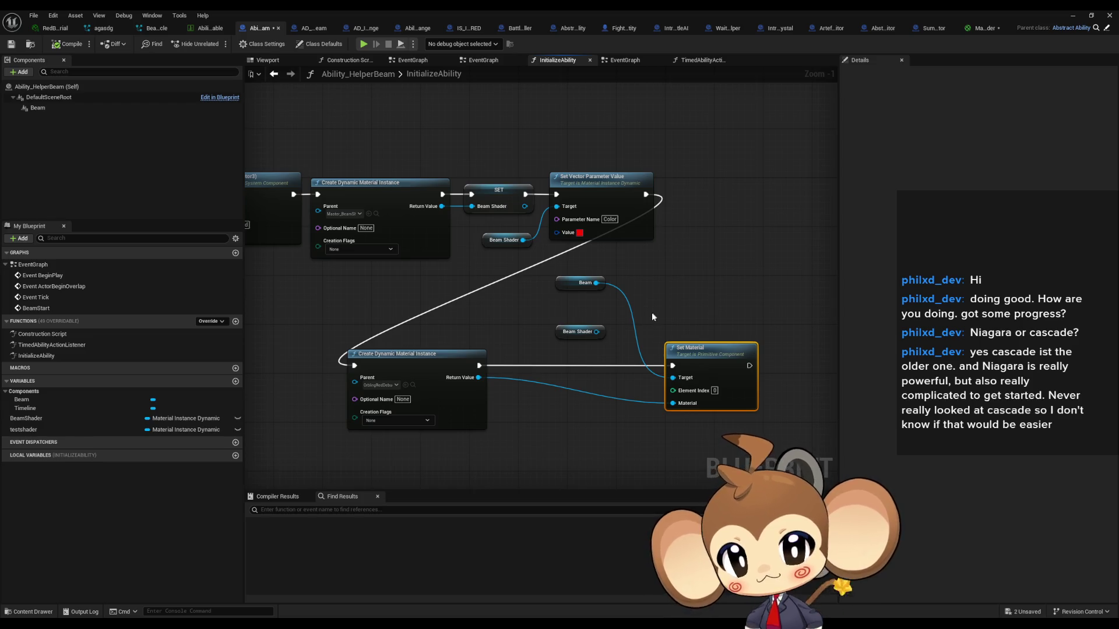
Step: Add a variable NewVar and make its type a Material object reference
left_click(236, 381)
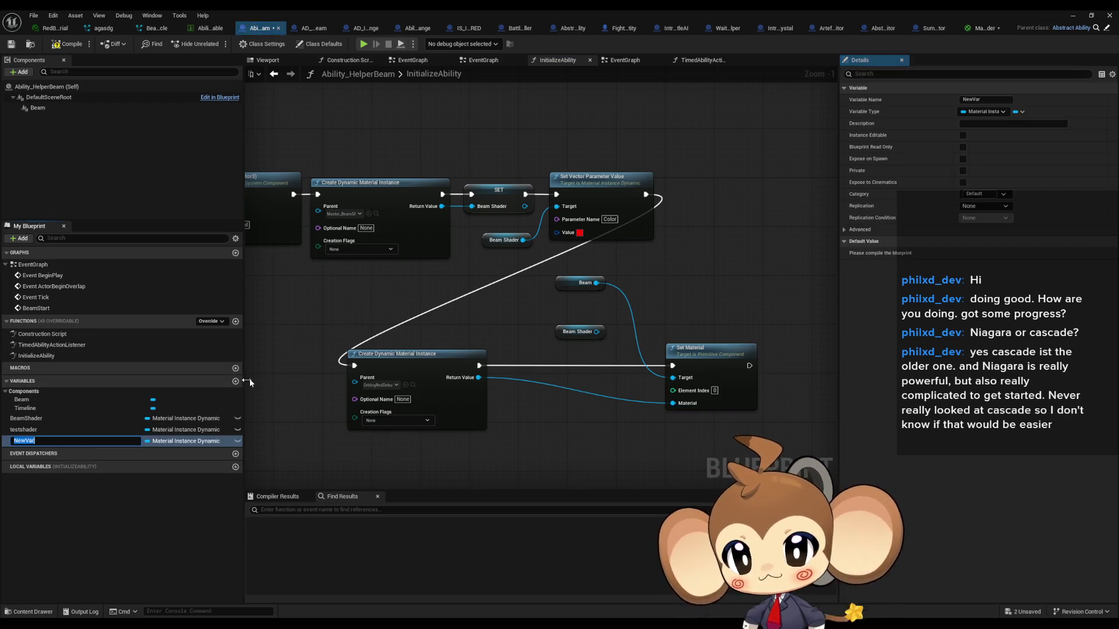
left_click(176, 442)
left_click(176, 442)
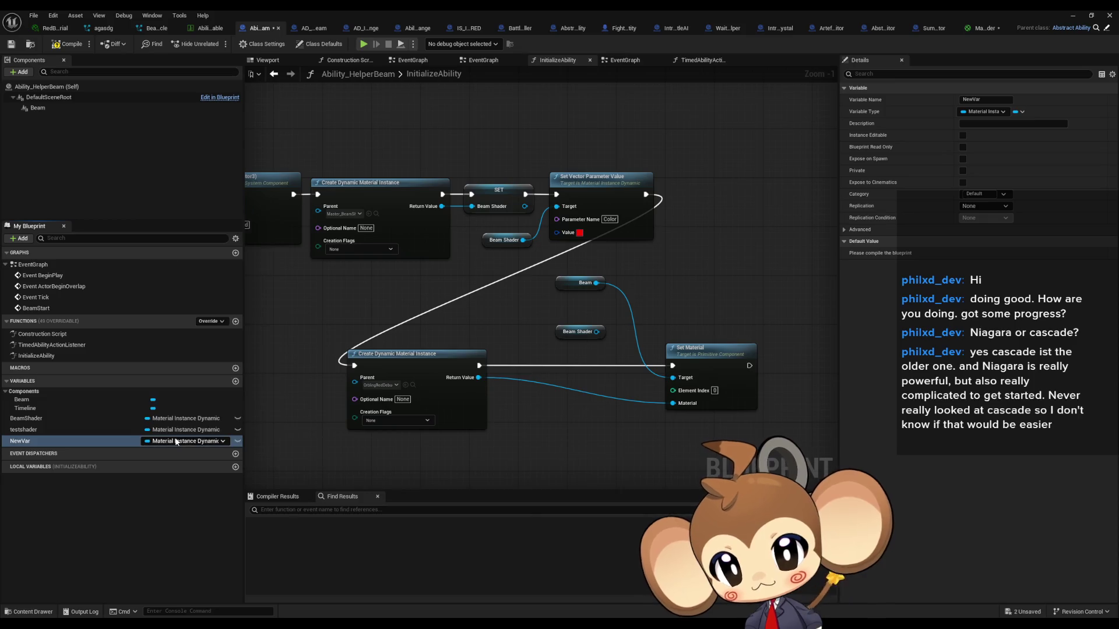
left_click(176, 441)
type("mater")
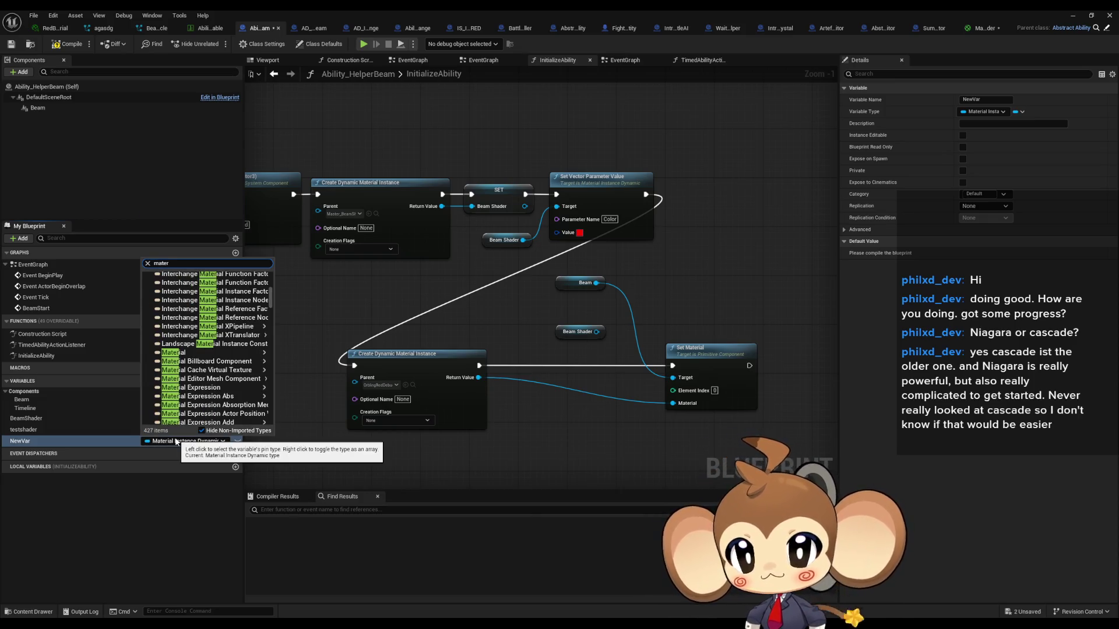
left_click(193, 352)
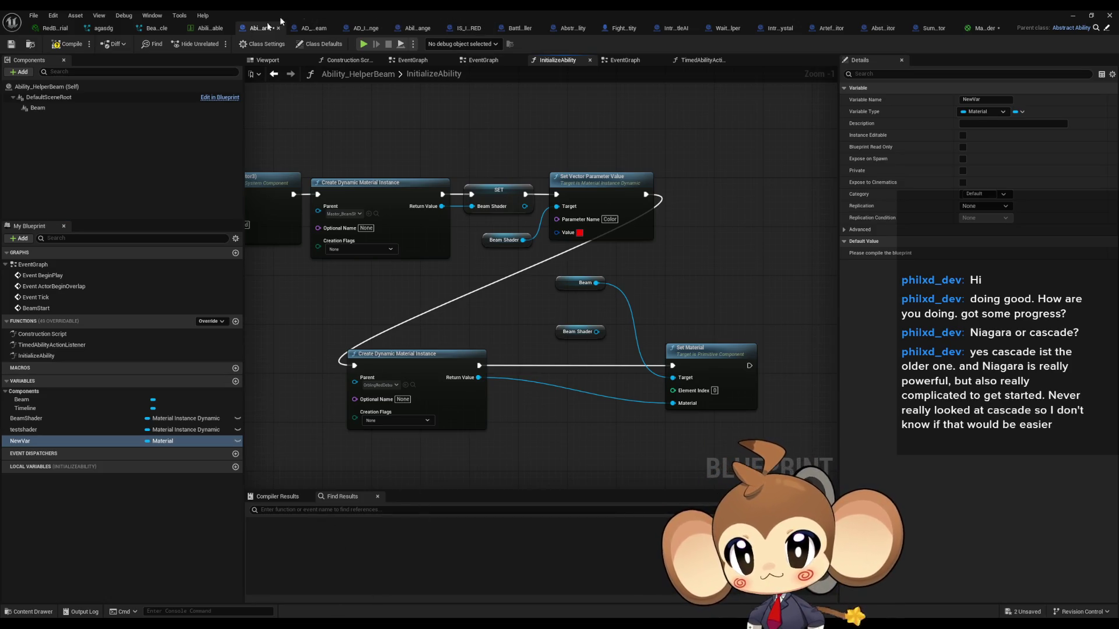
double_click(352, 9)
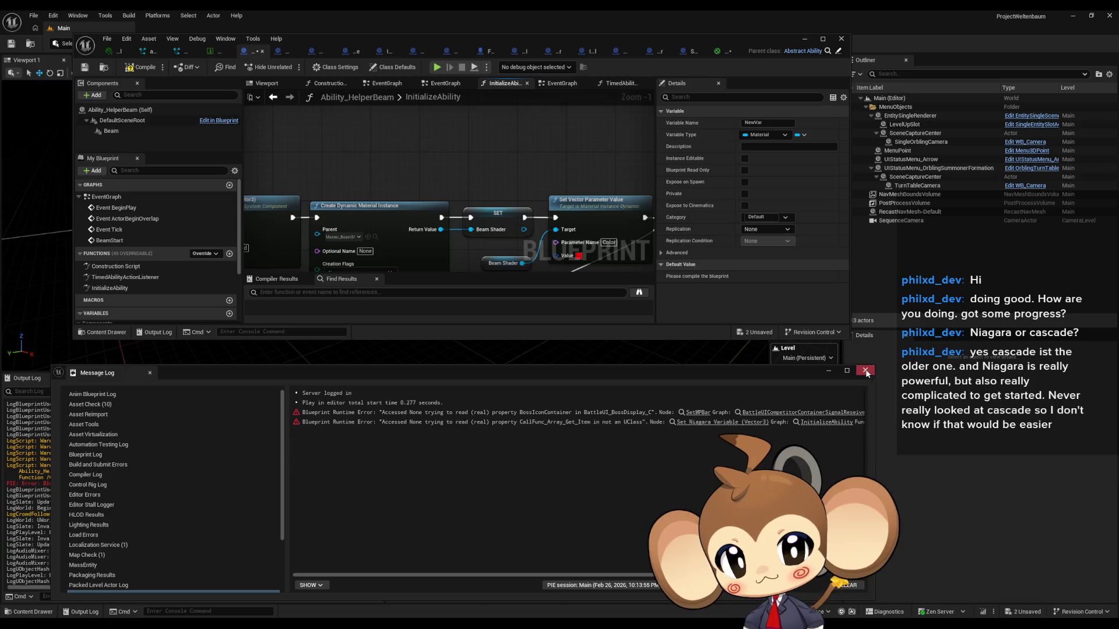
Step: Set Master_BeamShader's Opacity default to 1.0 and save the material
left_click(866, 372)
double_click(775, 449)
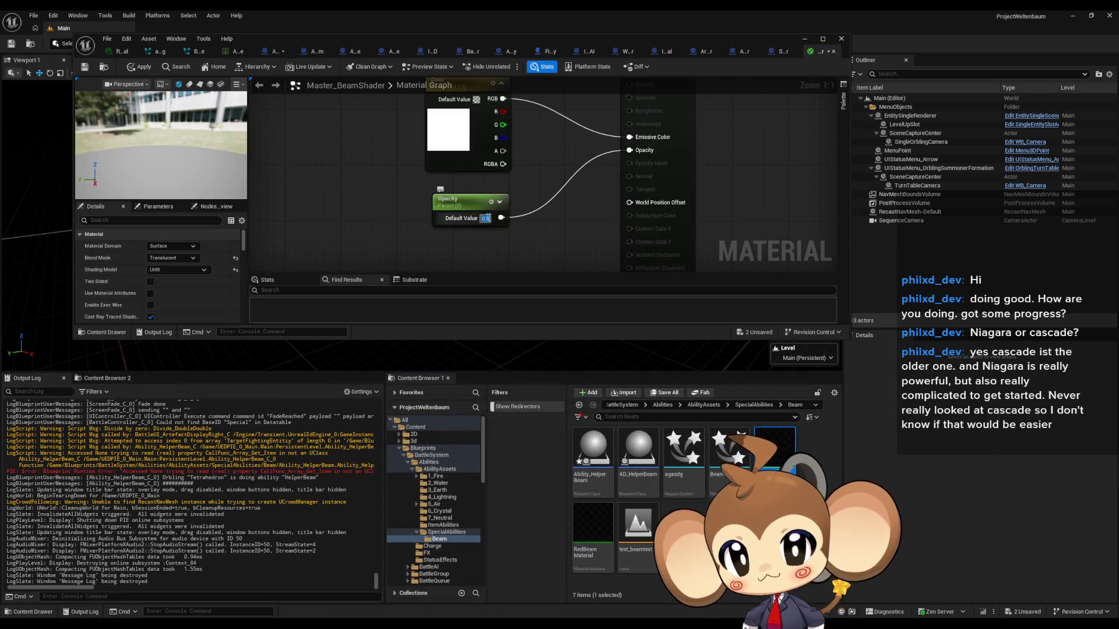
type("1")
key("Return")
double_click(679, 48)
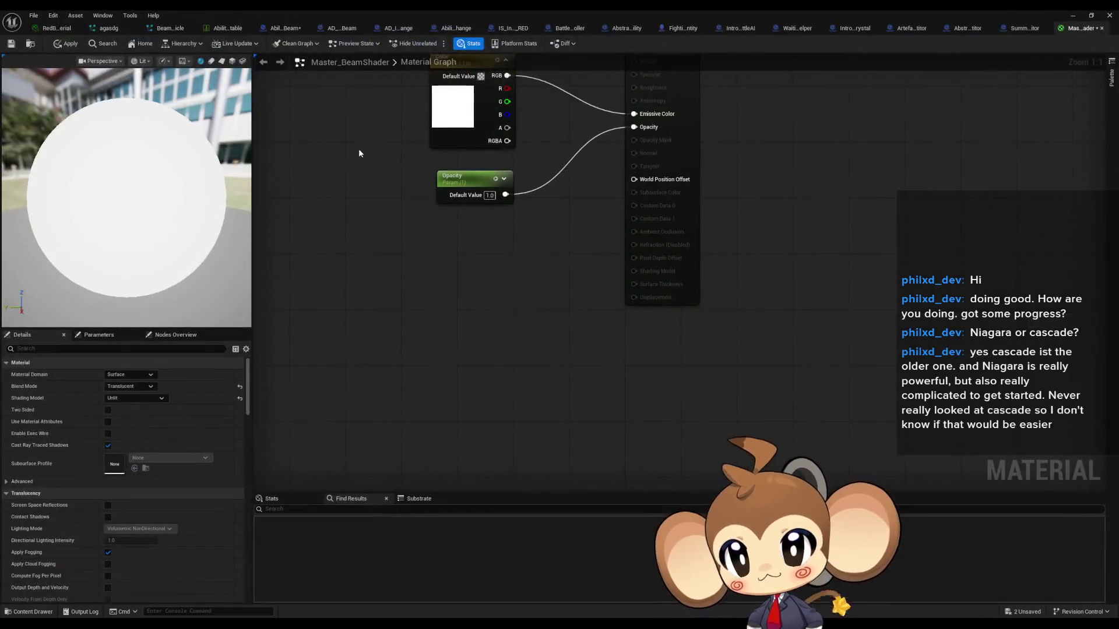
left_click(16, 47)
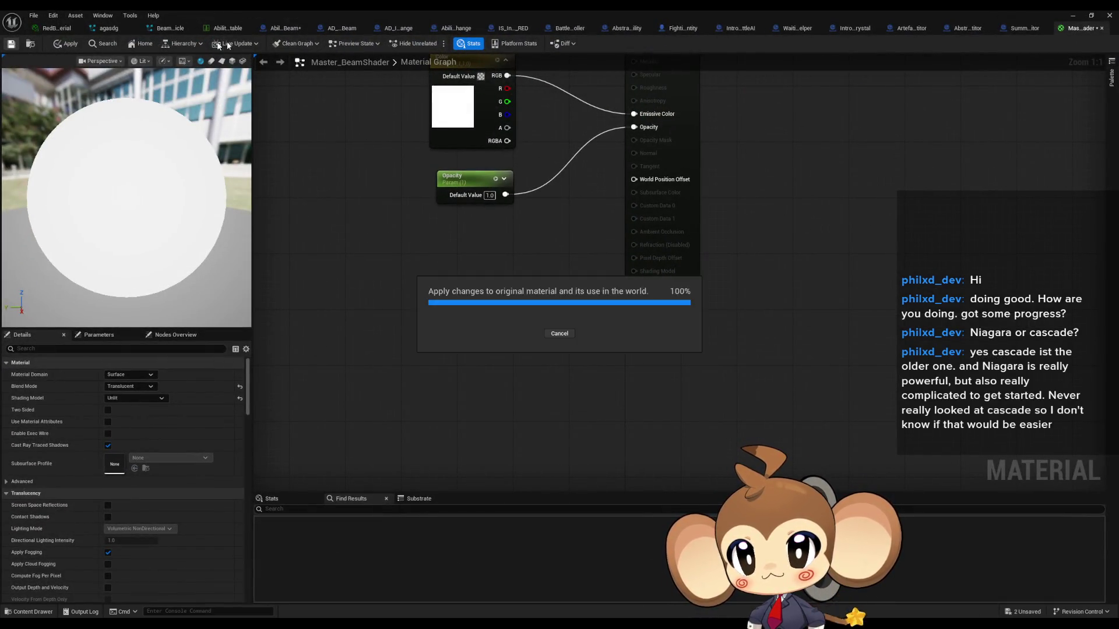
Step: Compile Ability_HelperBeam and set NewVar's default material to VertexColorViewMode_BlueOnly
left_click(280, 28)
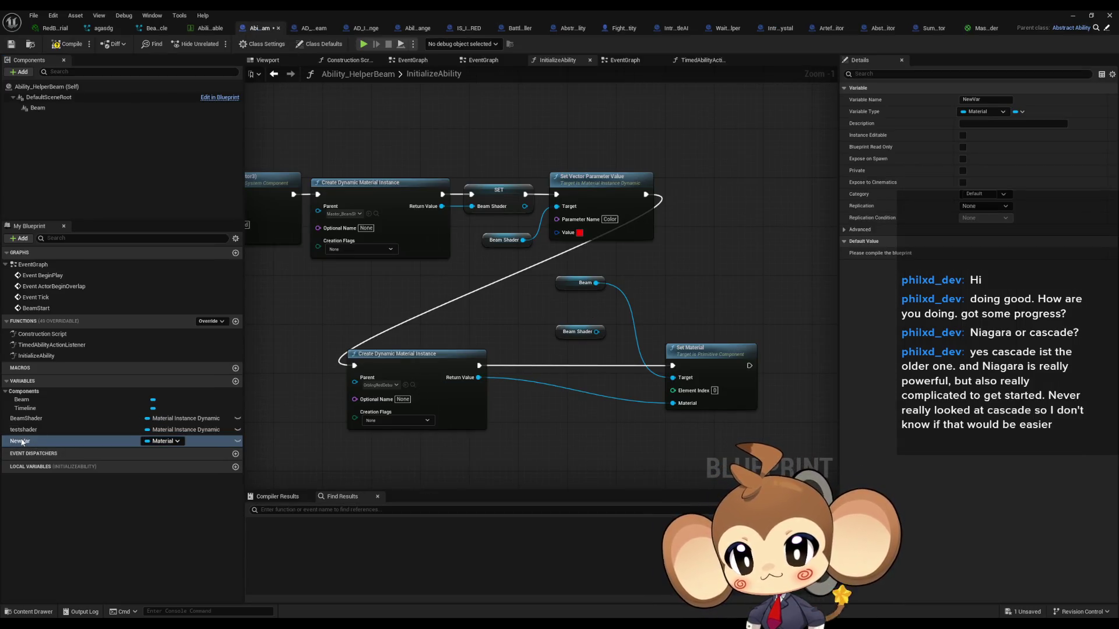
left_click(66, 42)
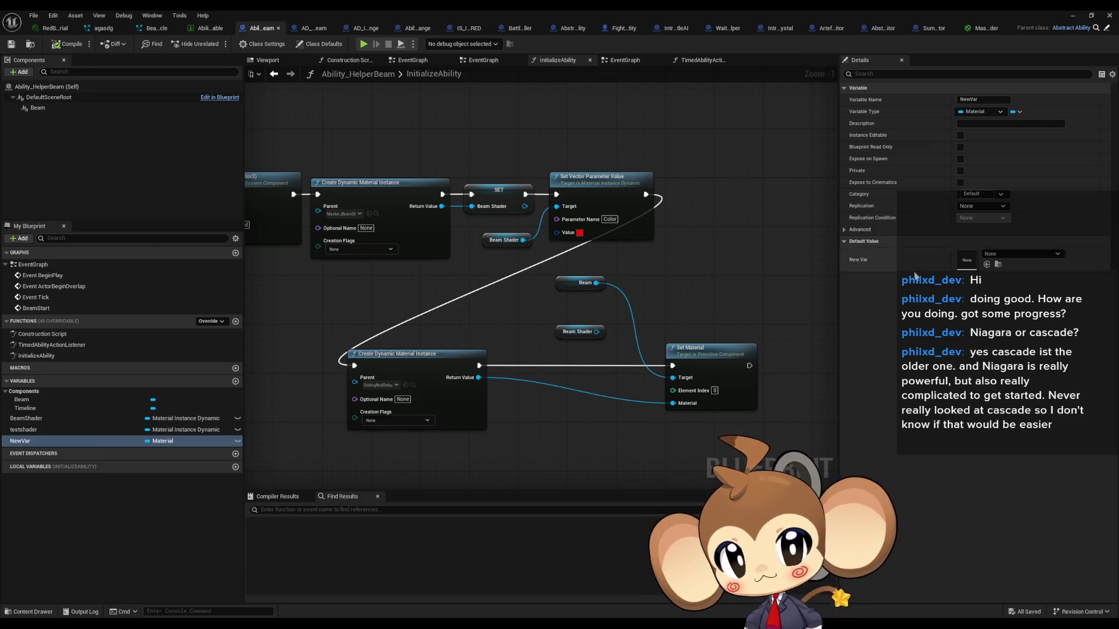
left_click(986, 255)
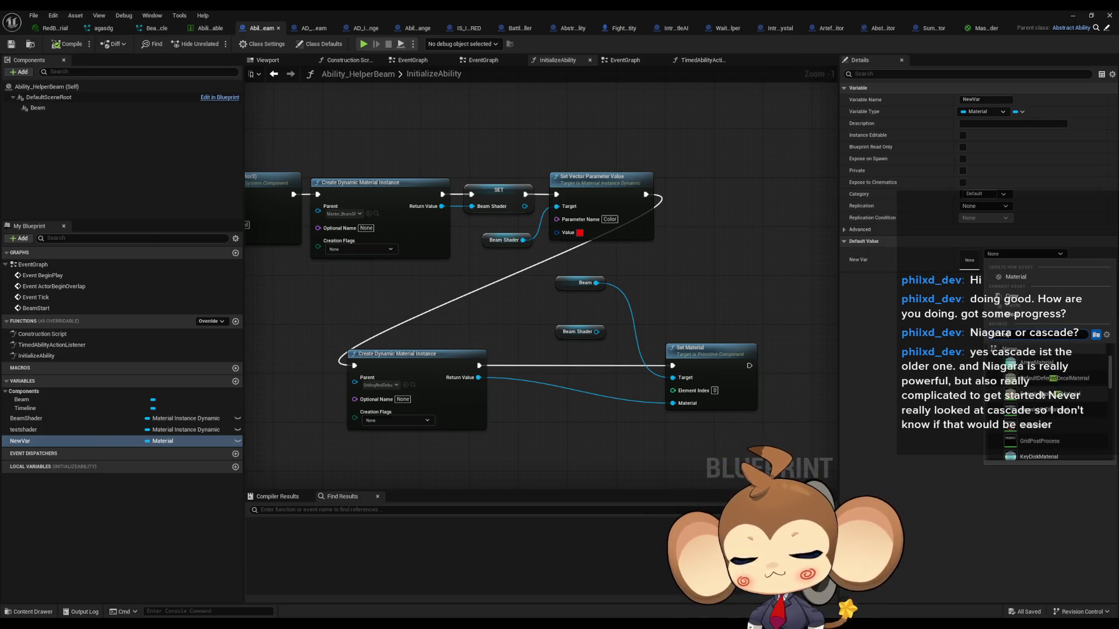
type("beam")
key("BackSpace")
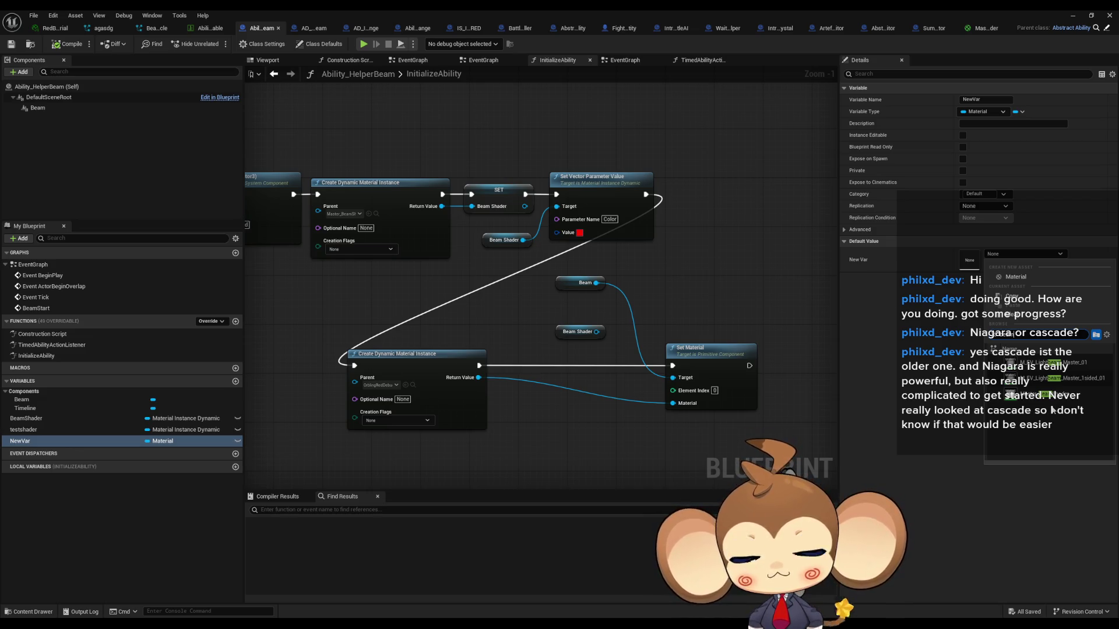
key("BackSpace")
key("BackSpace")
key("BackSpace")
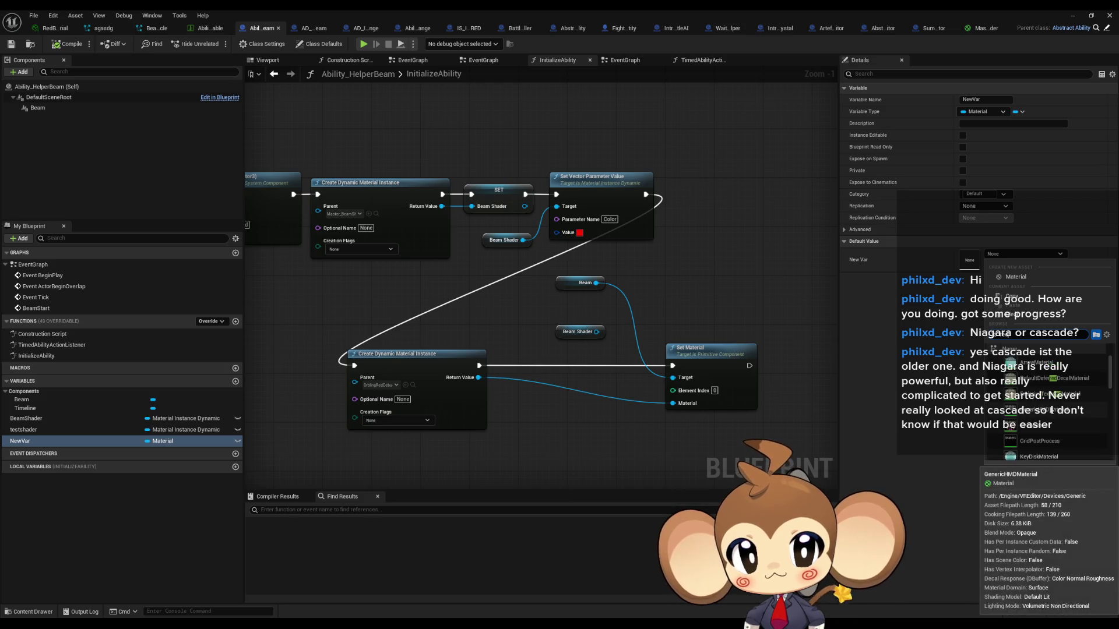
type("crystal")
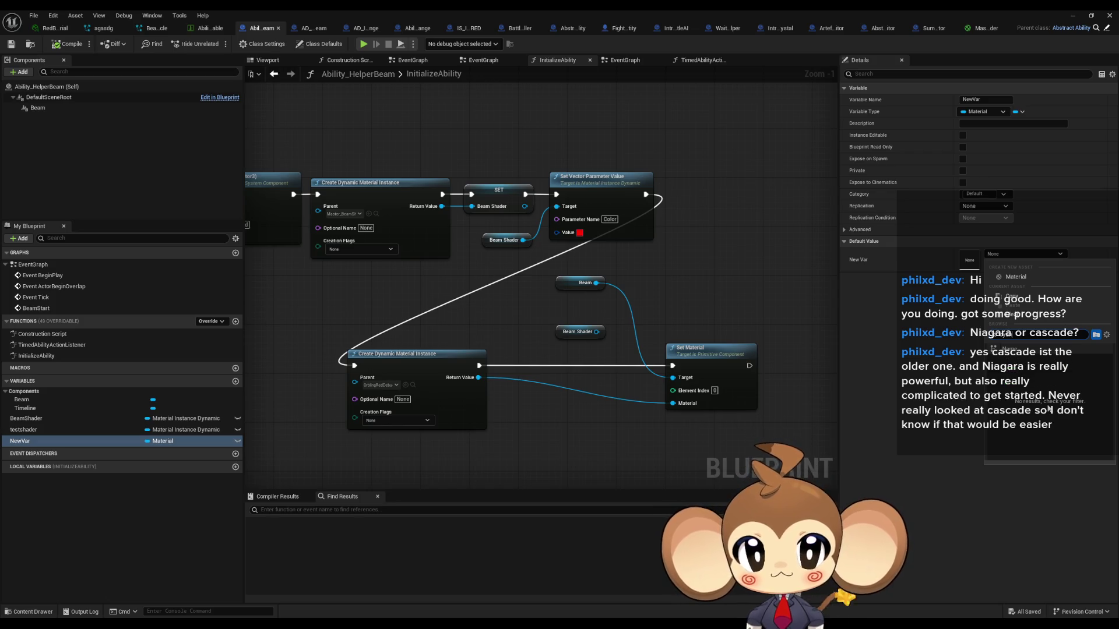
key("BackSpace")
key("BackSpace")
key("BackSpace")
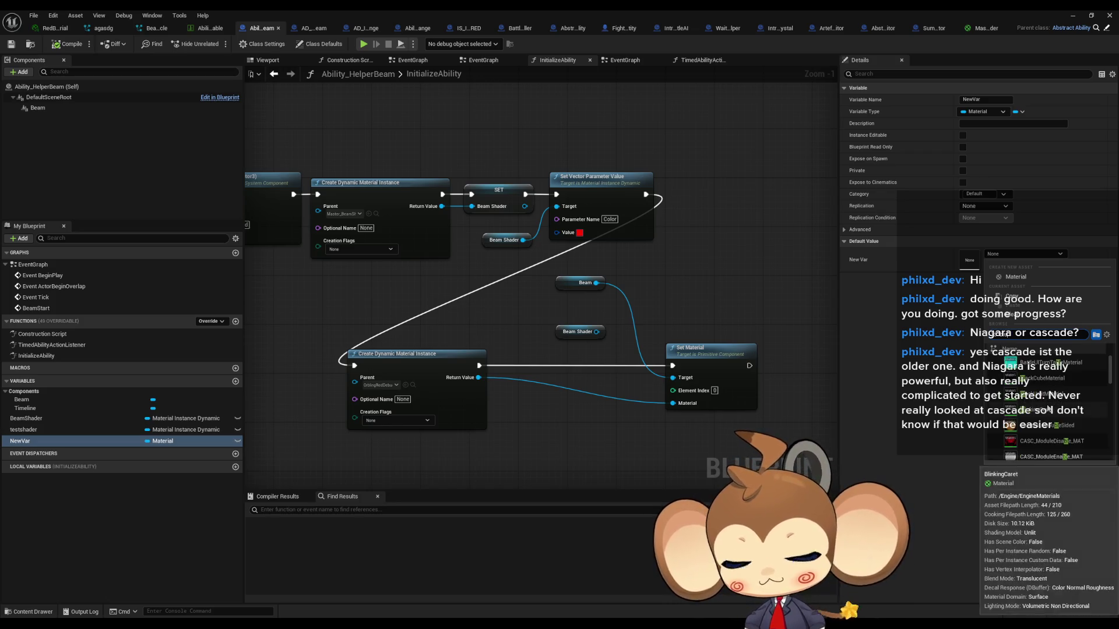
scroll(1052, 410, "down", 3)
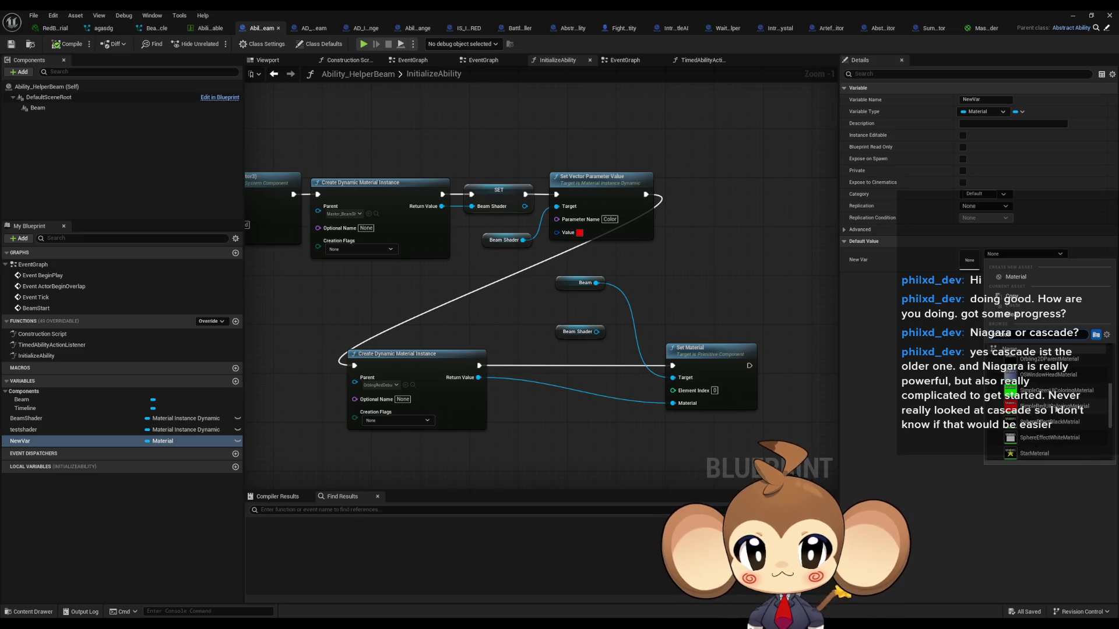
scroll(1053, 410, "down", 2)
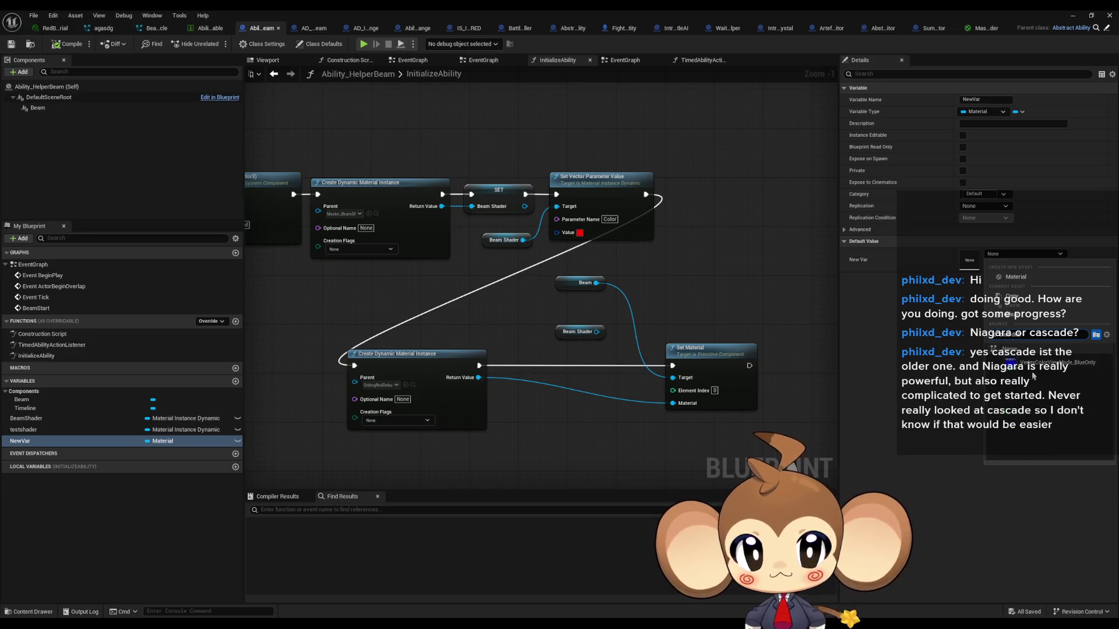
left_click(1043, 411)
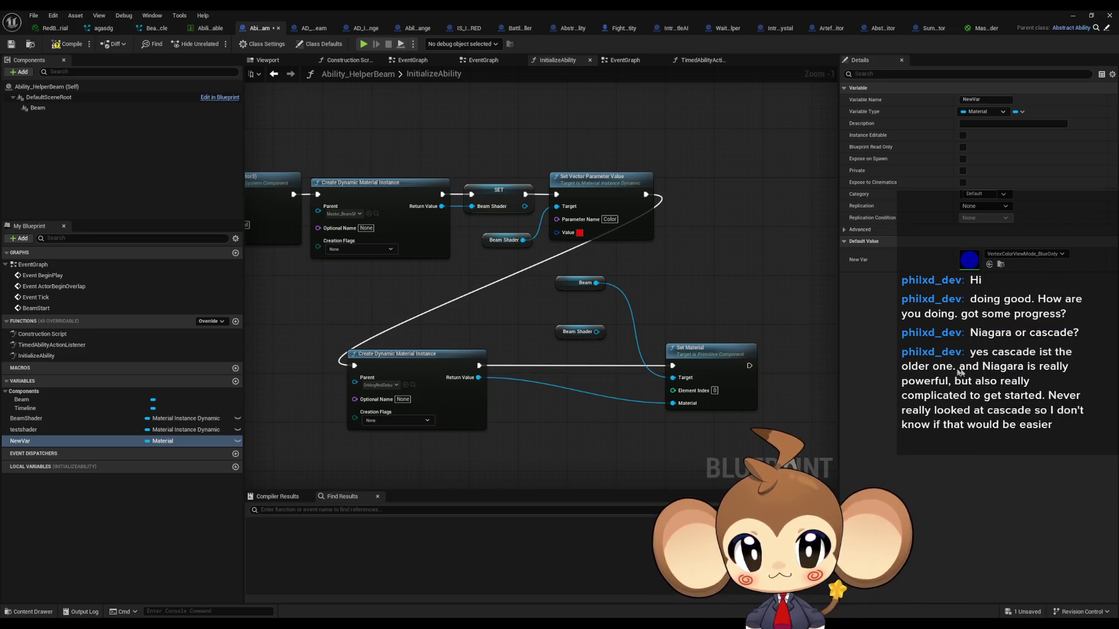
Step: Change NewVar's default to Air and feed a NewVar getter into Set Material's Material input
left_click(1027, 256)
type("debu")
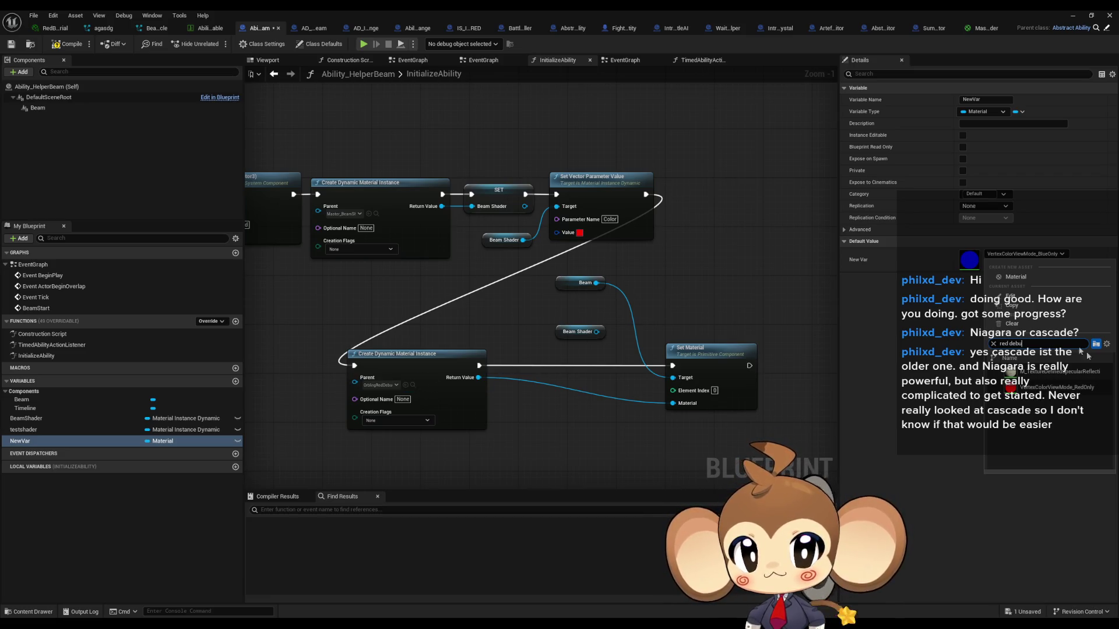
key("BackSpace")
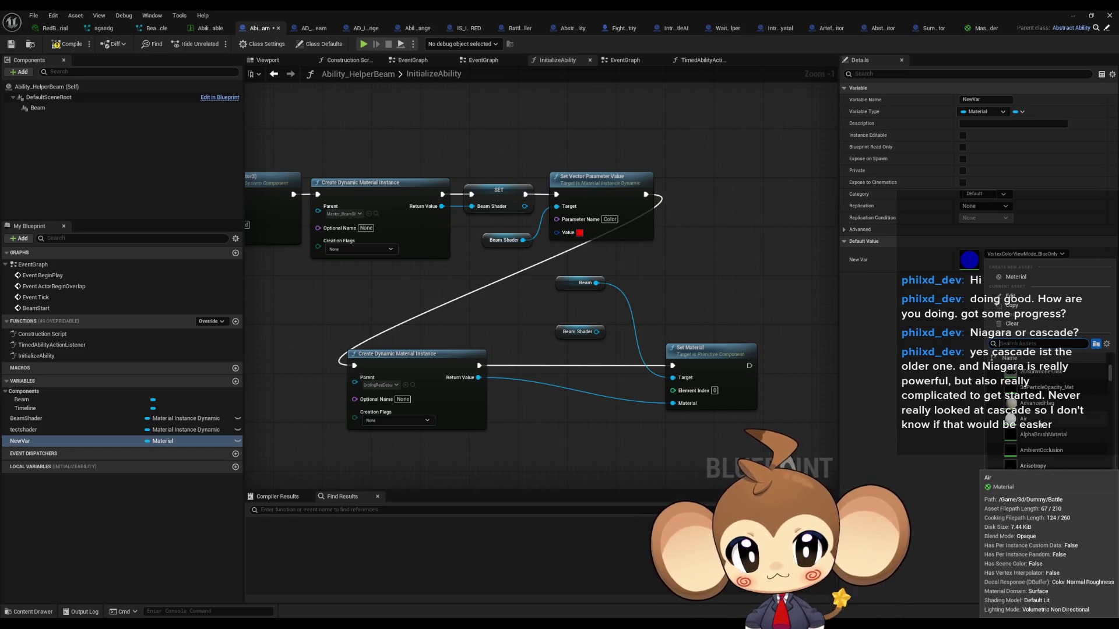
left_click(1041, 424)
mouse_move(23, 441)
left_mouse_down()
mouse_move(488, 431)
mouse_move(674, 404)
left_mouse_up()
left_click(621, 435)
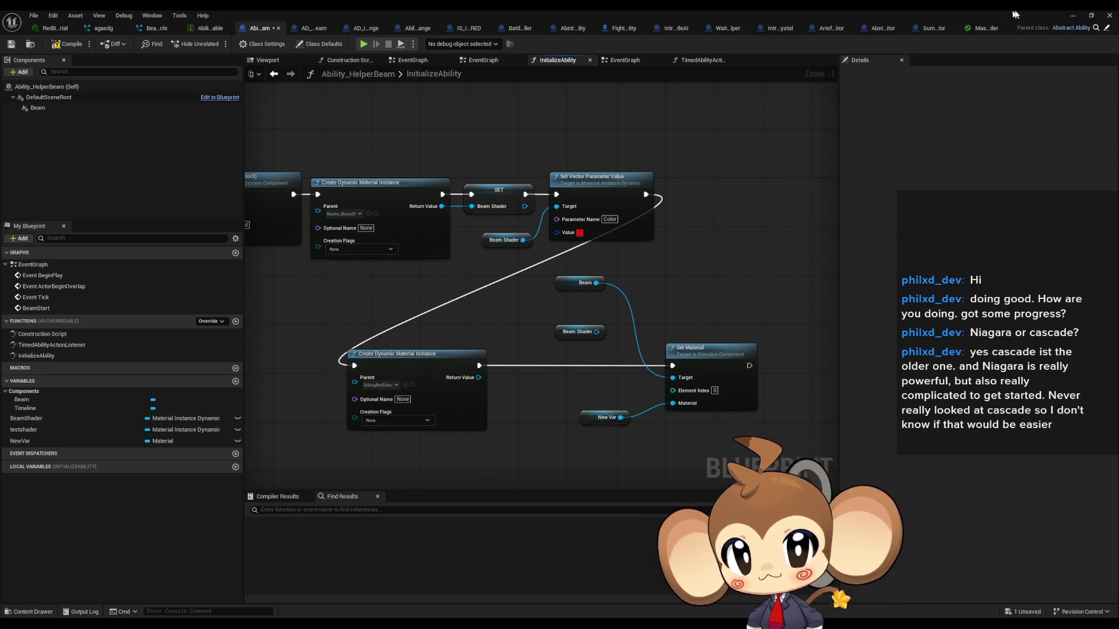
left_click(1072, 16)
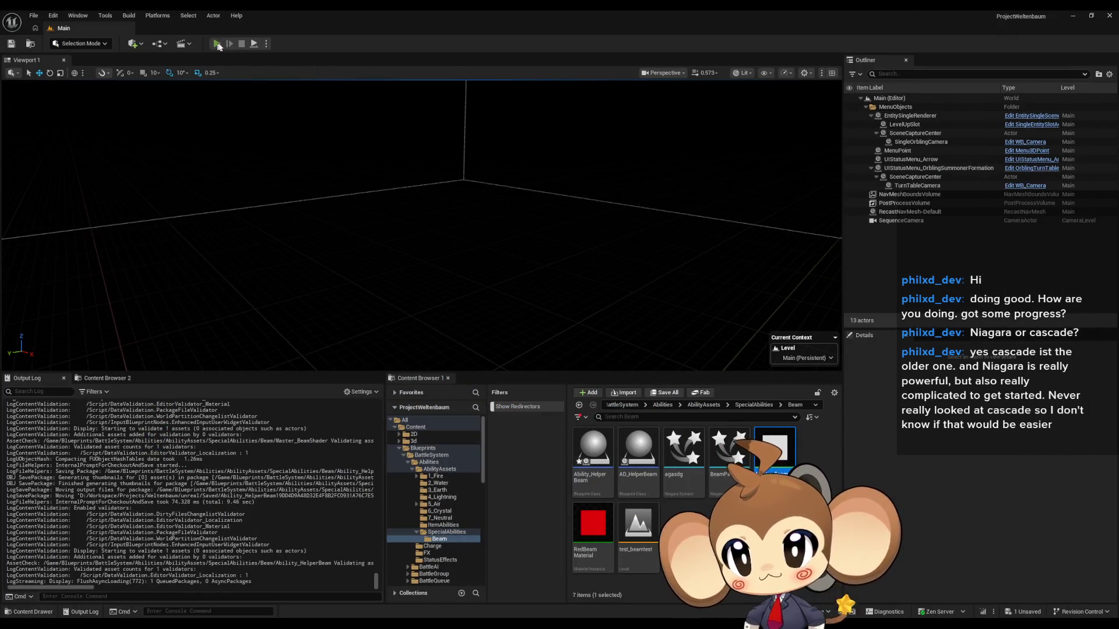
Step: Play the level to see Tetrahedron's HelperBeam show red, then stop and return to Ability_HelperBeam
left_click(216, 44)
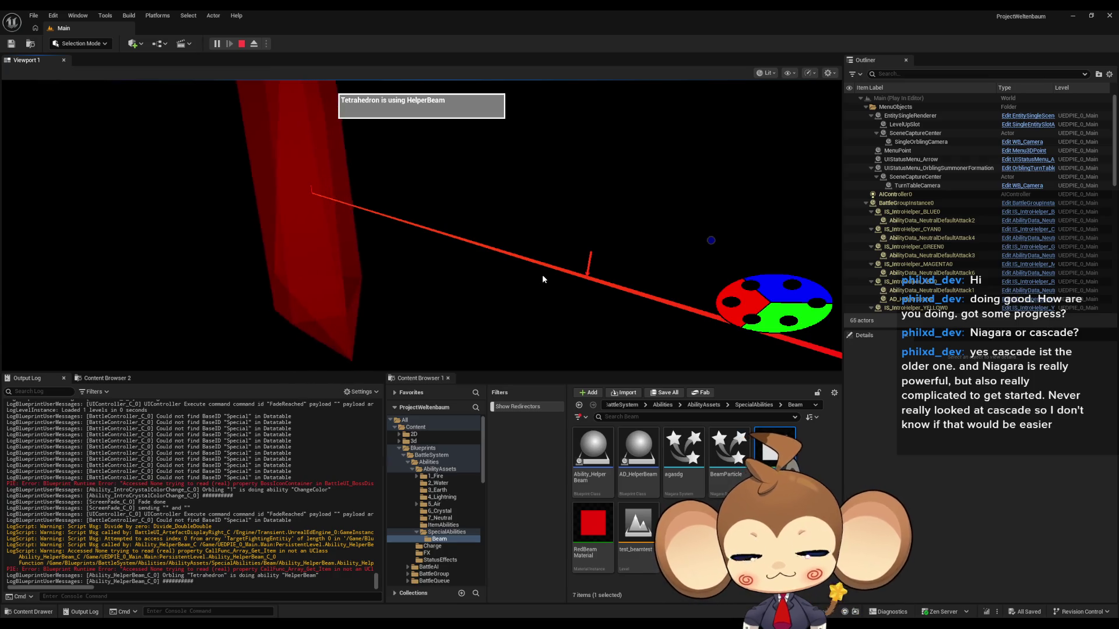
left_click(243, 44)
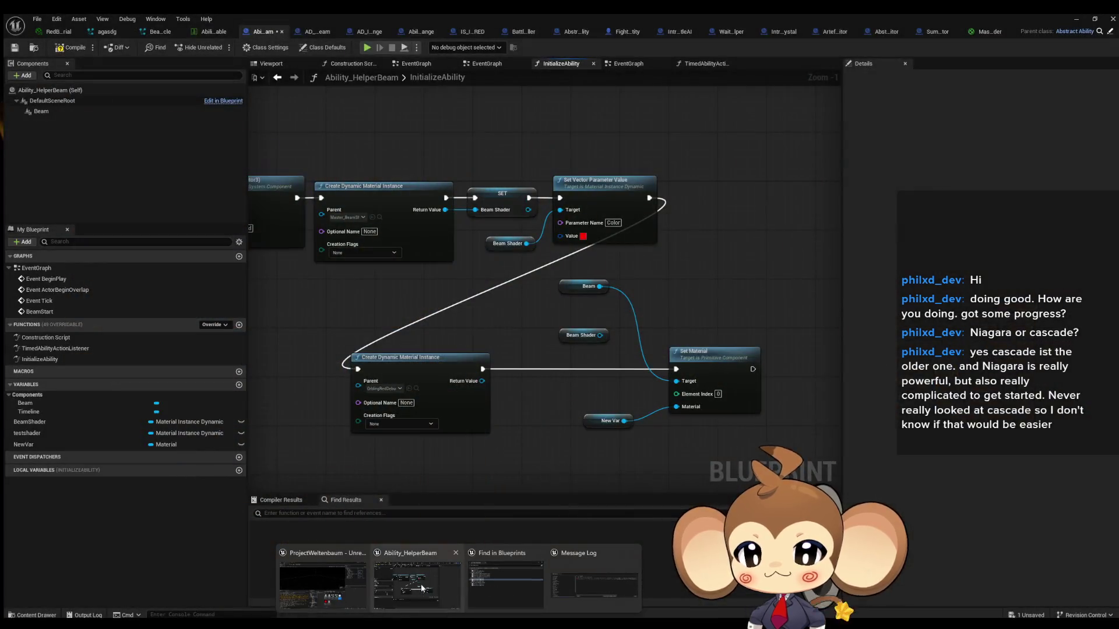
left_click(421, 584)
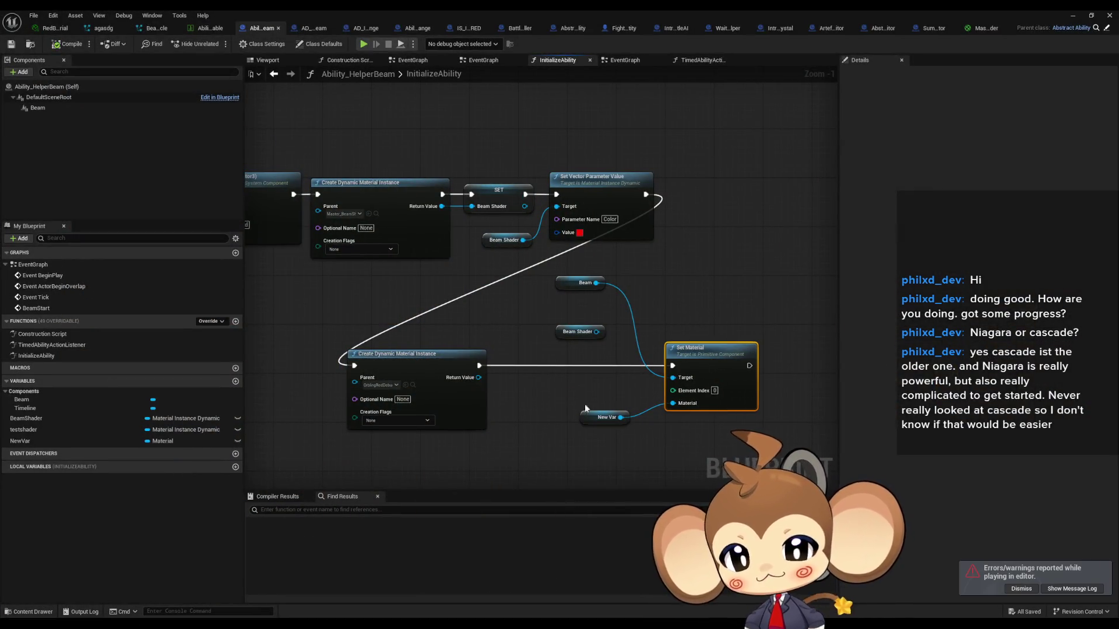
Step: Inspect Beam Shader's default value and NewVar's type, leaving NewVar as Material
left_click(603, 417)
left_click_drag(606, 438, 591, 401)
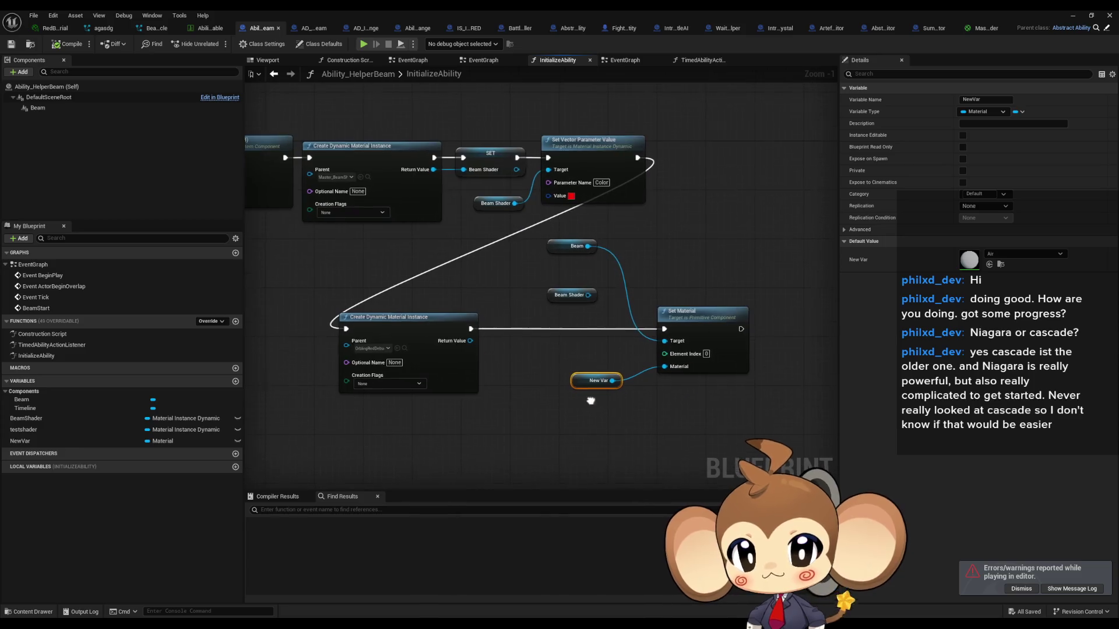
left_click(569, 296)
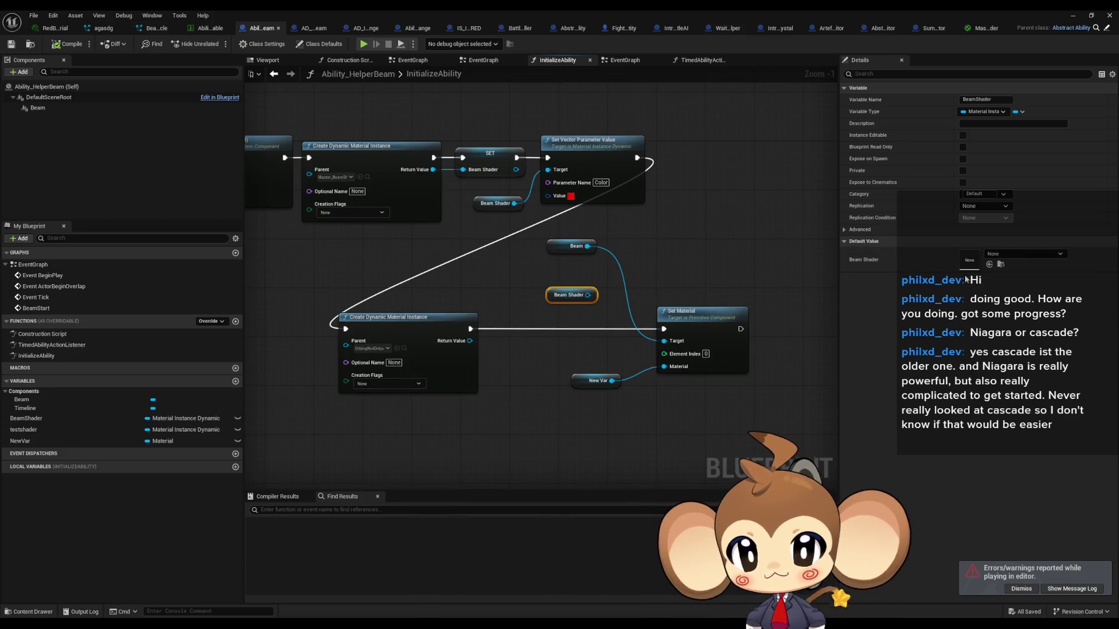
left_click(998, 255)
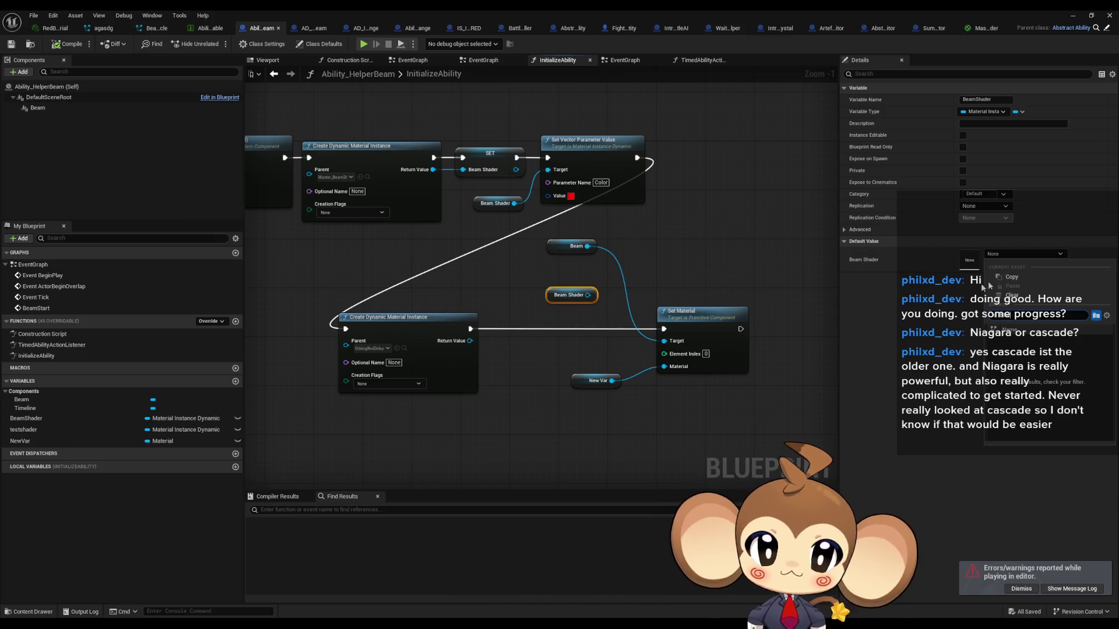
left_click(555, 290)
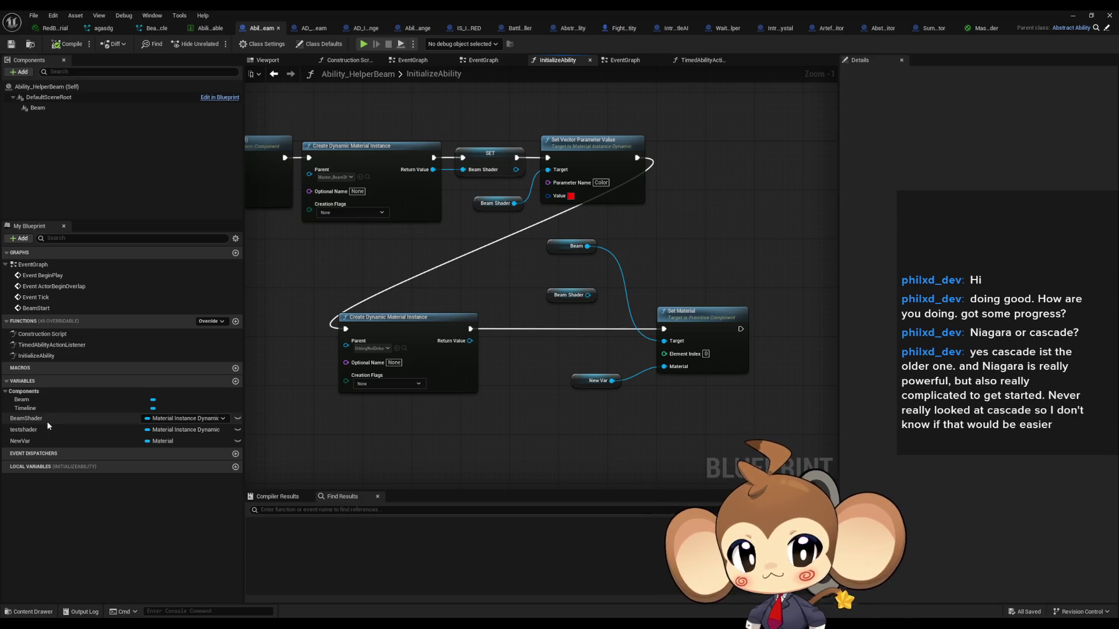
left_click(158, 442)
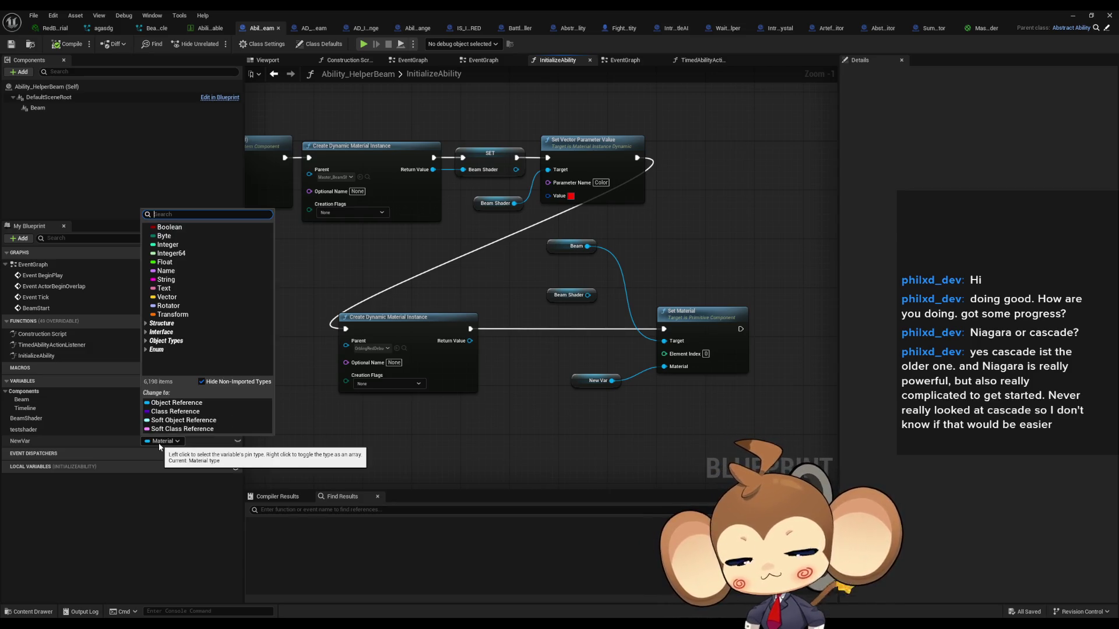
type("instance")
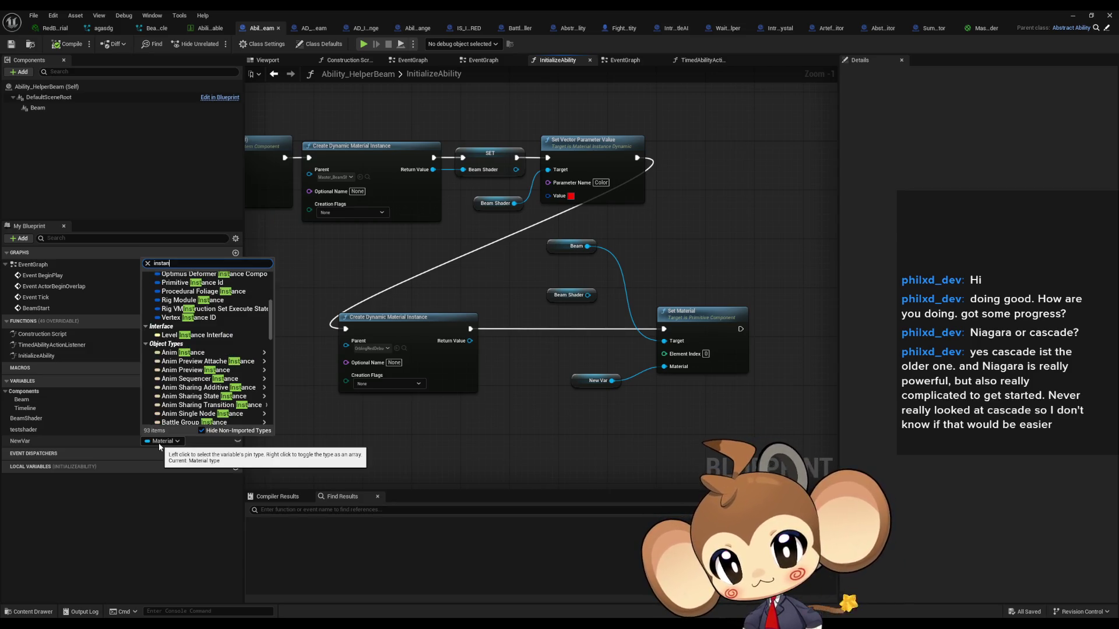
left_click(557, 335)
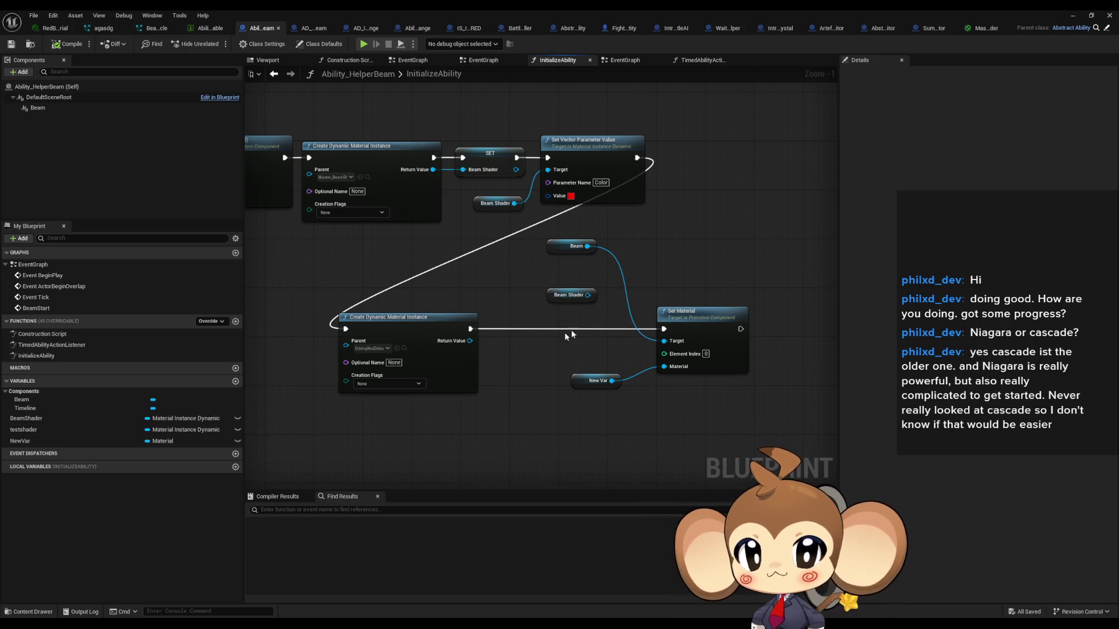
Step: Parent the top dynamic material to OrblingBlueDebugColor and wire Beam Shader into Set Material's Material pin
left_click_drag(495, 250, 524, 270)
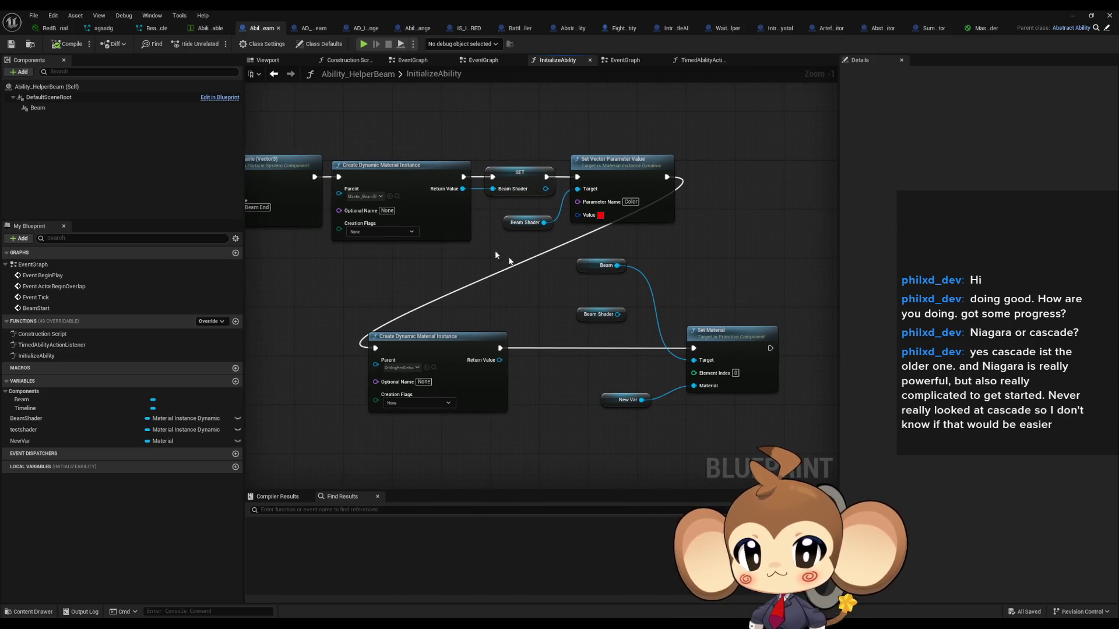
left_click(372, 200)
type("blu")
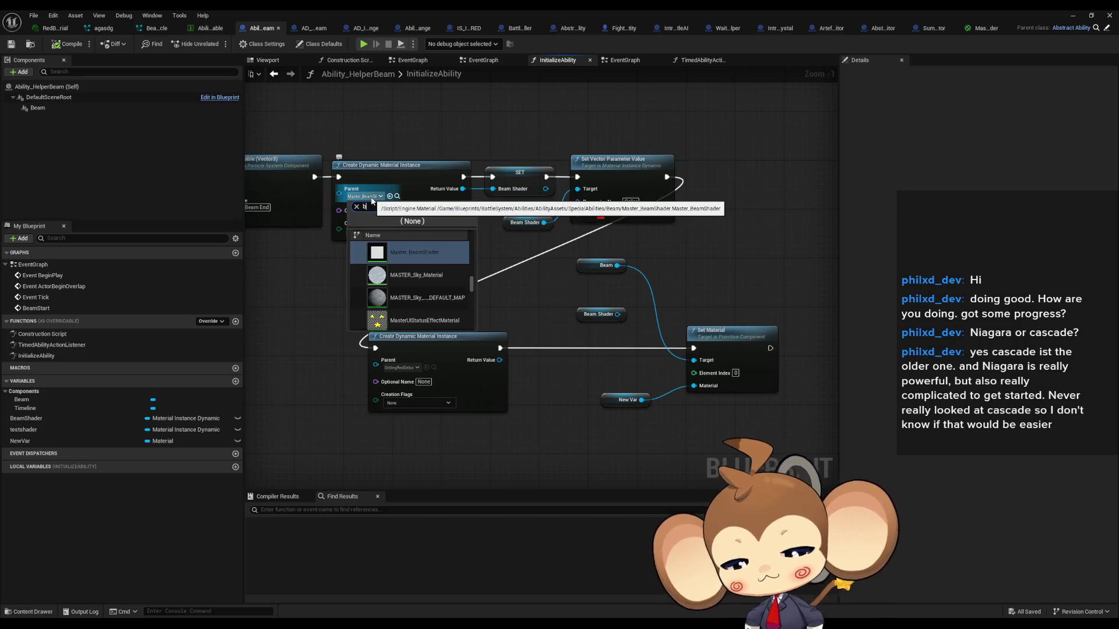
type("e")
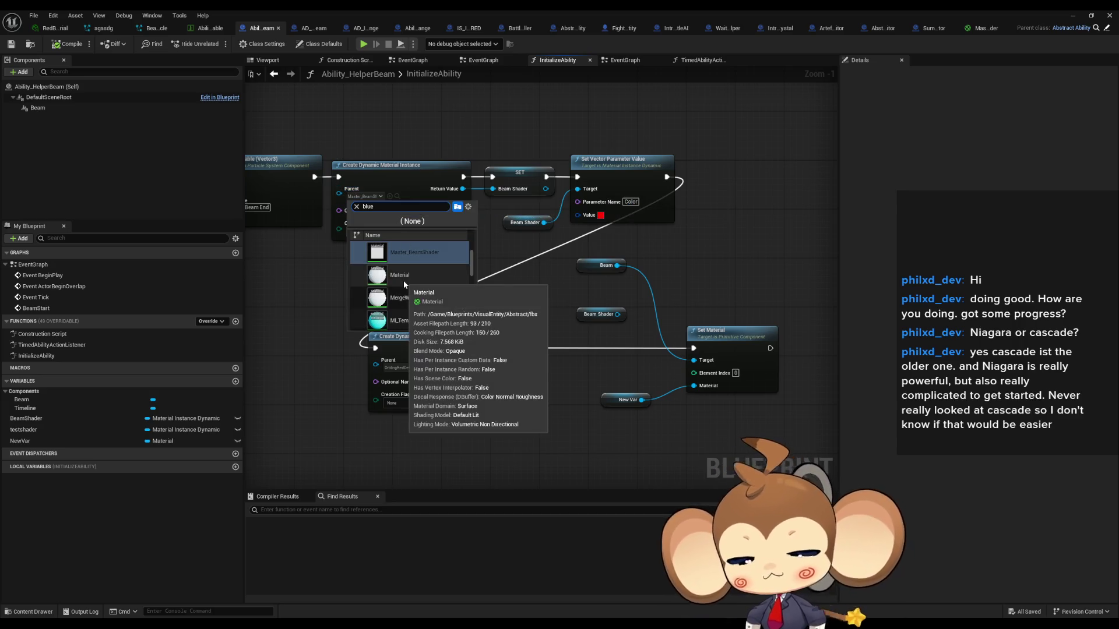
type(" deb")
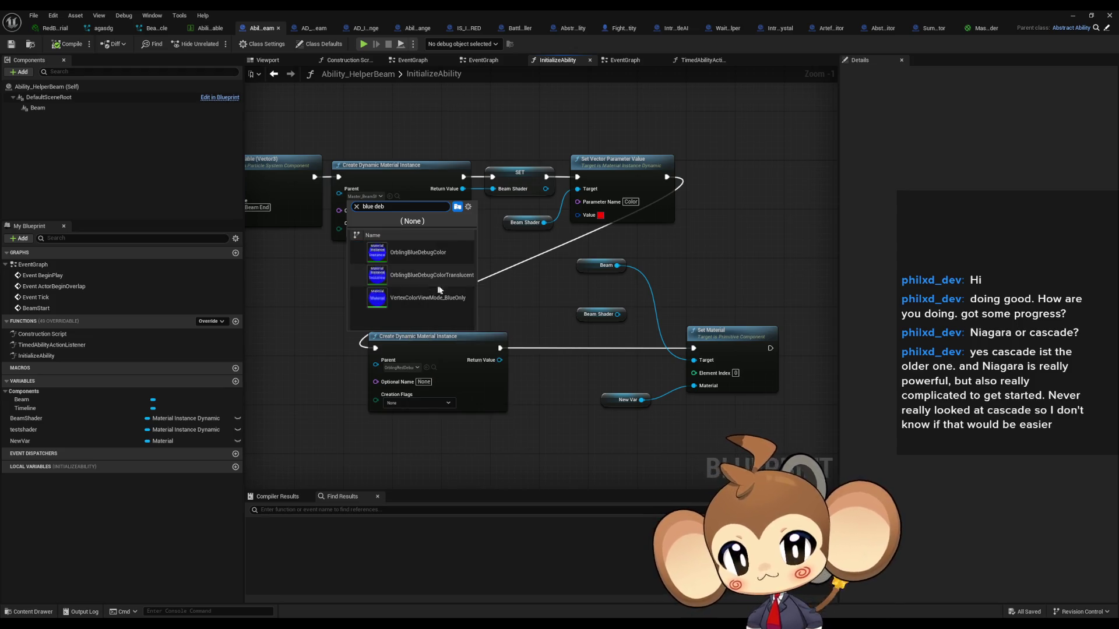
left_click(458, 252)
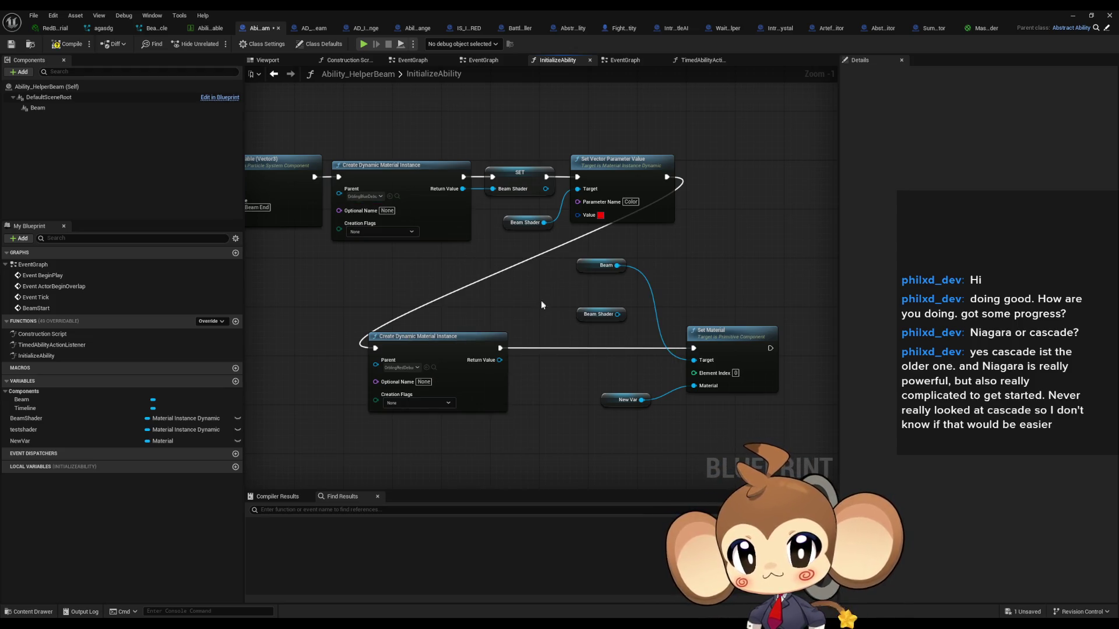
left_click_drag(617, 314, 693, 385)
key("alt+Tab")
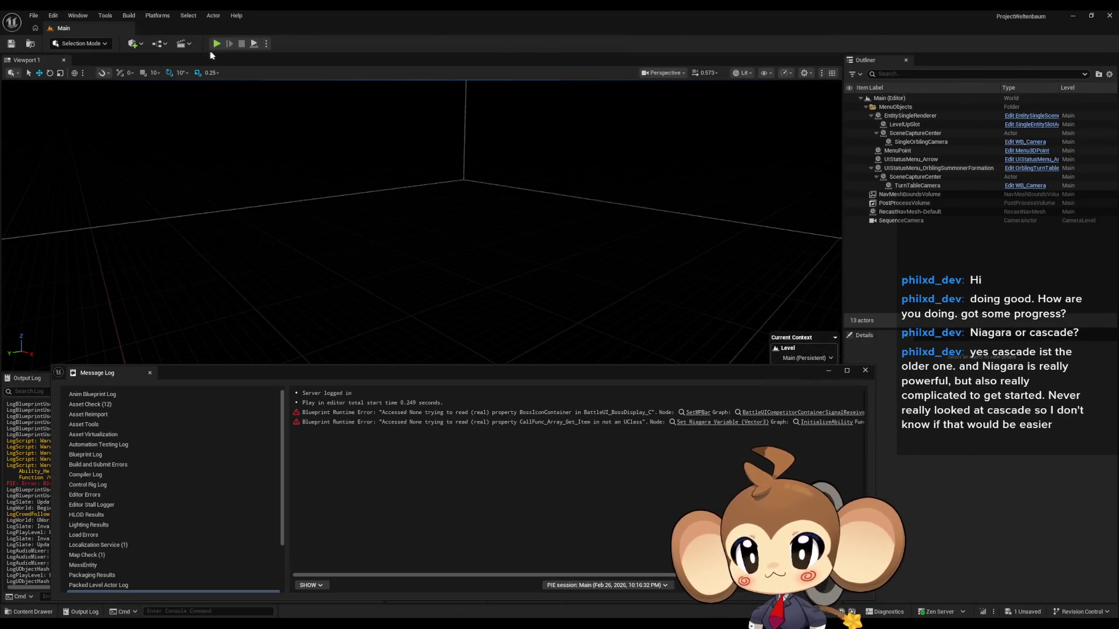
left_click(215, 45)
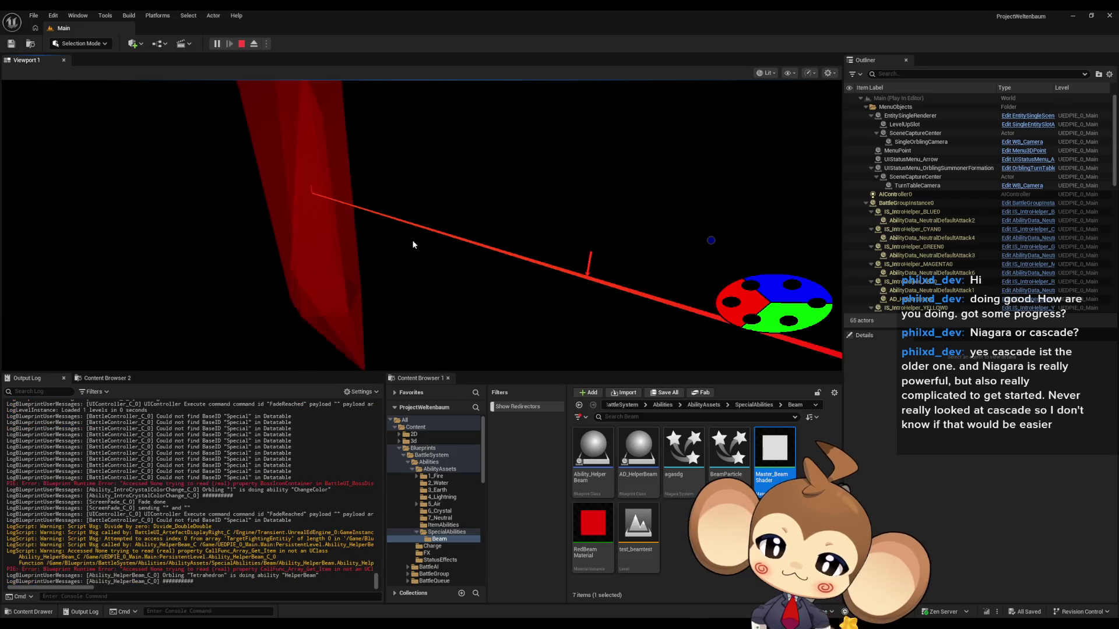
key("Escape")
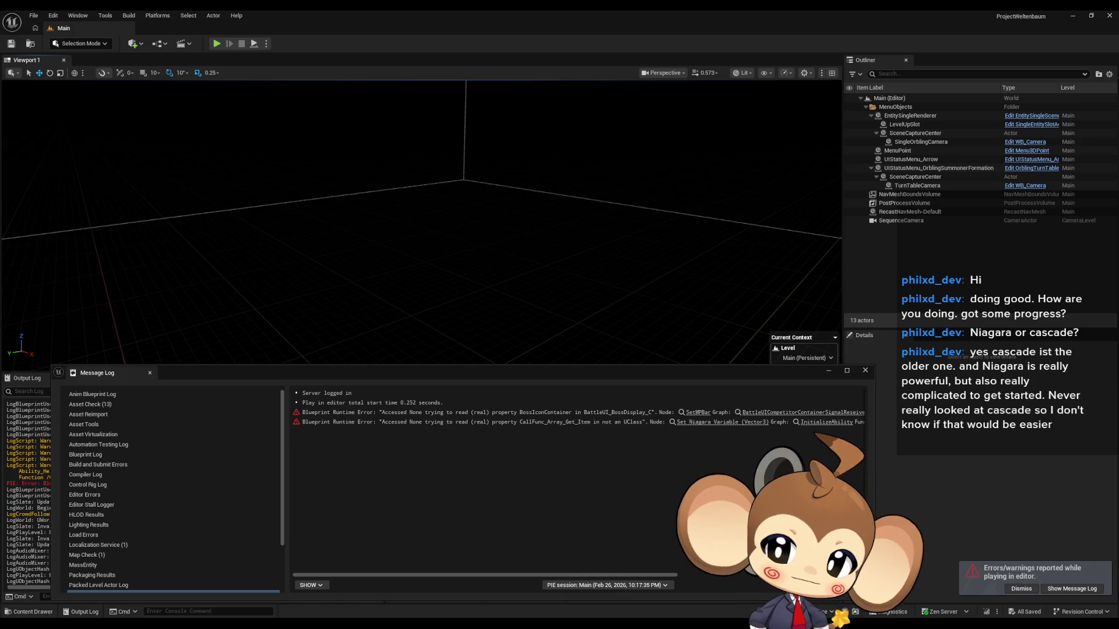
mouse_move(490, 600)
left_click(432, 592)
Step: Add a Set Niagara Variable (Material) node from Beam, then delete it
left_click(773, 390)
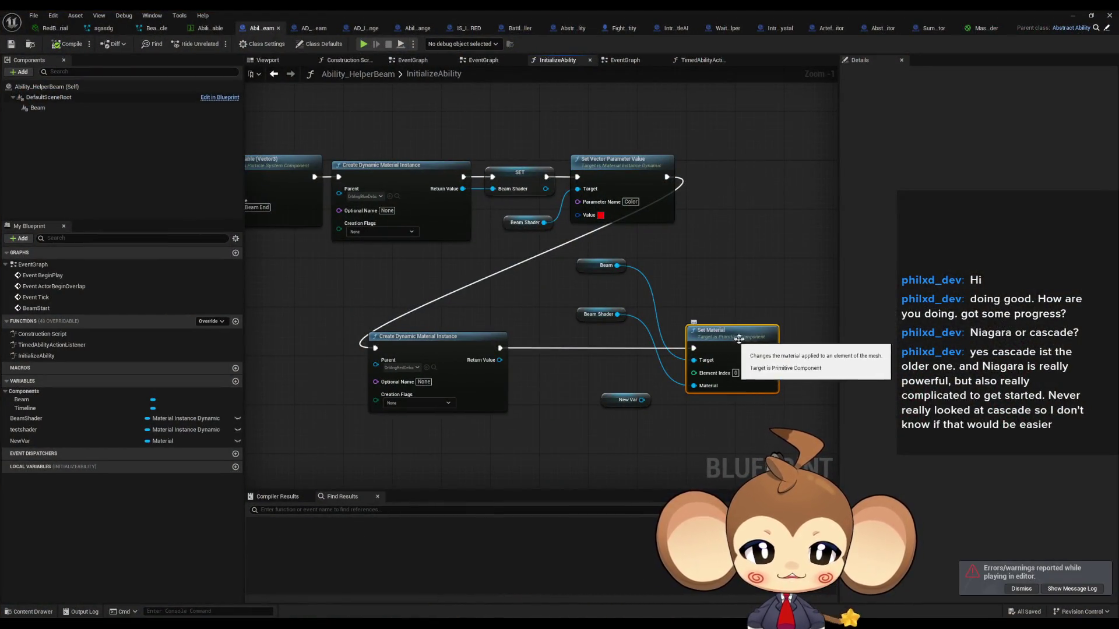
scroll(752, 342, "up", 1)
left_click_drag(609, 365, 532, 350)
left_click_drag(521, 241, 641, 240)
type("set material")
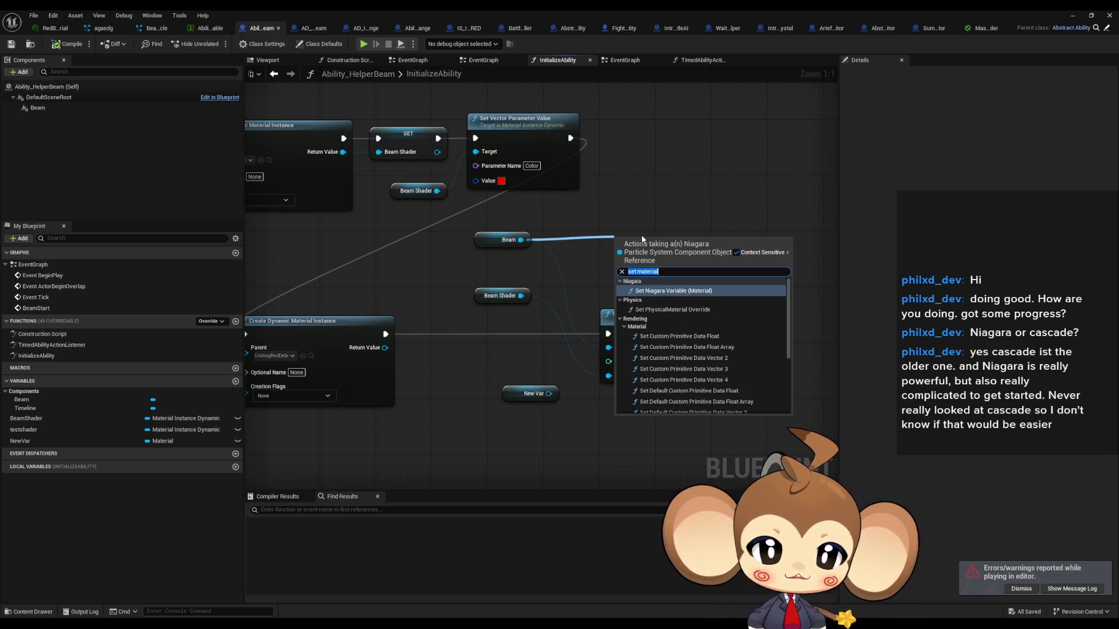
left_click(699, 291)
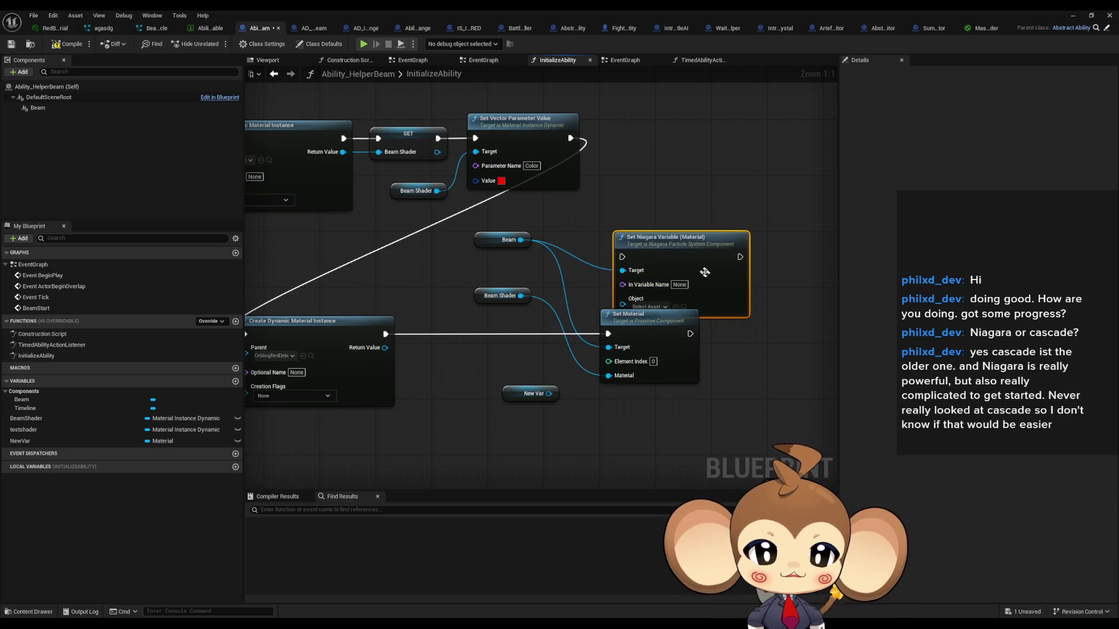
left_click_drag(708, 274, 709, 233)
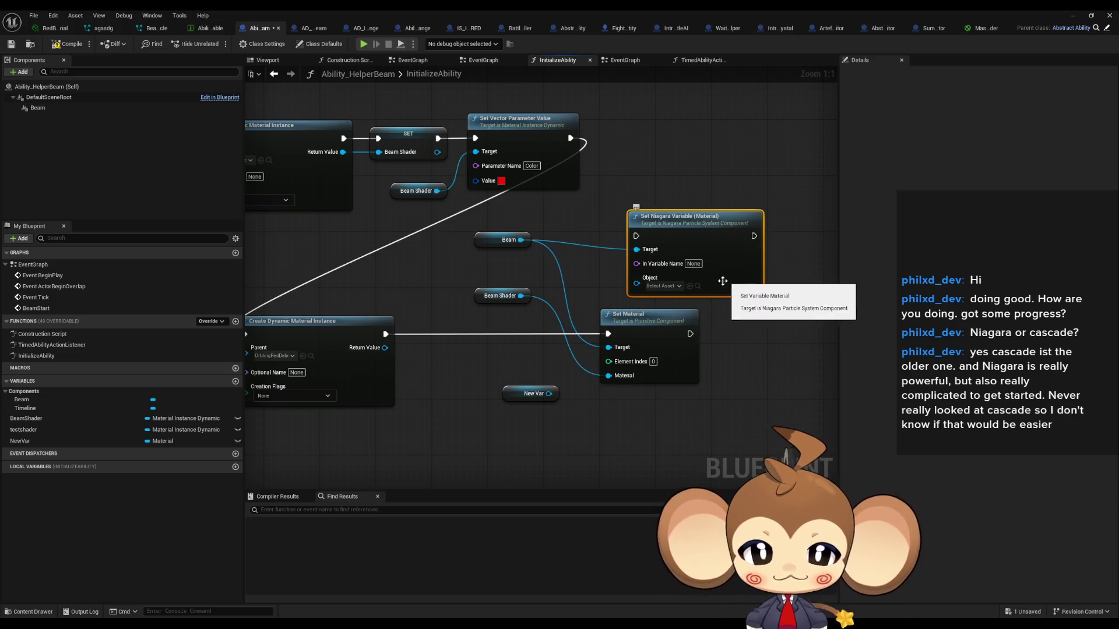
key("Delete")
Step: Browse Beam's material actions again and dismiss the search without adding a node
left_click_drag(522, 239, 671, 240)
type("materi")
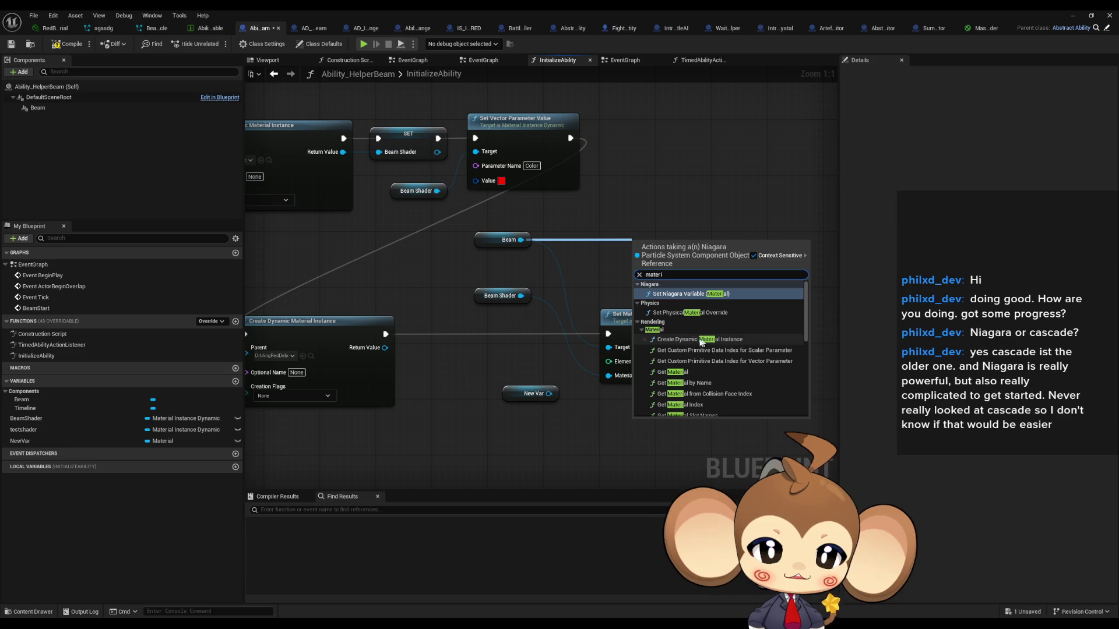
scroll(743, 334, "down", 3)
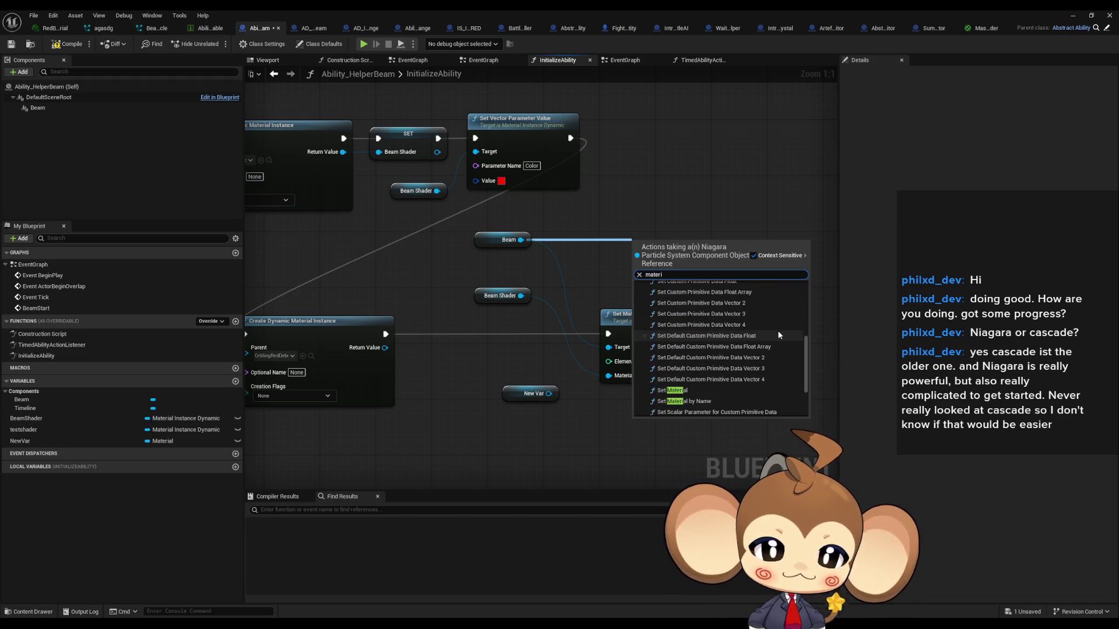
scroll(779, 335, "down", 3)
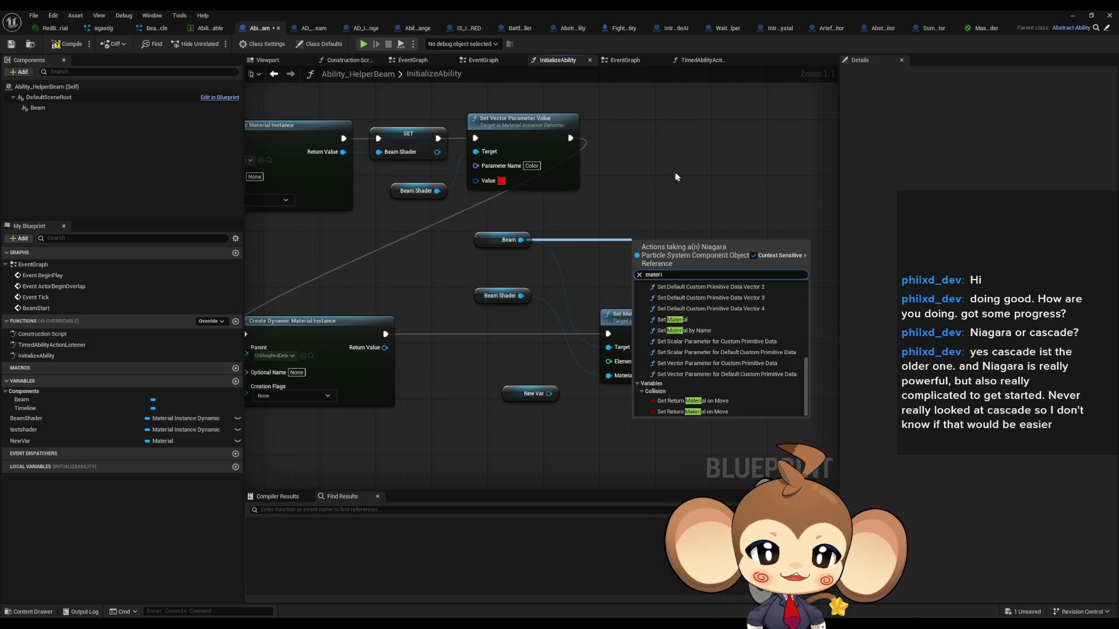
left_click(674, 177)
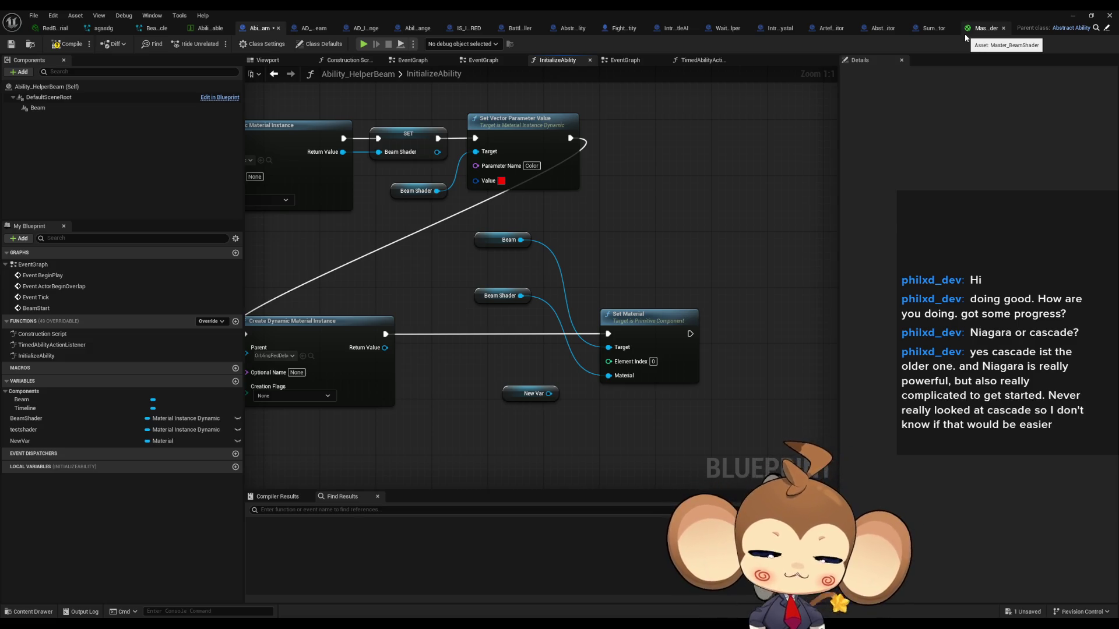
Step: Add a user-exposed Material Interface parameter named Material to BeamParticle and link it to the ribbon material
left_click(154, 28)
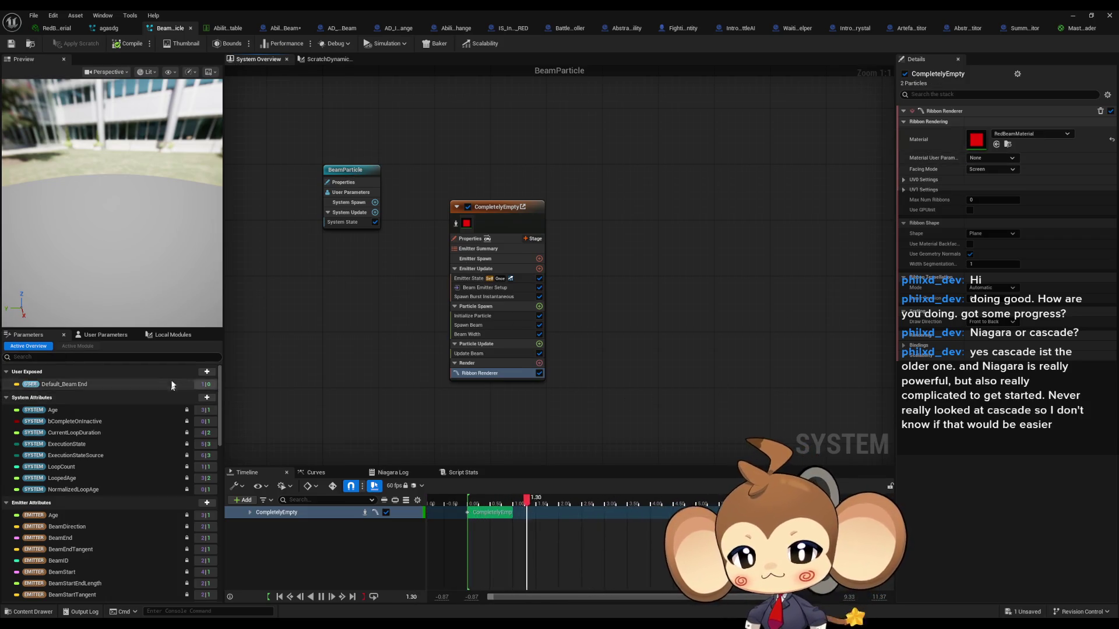
left_click(206, 372)
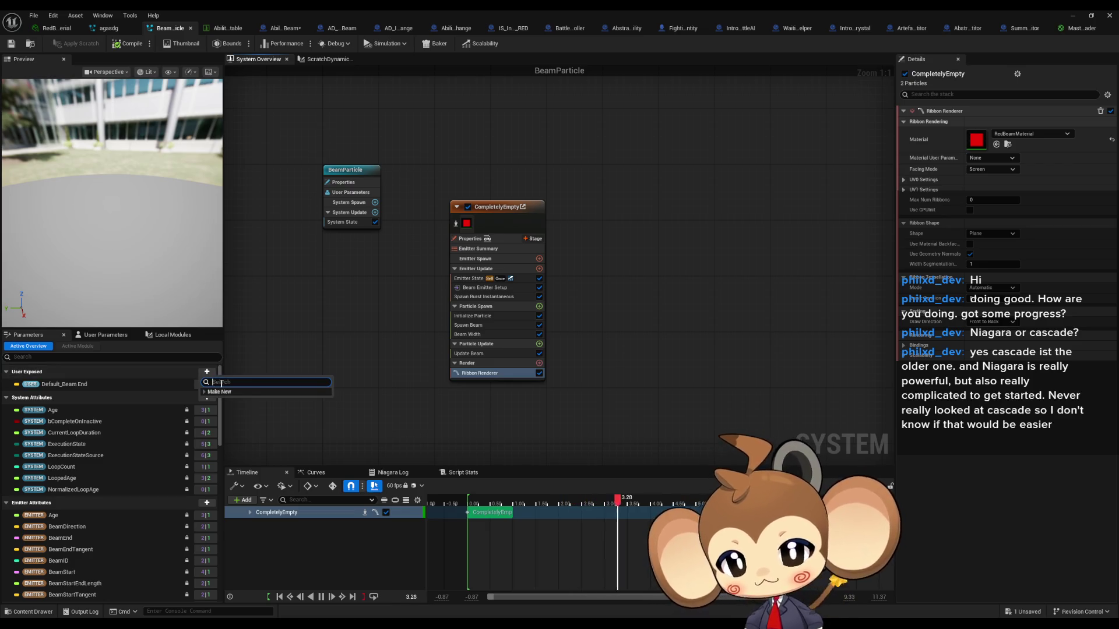
left_click(204, 393)
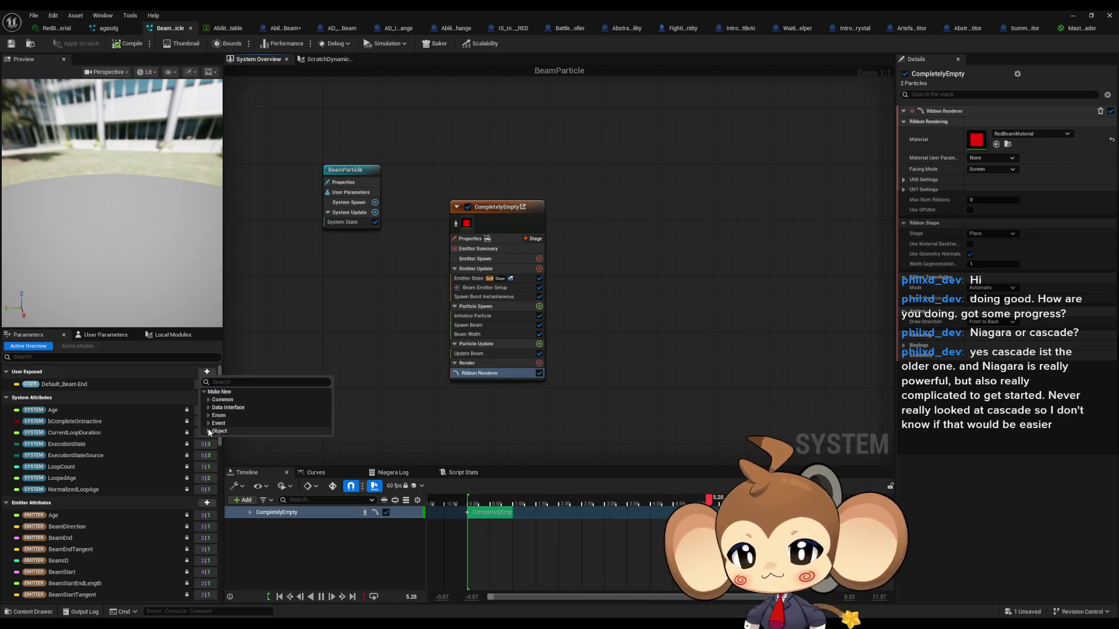
left_click(208, 431)
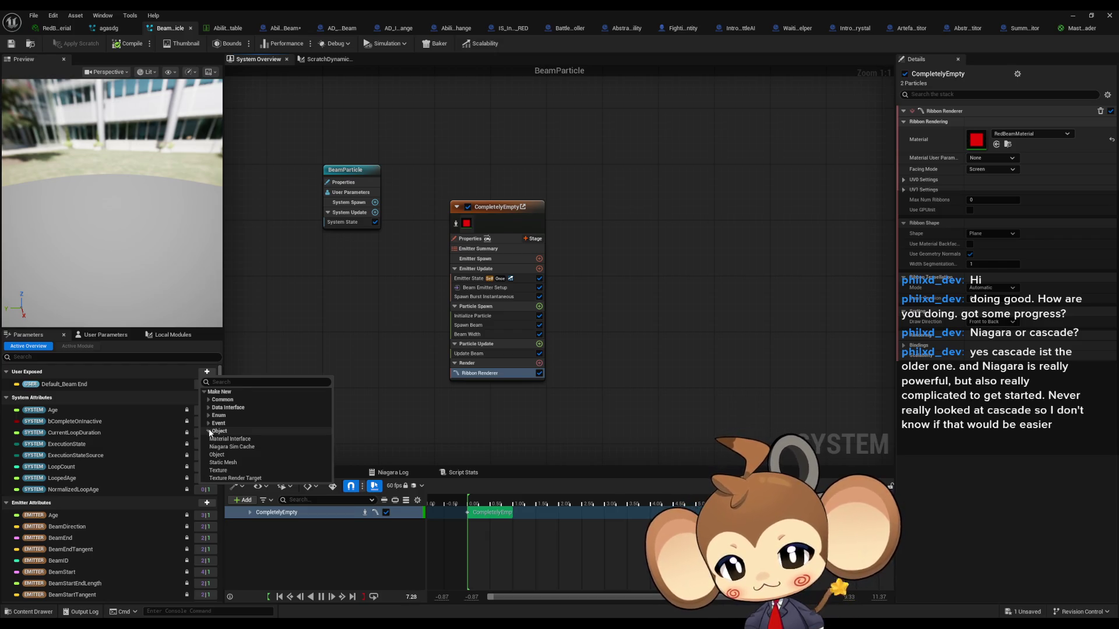
left_click(232, 439)
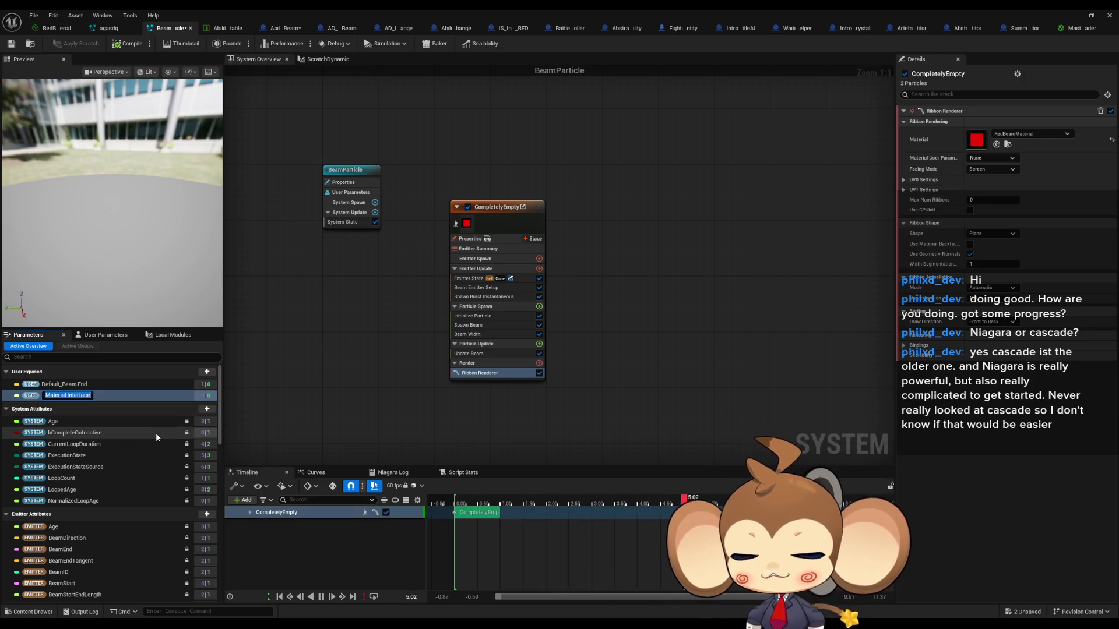
type("Material")
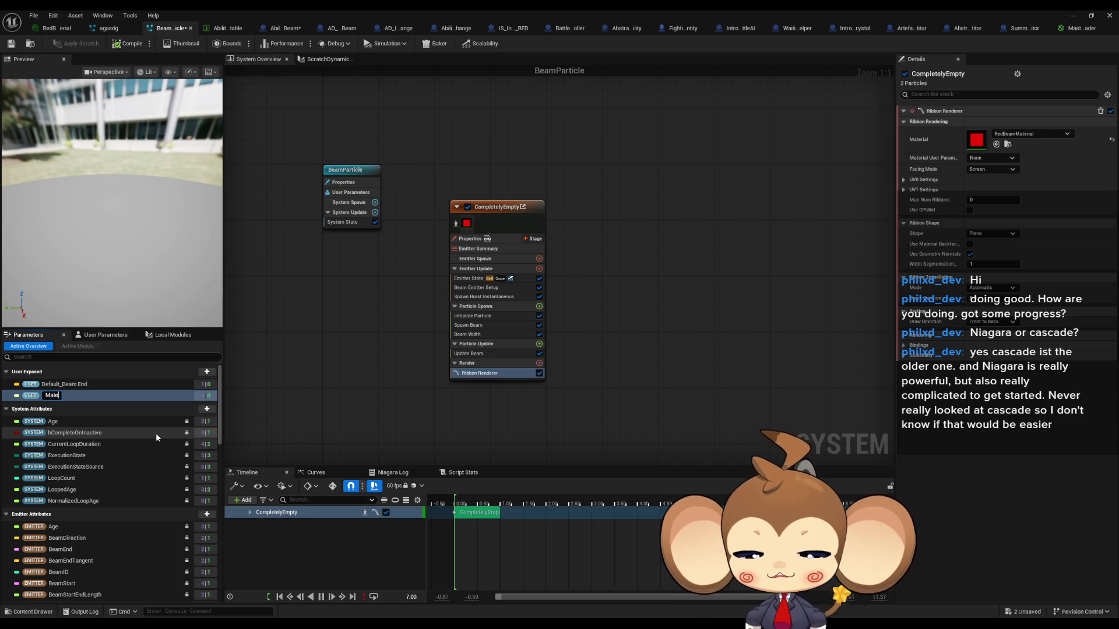
key("Return")
mouse_move(76, 396)
left_mouse_down()
mouse_move(402, 365)
mouse_move(989, 162)
mouse_move(976, 143)
left_mouse_up()
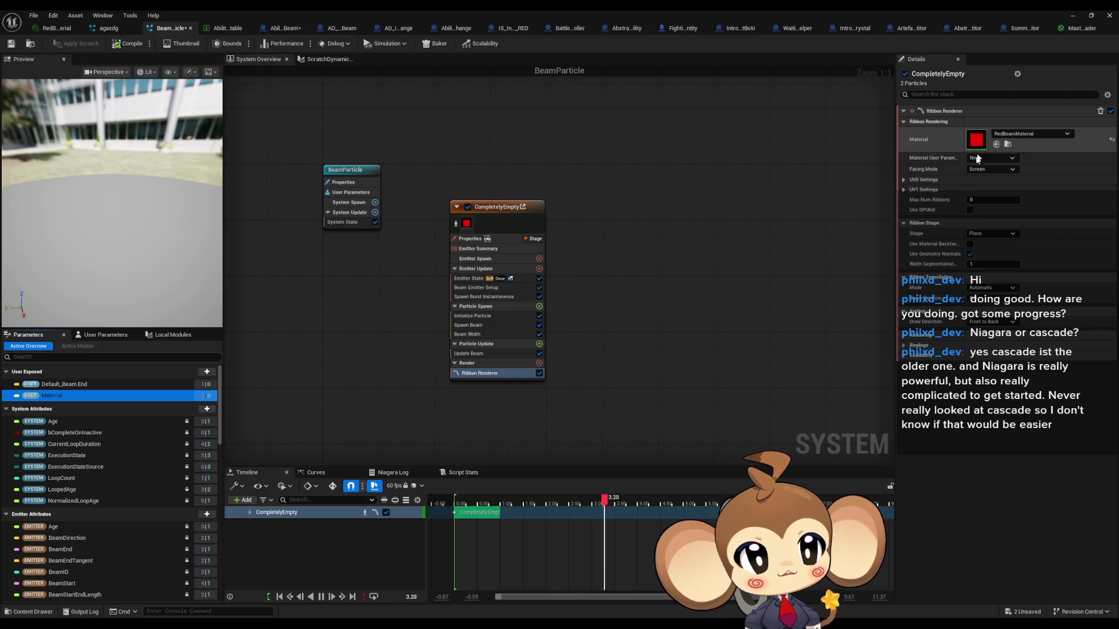
left_click(687, 384)
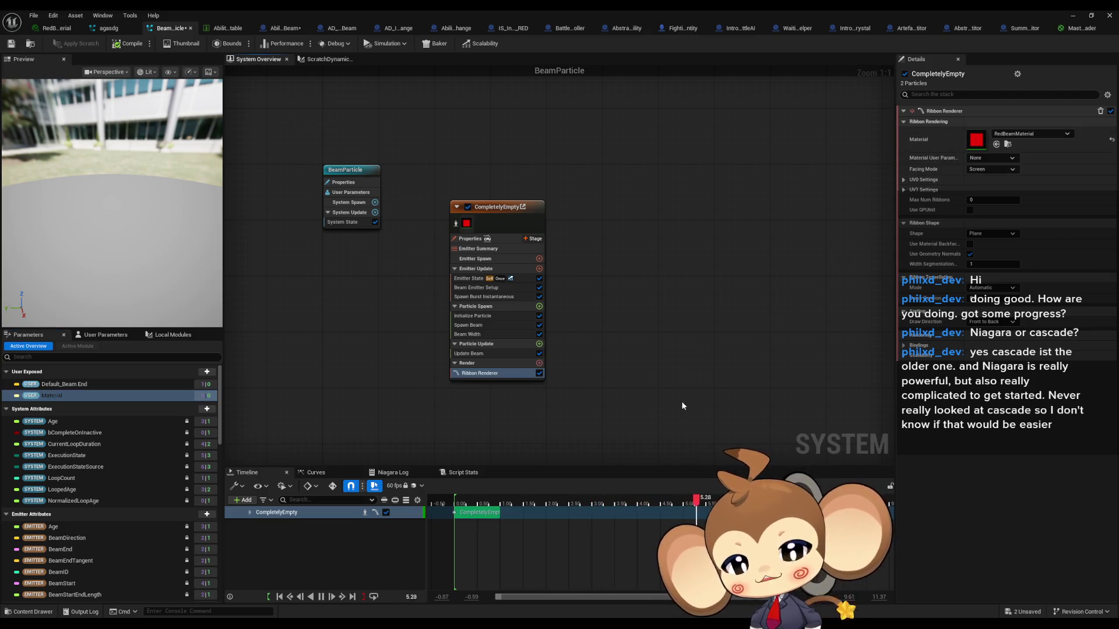
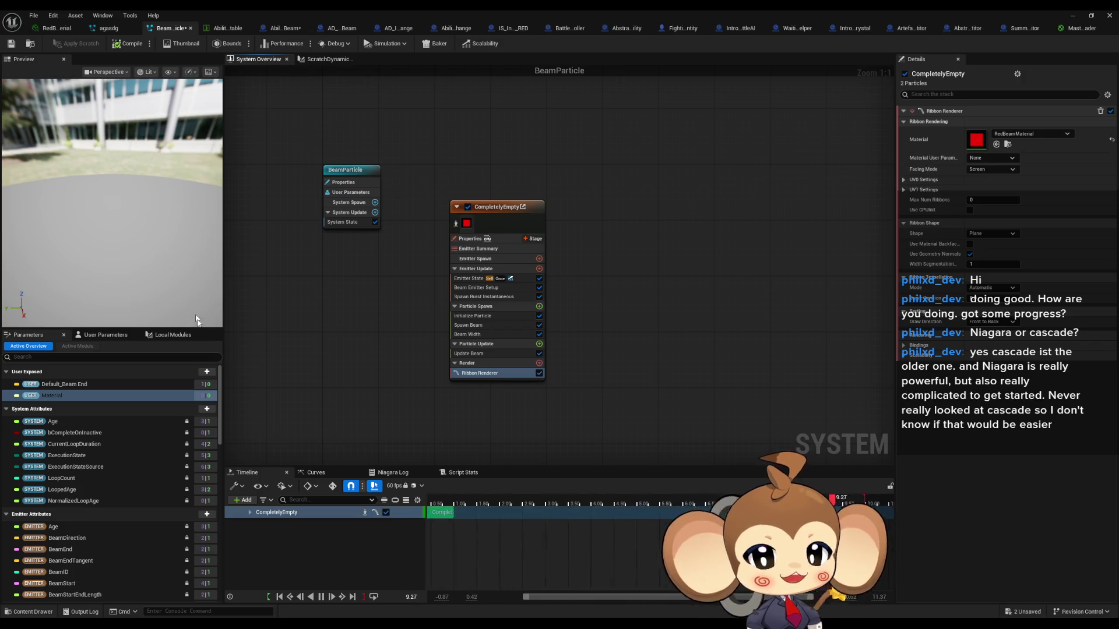
Step: Bind the ribbon renderer's material to the Material user parameter and save BeamParticle
mouse_move(82, 394)
left_mouse_down()
mouse_move(329, 364)
mouse_move(988, 155)
left_mouse_up()
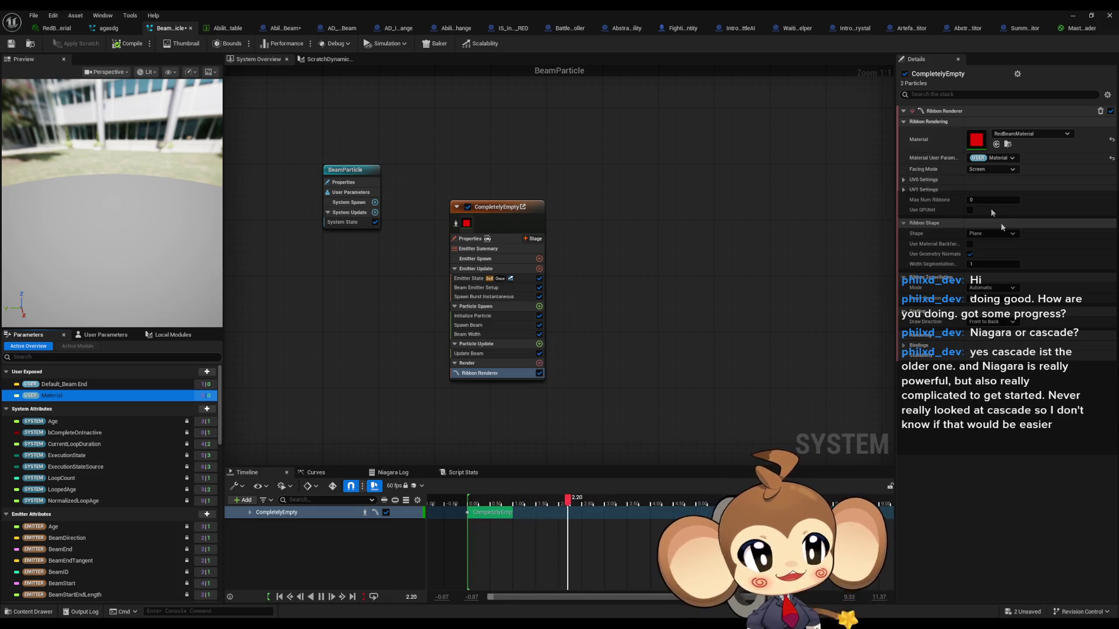
left_click(11, 43)
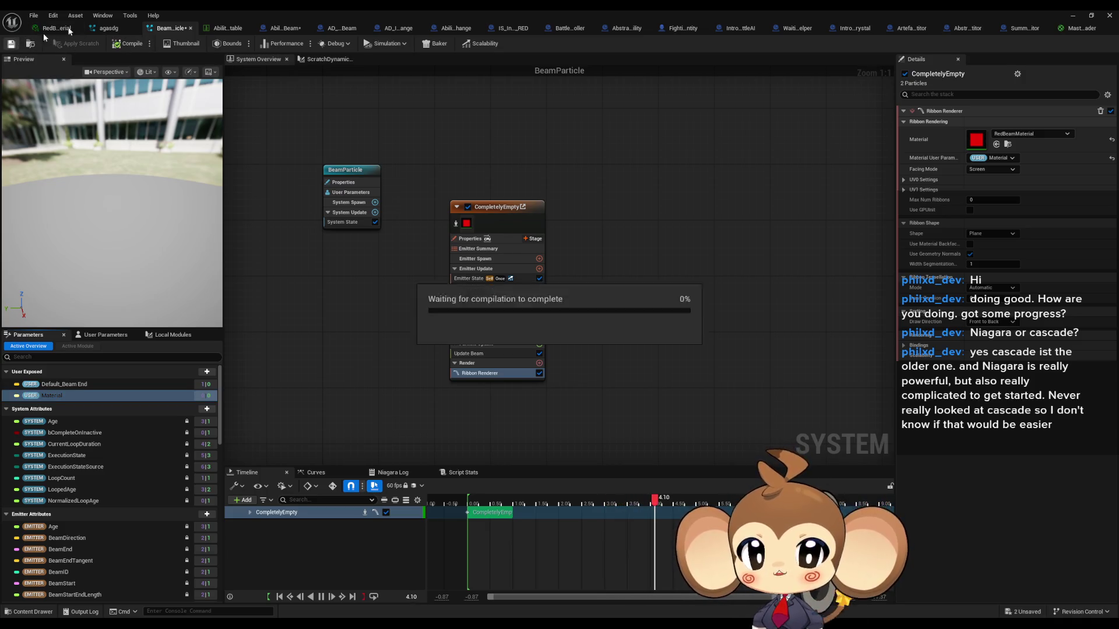
left_click(281, 29)
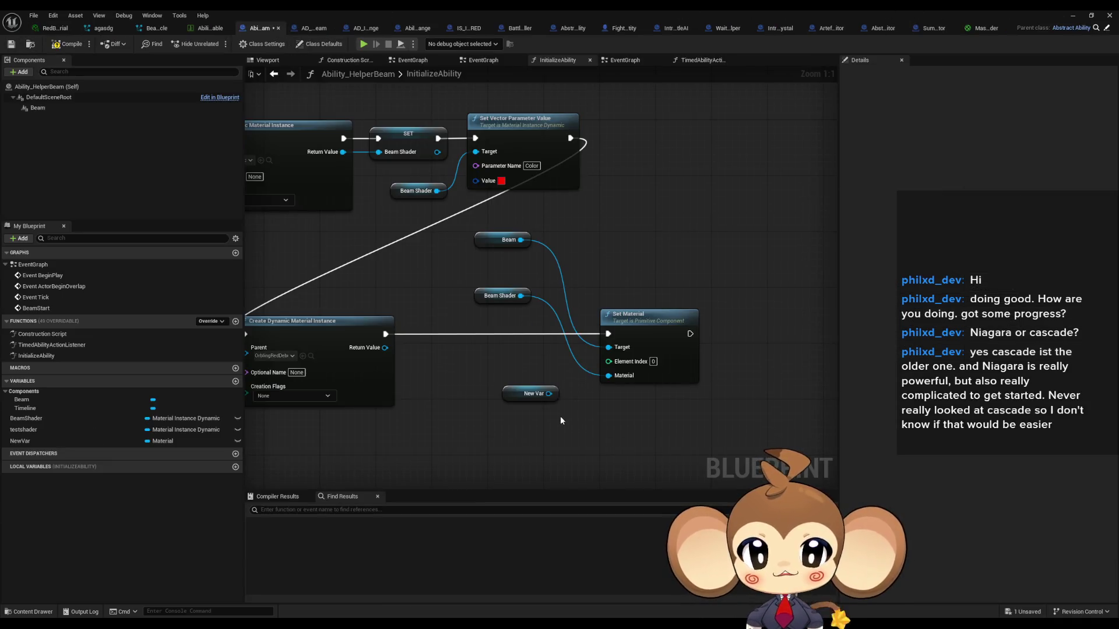
Step: Add a Set Niagara Variable (Material) node off Beam with variable name Material
left_click_drag(521, 240, 588, 254)
type("set materi")
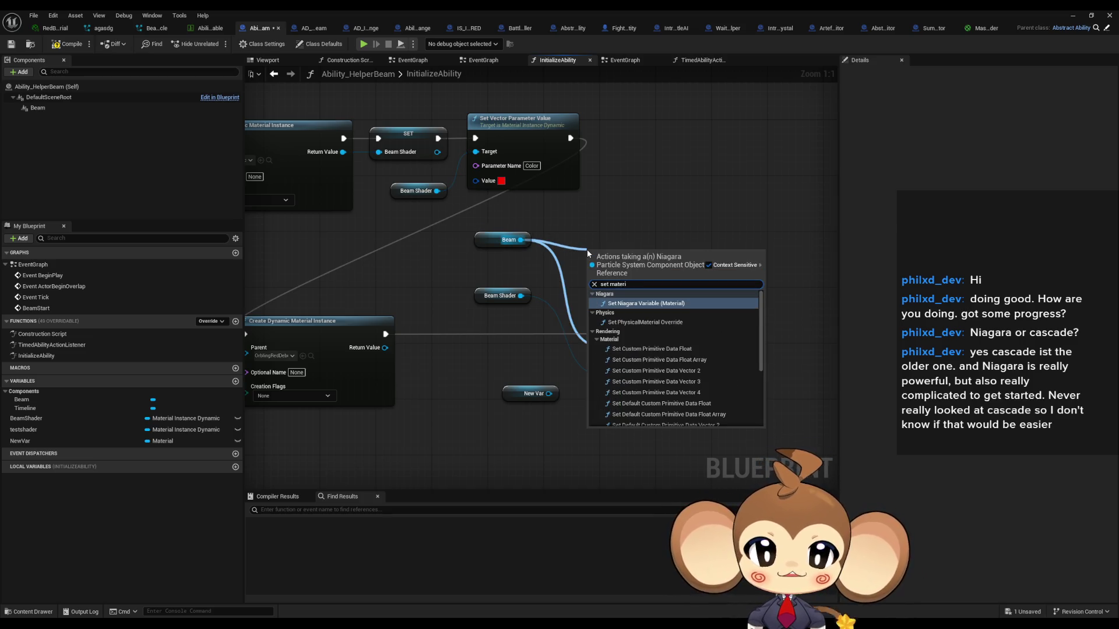
key("Return")
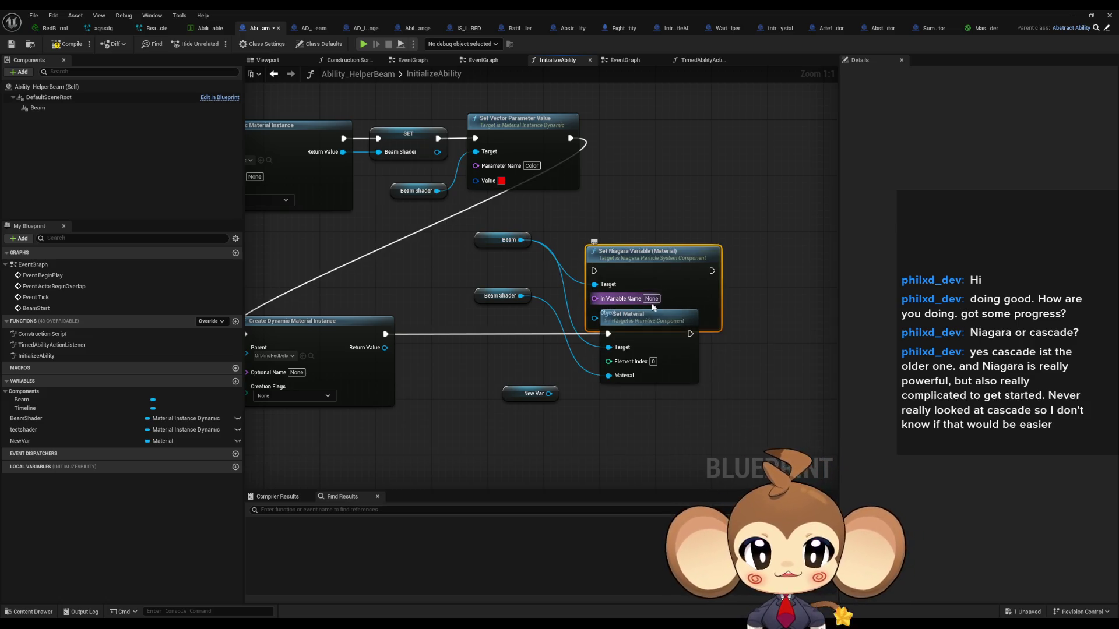
left_click(651, 299)
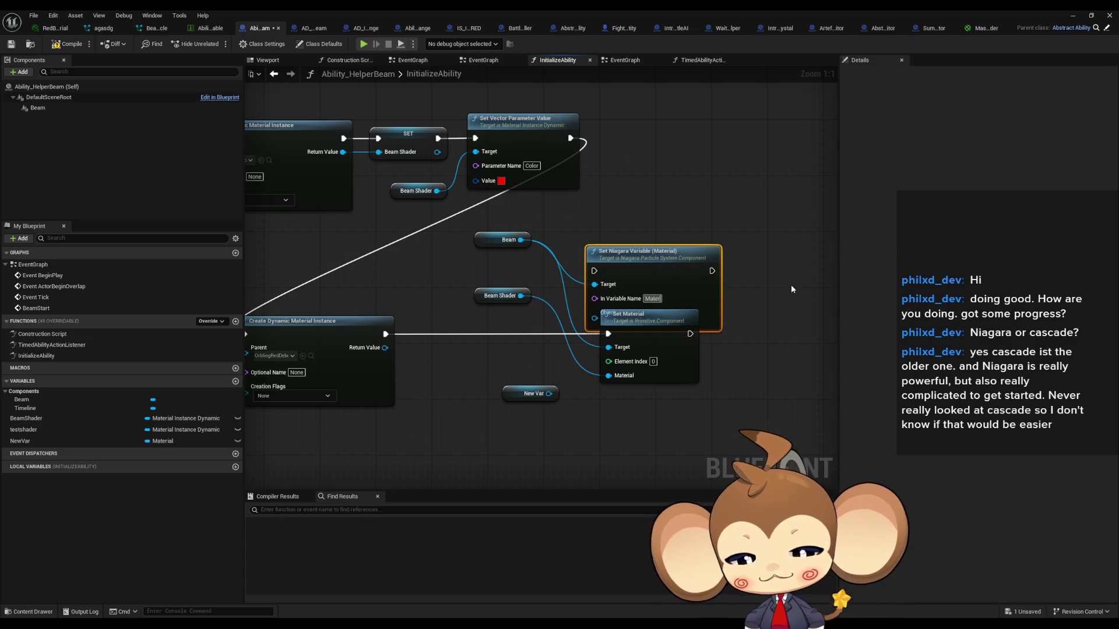
key("Return")
left_click_drag(680, 259, 708, 217)
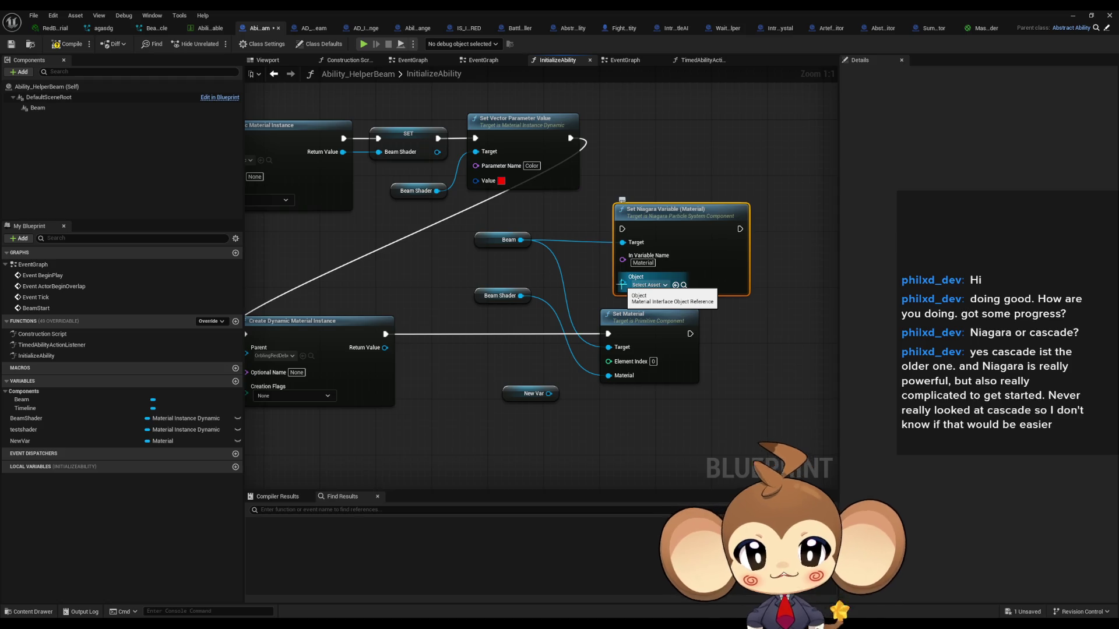
Step: Wire Beam Shader into its Object input, run it after Create Dynamic Material Instance, and start Play
left_click_drag(622, 284, 520, 296)
left_click_drag(623, 229, 385, 334)
left_click(742, 420)
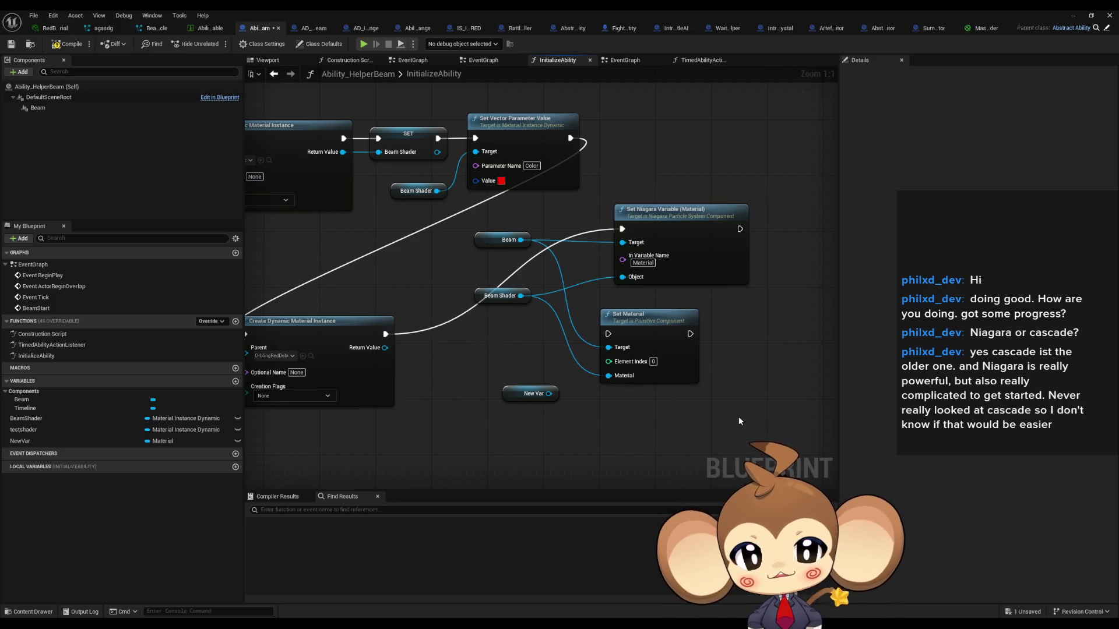
left_click_drag(732, 417, 786, 410)
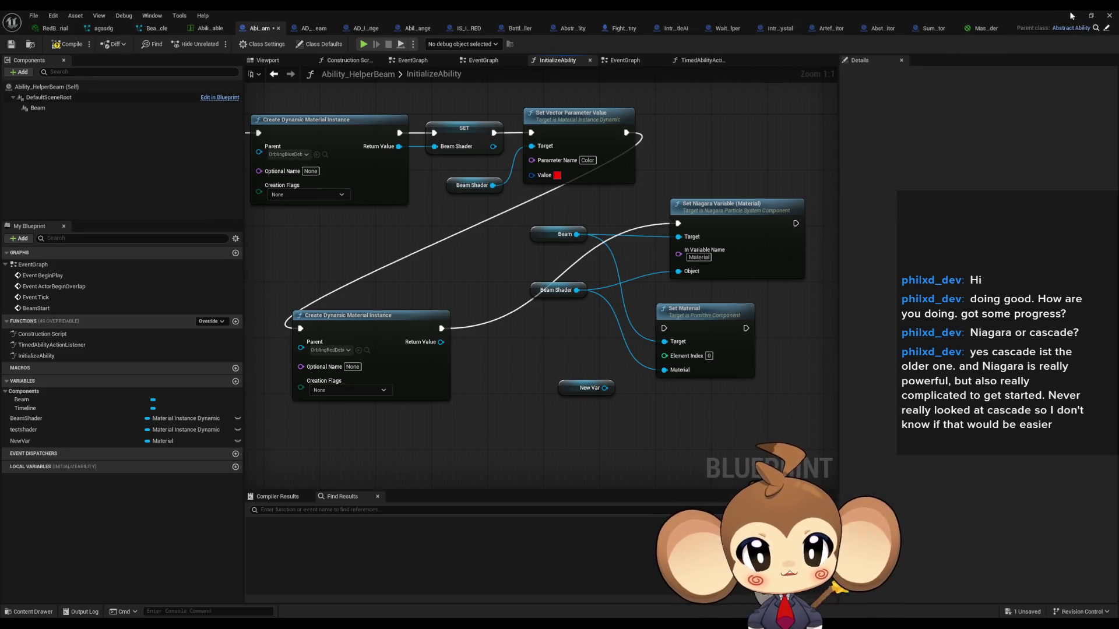
left_click(1071, 15)
left_click(222, 45)
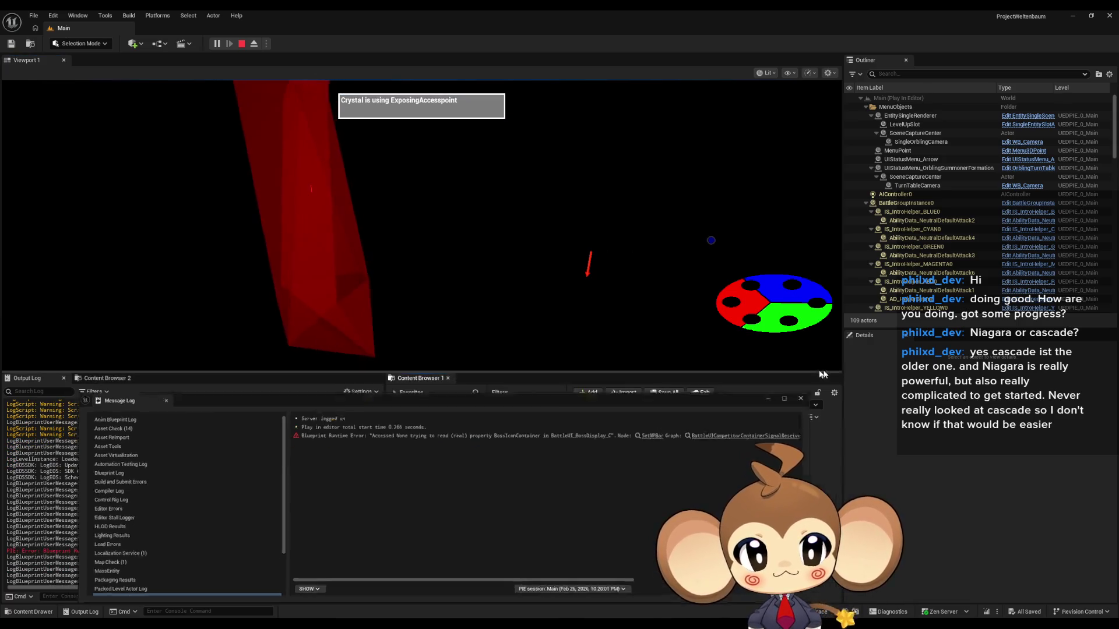
Step: Stop the play test with the beam still red and select the Beam Shader node in Ability_HelperBeam
left_click(455, 231)
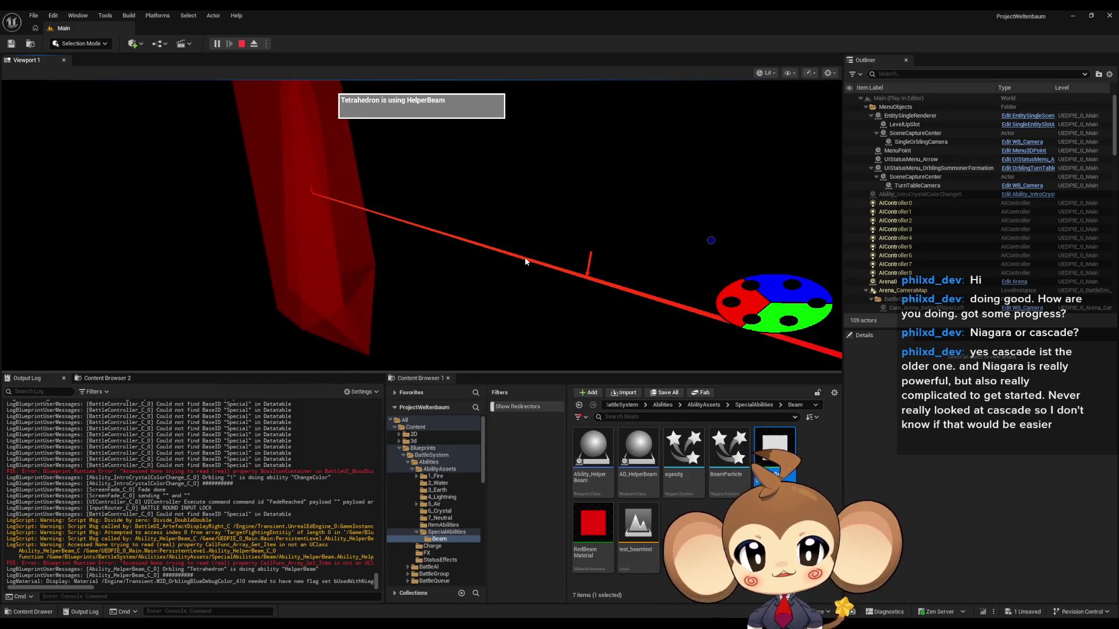
left_click(242, 43)
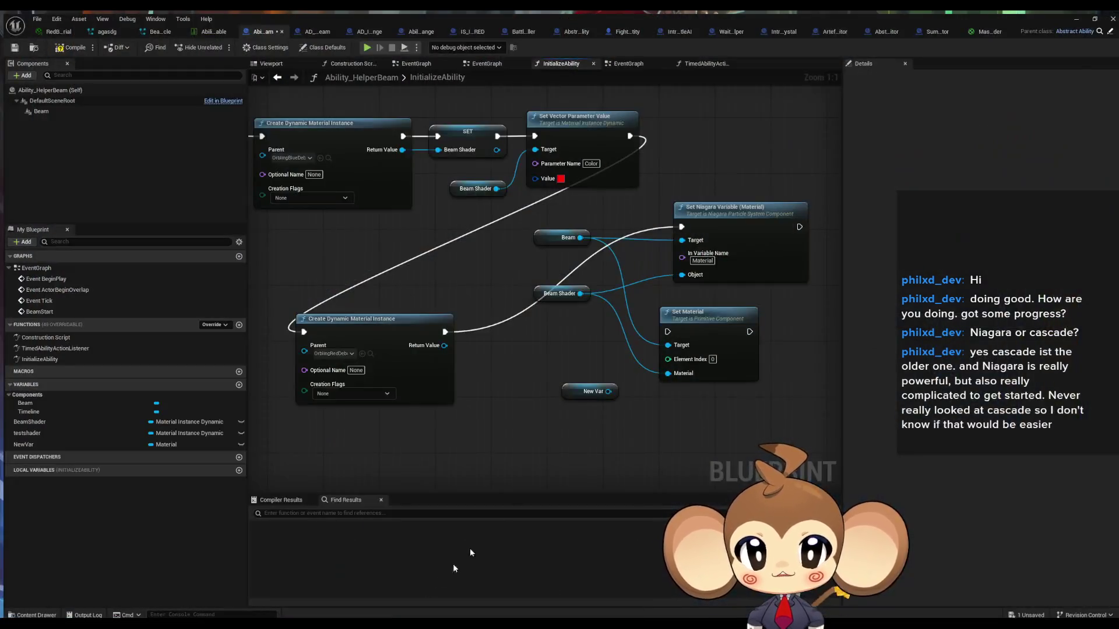
left_click(452, 564)
left_click(556, 290)
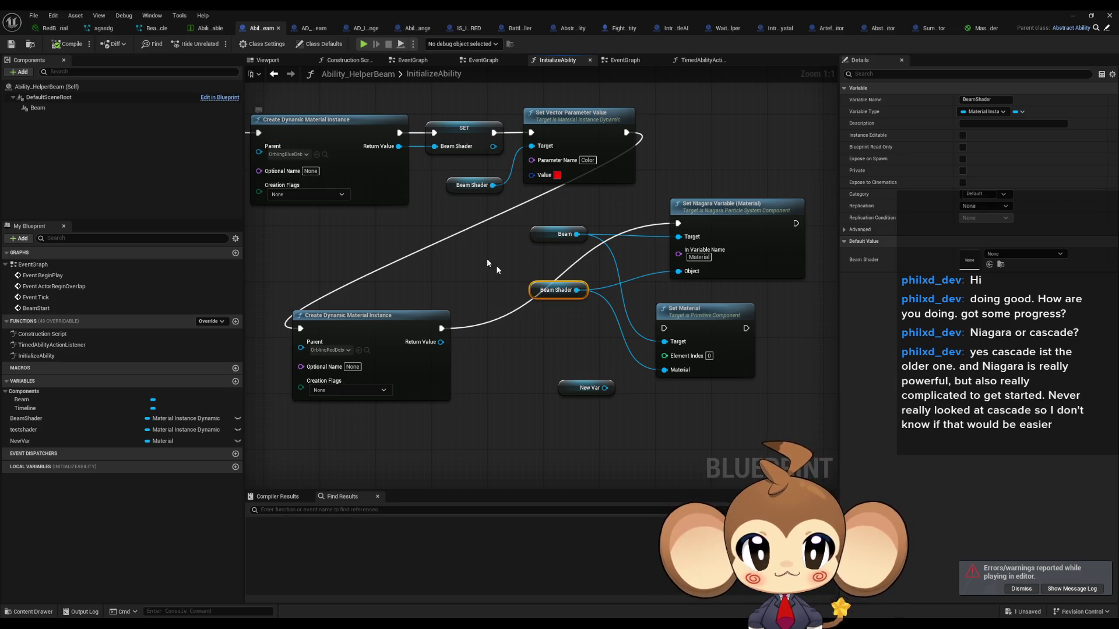
Step: Create a blueprint variable named interfacemat of type Material Interface
left_click(555, 349)
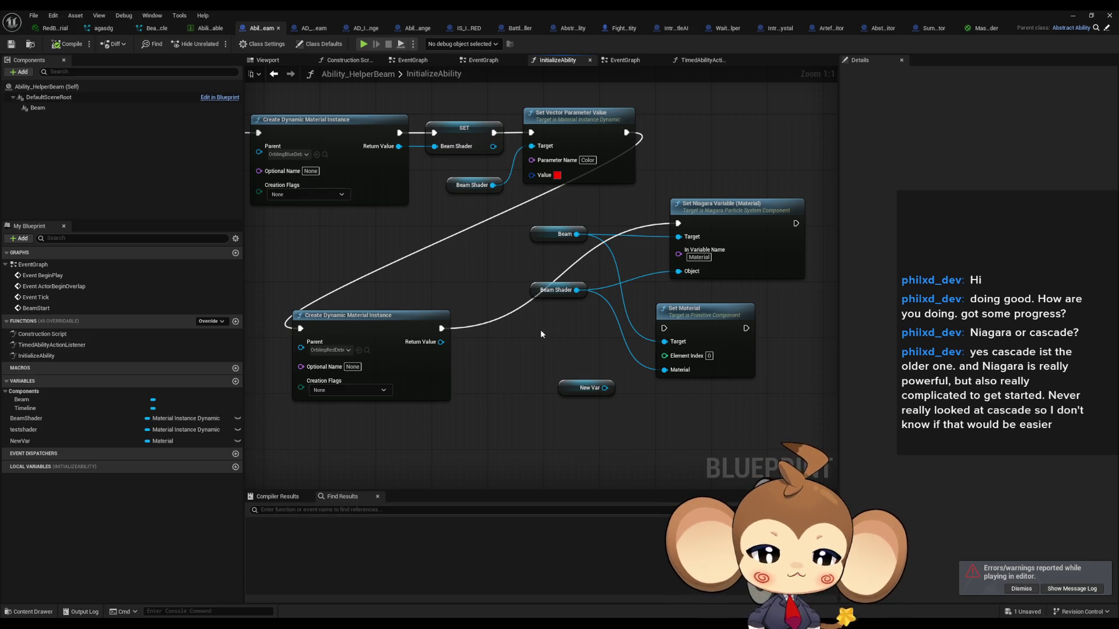
mouse_move(541, 334)
left_mouse_down()
mouse_move(578, 352)
mouse_move(540, 339)
left_mouse_up()
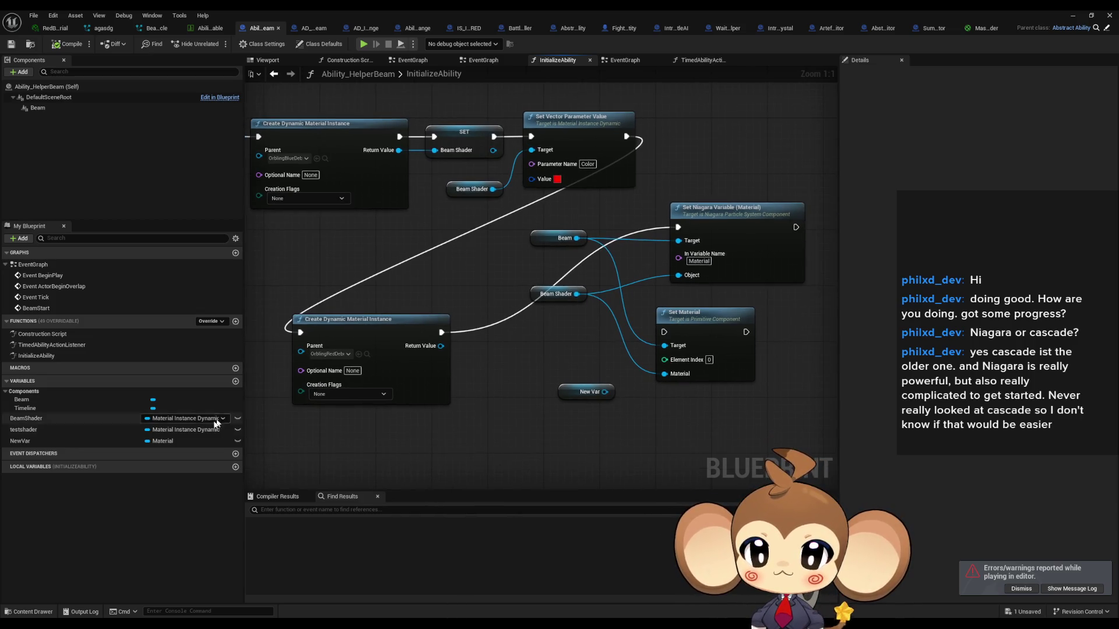
left_click(235, 383)
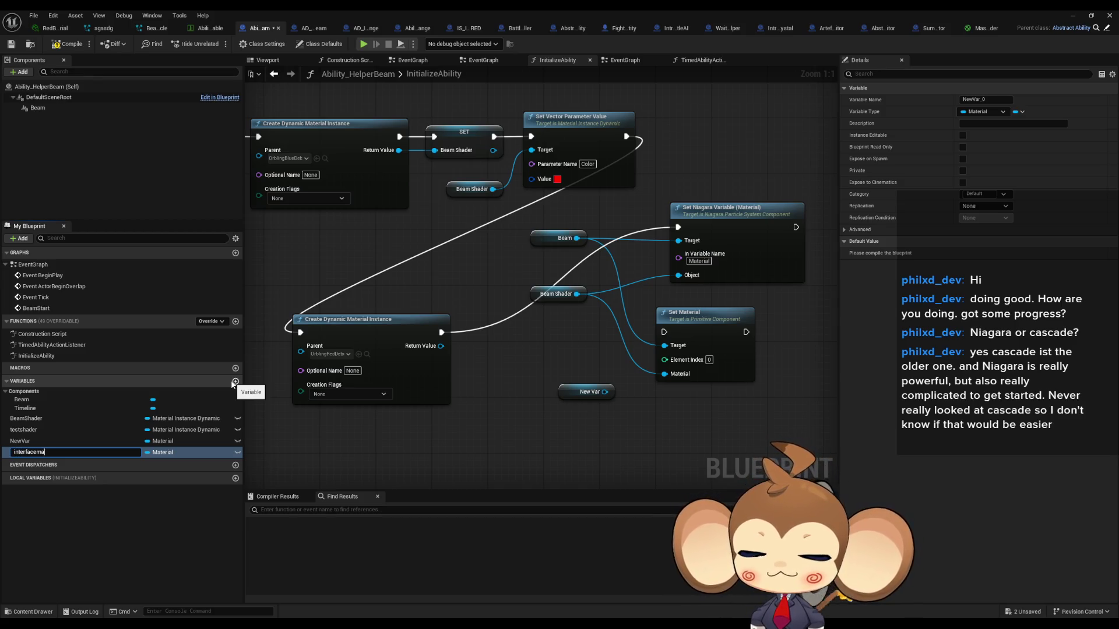
type("t")
key("Return")
left_click(147, 453)
type("mat interfac")
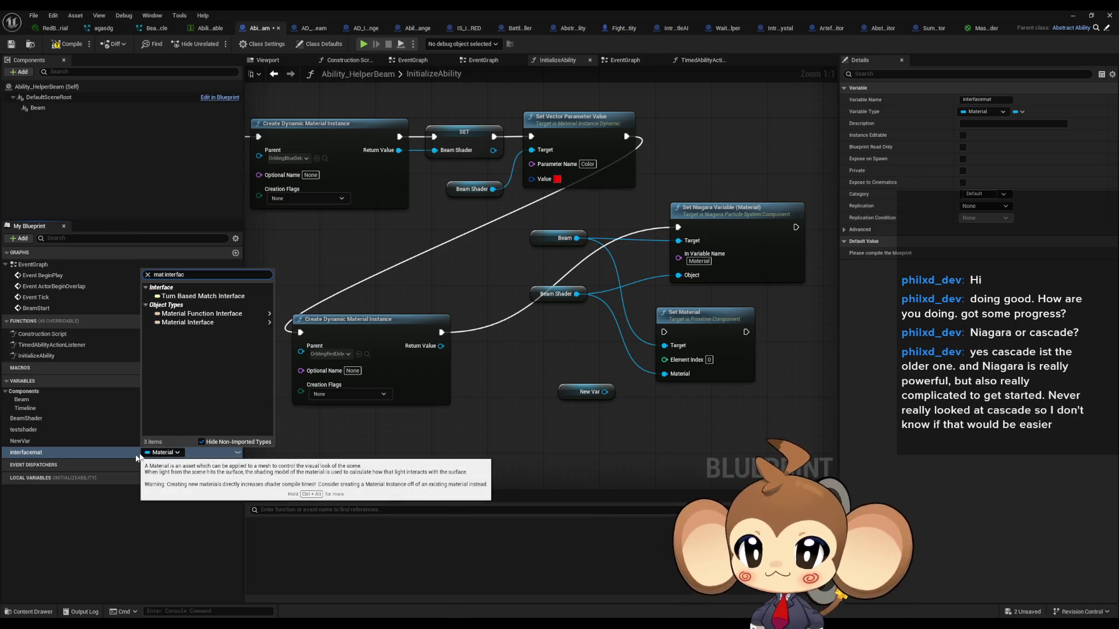
mouse_move(235, 326)
left_click(306, 323)
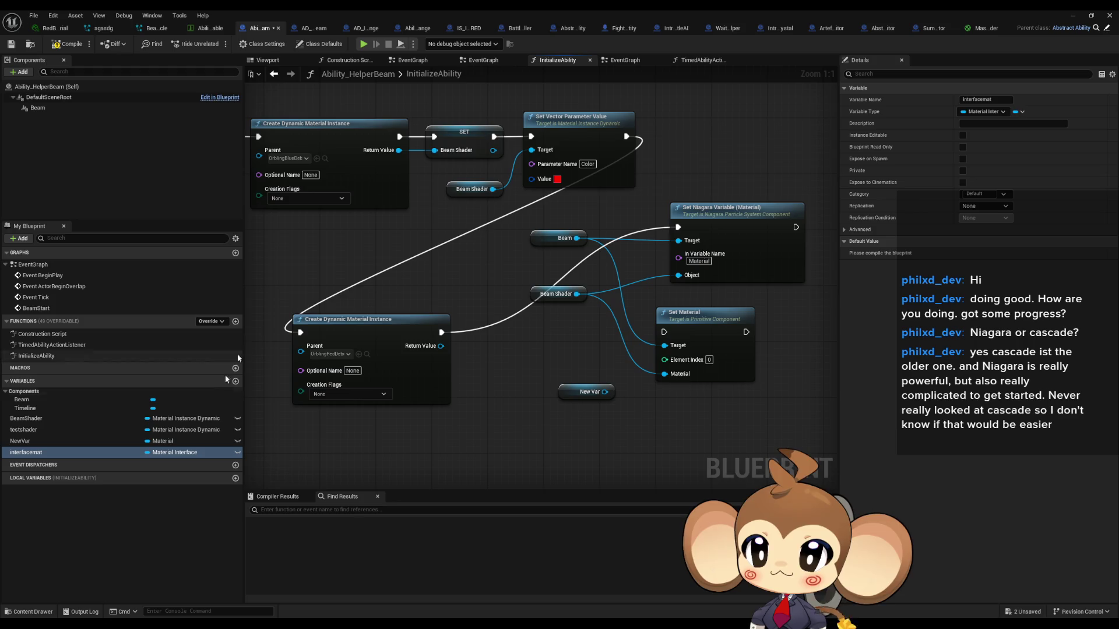
Step: Compile and set interfacemat's default value to OrblingBlueDebugColorTranslucent
left_click(1001, 255)
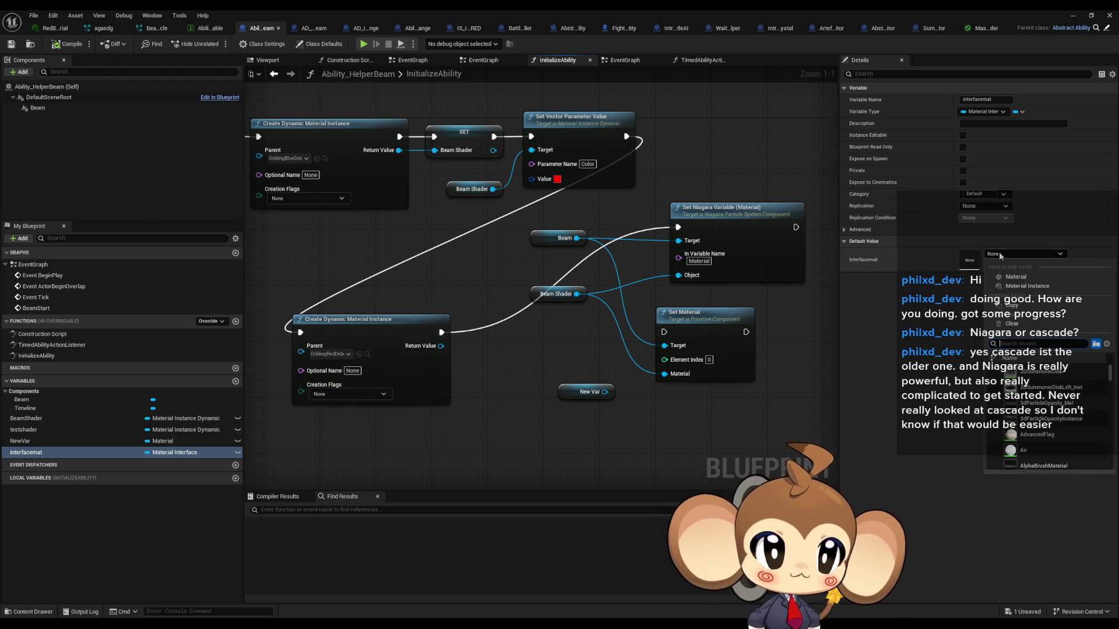
type("blue")
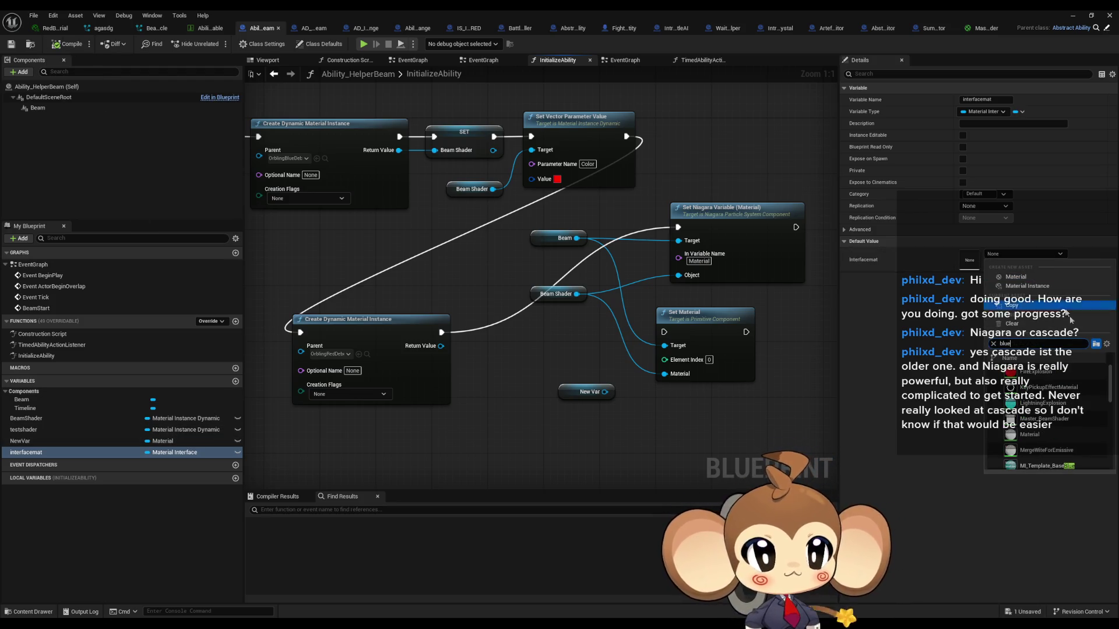
scroll(1061, 385, "down", 5)
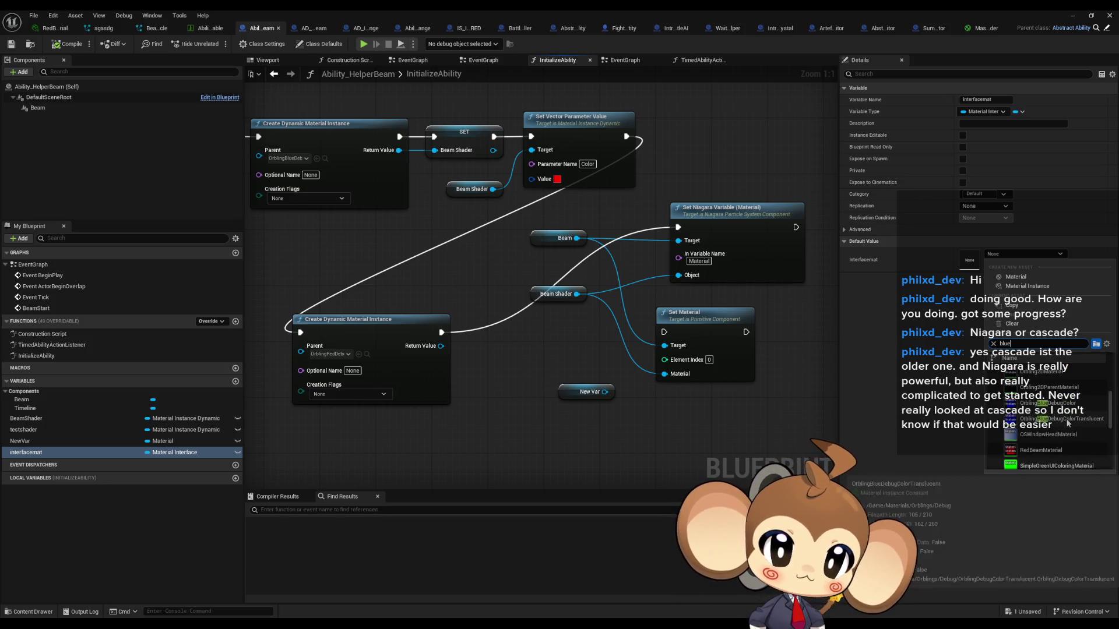
left_click(1090, 409)
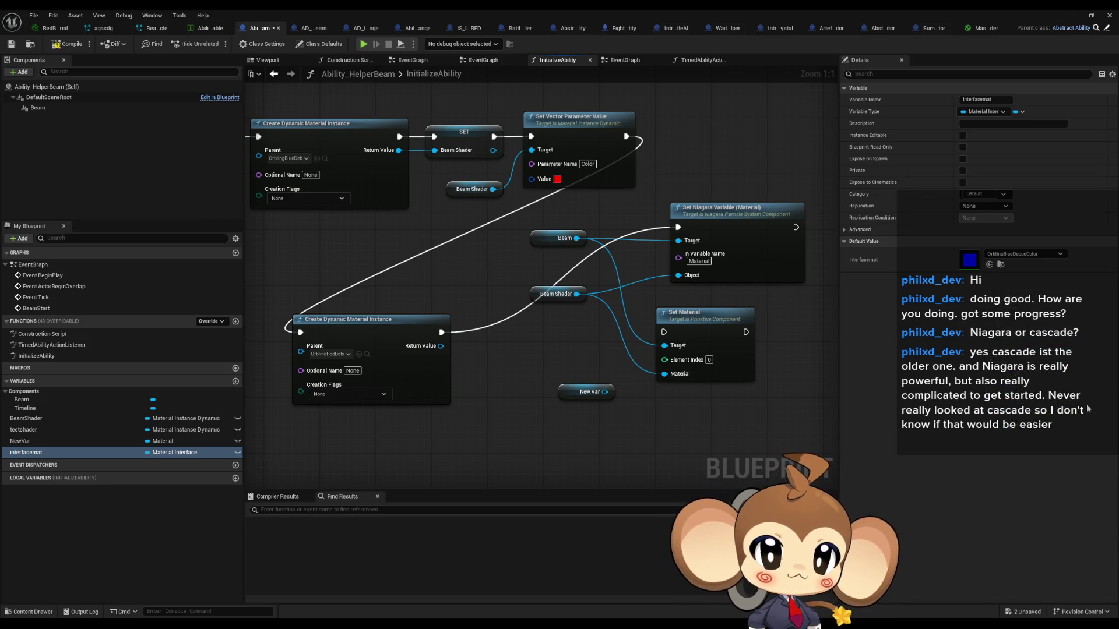
left_click(1024, 254)
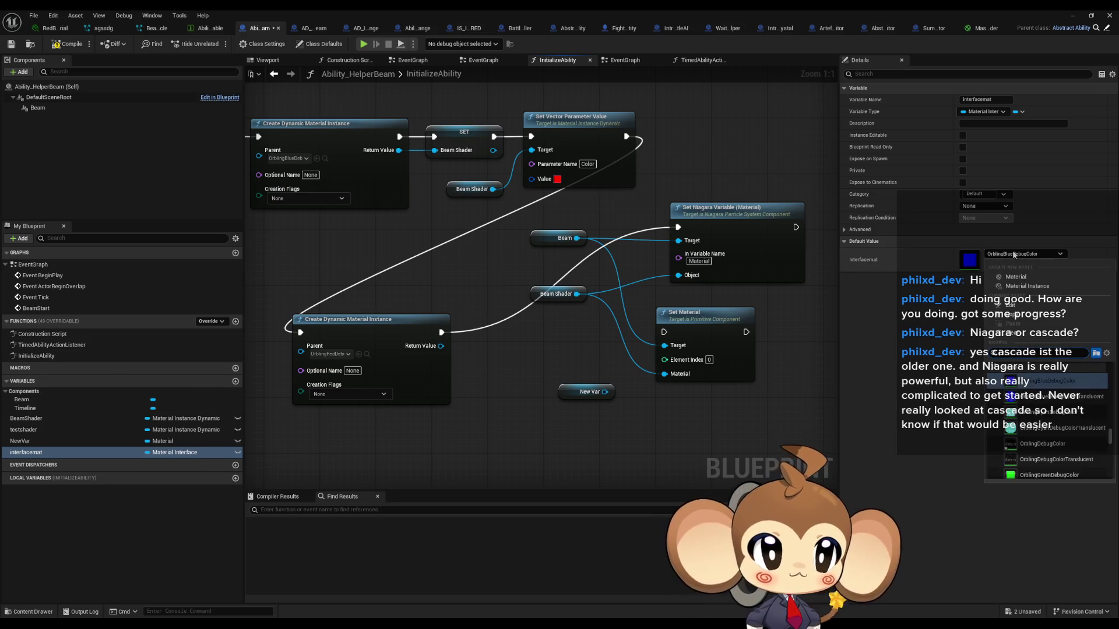
left_click(1072, 397)
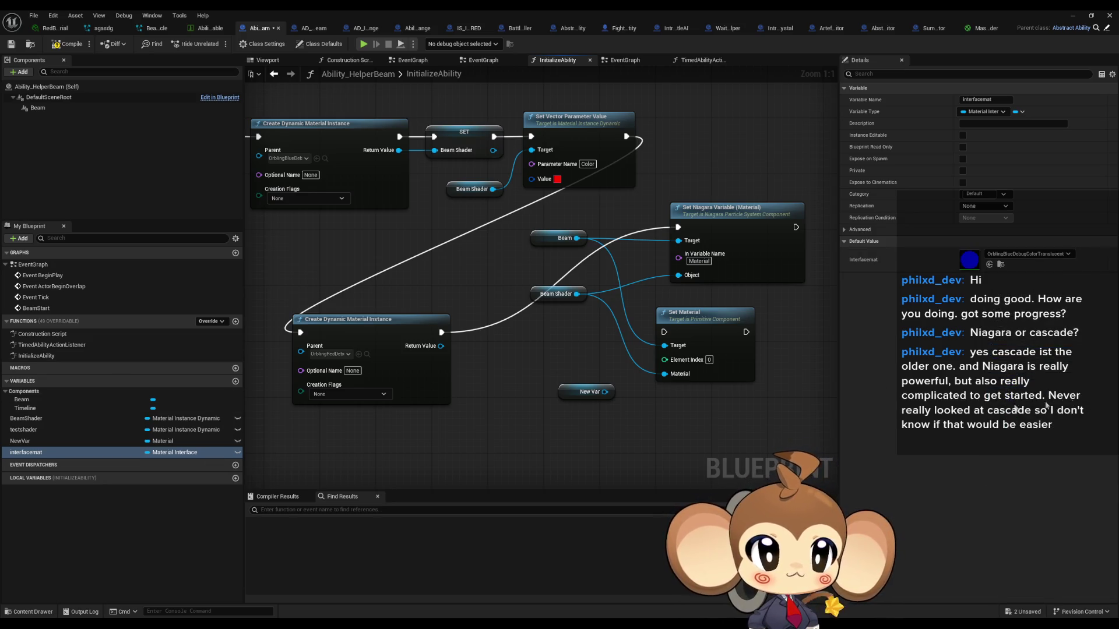
Step: Place an interfacemat getter feeding the Set Niagara Variable Object input
mouse_move(52, 453)
left_mouse_down()
mouse_move(550, 345)
mouse_move(679, 279)
mouse_move(736, 280)
left_mouse_up()
left_click(564, 353)
left_click(736, 279)
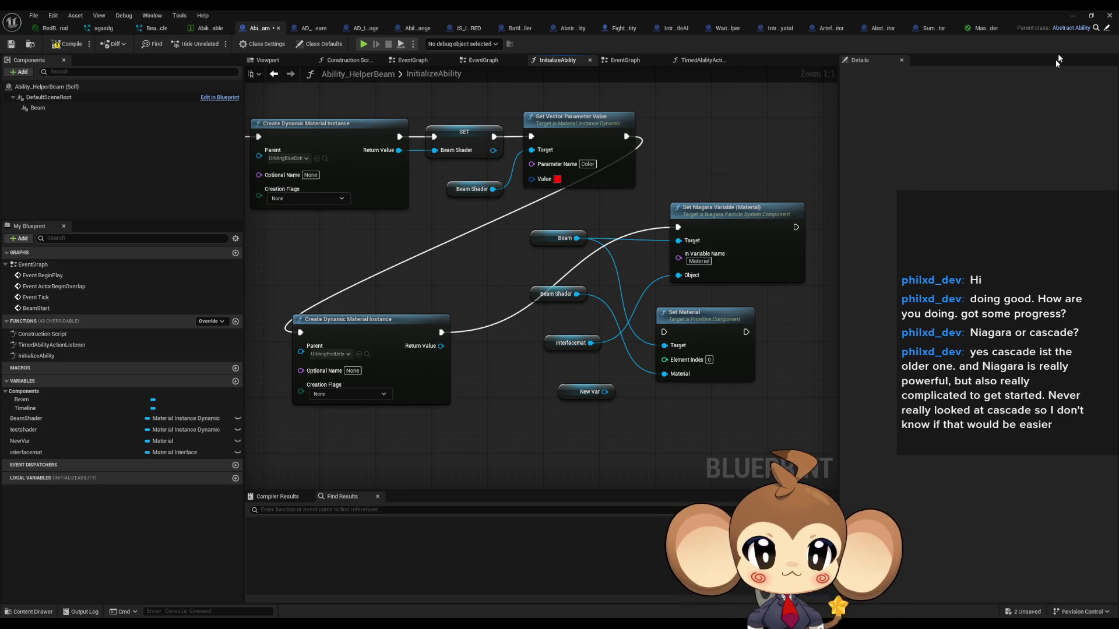
left_click(1075, 18)
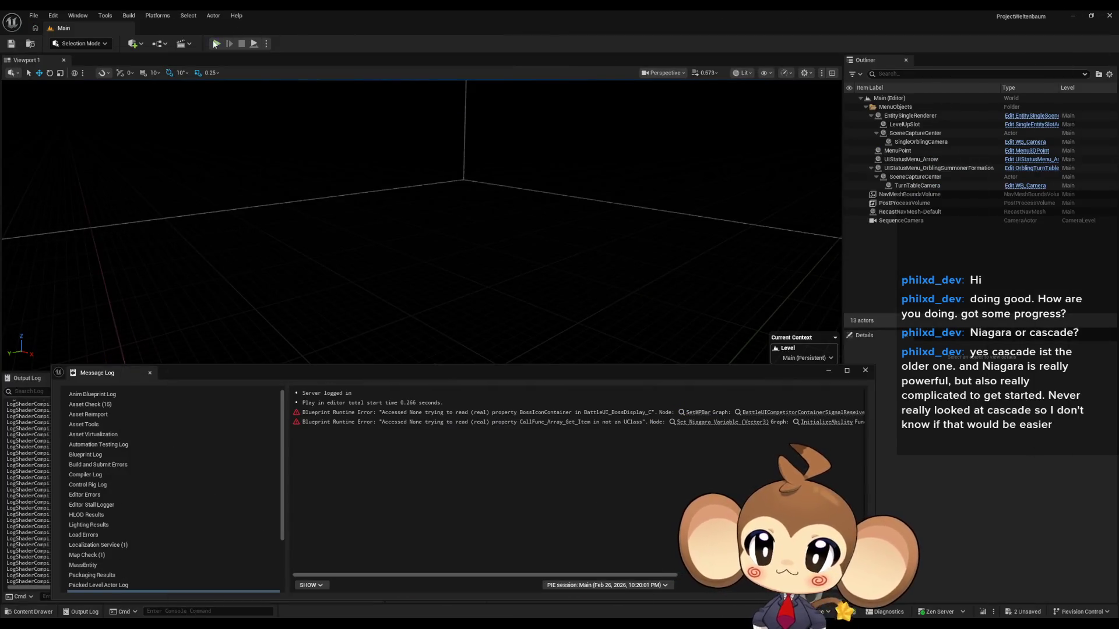
key("alt+p")
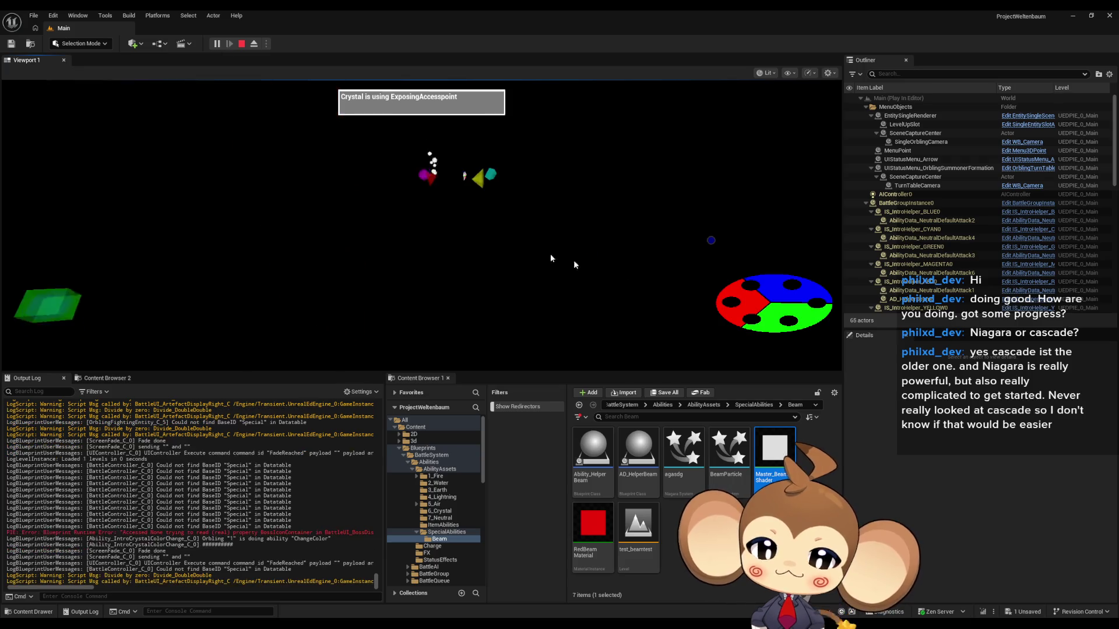
key("Escape")
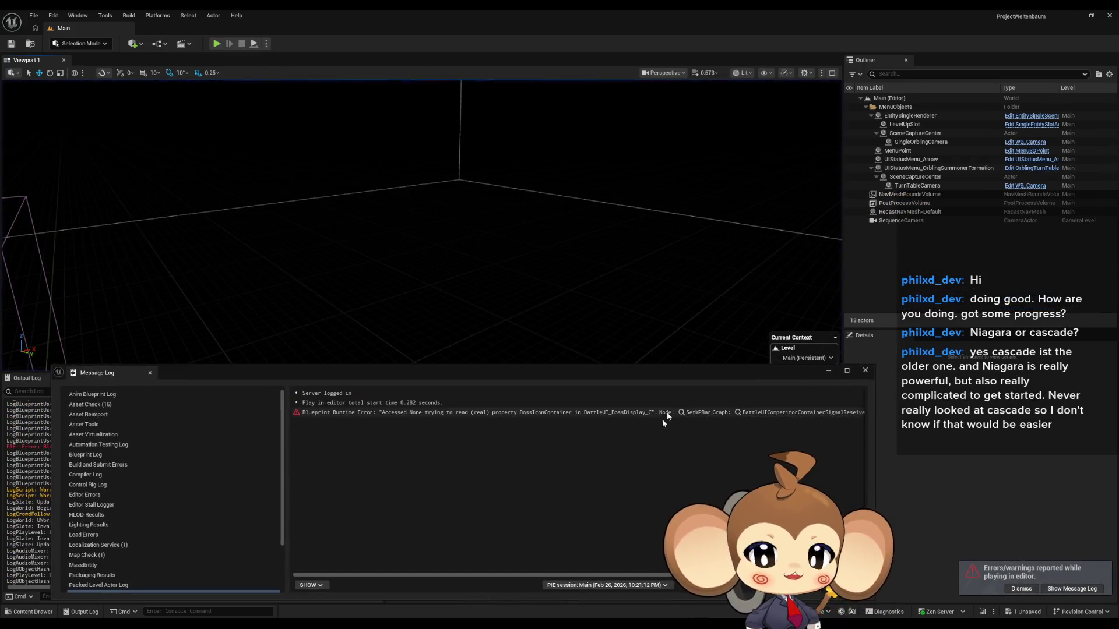
mouse_move(416, 612)
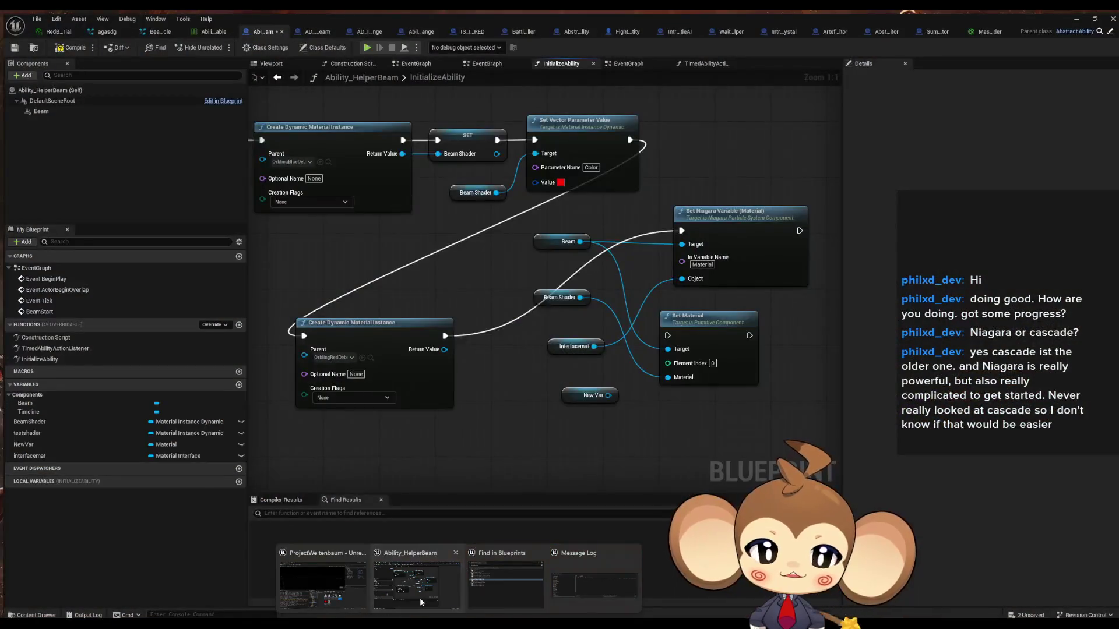
Step: Set the Interfacemat variable's default value to RedBeamMaterial and start a new play test
left_click(420, 597)
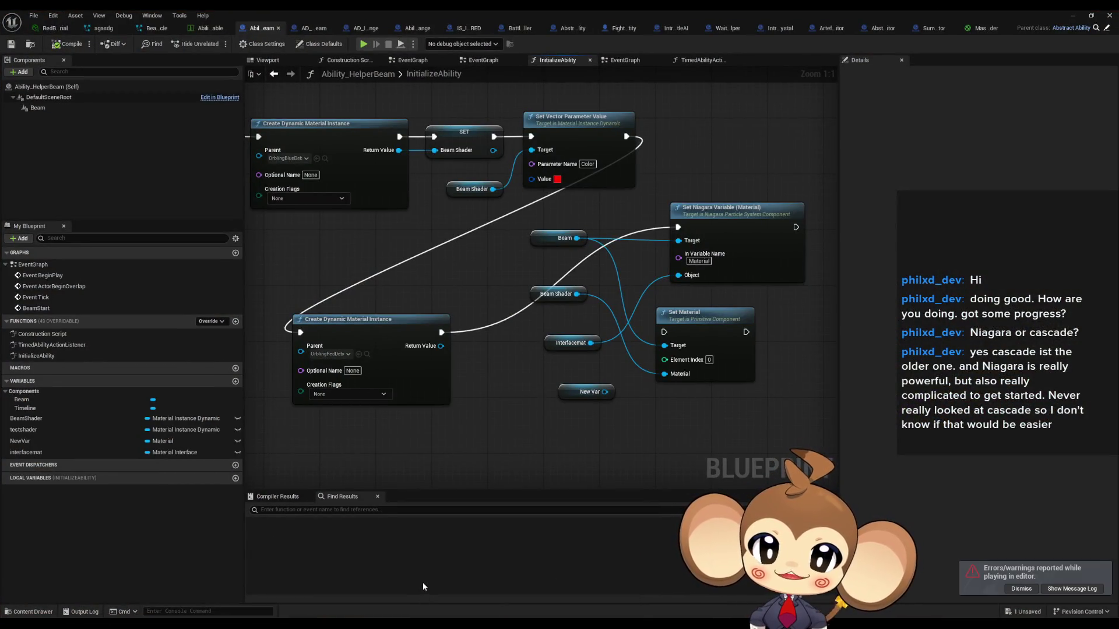
left_click(560, 342)
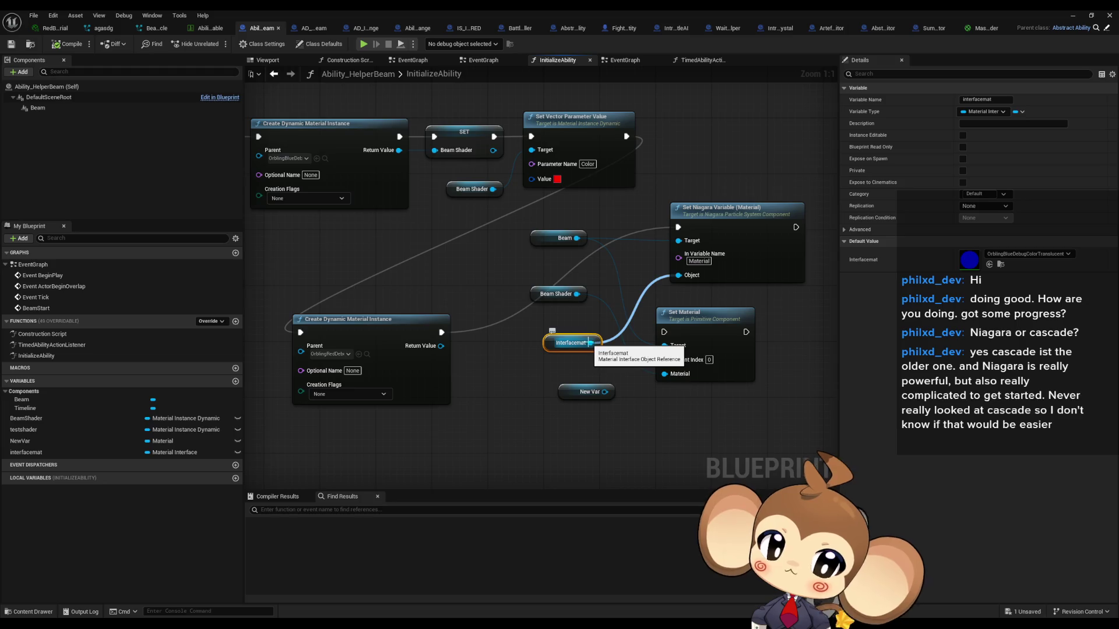
left_click(1040, 255)
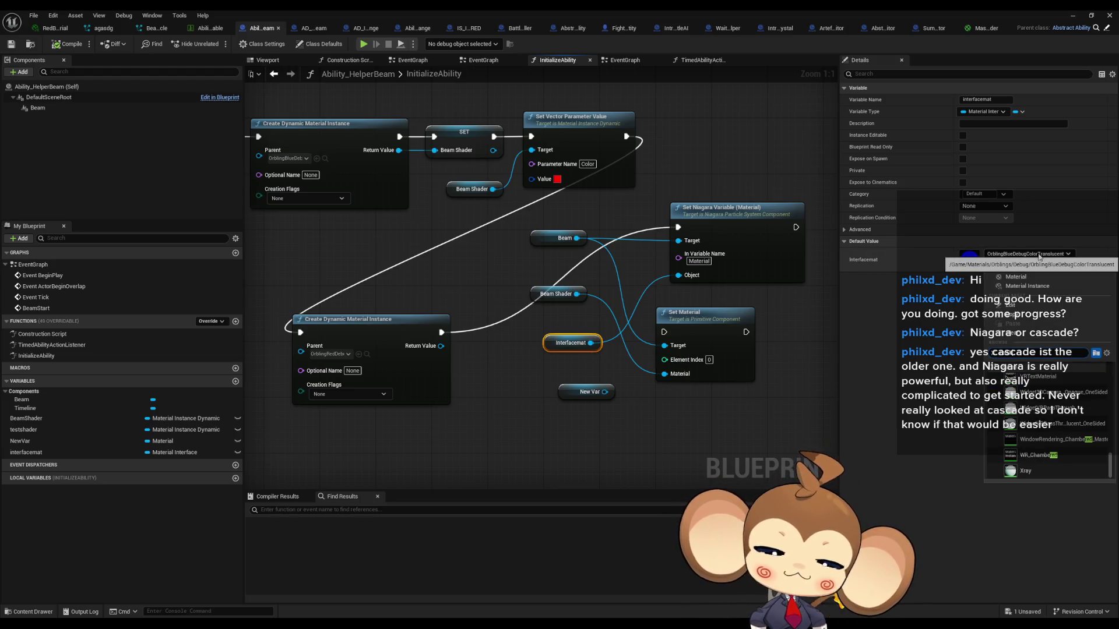
type("beam")
left_click(1054, 384)
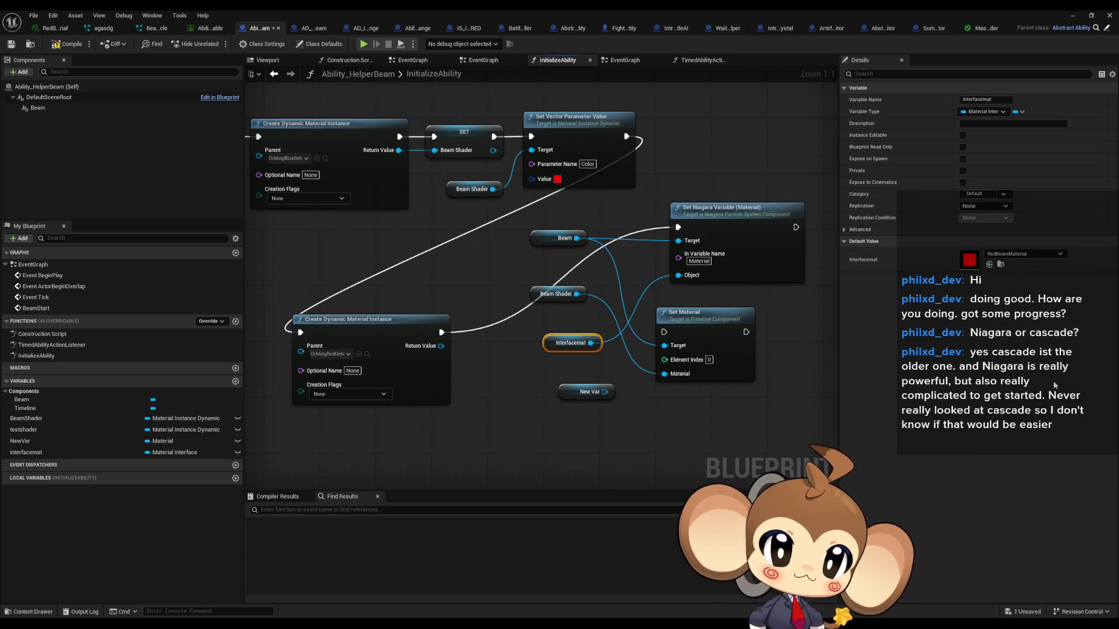
left_click(1071, 17)
left_click(216, 44)
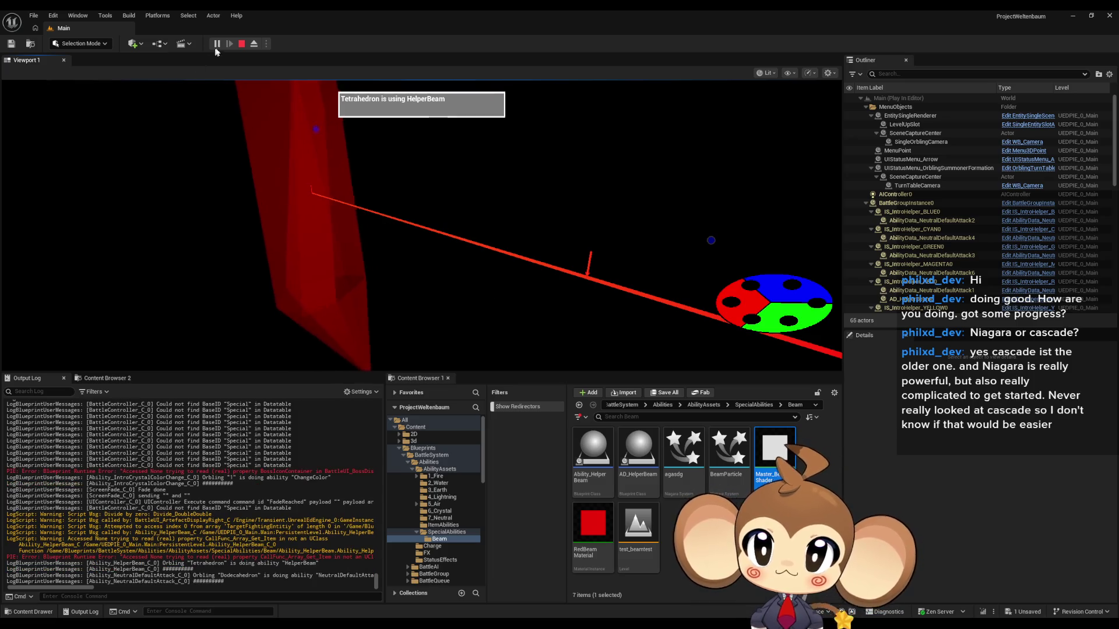
Step: Stop the play test with the beam still red, then open Master_BeamShader from Ability_HelperBeam
key("Escape")
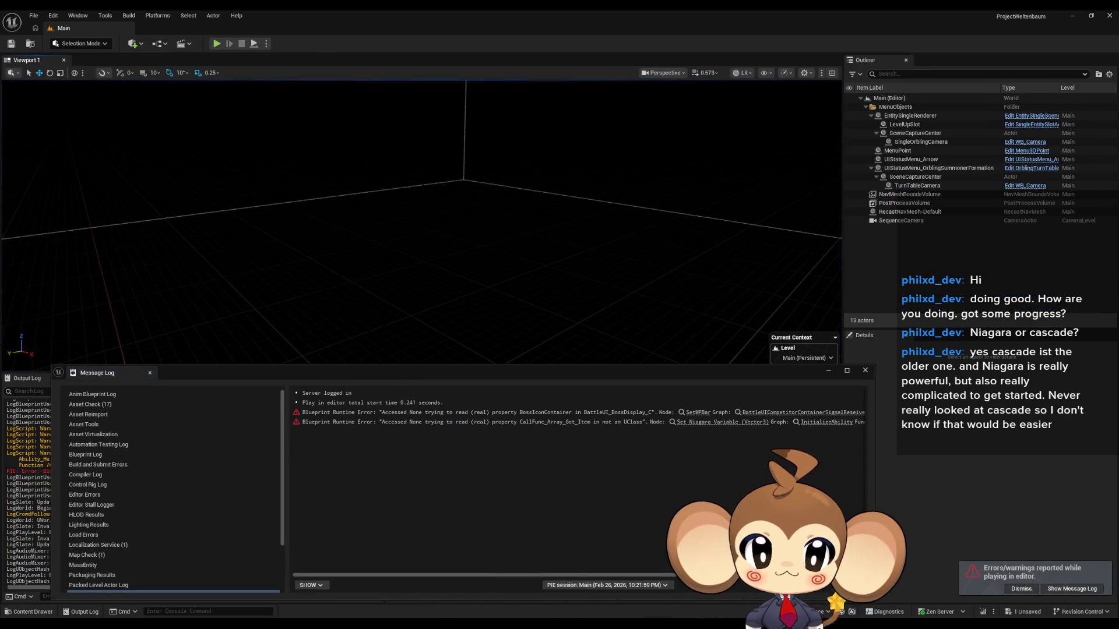
mouse_move(487, 604)
left_click(432, 590)
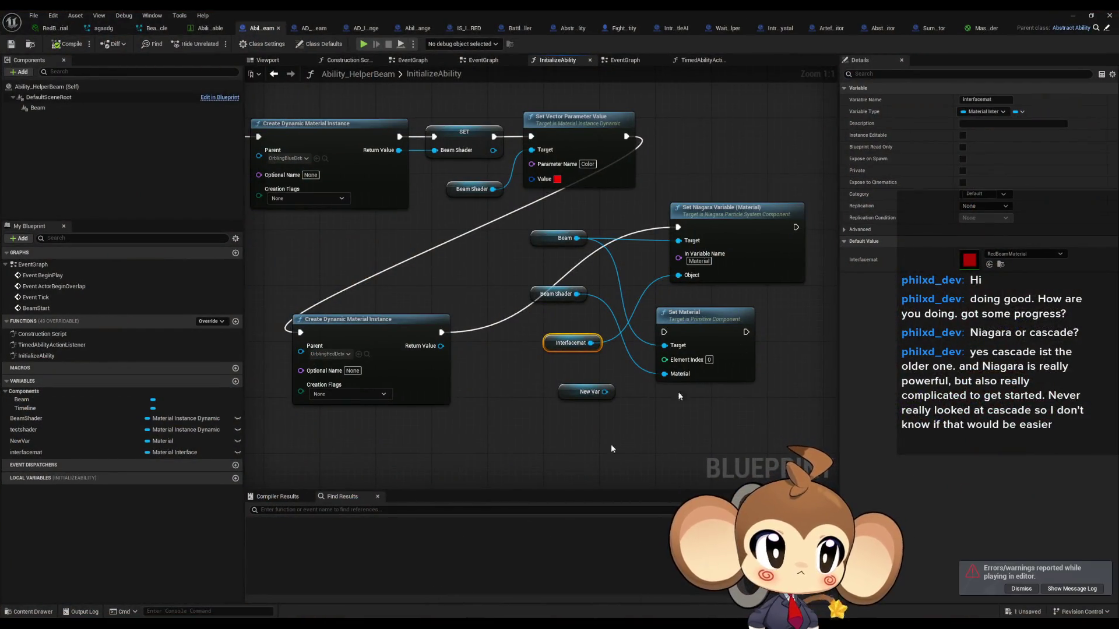
left_click(979, 28)
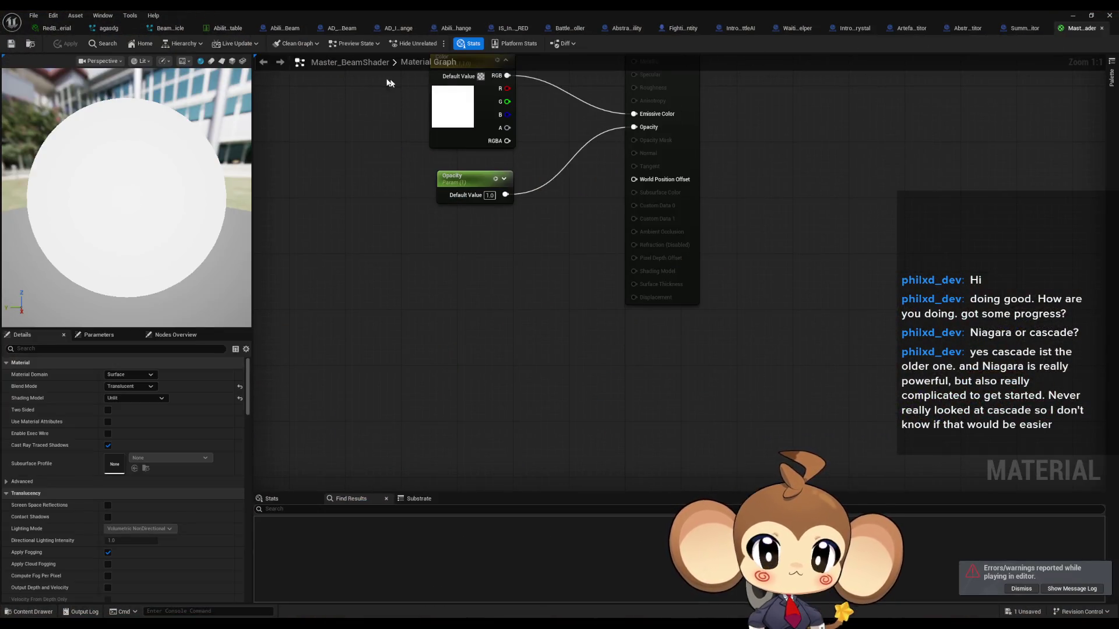
Step: Change the BeamParticle ribbon renderer material from RedBeamMaterial to OrblingBlueDebugColor
left_click(168, 28)
left_click(1029, 134)
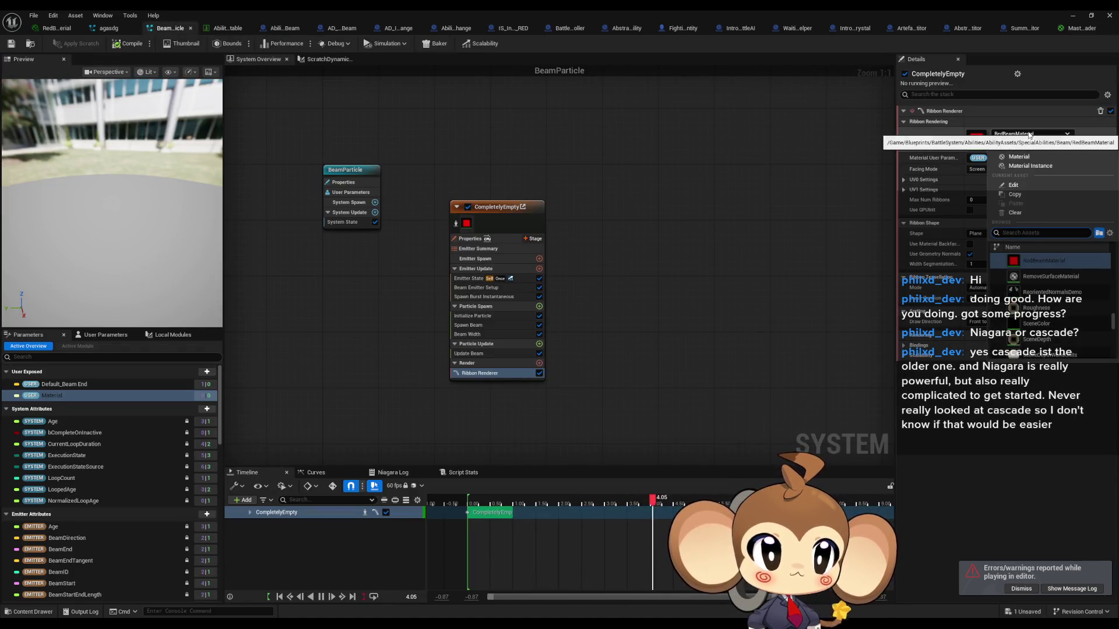
type("blu")
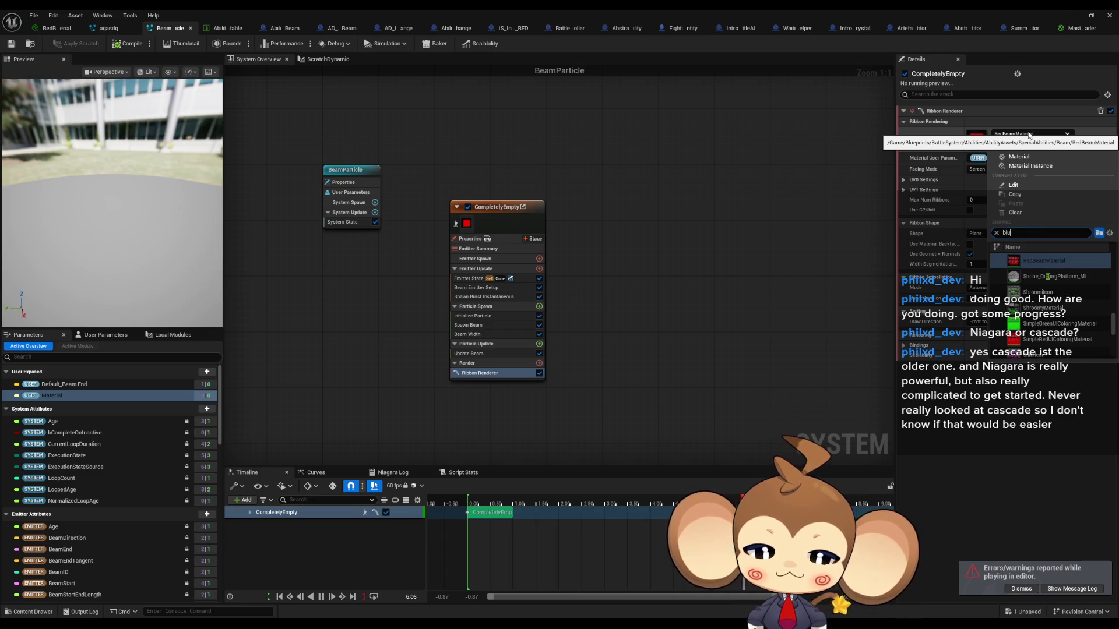
type("e de")
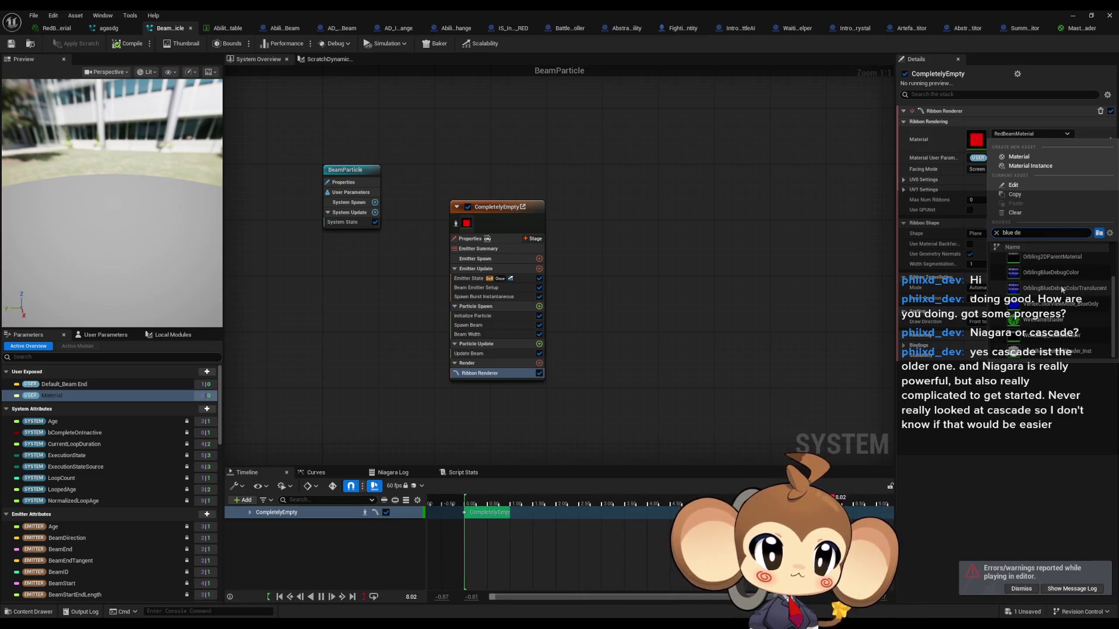
left_click(1061, 285)
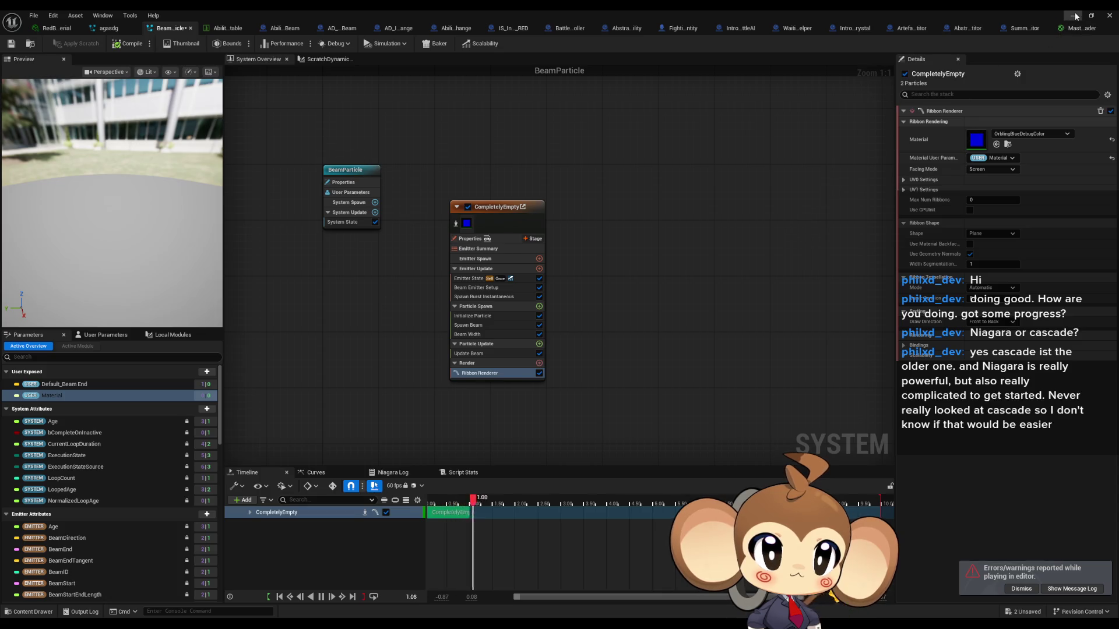
left_click(1076, 17)
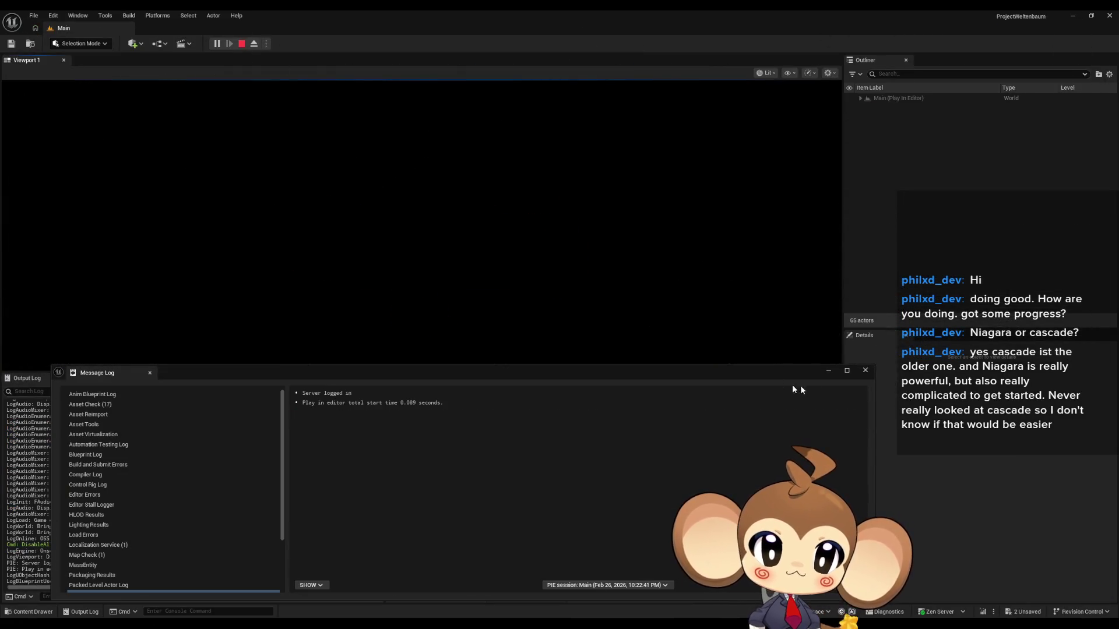
Step: Watch the still-red beam in the play test, stop it, and return to the InitializeAbility graph
left_click(540, 278)
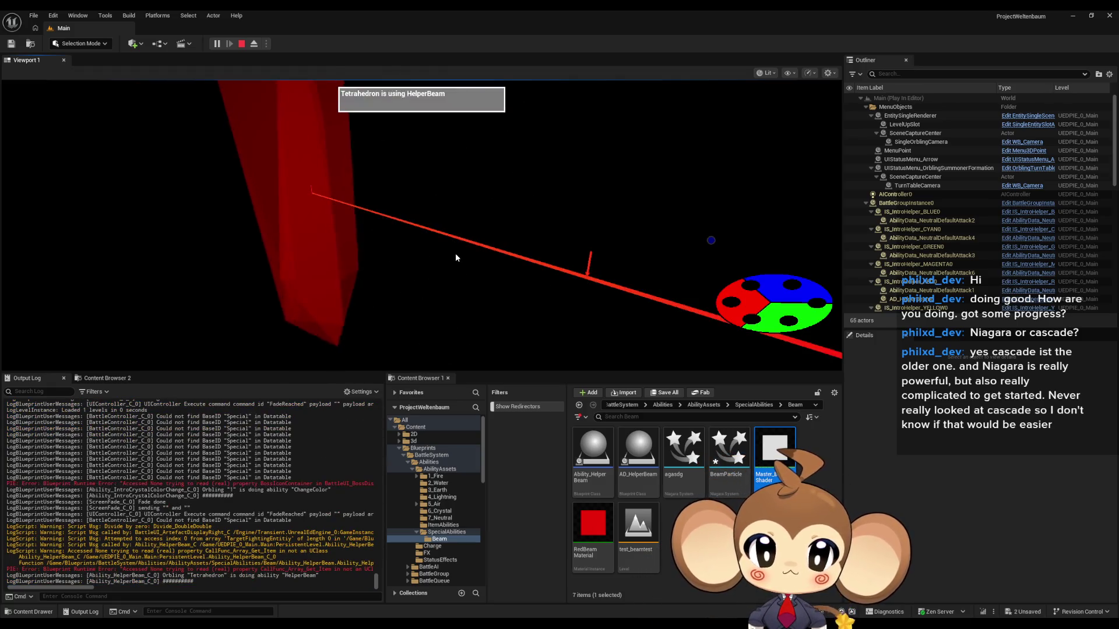
left_click(242, 44)
left_click(427, 579)
left_click(280, 30)
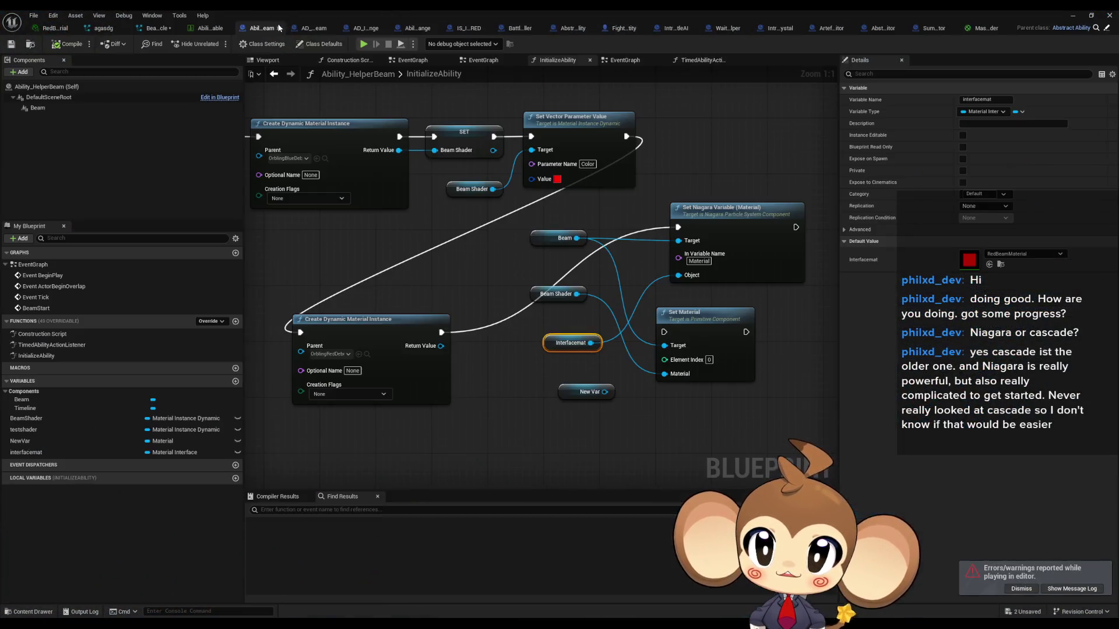
Step: Parent the top dynamic material instance to Master_BeamShader and chain Set Vector Parameter Value into Set Niagara Variable
left_click_drag(364, 283, 402, 289)
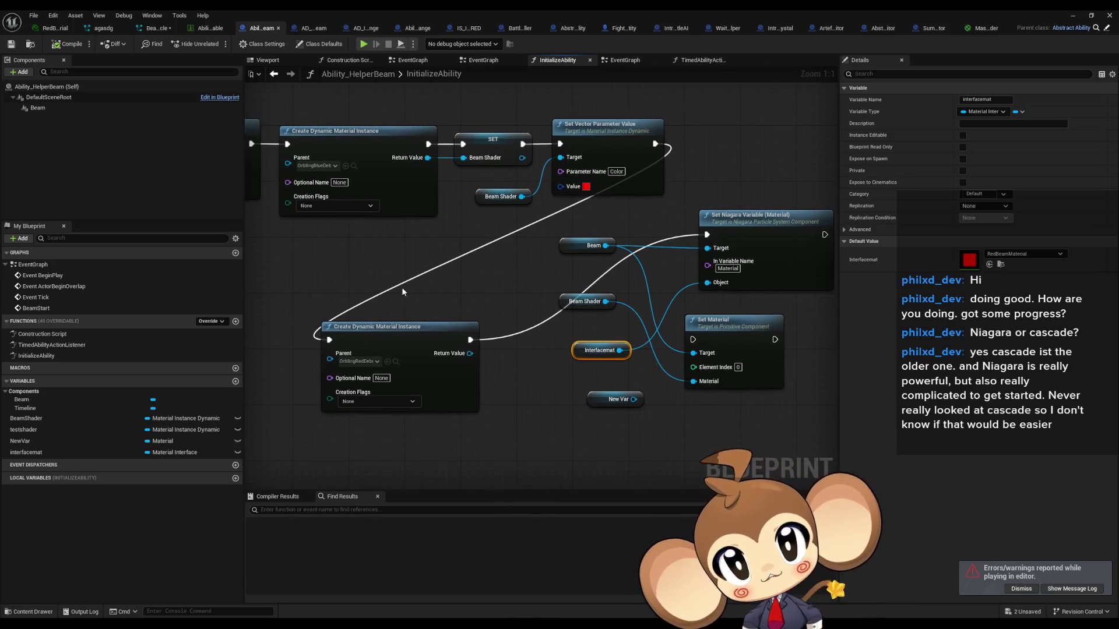
left_click(323, 168)
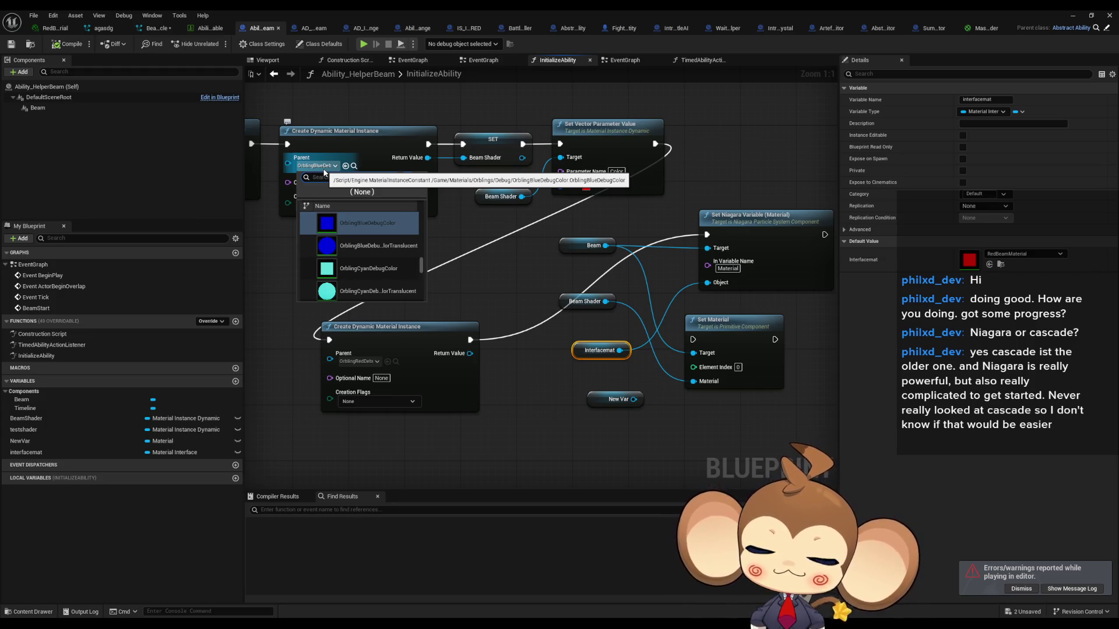
type("beam")
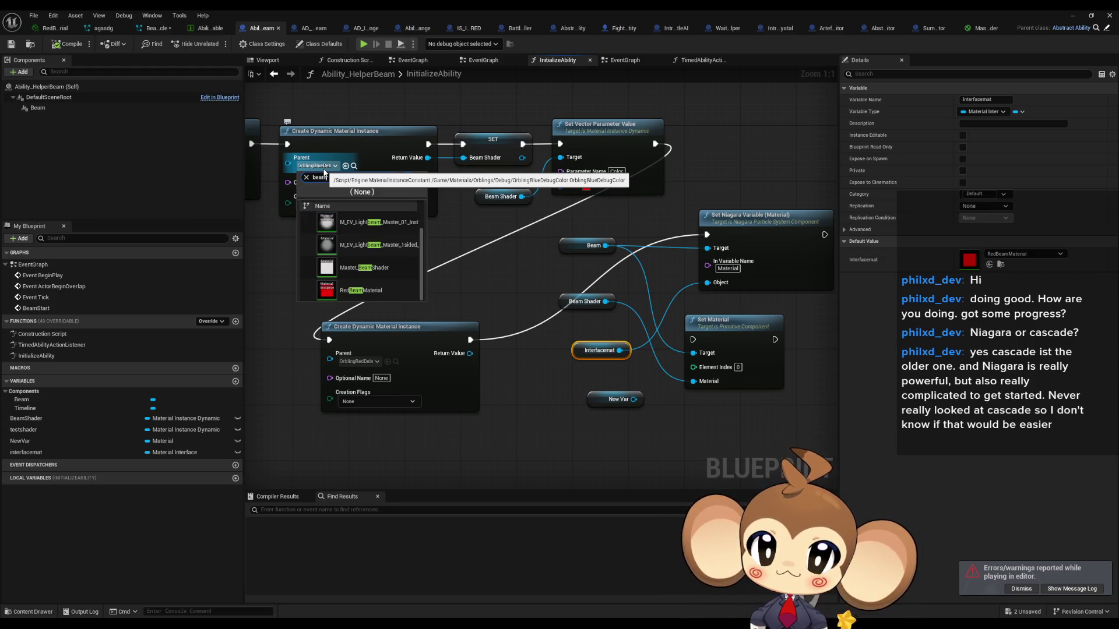
left_click(372, 271)
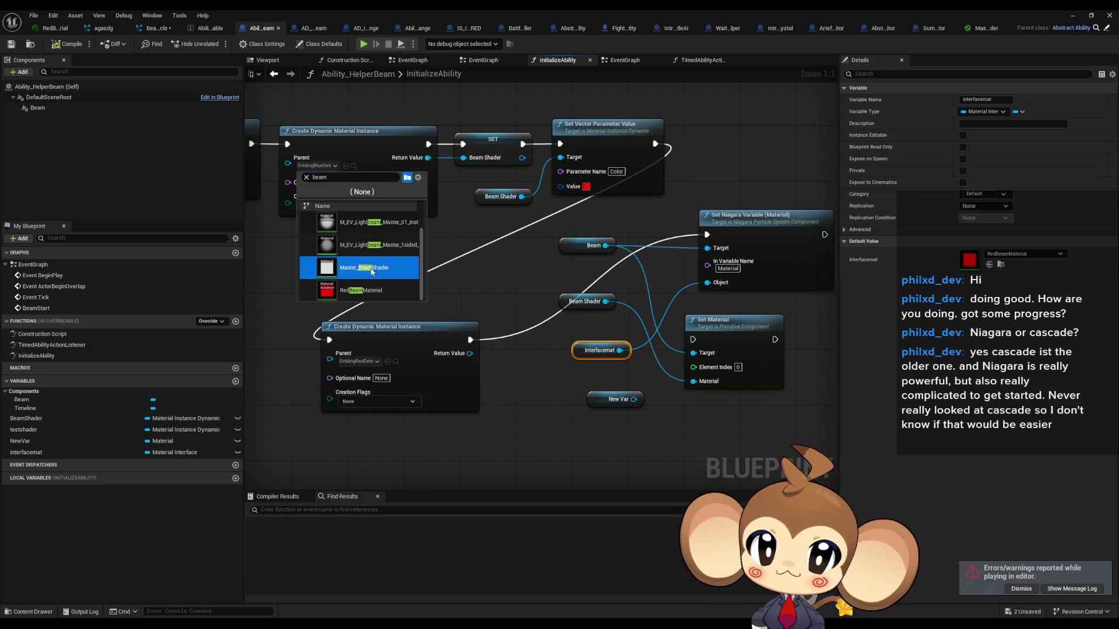
left_click(371, 270)
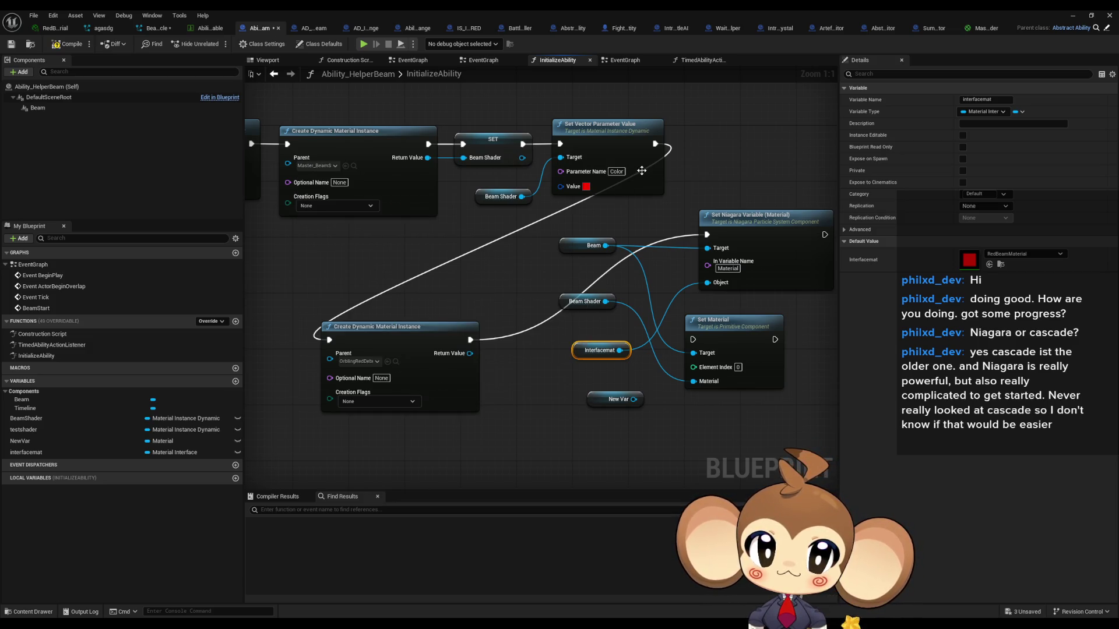
left_click_drag(654, 144, 707, 234)
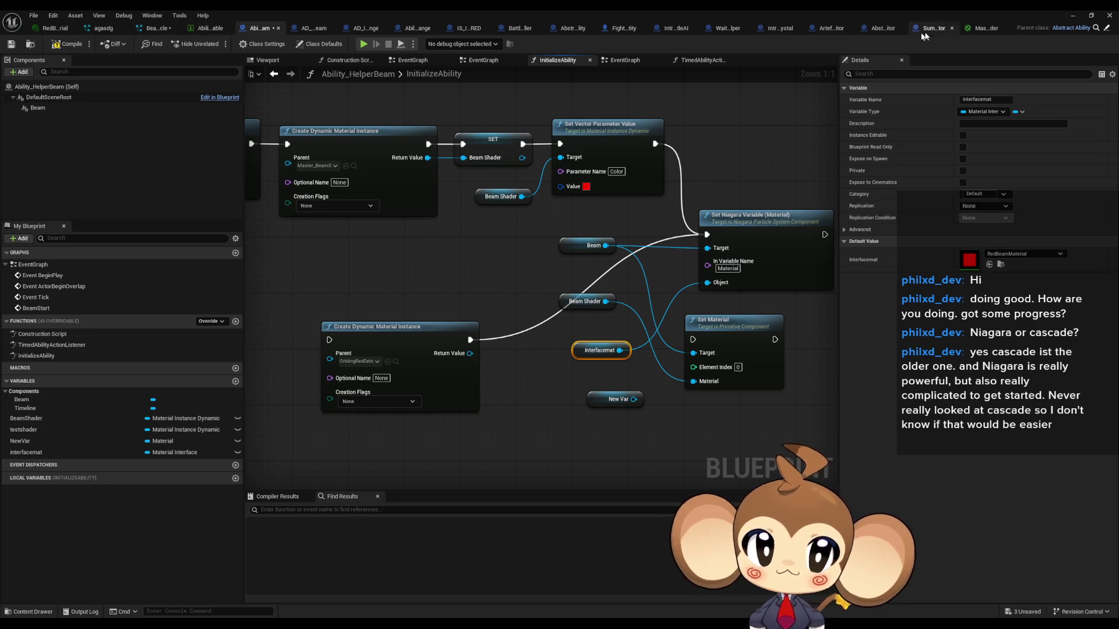
left_click(984, 29)
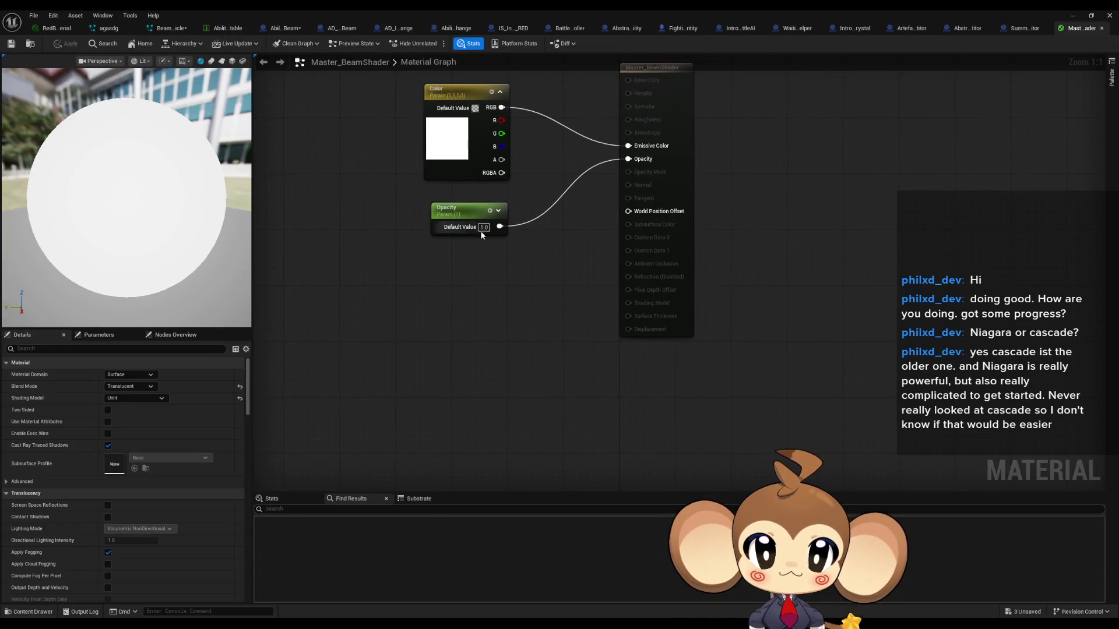
Step: Set Master_BeamShader's Opacity default to 0.0 and feed Beam Shader into Set Niagara Variable's Object input
type("0")
key("Return")
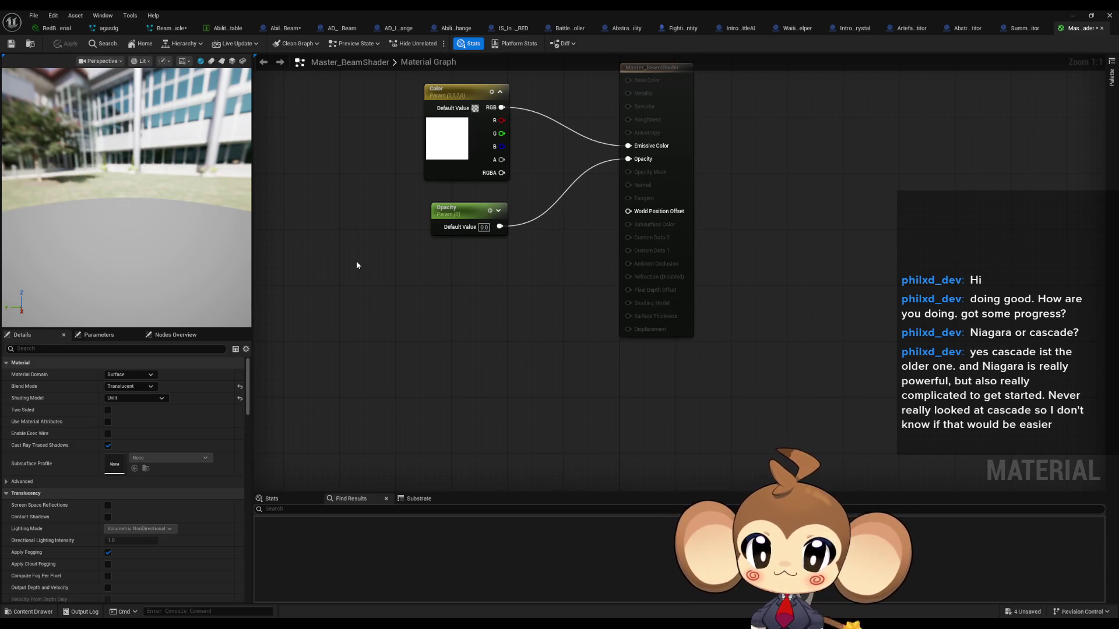
left_click(281, 27)
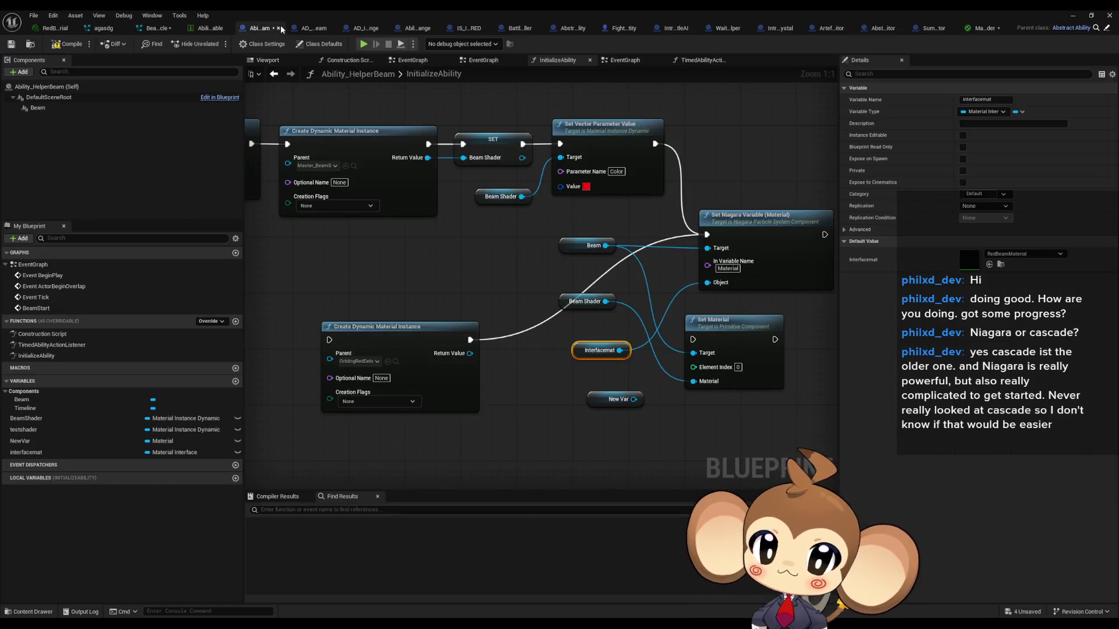
left_click_drag(606, 301, 707, 284)
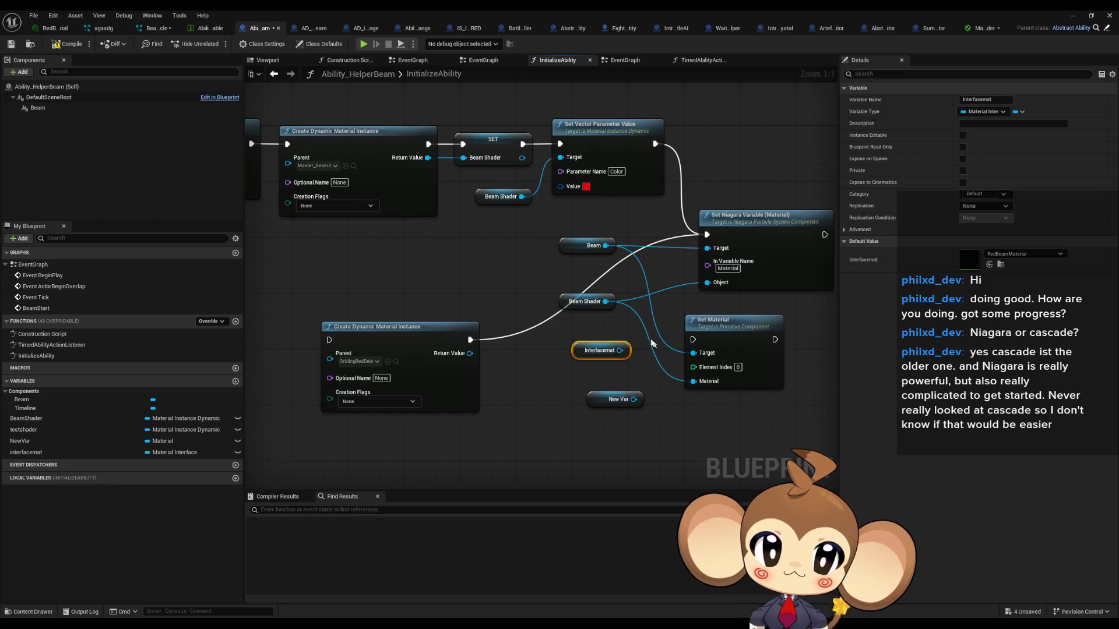
Step: Delete the unused Interfacemat, New Var, Set Material and lower Create Dynamic Material Instance nodes, plus NewVar and testshader variables
left_click_drag(579, 334, 788, 432)
key("Delete")
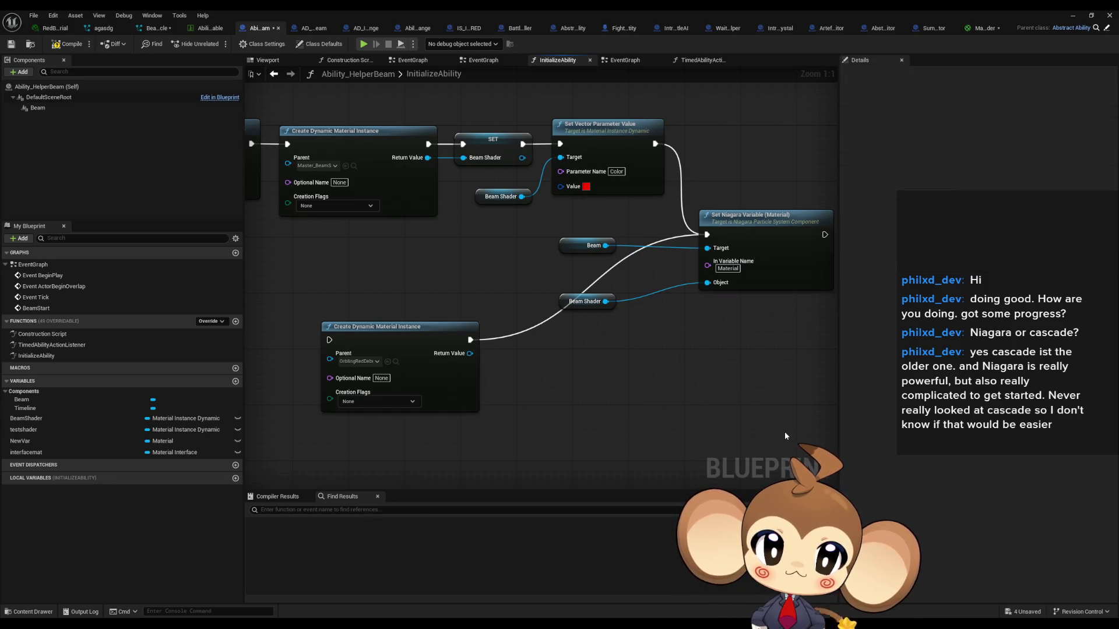
left_click(32, 441)
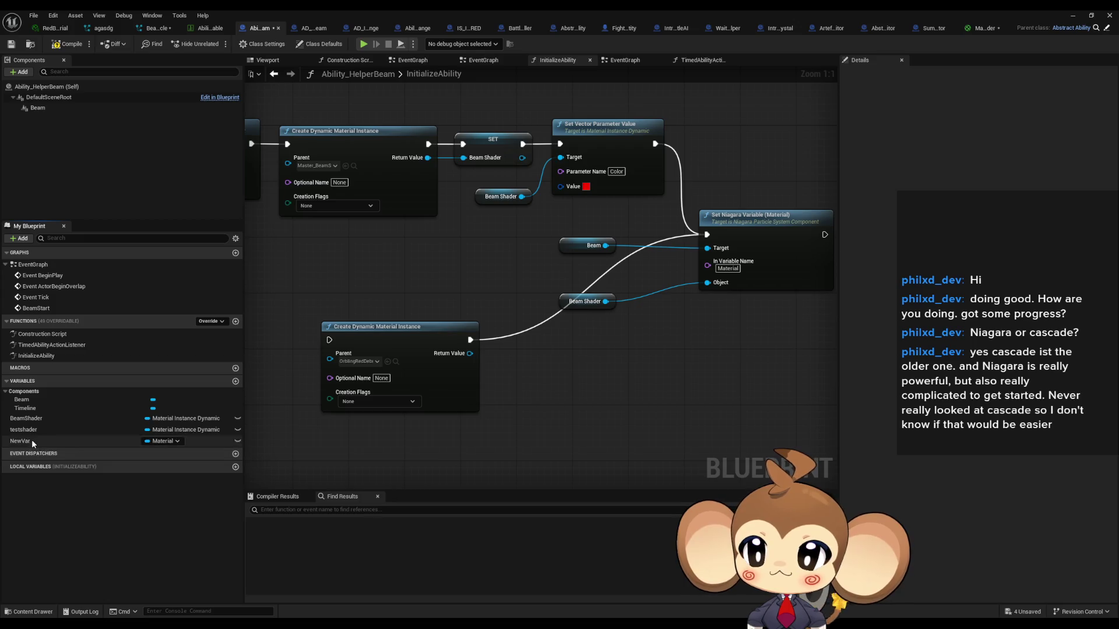
key("Delete")
left_click(32, 430)
key("Delete")
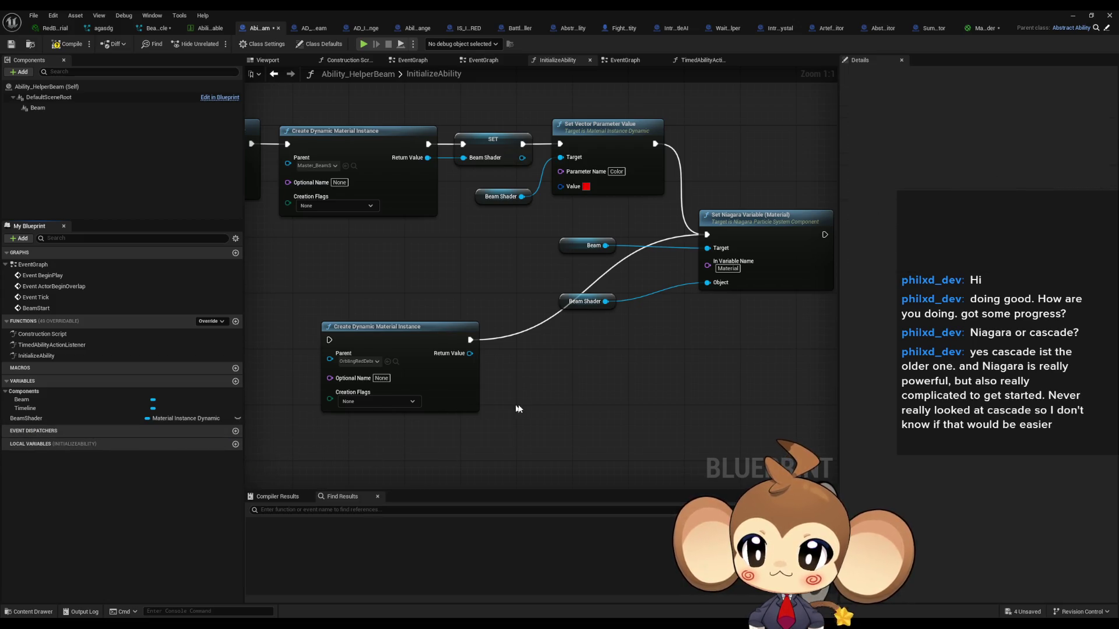
left_click_drag(378, 308, 519, 415)
key("Delete")
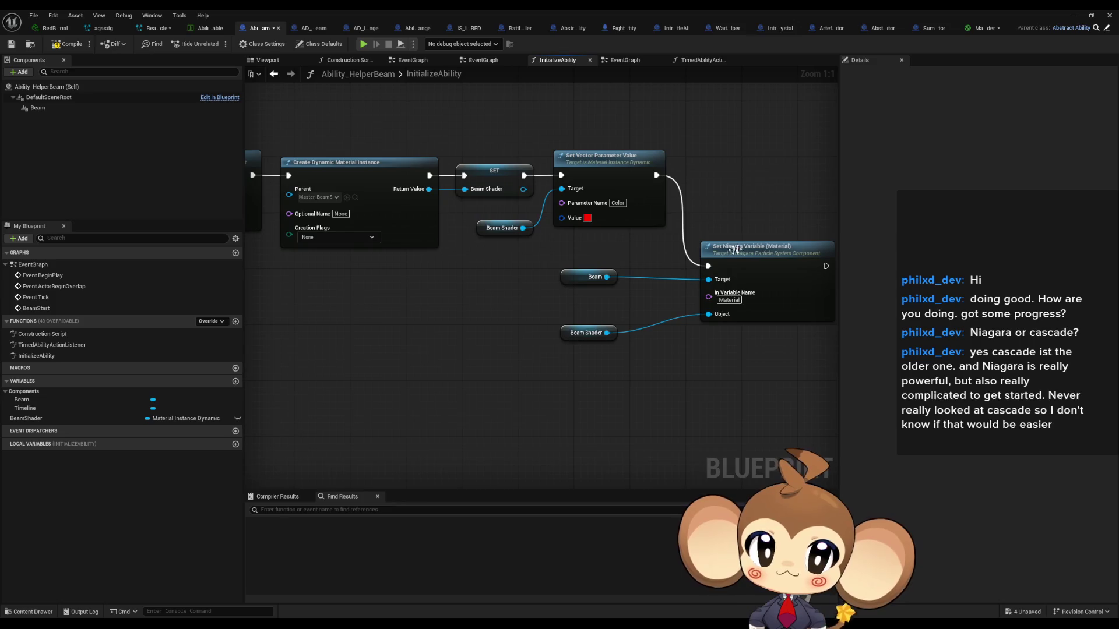
Step: Align the Set Niagara Variable (Material) node with the execution chain and return to the level
left_click_drag(753, 265, 746, 173)
left_click(743, 239)
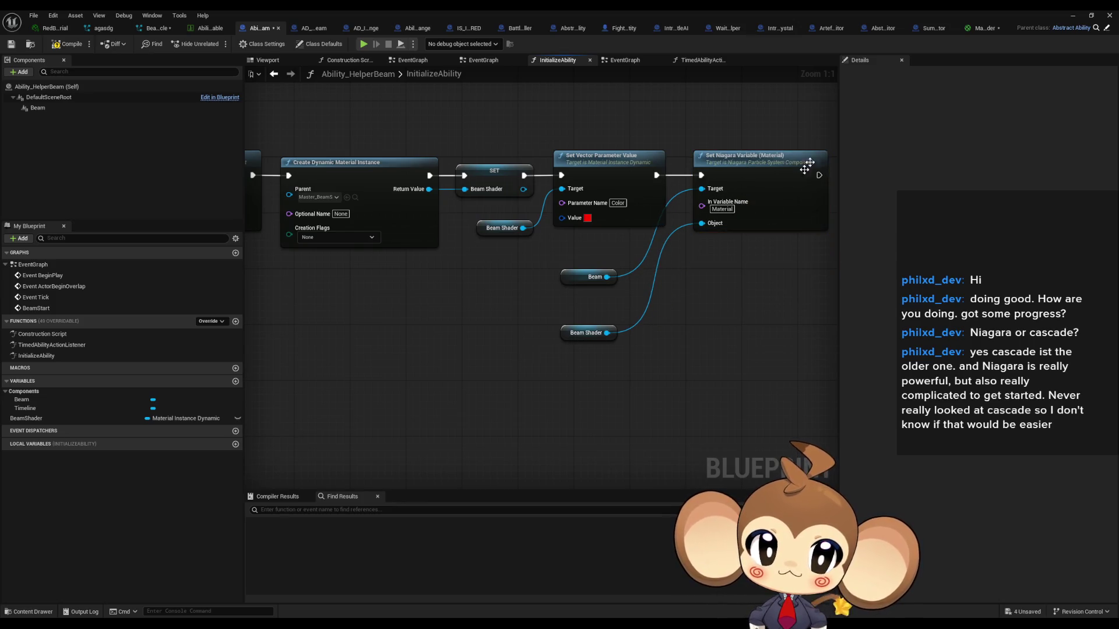
left_click(1070, 16)
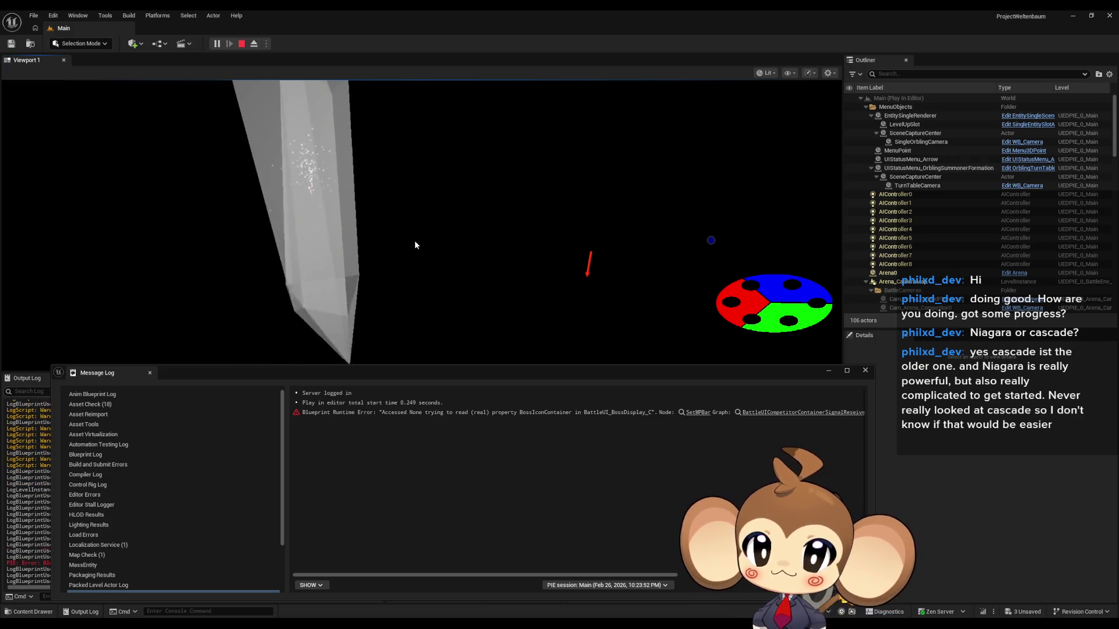
Step: Close the Message Log, watch Tetrahedron use HelperBeam in the play test, then stop it
left_click(866, 371)
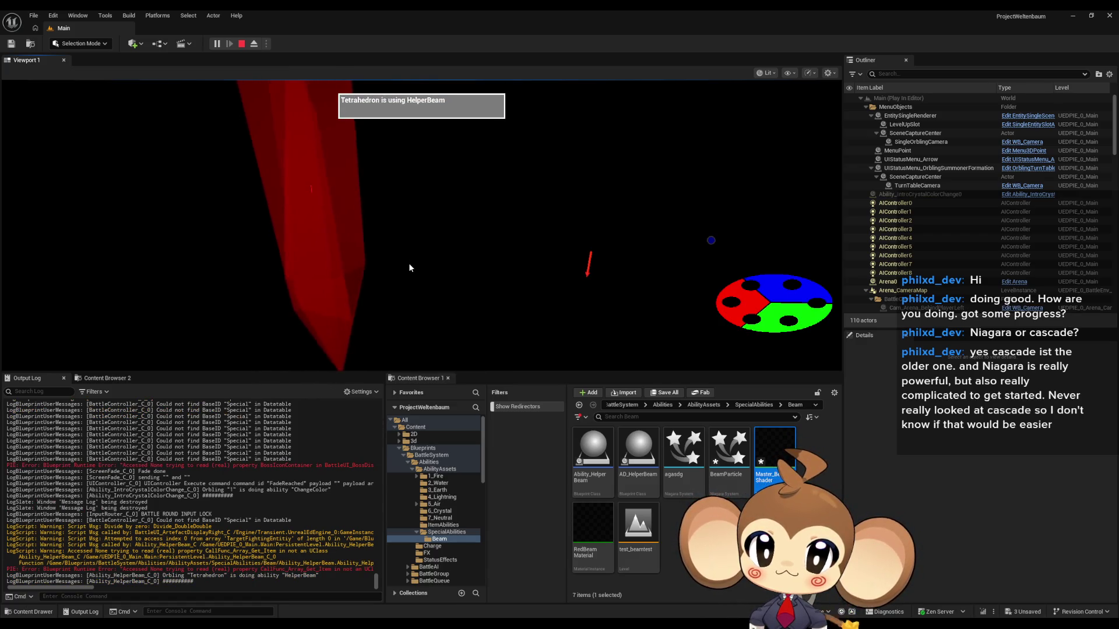
left_click(241, 43)
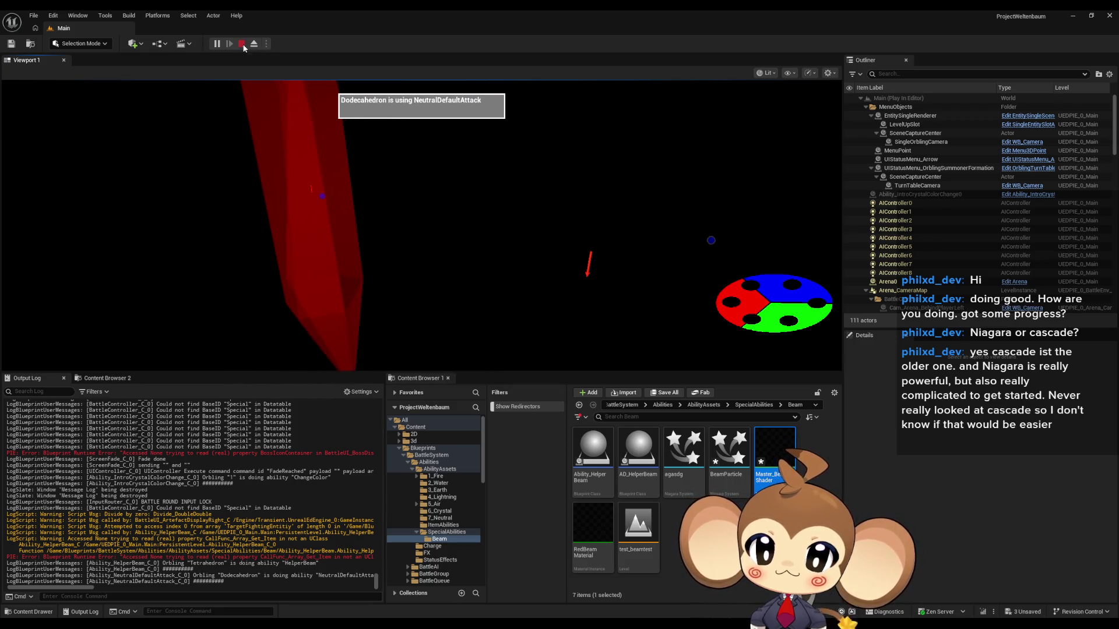
Step: Change the Set Vector Parameter Value Color from red to green in the Ability_HelperBeam blueprint
mouse_move(505, 598)
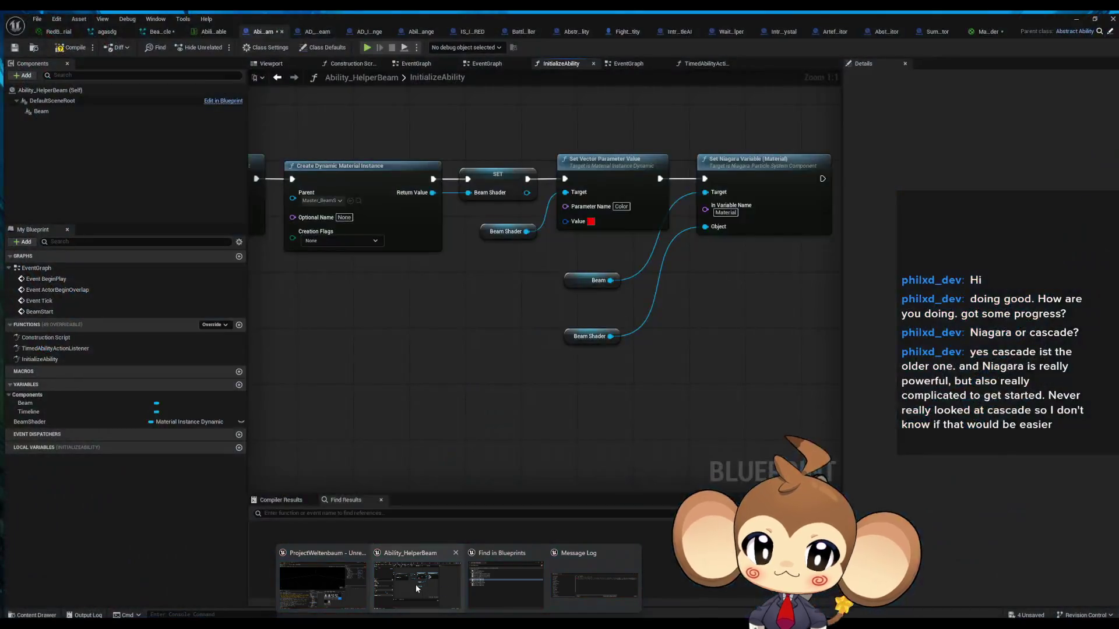
left_click(415, 586)
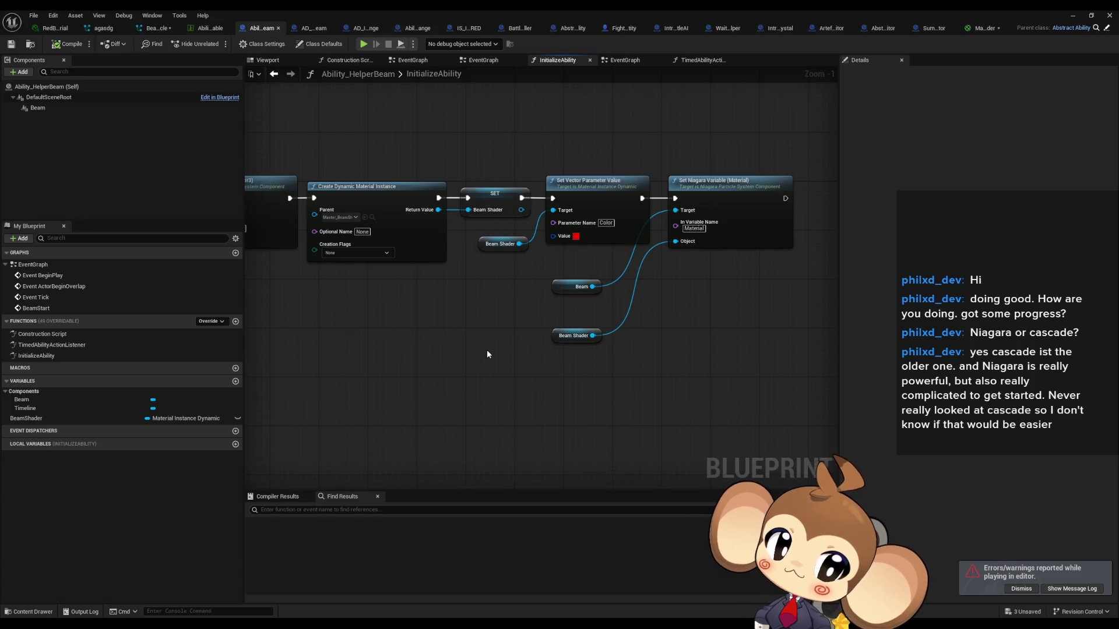
left_click(500, 243)
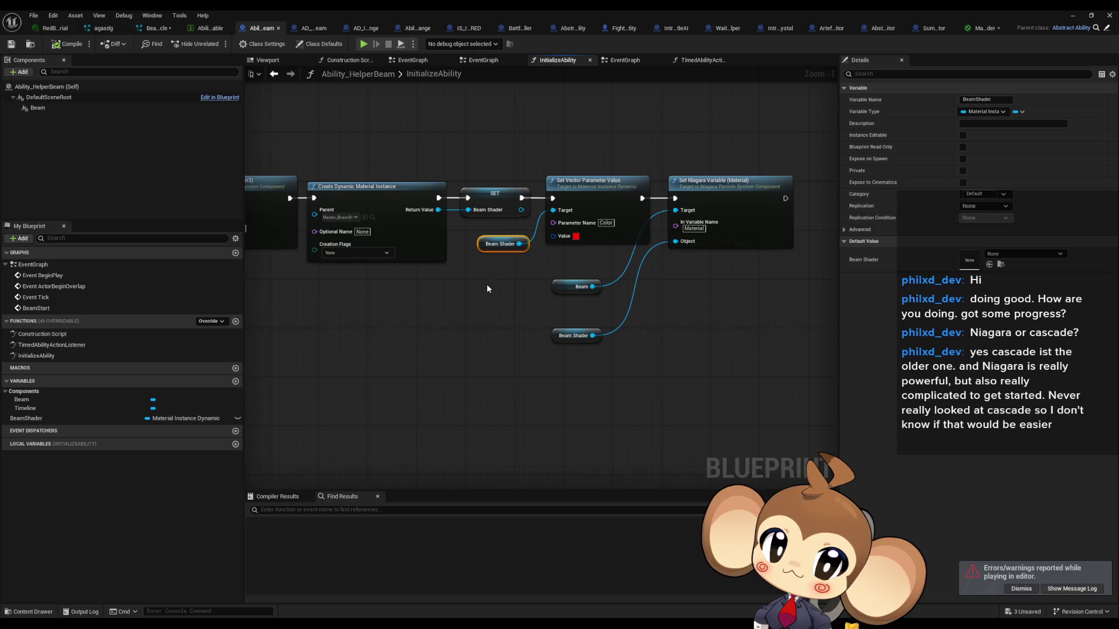
left_click(575, 236)
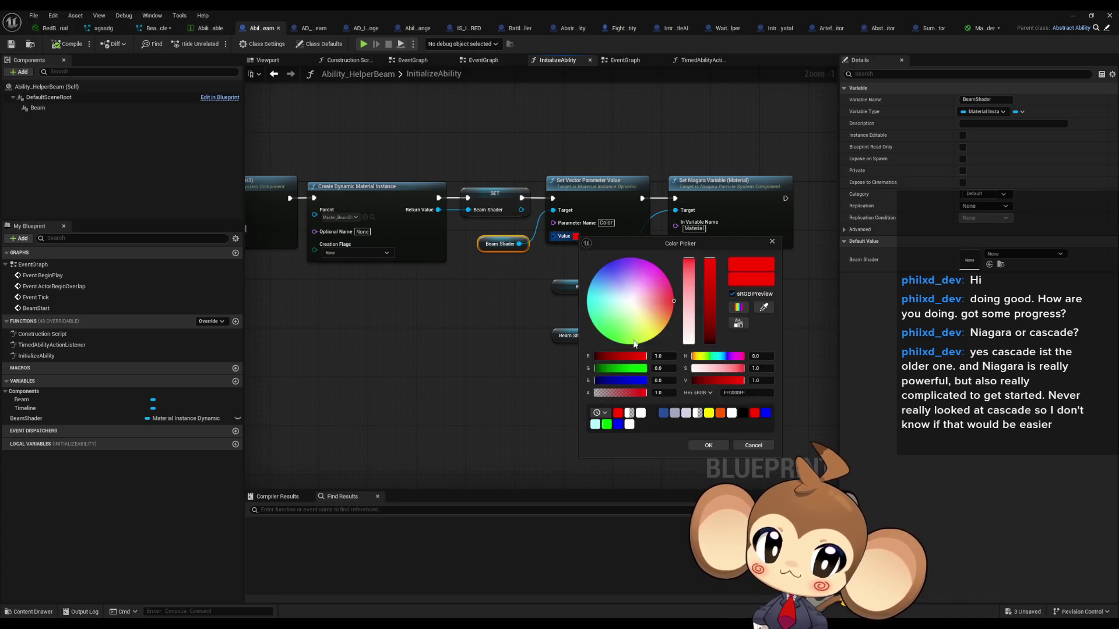
left_click_drag(623, 331, 615, 342)
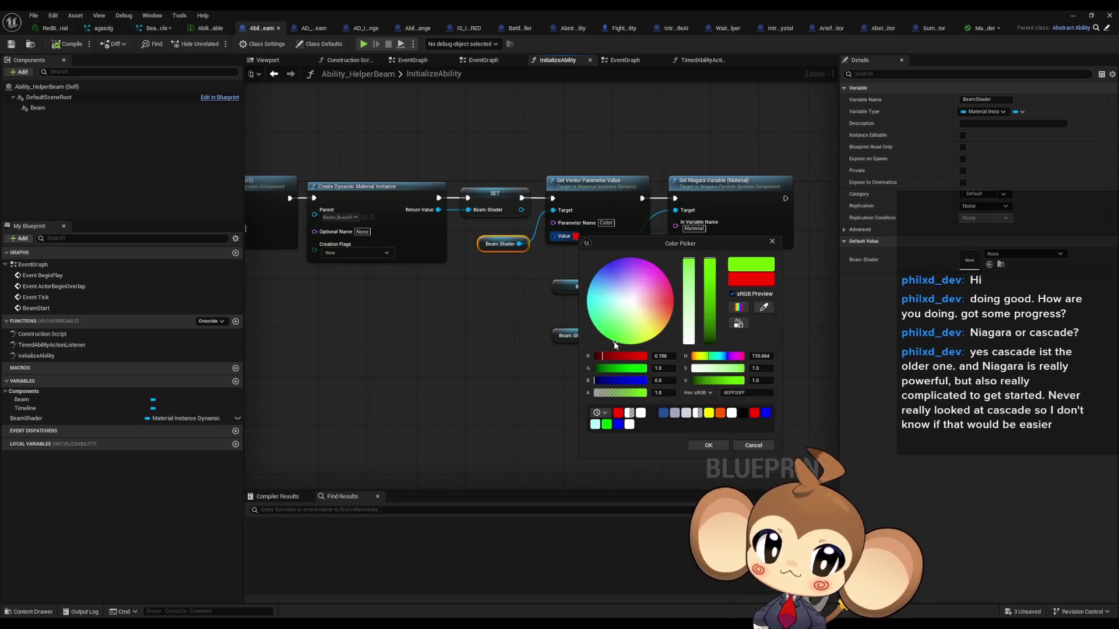
left_click(708, 445)
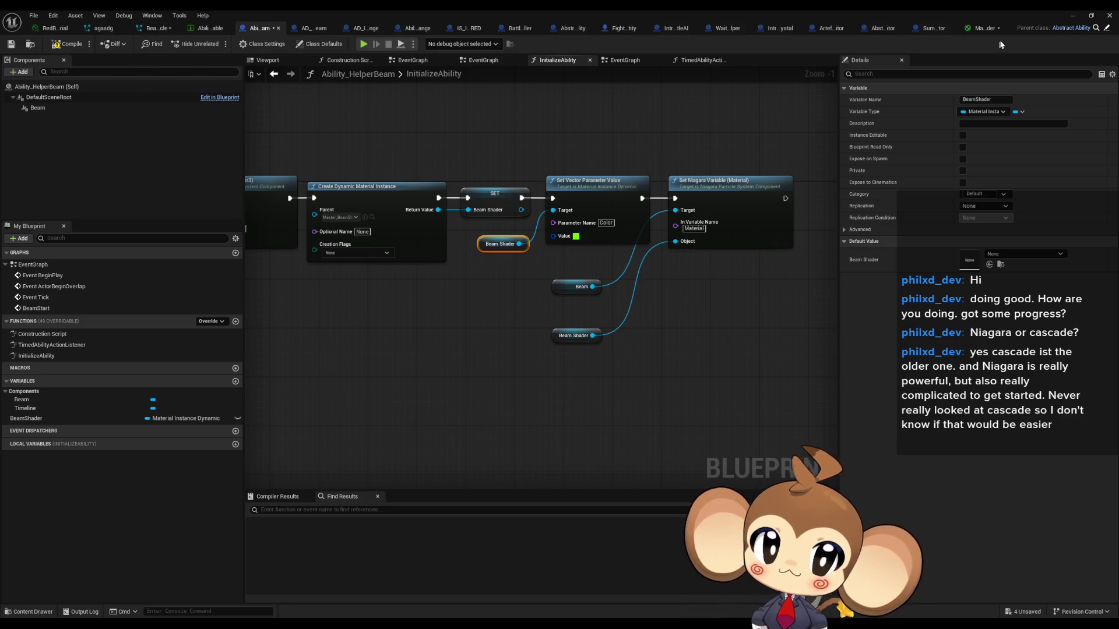
left_click(979, 29)
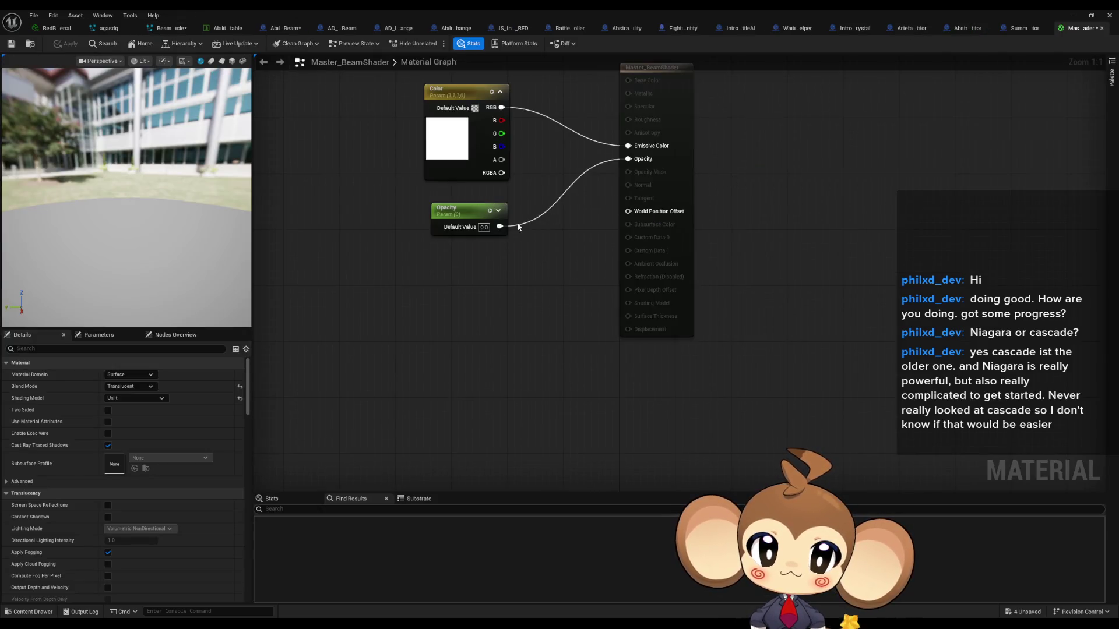
Step: Set the Opacity parameter default to 1.0, then play the level to see the green beam
type("1")
key("Return")
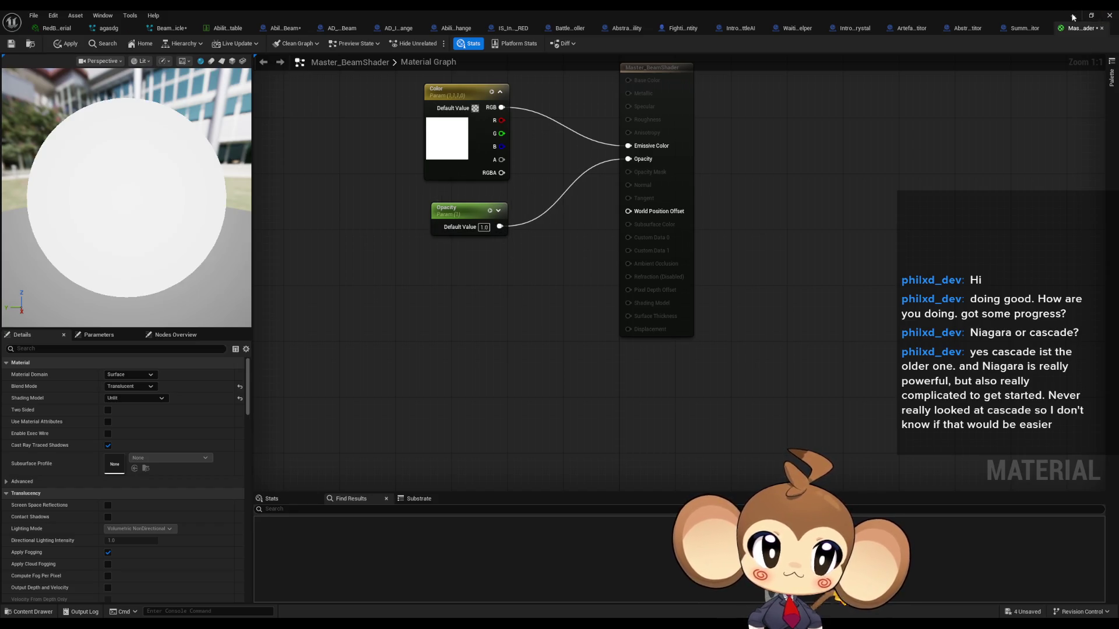
left_click(1073, 16)
left_click(223, 45)
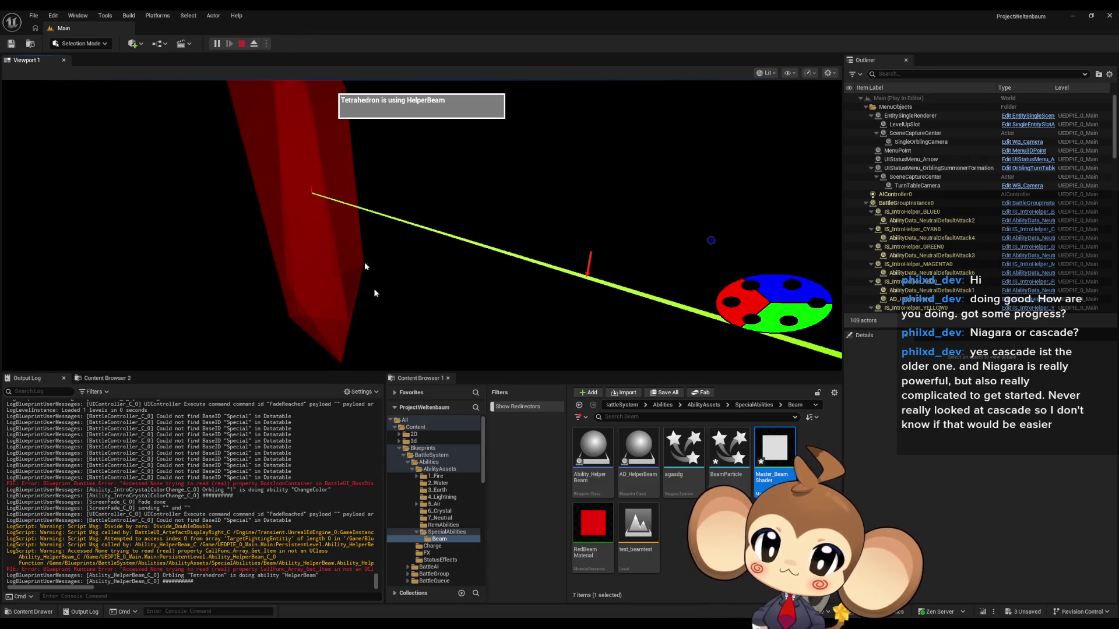
key("Escape")
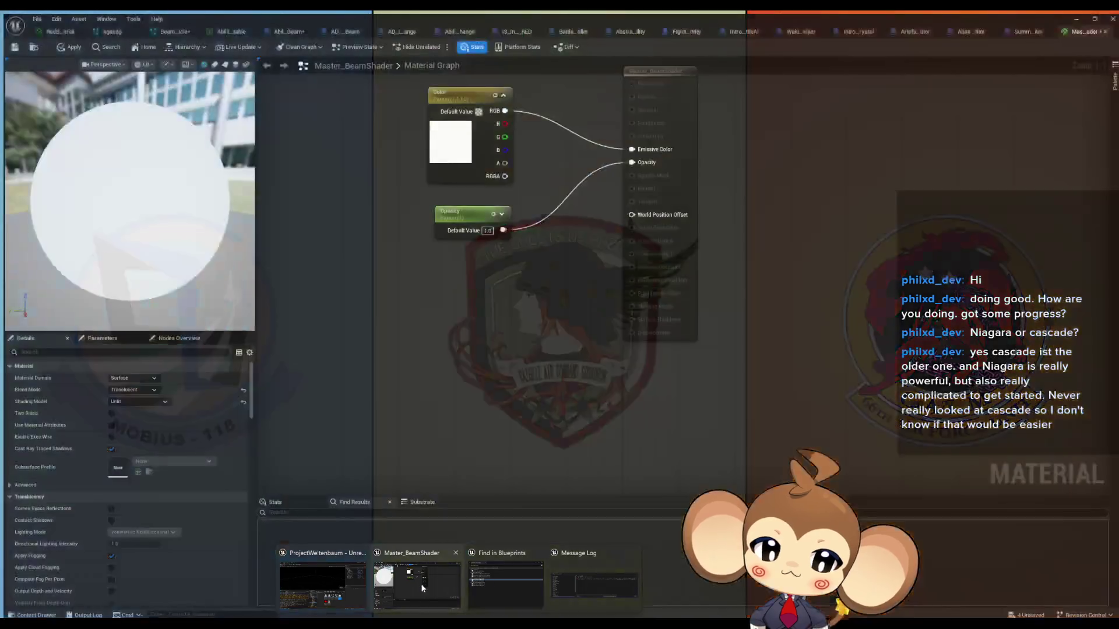
left_click(423, 589)
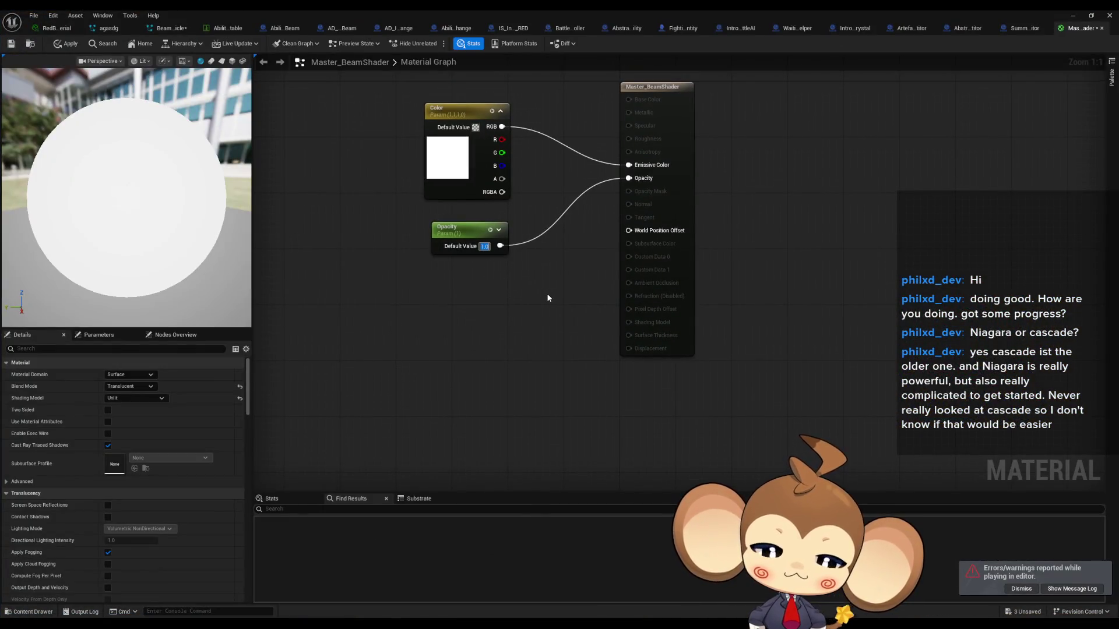
Step: Reset the Opacity parameter default value back to 0.0
type("0")
key("Return")
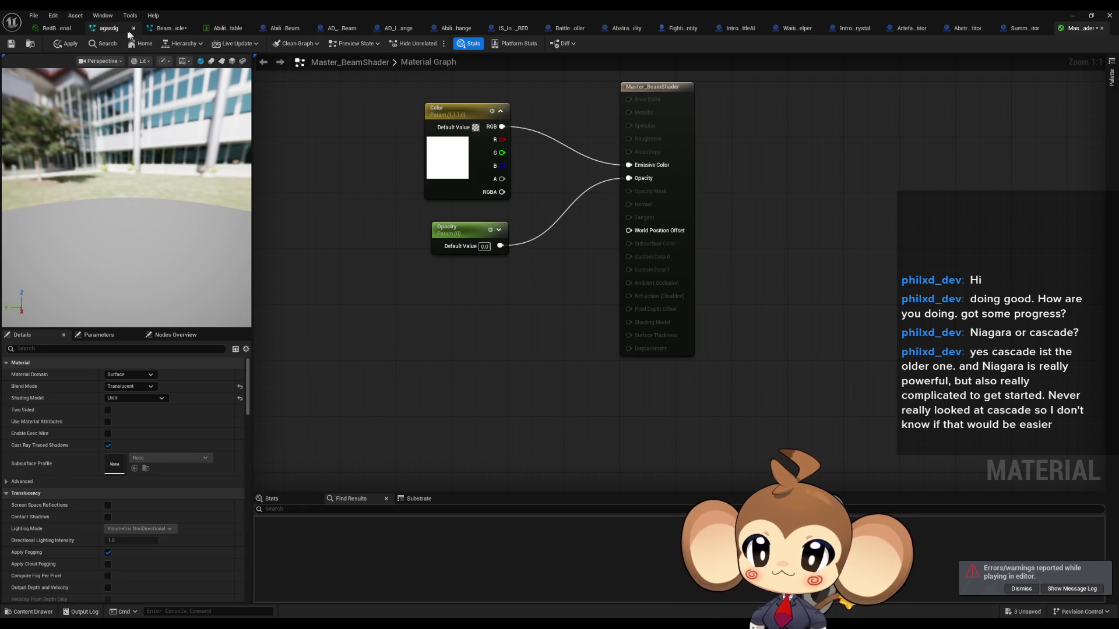
left_click(172, 32)
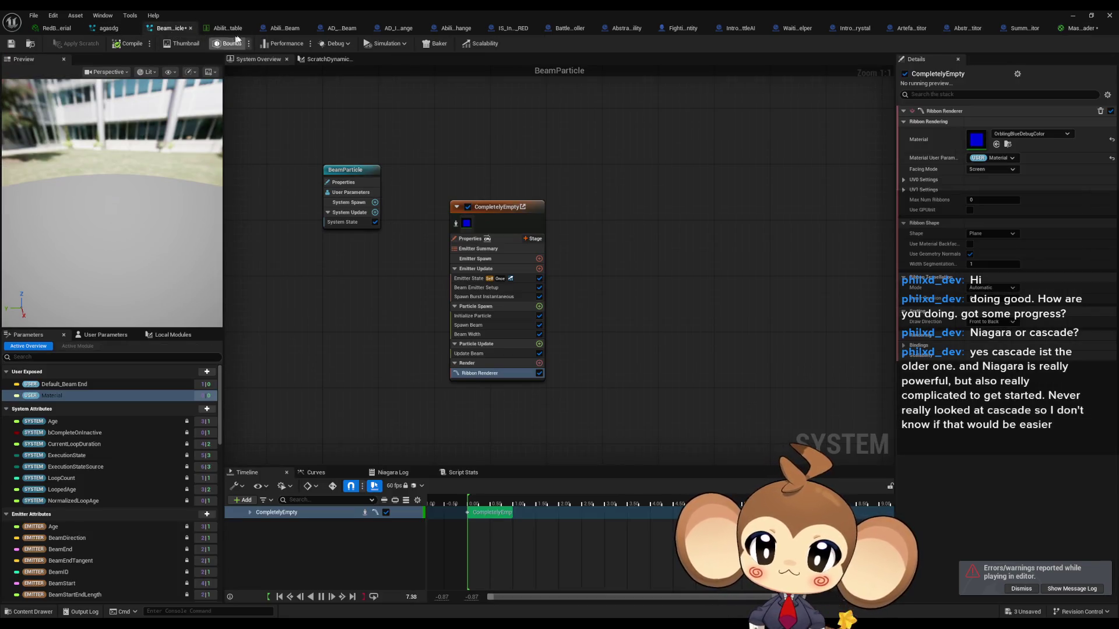
left_click(283, 28)
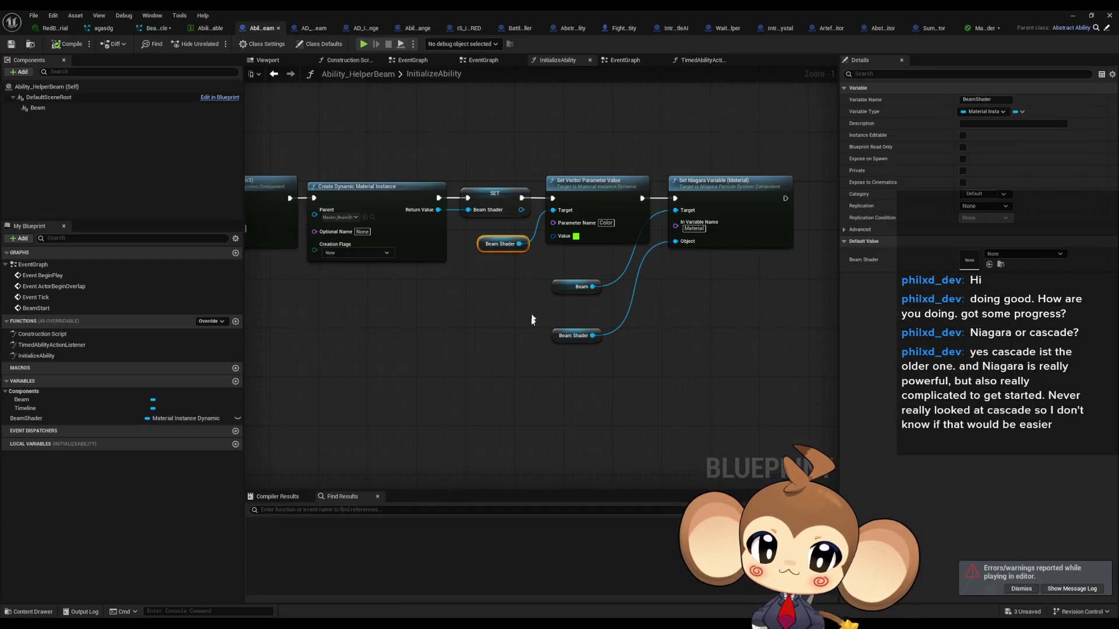
Step: Change the Set Vector Parameter Value Color back to pure red
left_click(576, 236)
mouse_move(607, 360)
left_mouse_down()
mouse_move(647, 359)
mouse_move(555, 371)
left_mouse_up()
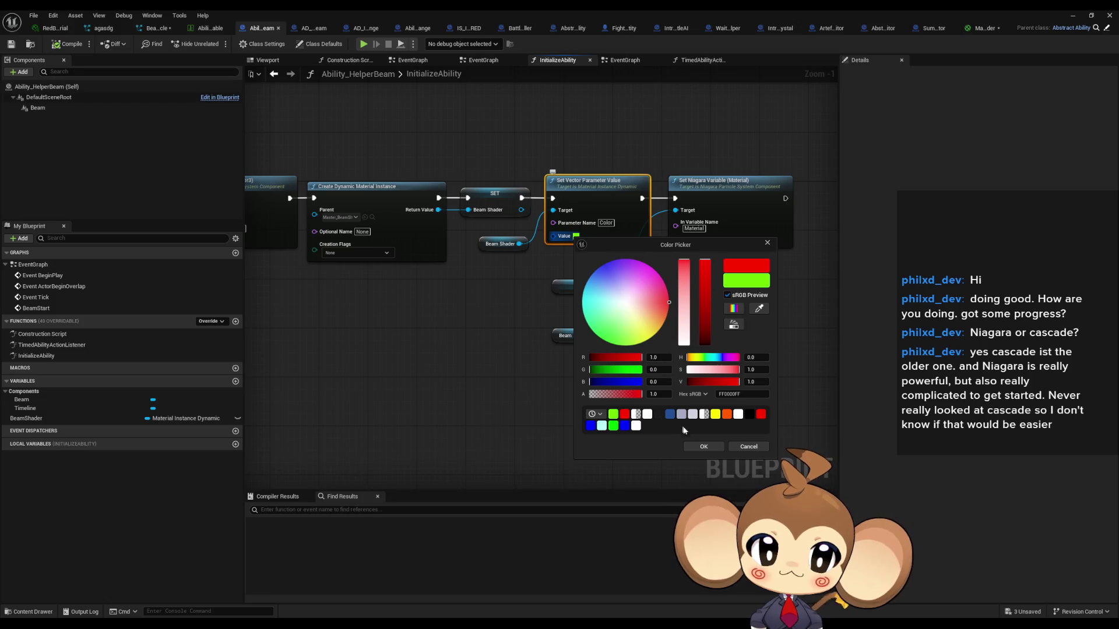
left_click(699, 446)
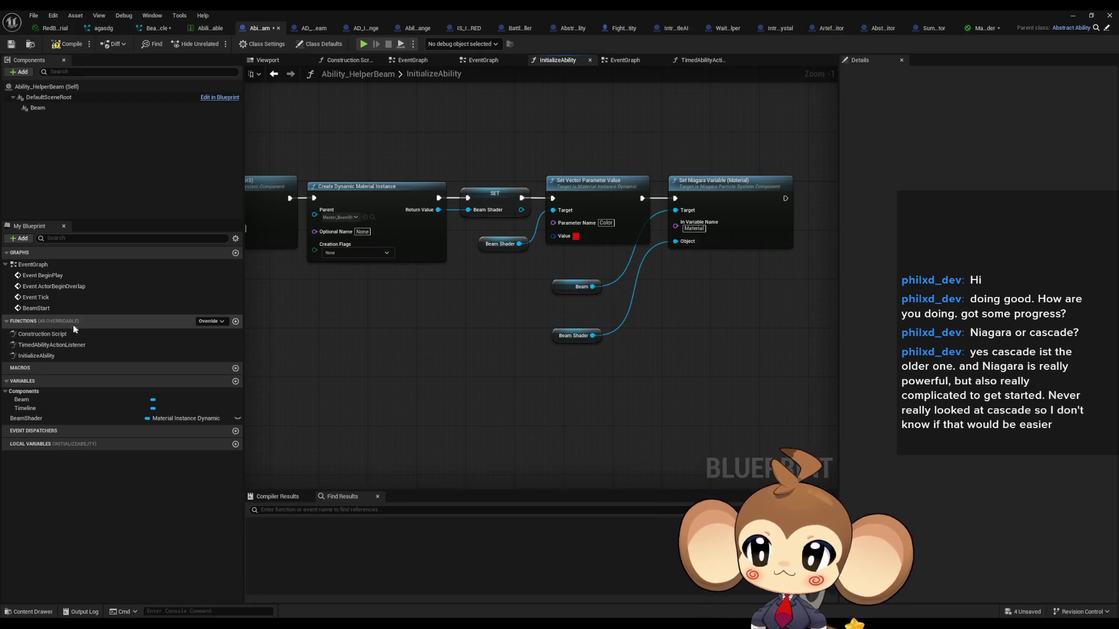
Step: Add a breakpoint on the Beam Start node in the TimedAbilityActionListener graph
double_click(43, 346)
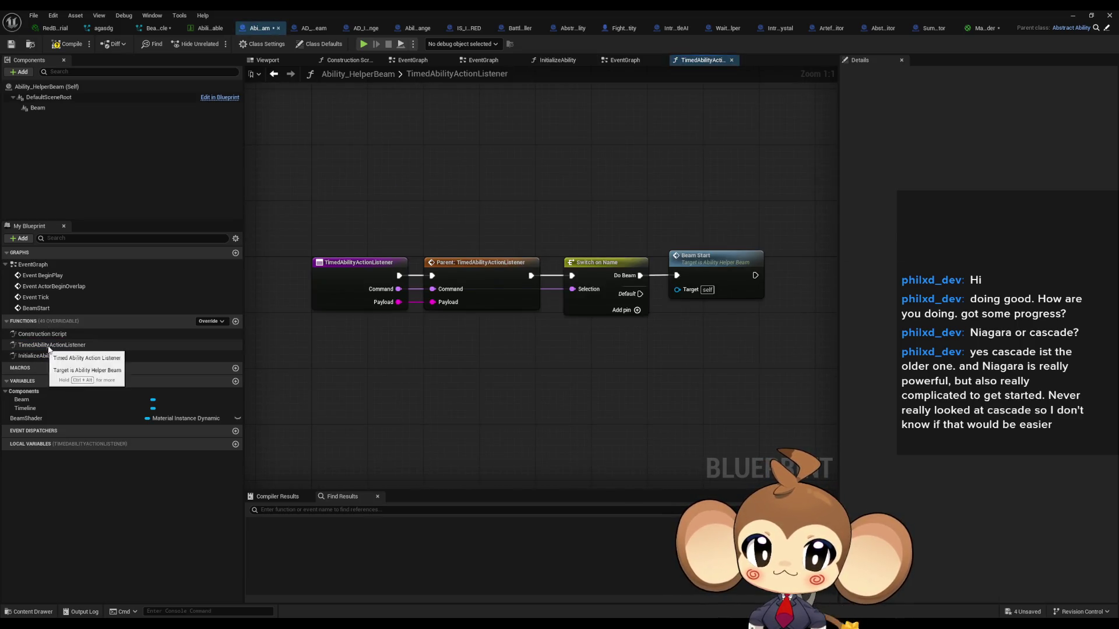
left_click(568, 287)
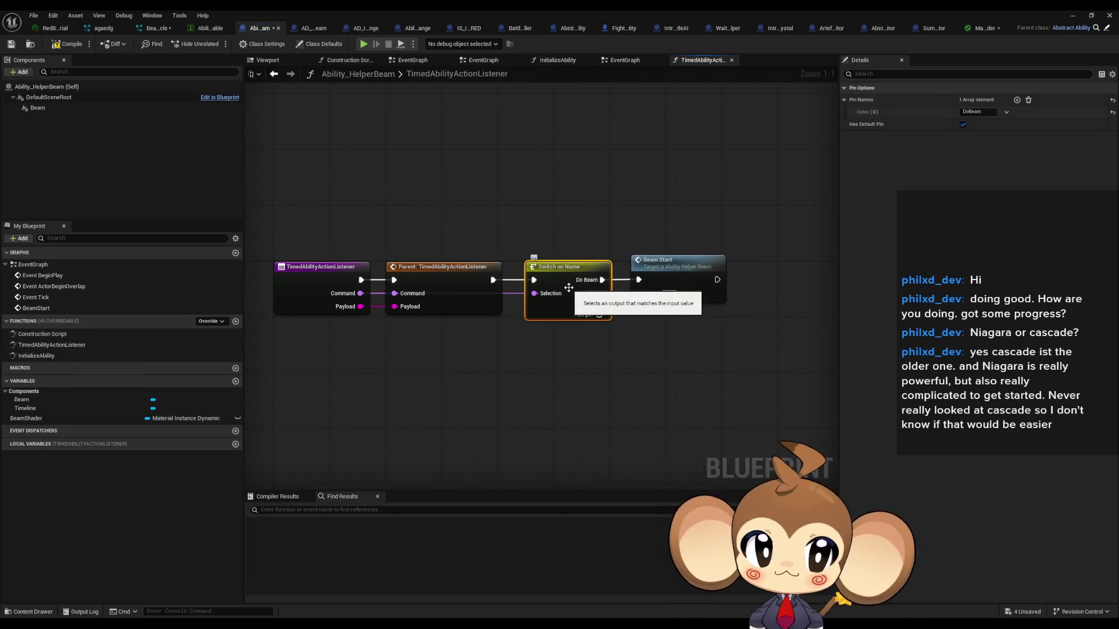
left_click(670, 269)
right_click(673, 279)
left_click(729, 451)
key("alt+Tab")
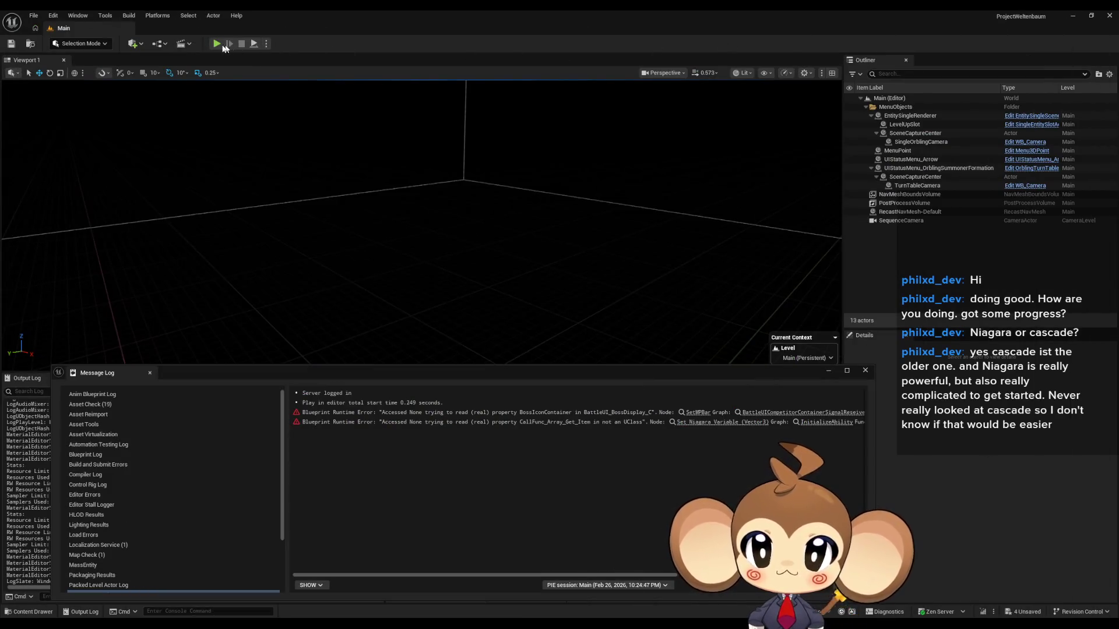
Step: Start a play session and hide the Message Log until the Beam Start breakpoint is hit
left_click(217, 44)
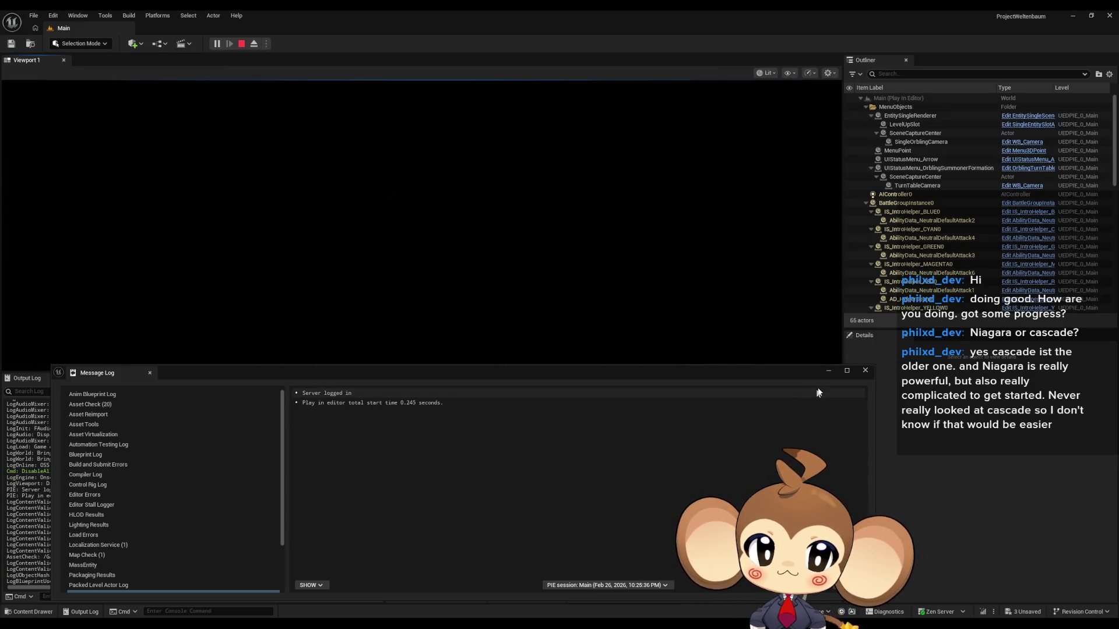
left_click(829, 372)
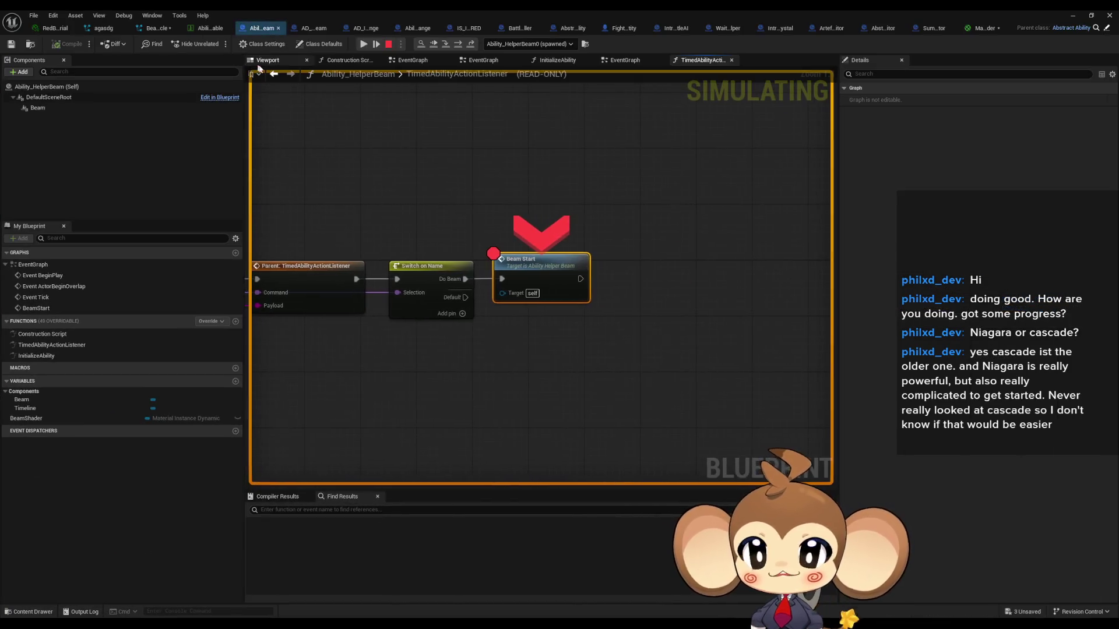
Step: Step into the BeamStart event, resume past the breakpoint, then stop the simulation
left_click(458, 46)
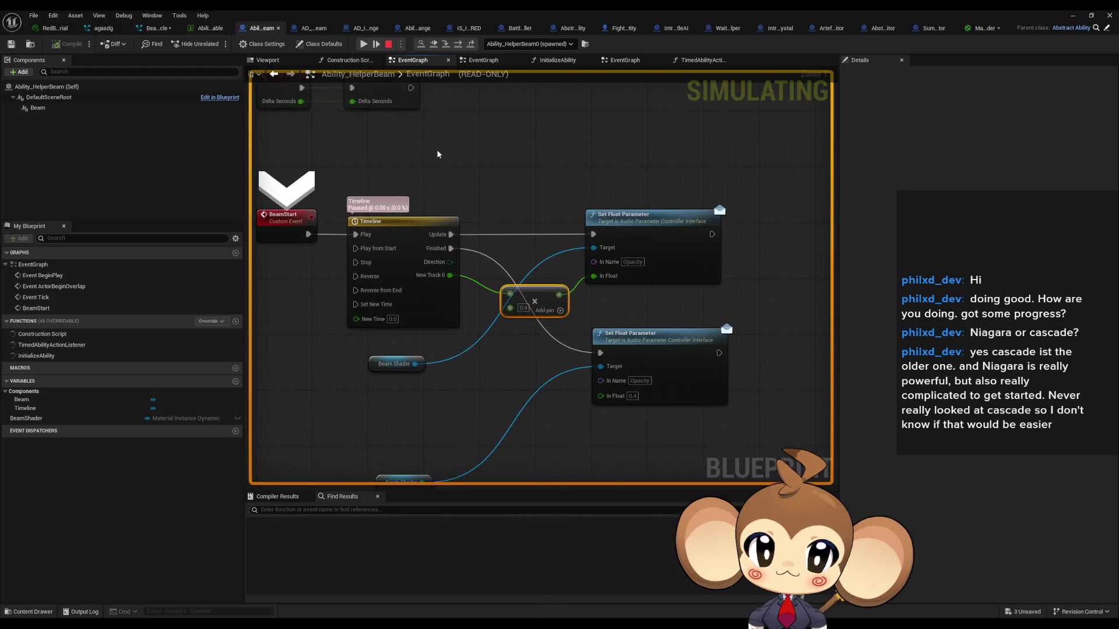
mouse_move(425, 281)
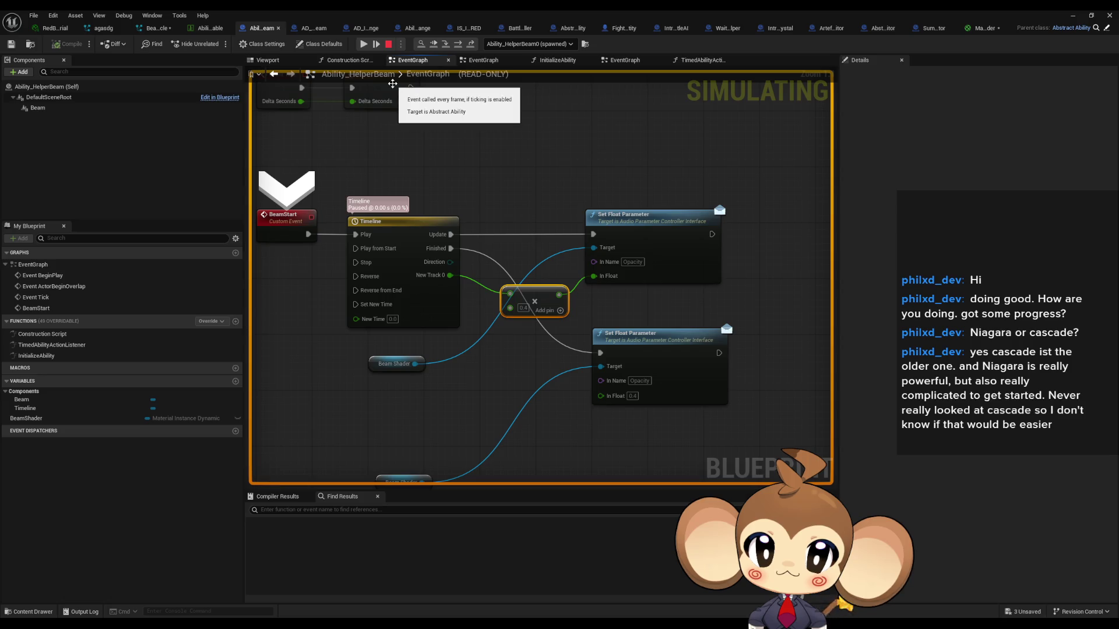
left_click(461, 46)
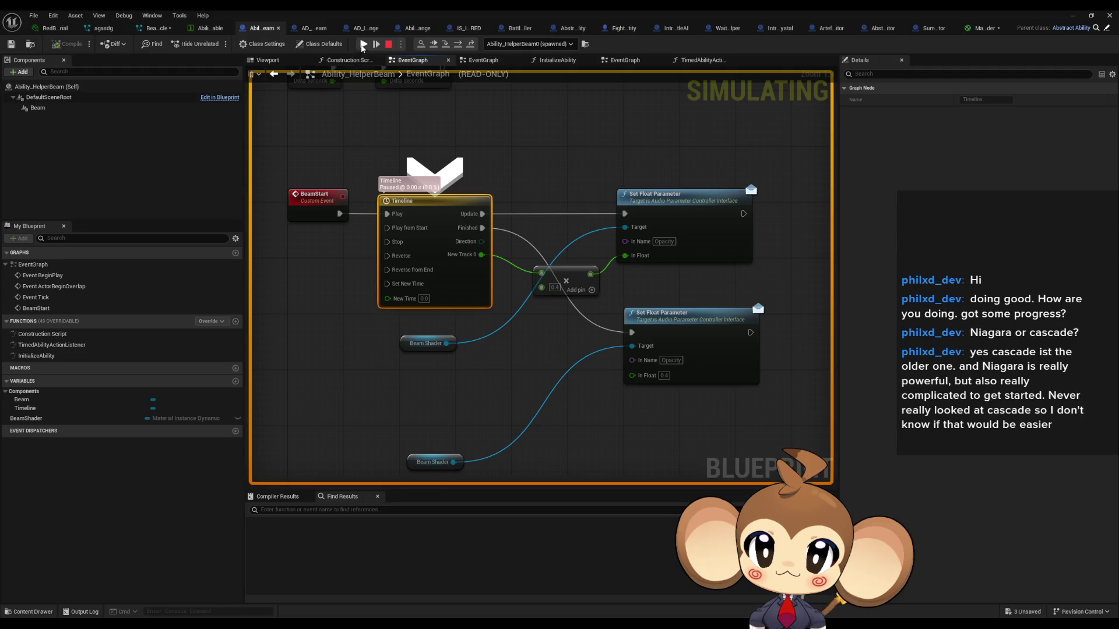
left_click(363, 46)
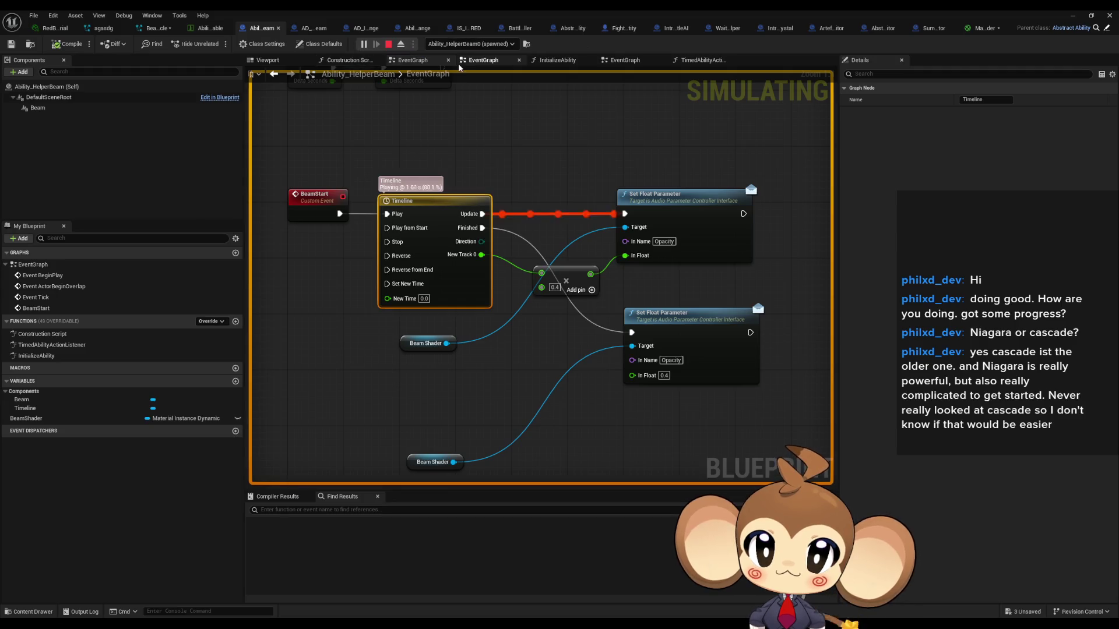
mouse_move(624, 257)
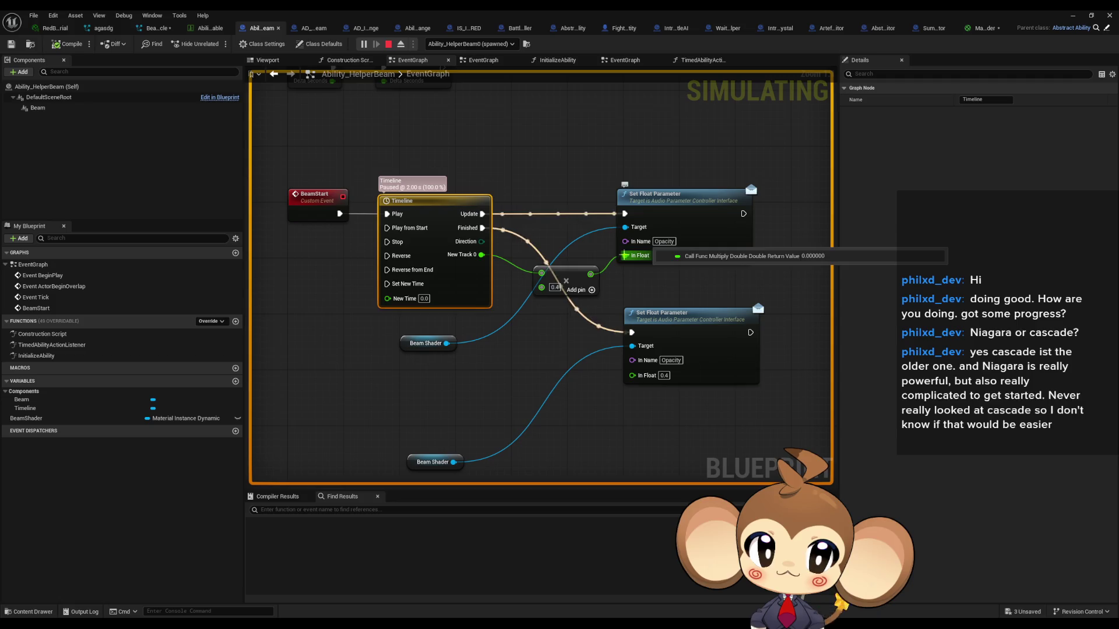
mouse_move(588, 280)
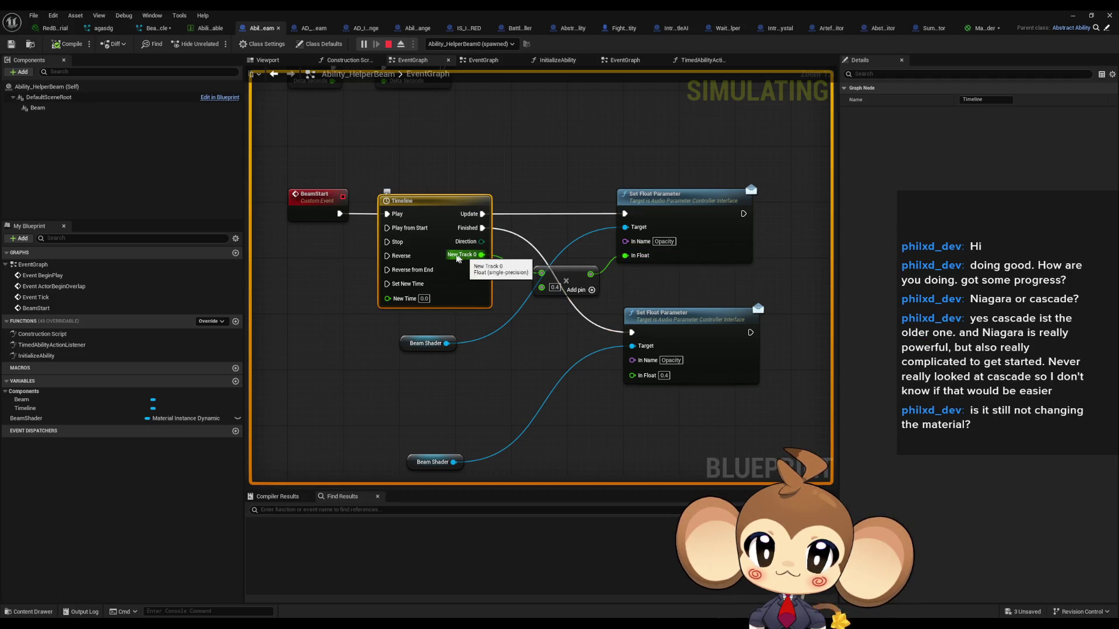
left_click(394, 47)
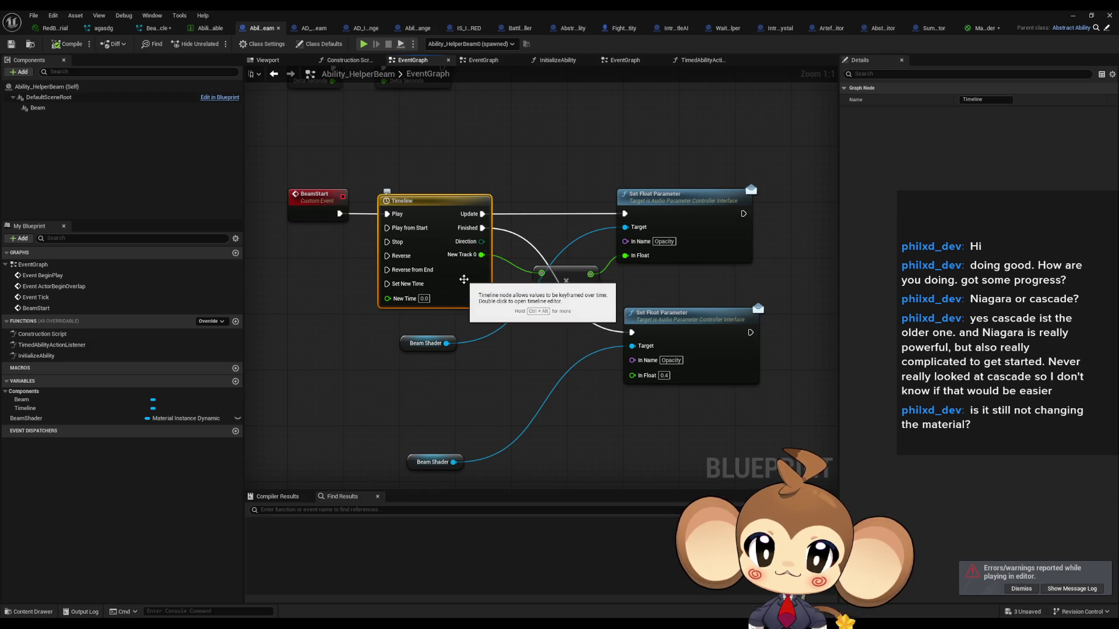
Step: Inspect the Timeline curve, then add a Print String on Update showing New Track 0
double_click(465, 272)
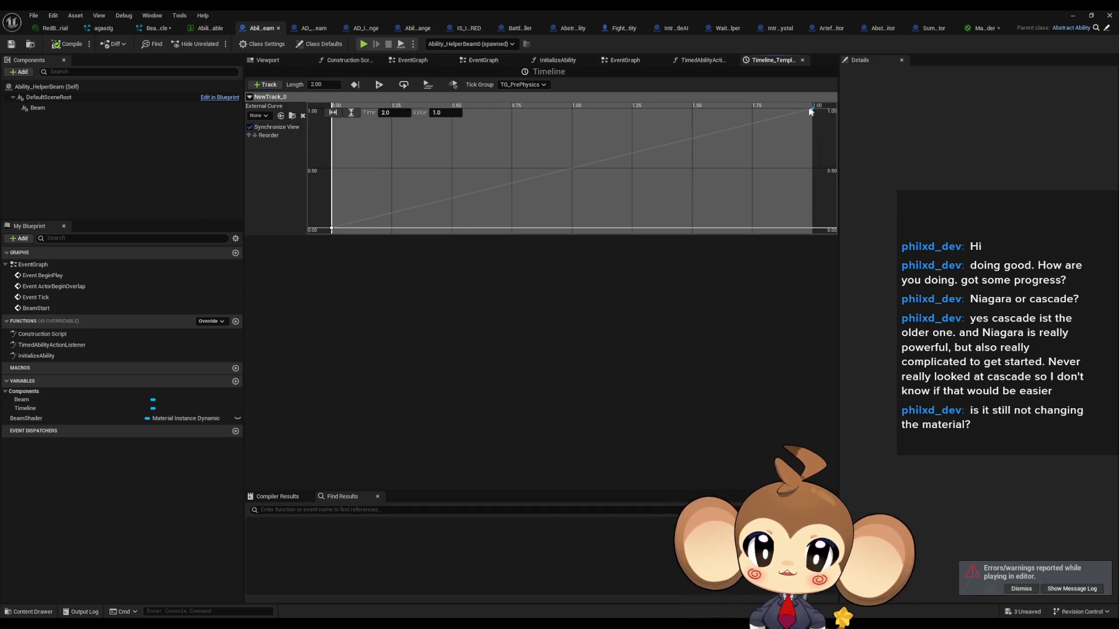
double_click(33, 264)
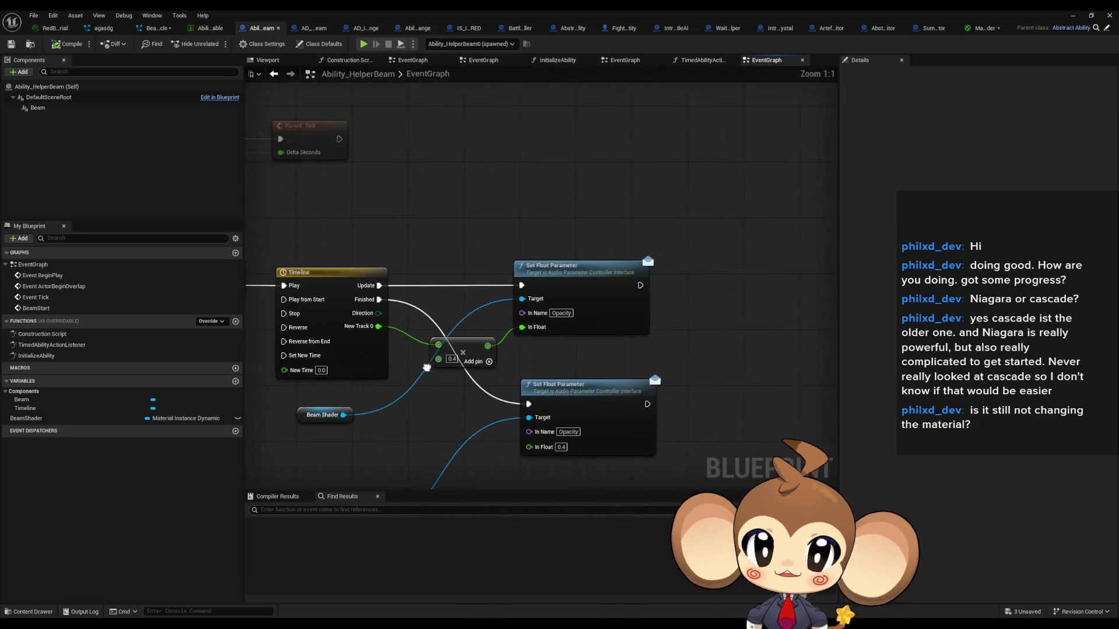
mouse_move(410, 274)
left_mouse_down()
mouse_move(487, 251)
mouse_move(481, 215)
left_mouse_up()
type("print string")
key("Return")
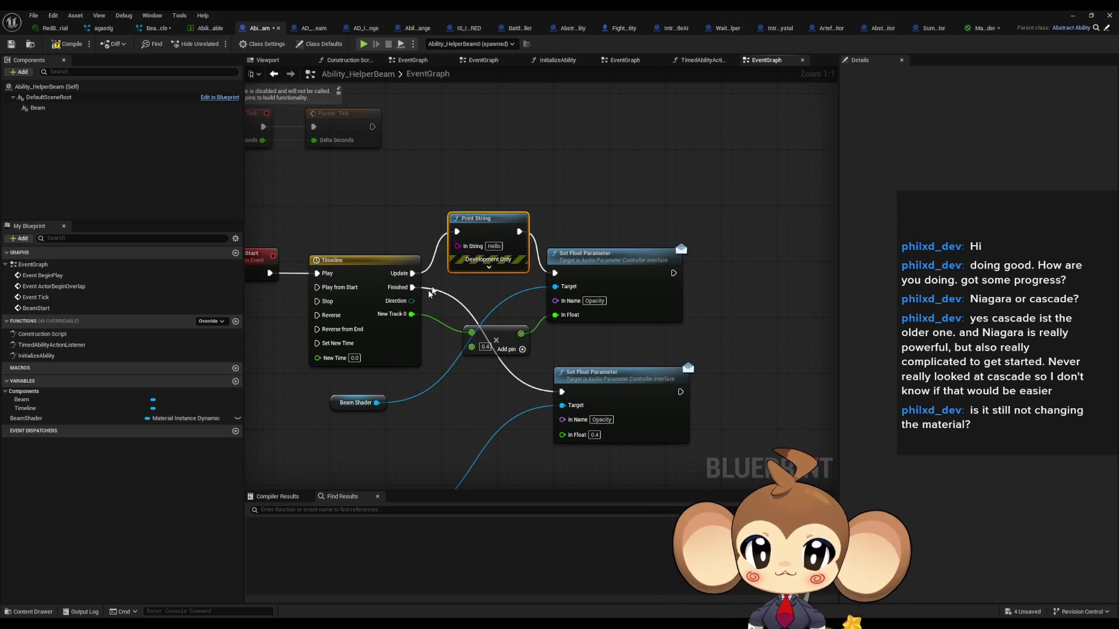
left_click_drag(412, 315, 458, 246)
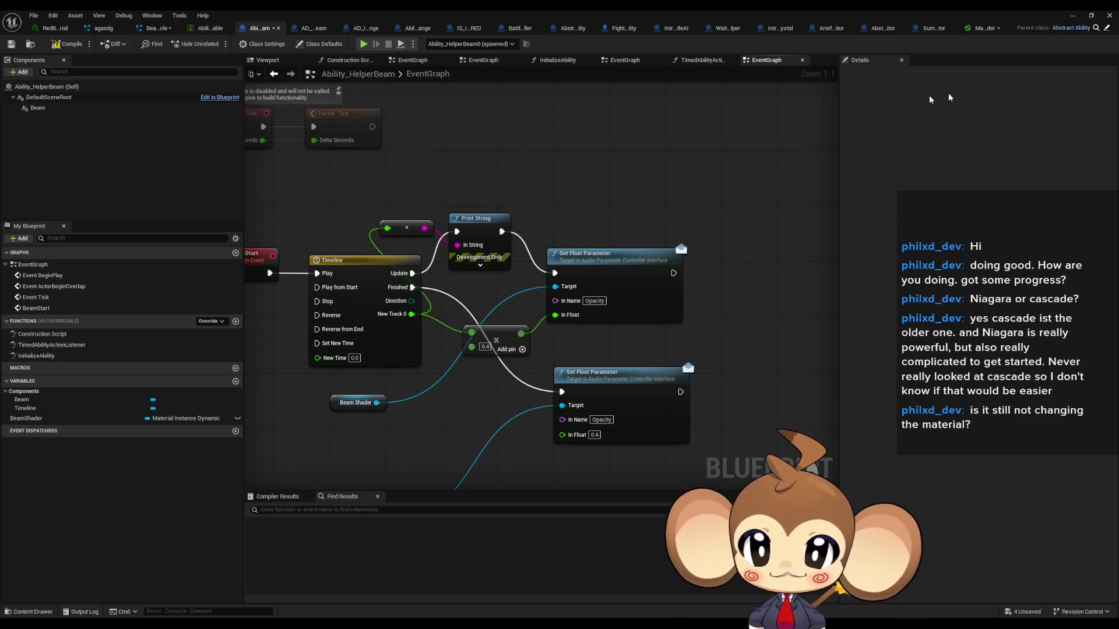
left_click(1071, 15)
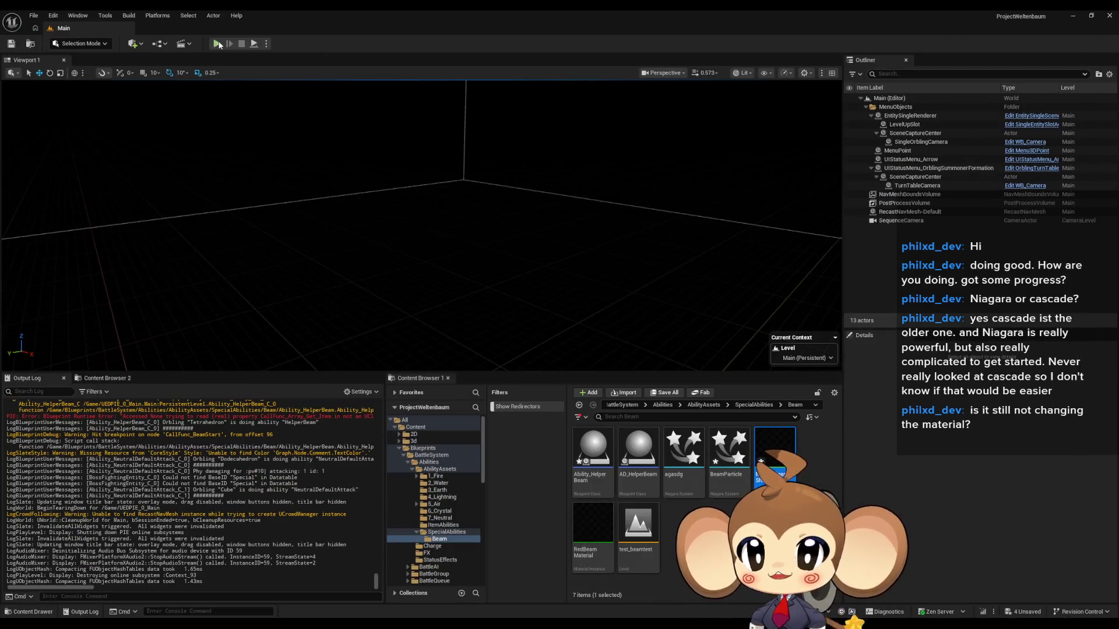
Step: Start a play test and disable the breakpoint on Beam Start
left_click(217, 43)
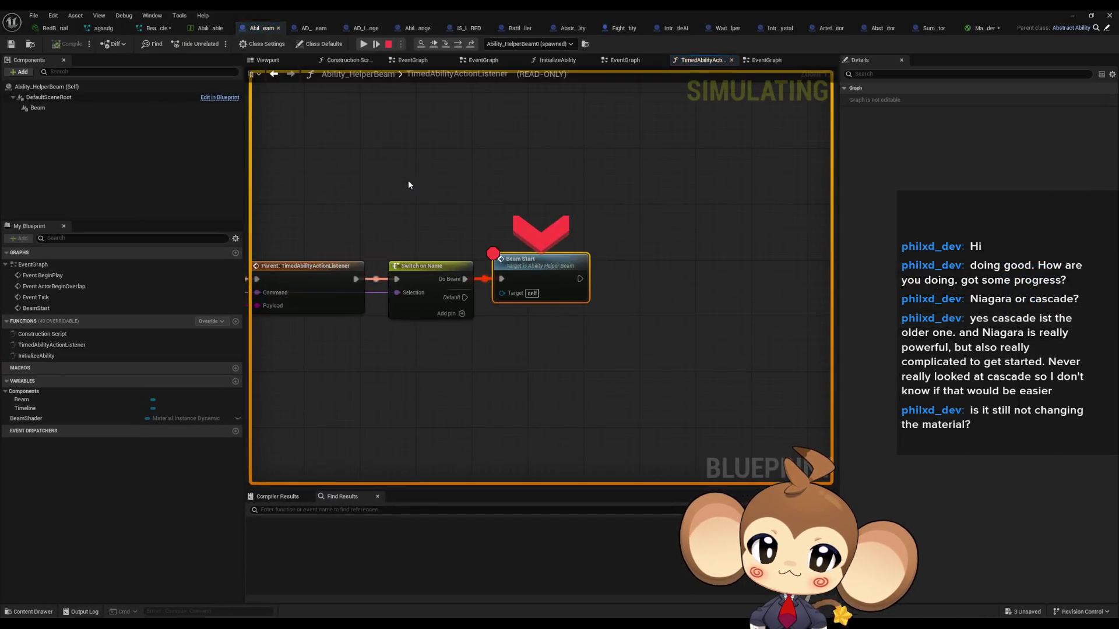
right_click(534, 257)
left_click(577, 348)
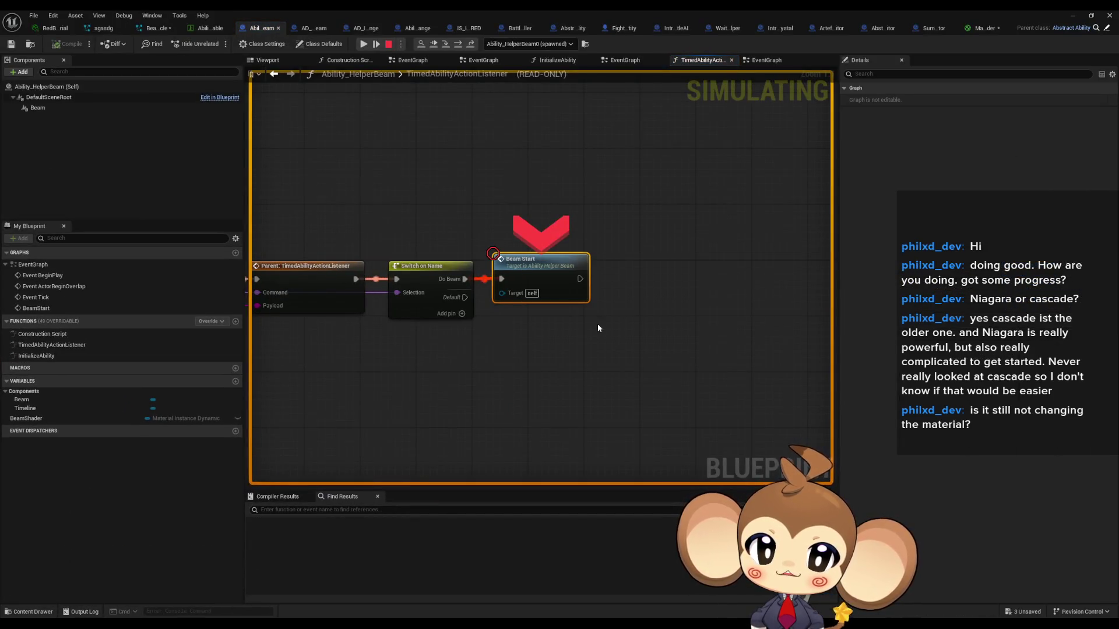
right_click(522, 279)
left_click(558, 364)
Step: Resume play to log track values up to 1.0, then stop and return to the blueprint
left_click(1073, 16)
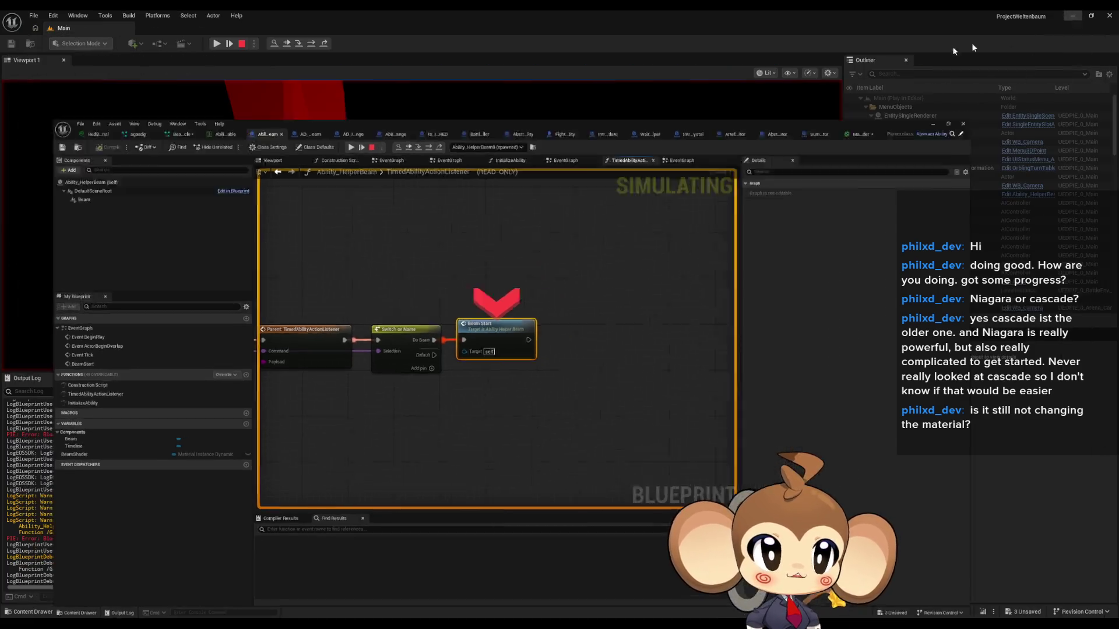
left_click(216, 44)
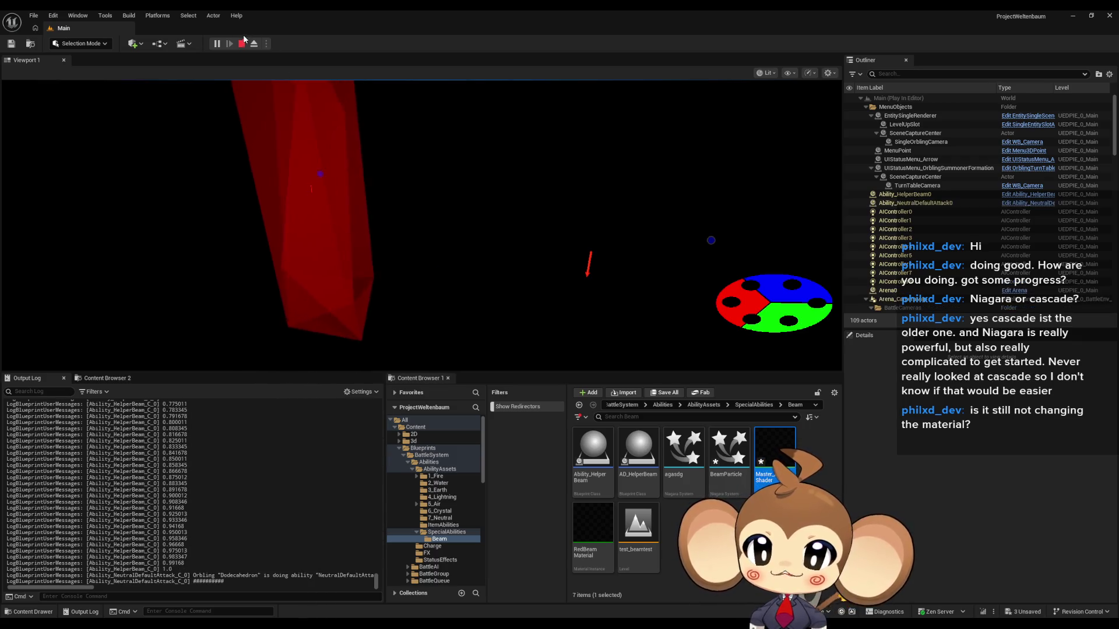
left_click(242, 43)
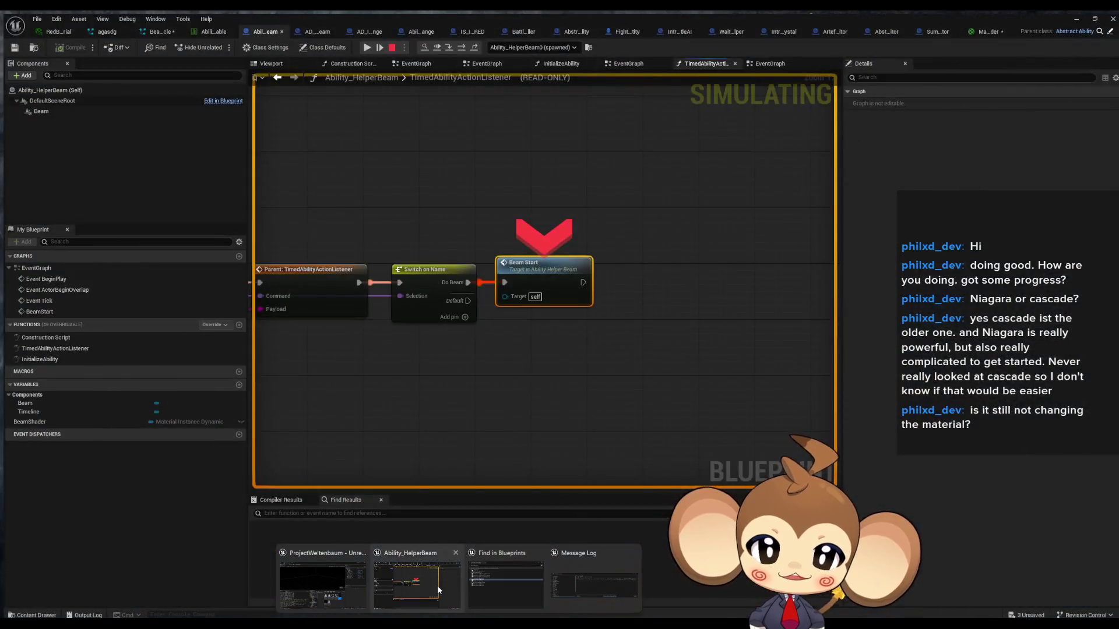
left_click(437, 585)
double_click(524, 265)
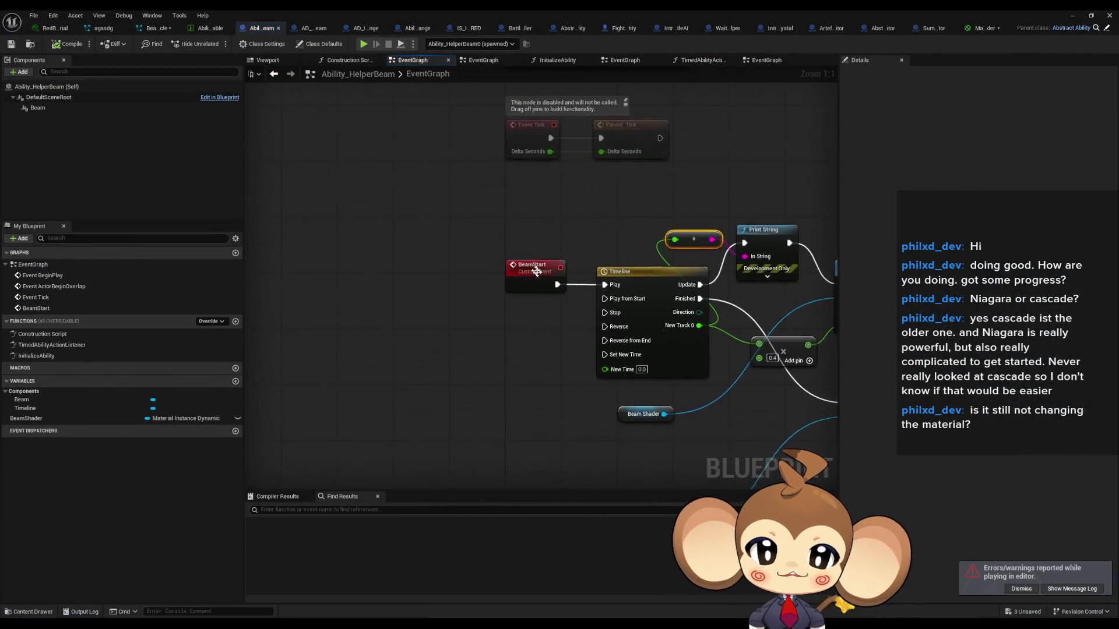
Step: Confirm Master_BeamShader's parameter is named Opacity, then nudge the upper Set Float Parameter node right
left_click(556, 263)
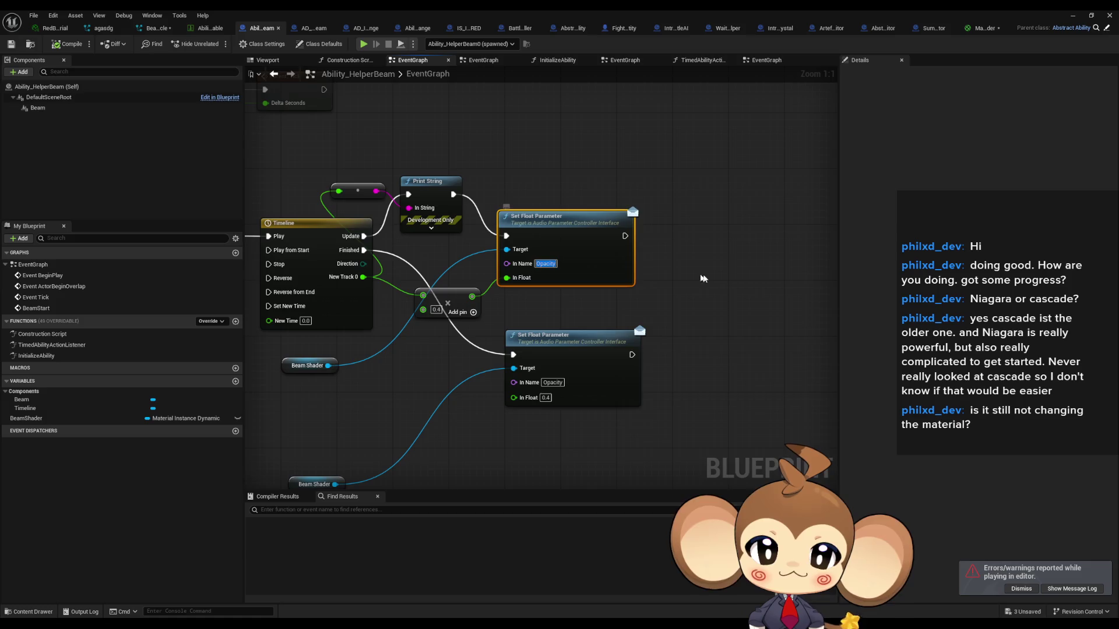
left_click(983, 28)
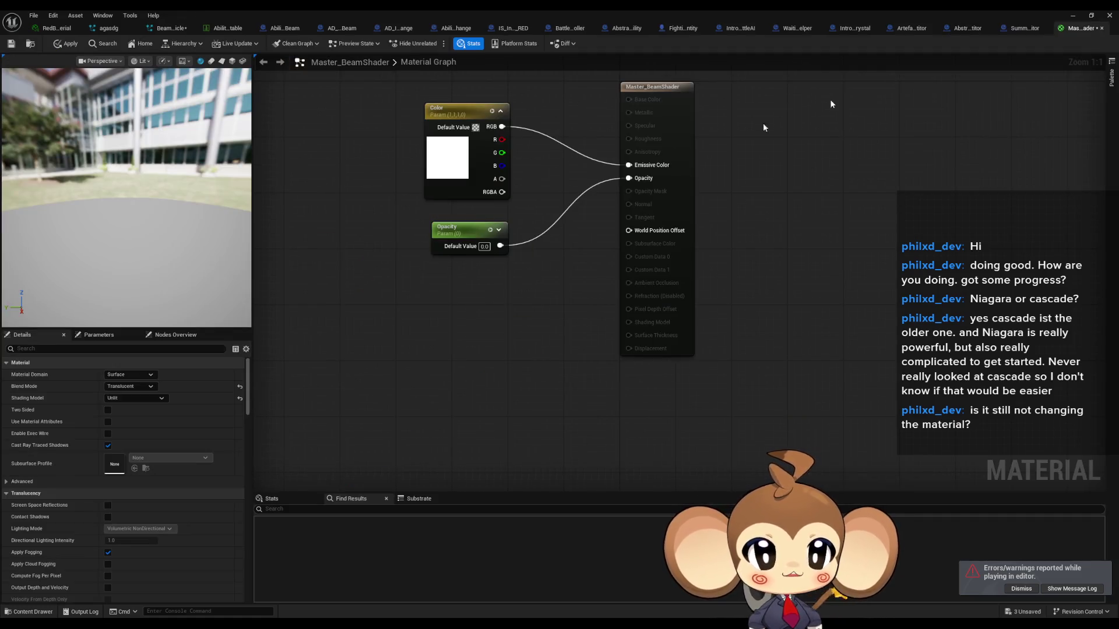
left_click(448, 229)
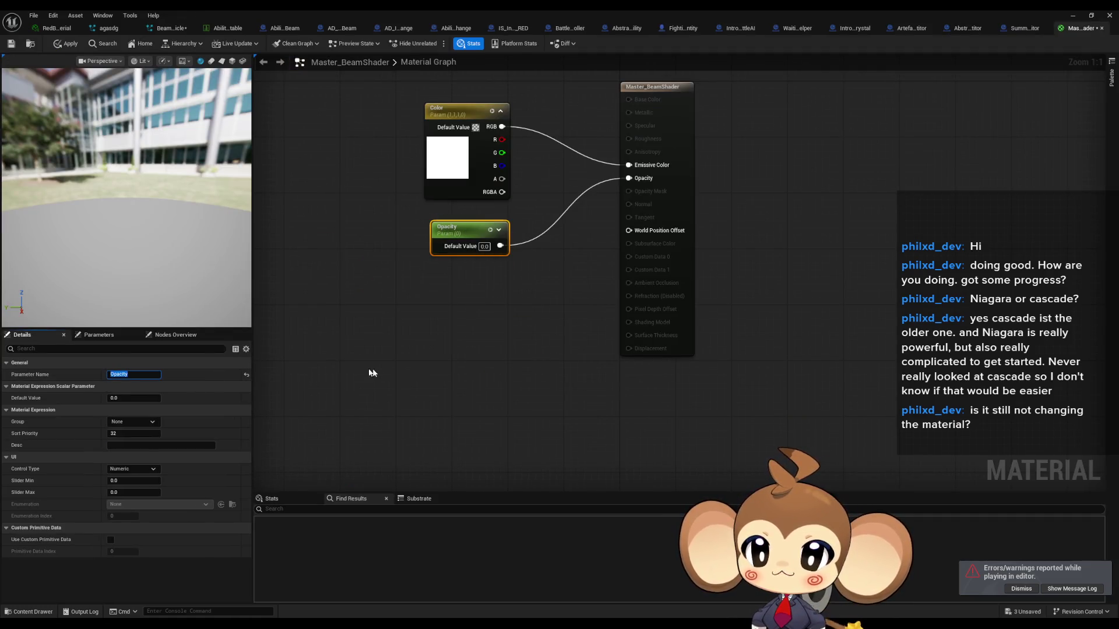
left_click(487, 377)
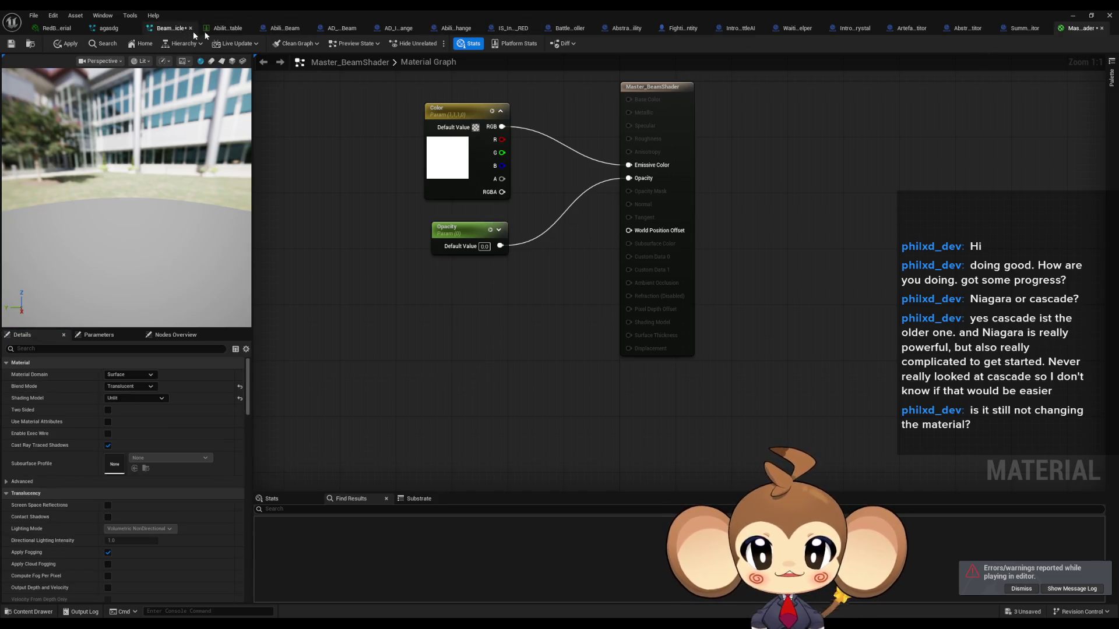
left_click(285, 29)
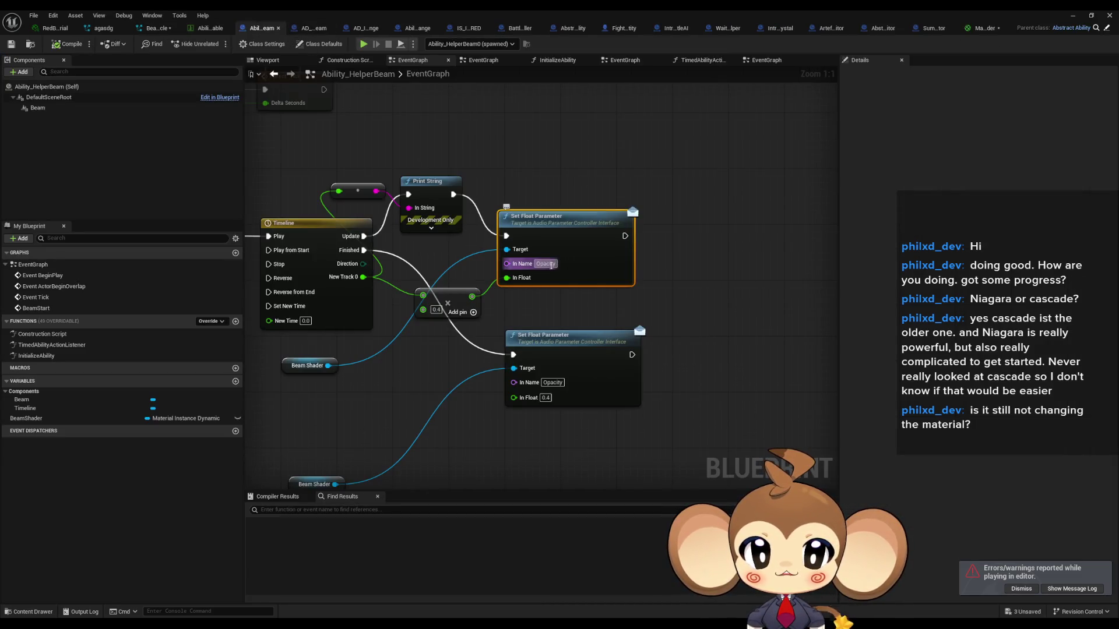
left_click(694, 285)
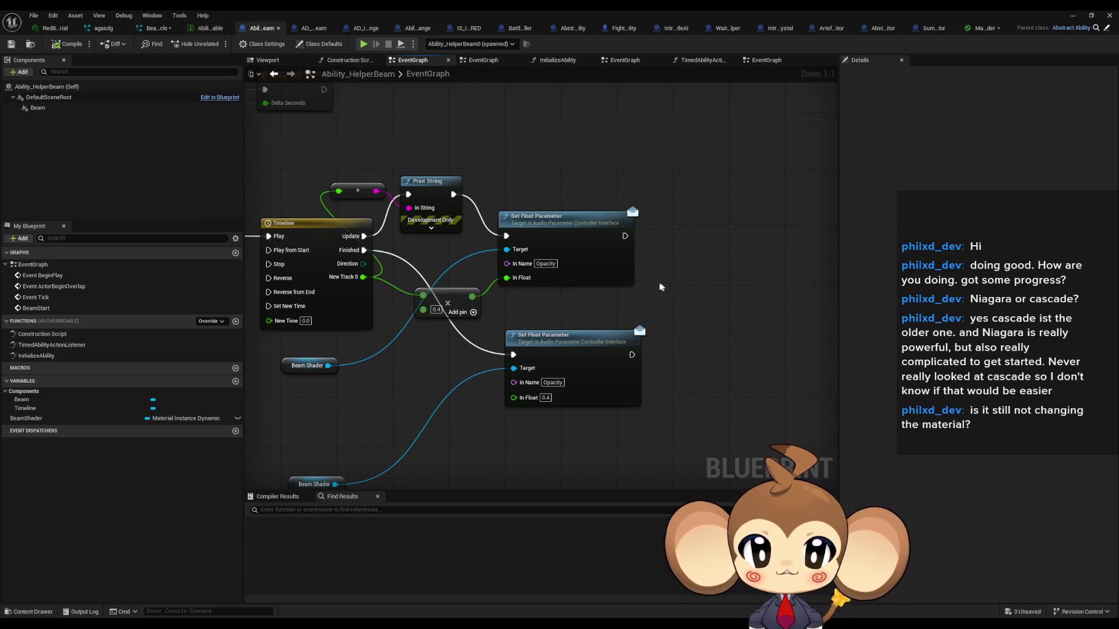
left_click_drag(540, 219, 554, 220)
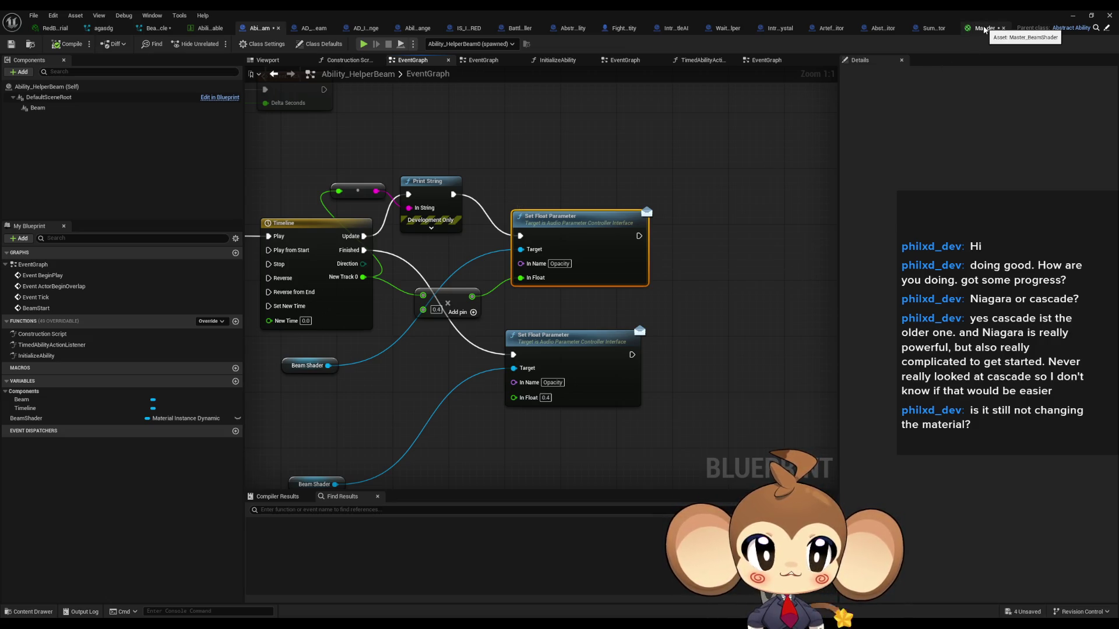
left_click_drag(409, 273, 431, 300)
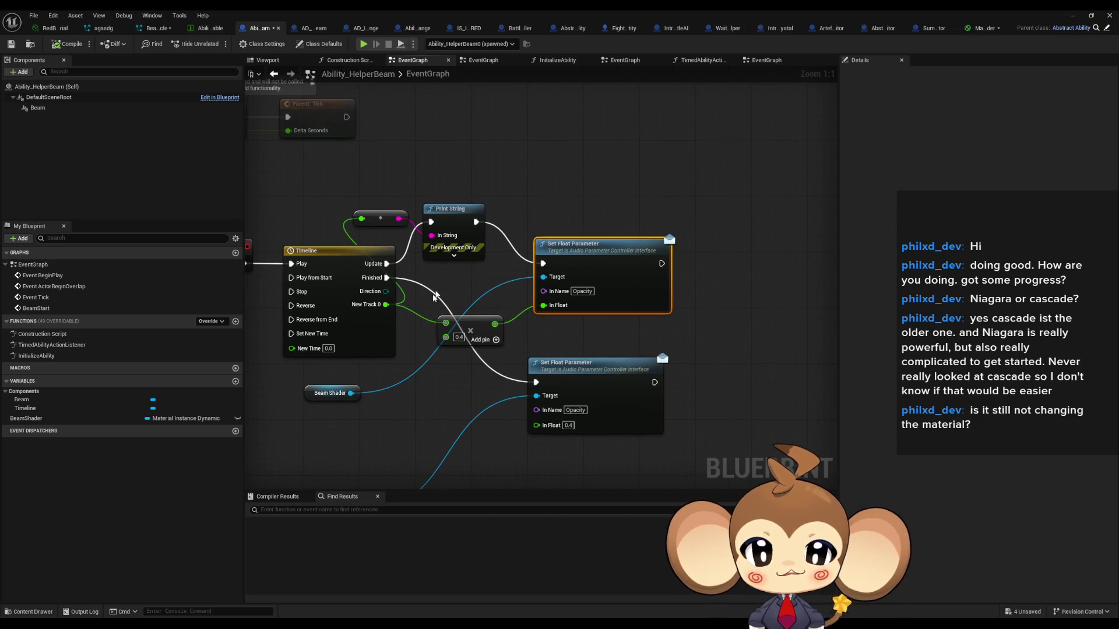
Step: Add a Set Scalar Parameter Value node from Beam Shader, fed by Multiply and wired into execution
left_click_drag(351, 394, 586, 157)
type("scalar")
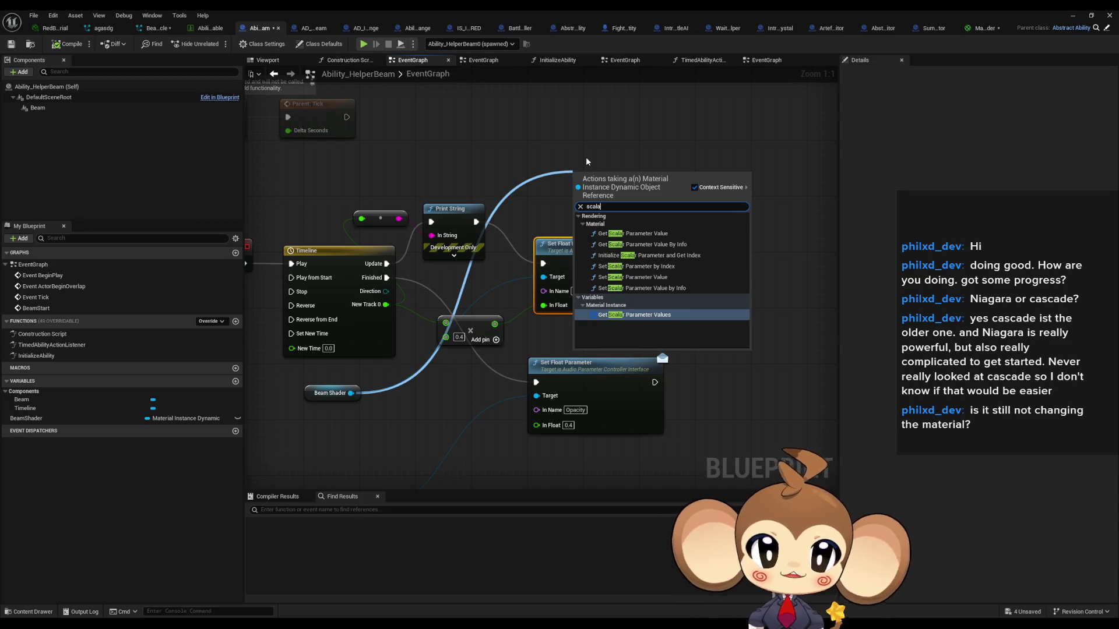
type(" set")
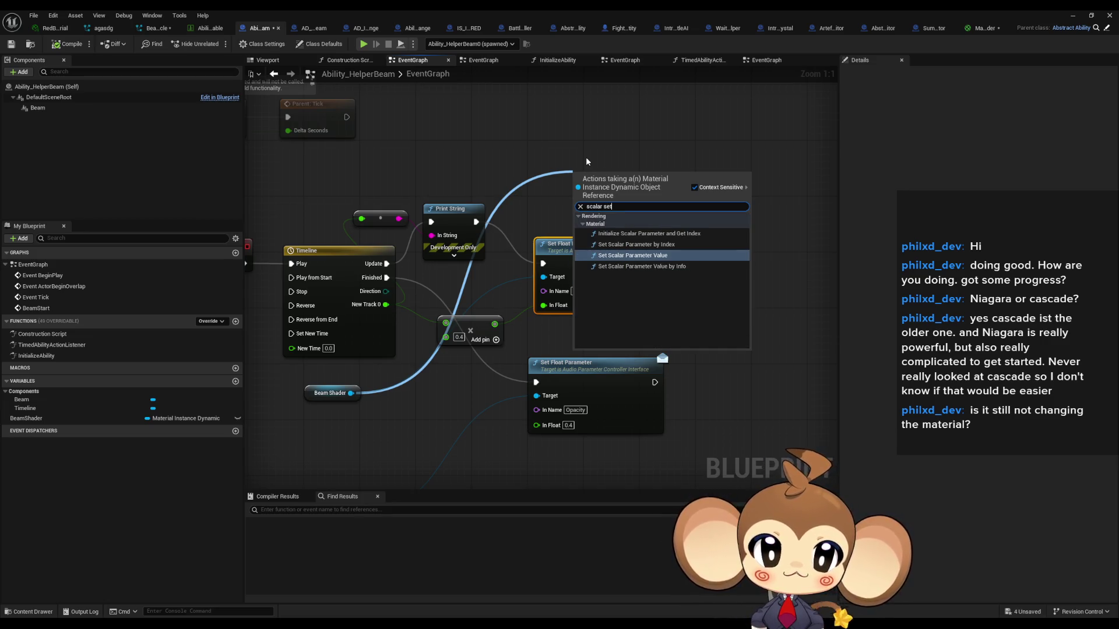
key("Return")
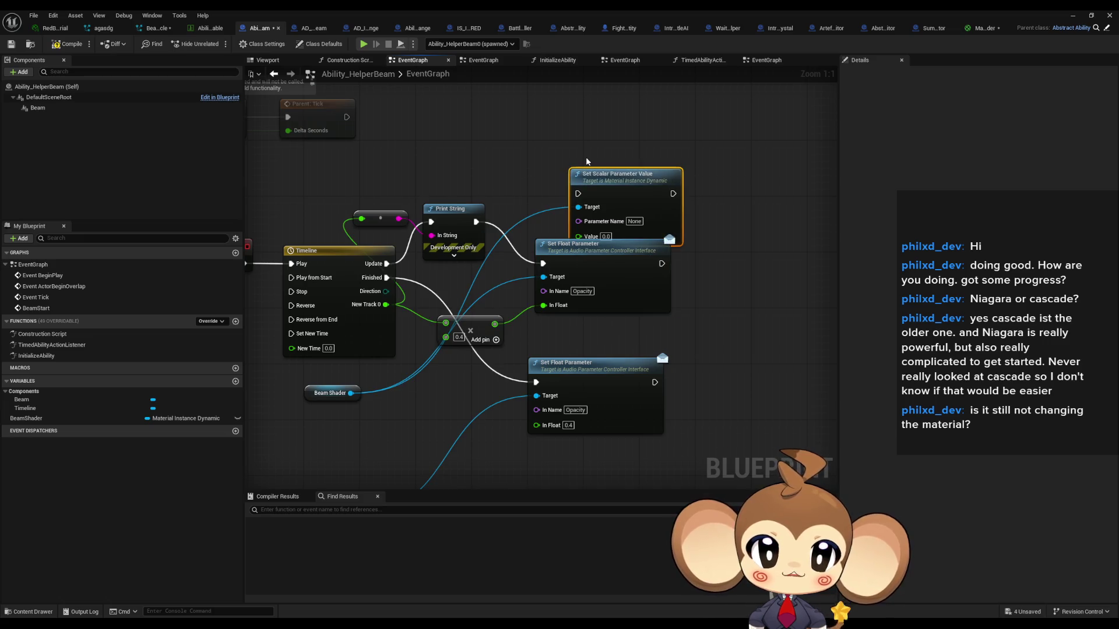
left_click_drag(621, 194, 606, 181)
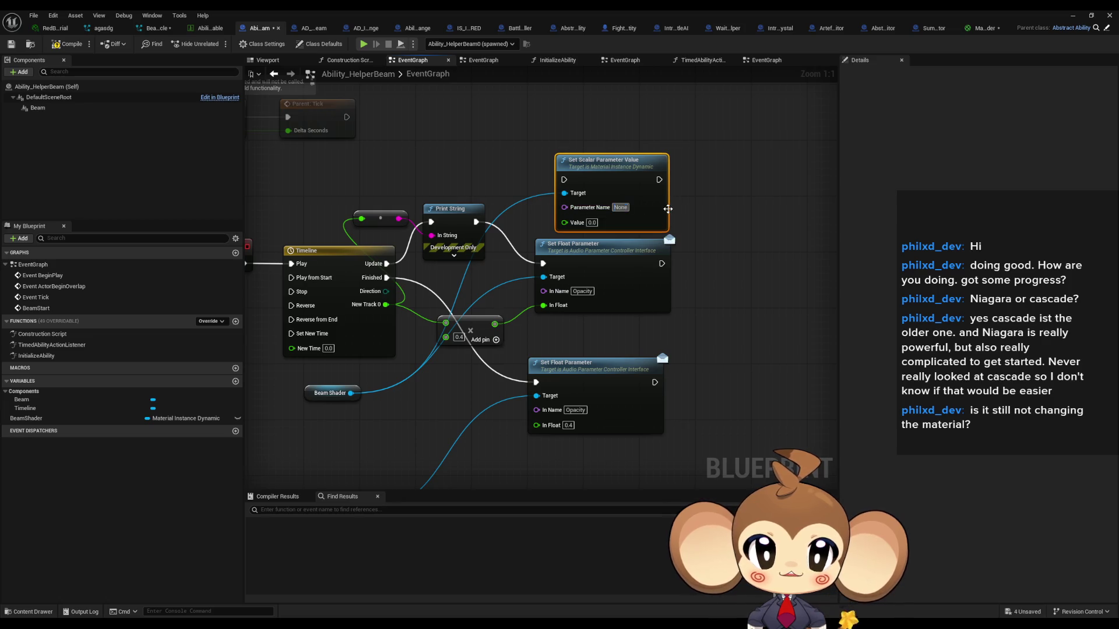
mouse_move(494, 323)
left_mouse_down()
mouse_move(568, 241)
mouse_move(564, 222)
left_mouse_up()
mouse_move(564, 180)
left_mouse_down()
mouse_move(387, 279)
mouse_move(386, 264)
left_mouse_up()
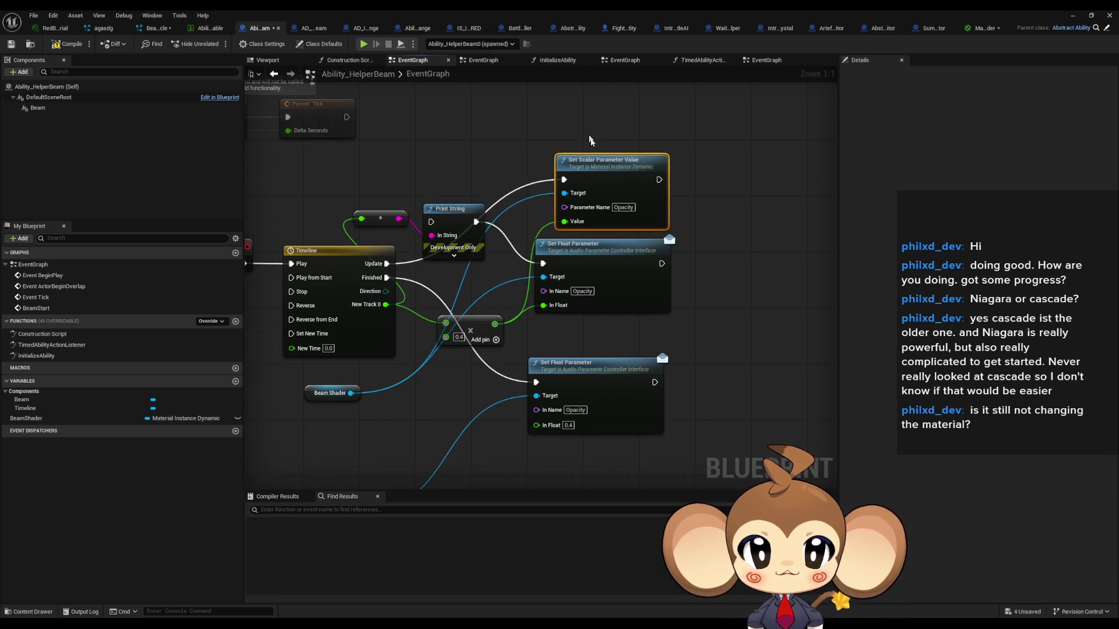
Step: Duplicate the Set Scalar Parameter Value node with value 0.4, driven by the Timeline's Finished output
key("ctrl+c")
key("ctrl+v")
left_click_drag(546, 404, 353, 416)
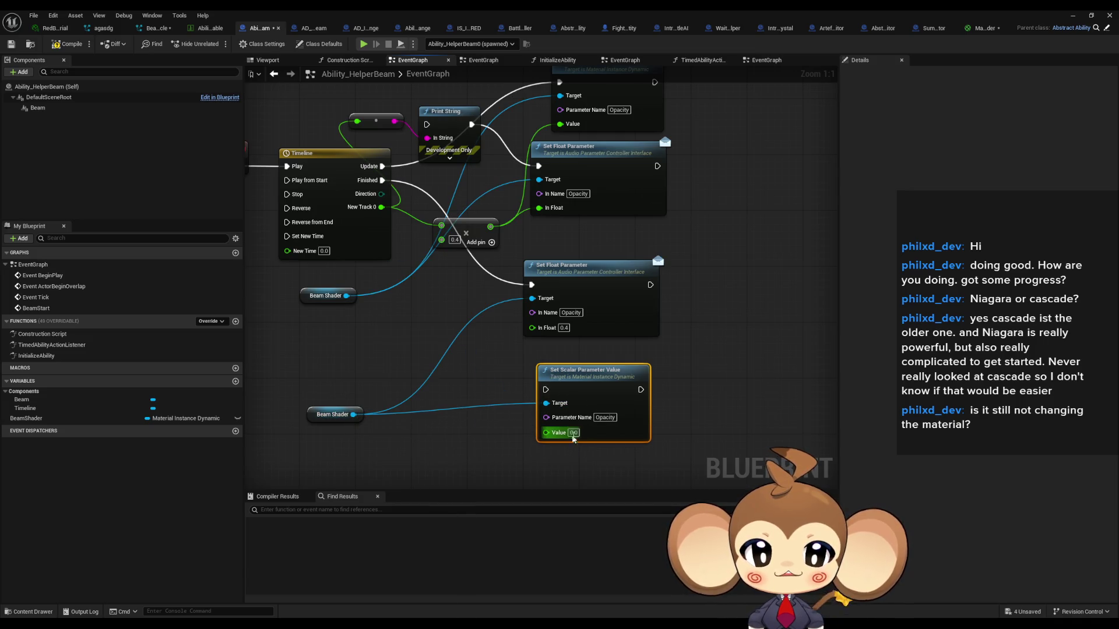
type("0.4")
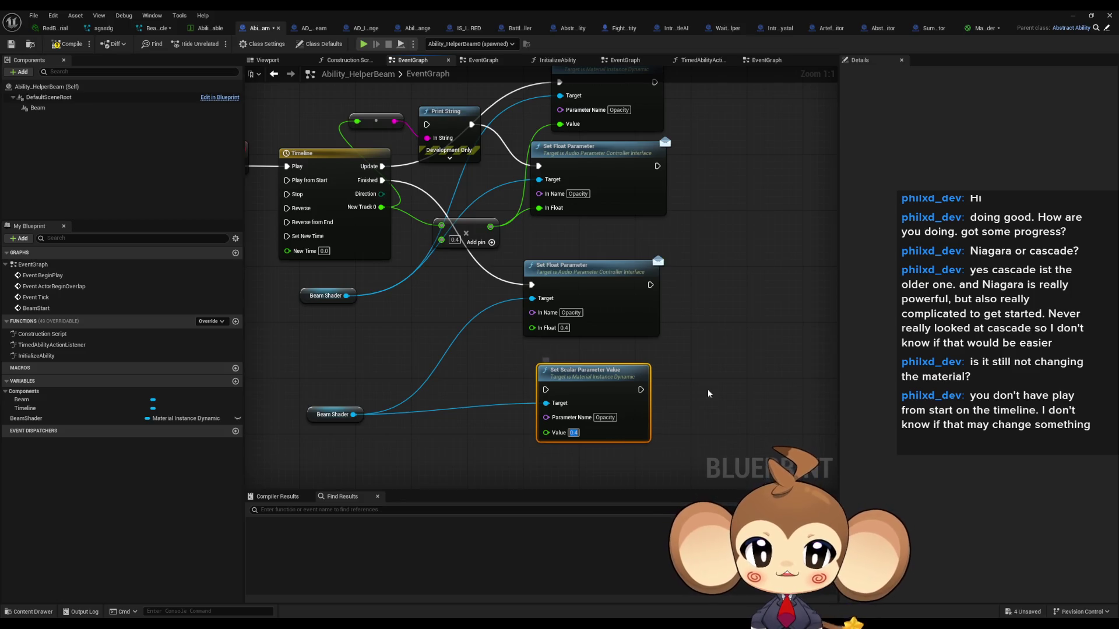
mouse_move(547, 390)
left_mouse_down()
mouse_move(434, 218)
mouse_move(382, 180)
left_mouse_up()
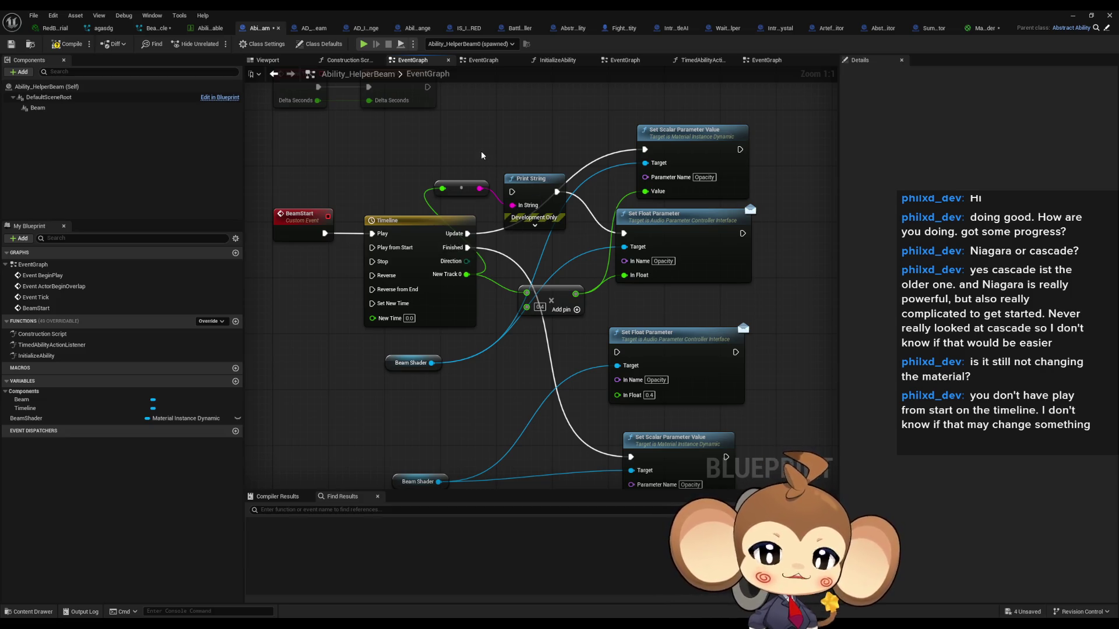
Step: Delete the Print String node and its reroute point, then compile
left_click_drag(483, 175, 524, 198)
key("Delete")
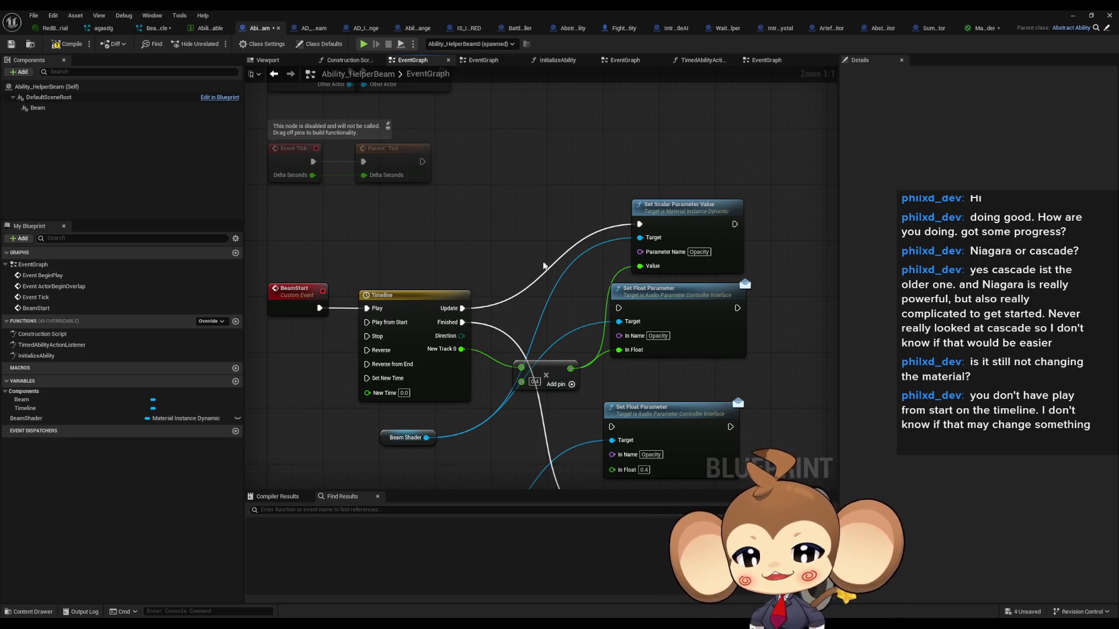
left_click(71, 47)
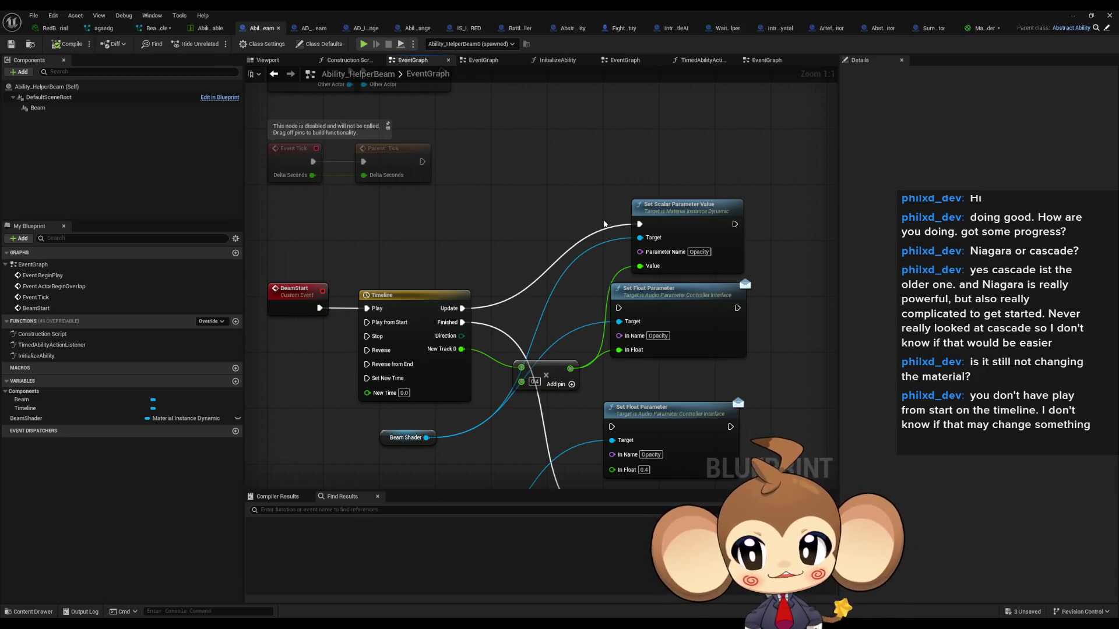
left_click(1080, 15)
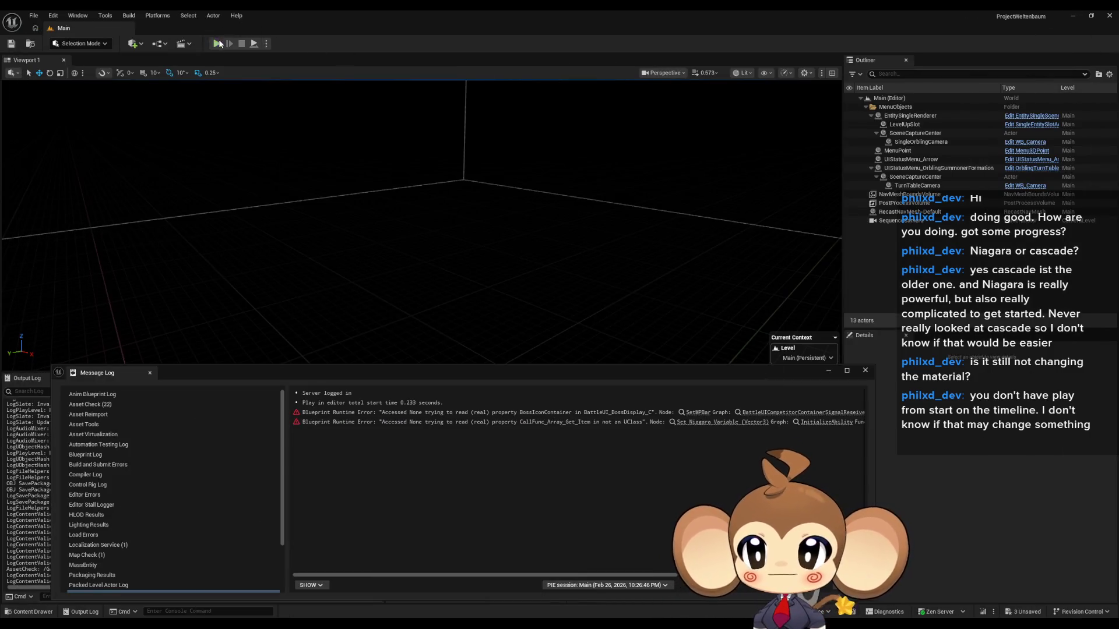
left_click(219, 43)
left_click(866, 370)
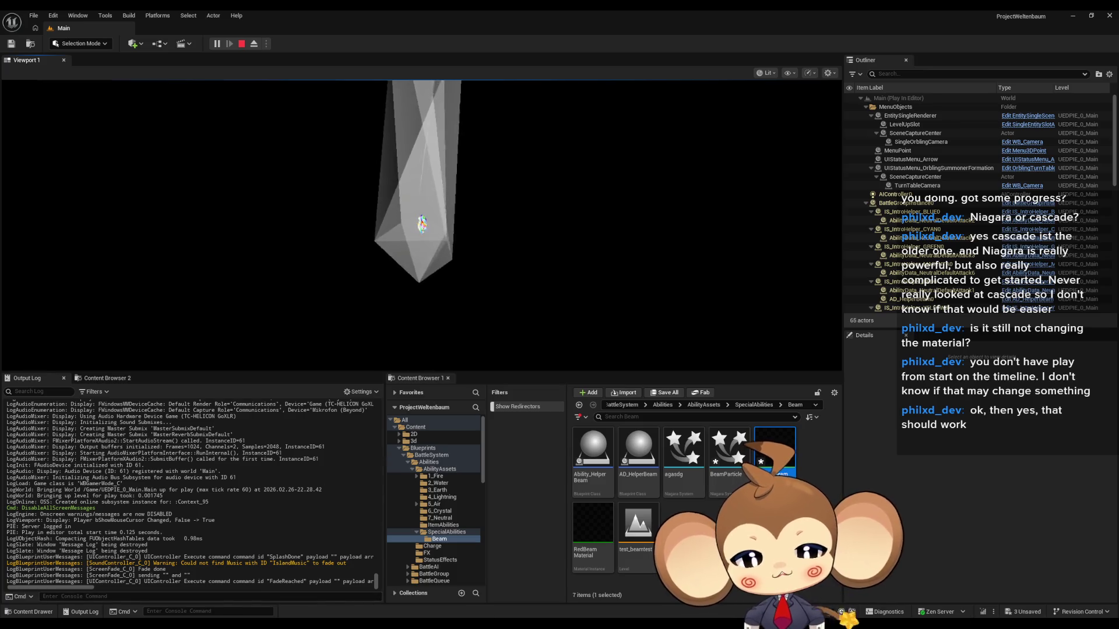
mouse_move(460, 620)
left_click(469, 583)
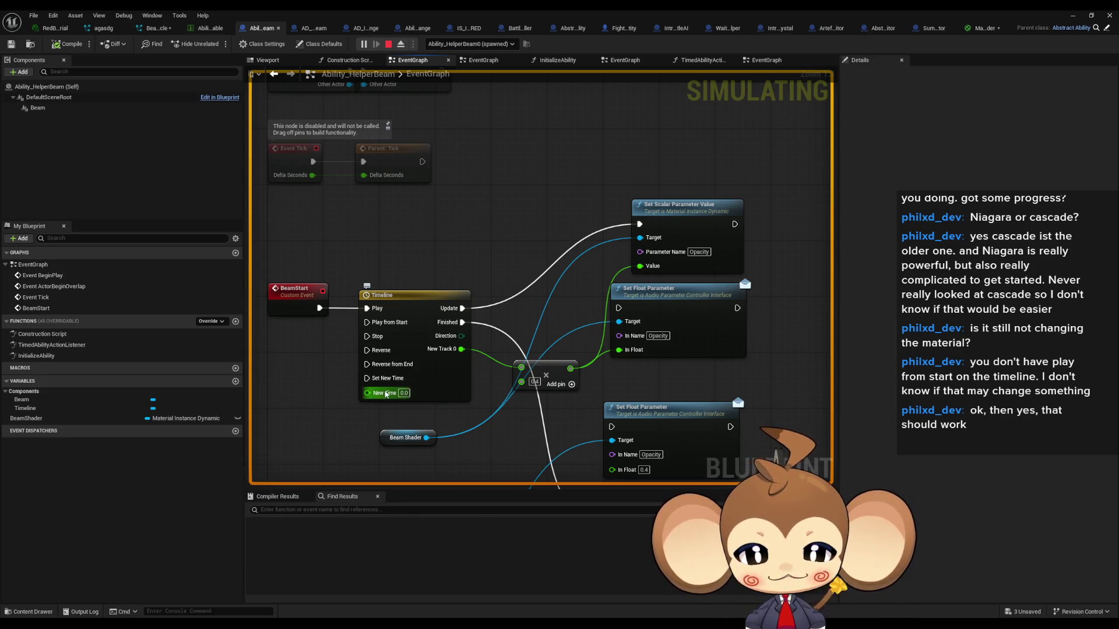
left_click(1076, 15)
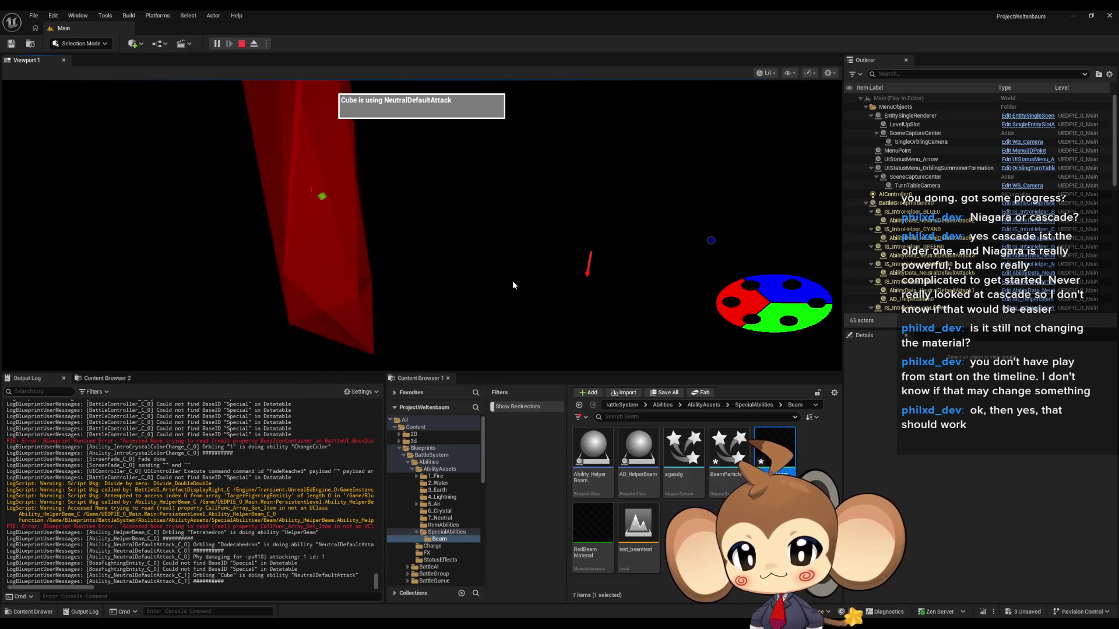
left_click(242, 45)
mouse_move(526, 600)
left_click(431, 593)
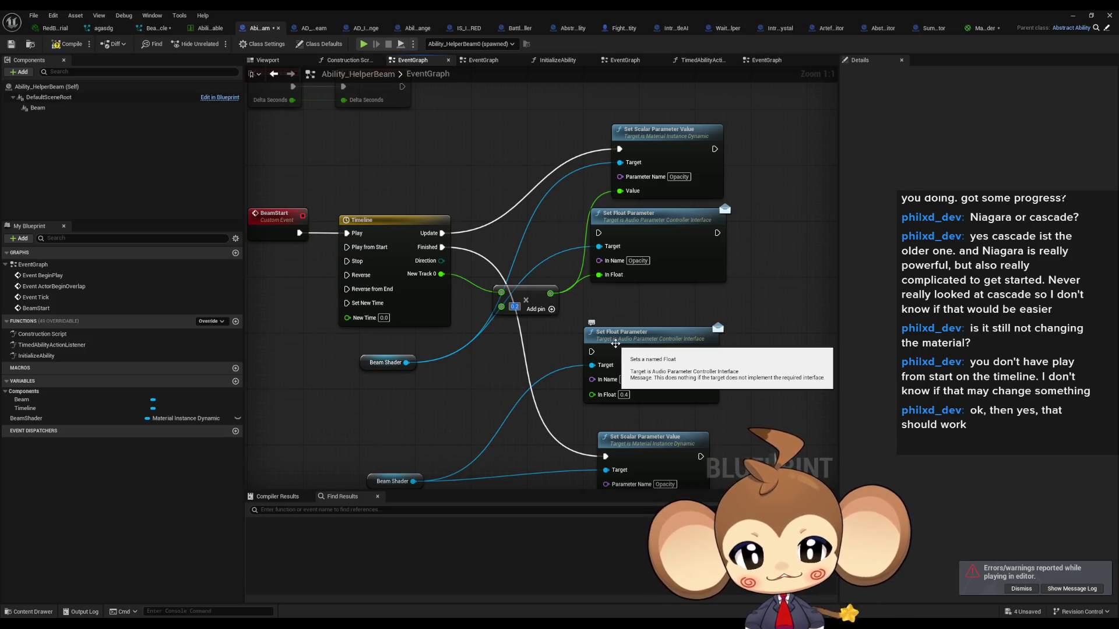
Step: Delete both Set Float Parameter nodes from the EventGraph
left_click(582, 296)
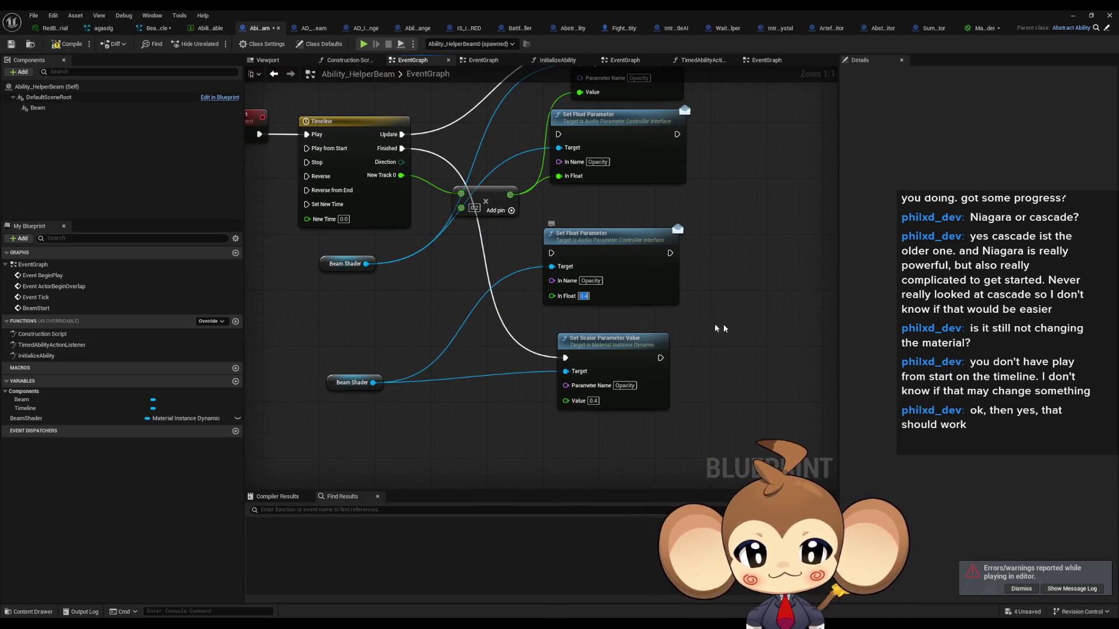
left_click(628, 410)
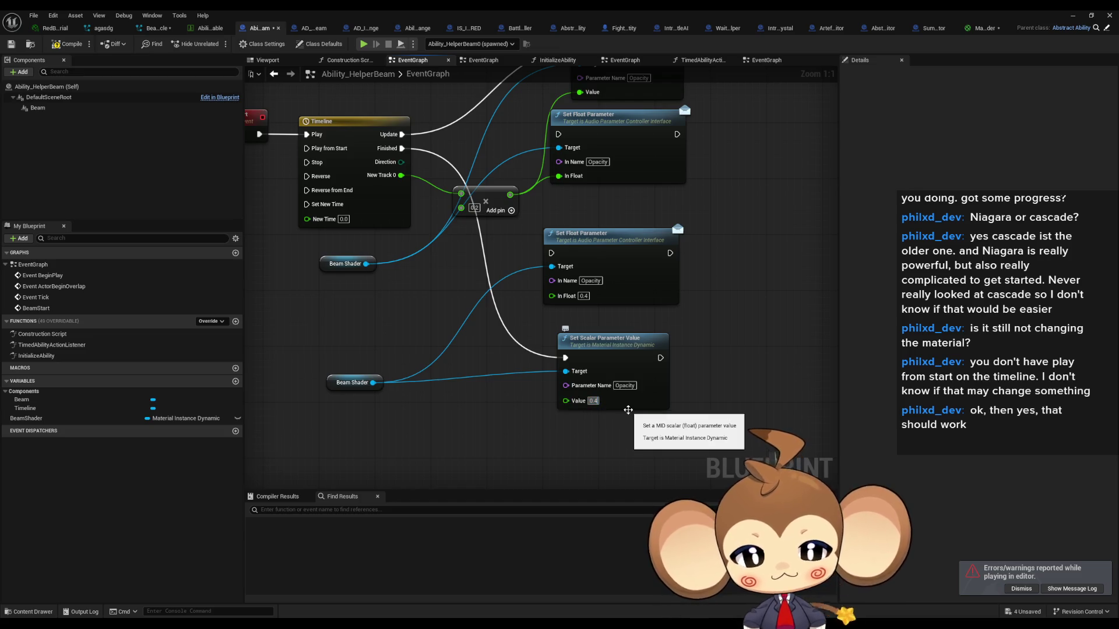
left_click(676, 256)
key("Delete")
left_click(682, 175)
key("Delete")
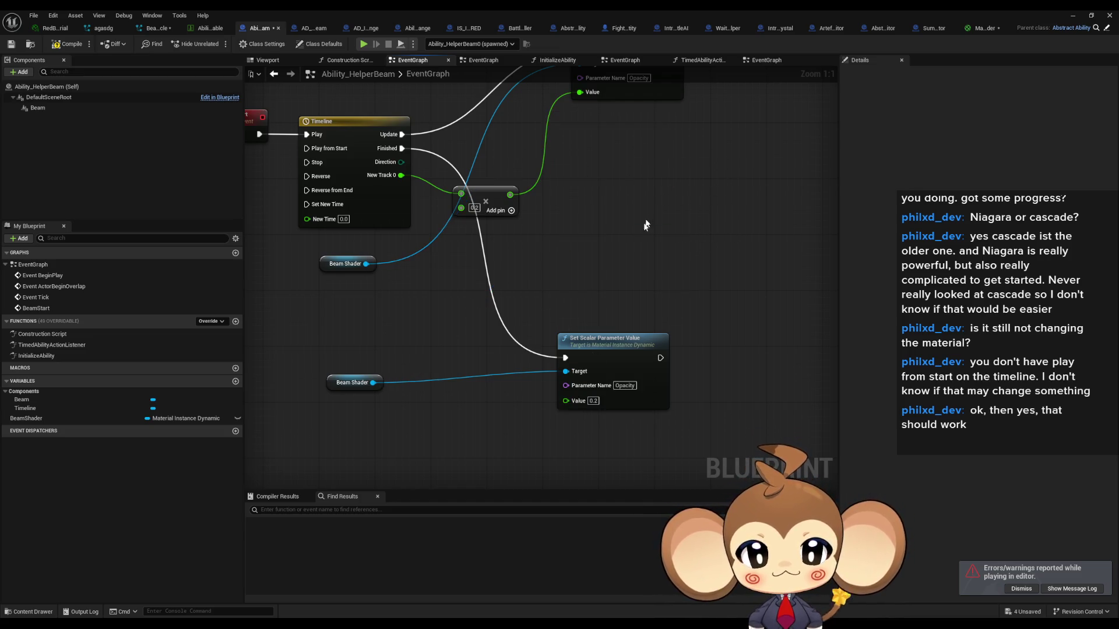
Step: Arrange the two Set Scalar Parameter Value nodes and Beam Shader getters neatly, then save
left_click_drag(603, 251, 597, 312)
left_click_drag(620, 107, 607, 189)
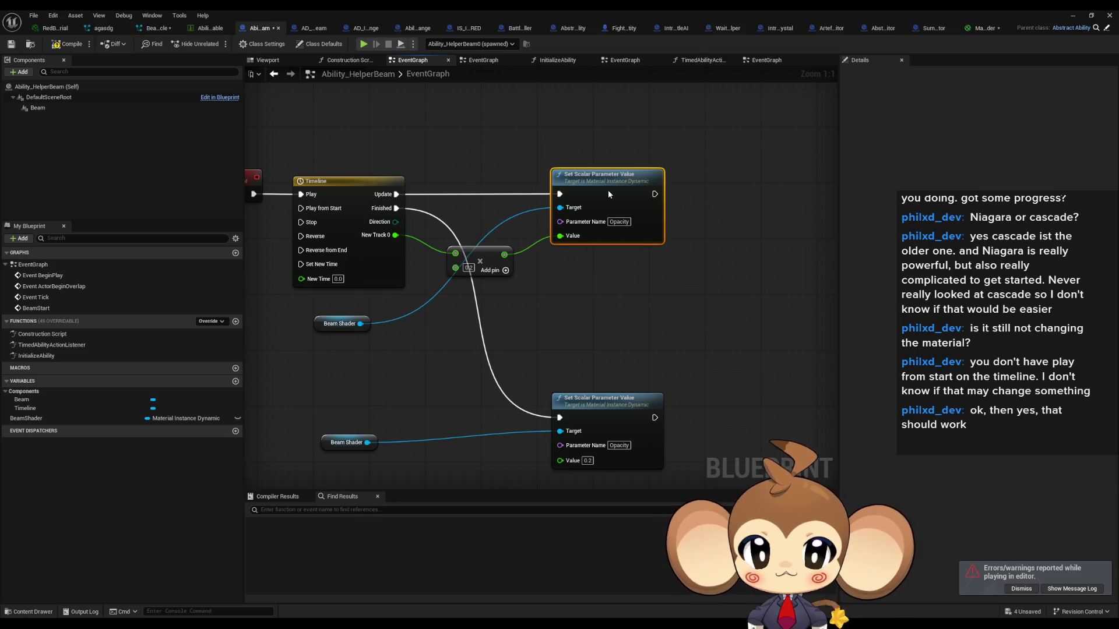
left_click_drag(599, 414, 598, 287)
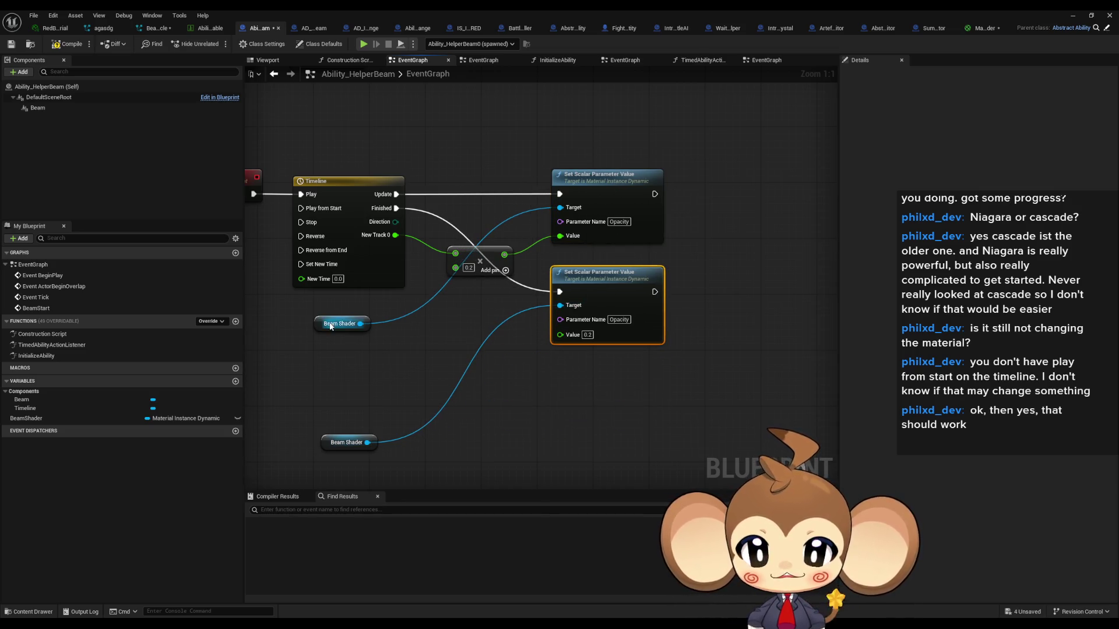
left_click_drag(331, 326, 366, 305)
mouse_move(335, 443)
left_mouse_down()
mouse_move(373, 348)
mouse_move(363, 324)
left_mouse_up()
left_click(450, 341)
left_click_drag(449, 342, 489, 397)
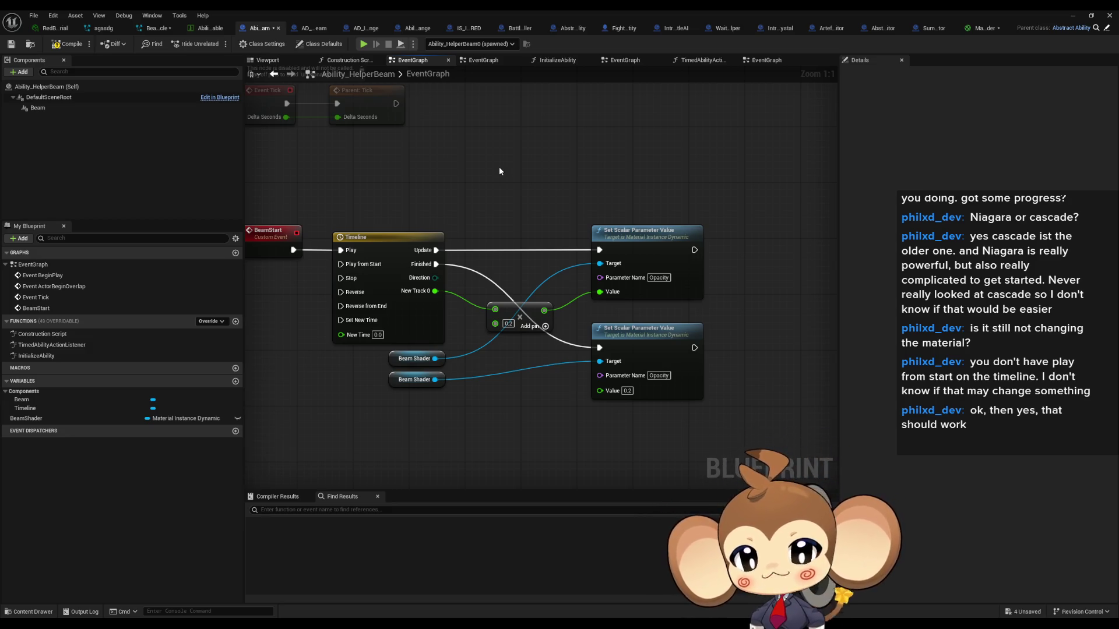
key("ctrl+s")
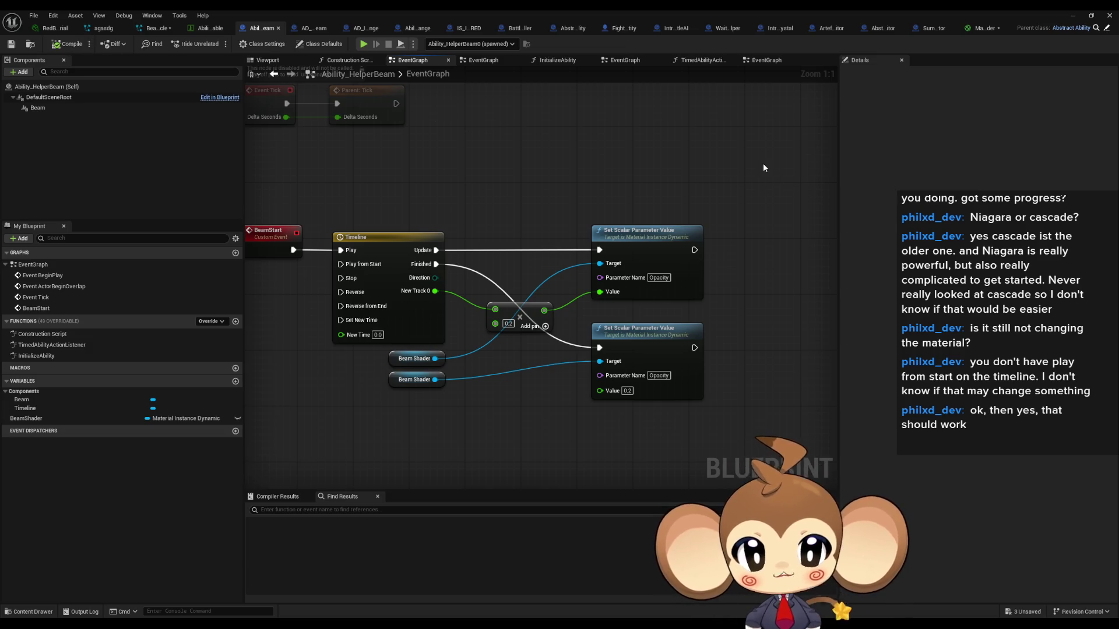
left_click(1078, 15)
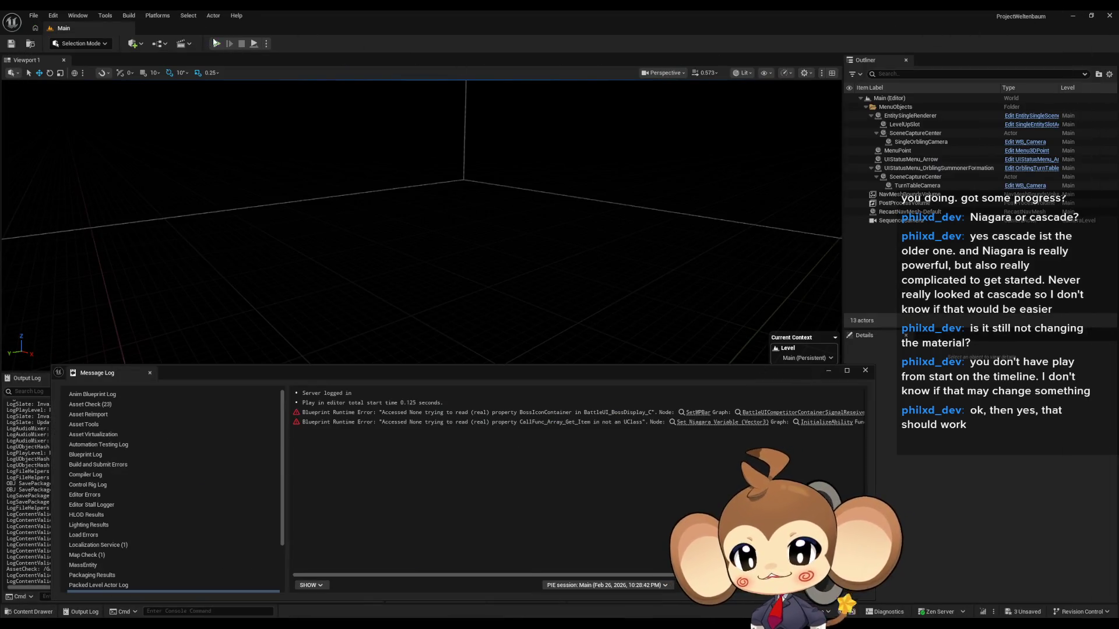
left_click(216, 43)
left_click(834, 370)
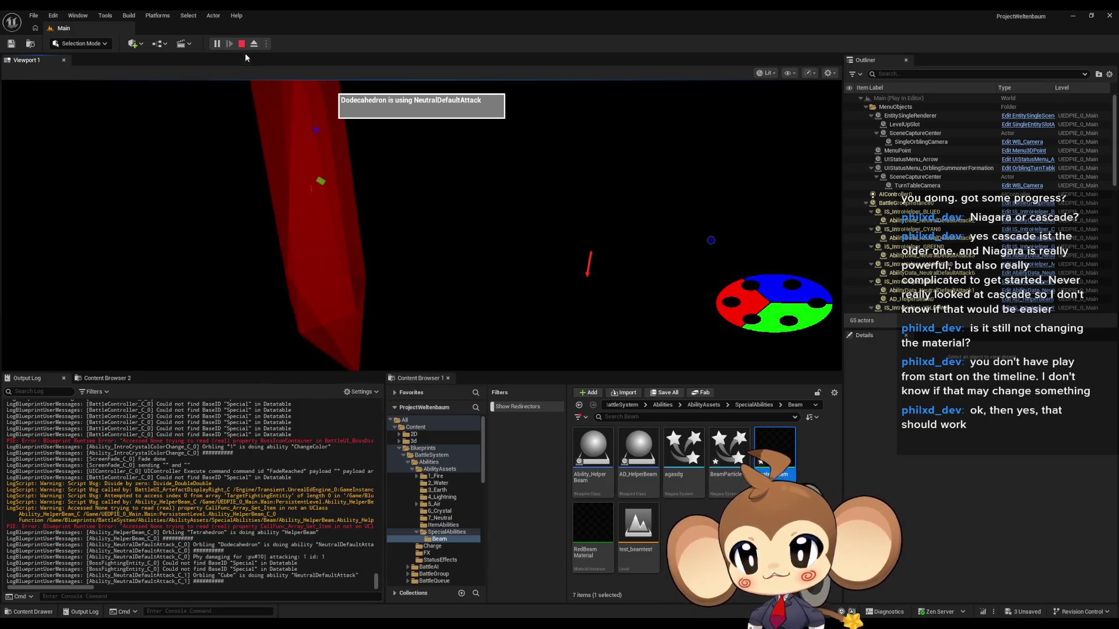
key("Escape")
mouse_move(486, 609)
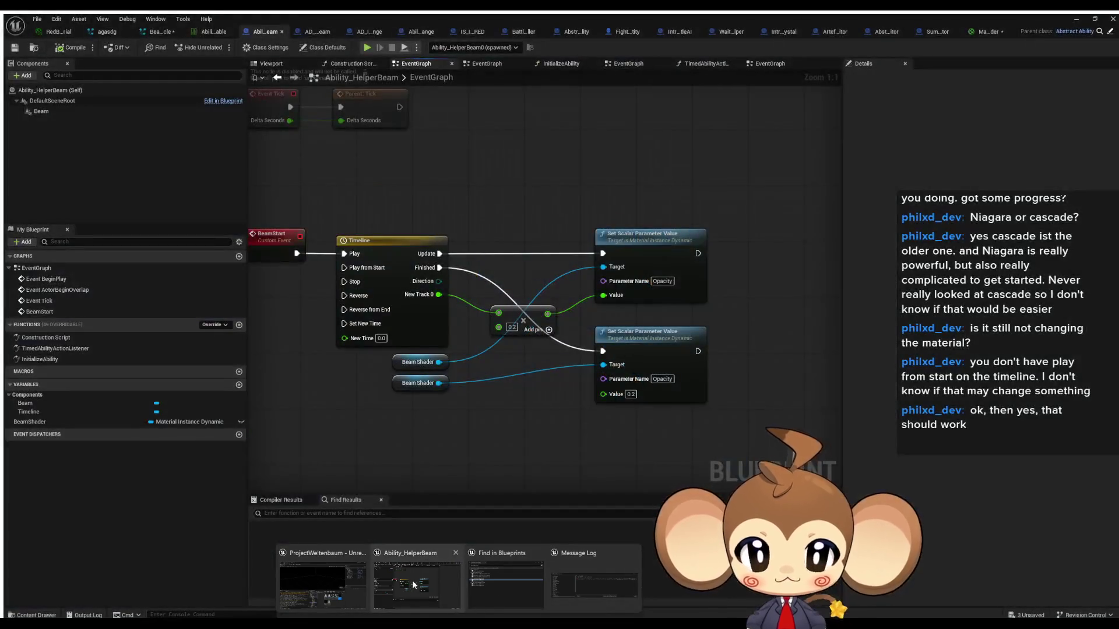
left_click(417, 591)
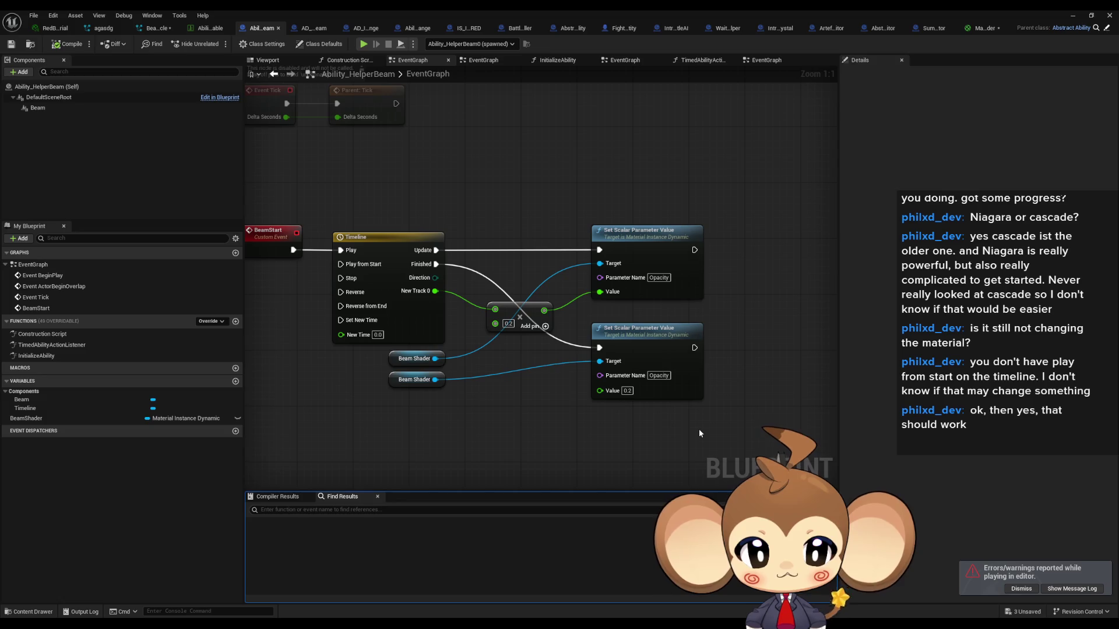
Step: Create a new Float variable named BeamMaxOpacity in the beam blueprint
left_click(235, 381)
type("Beam")
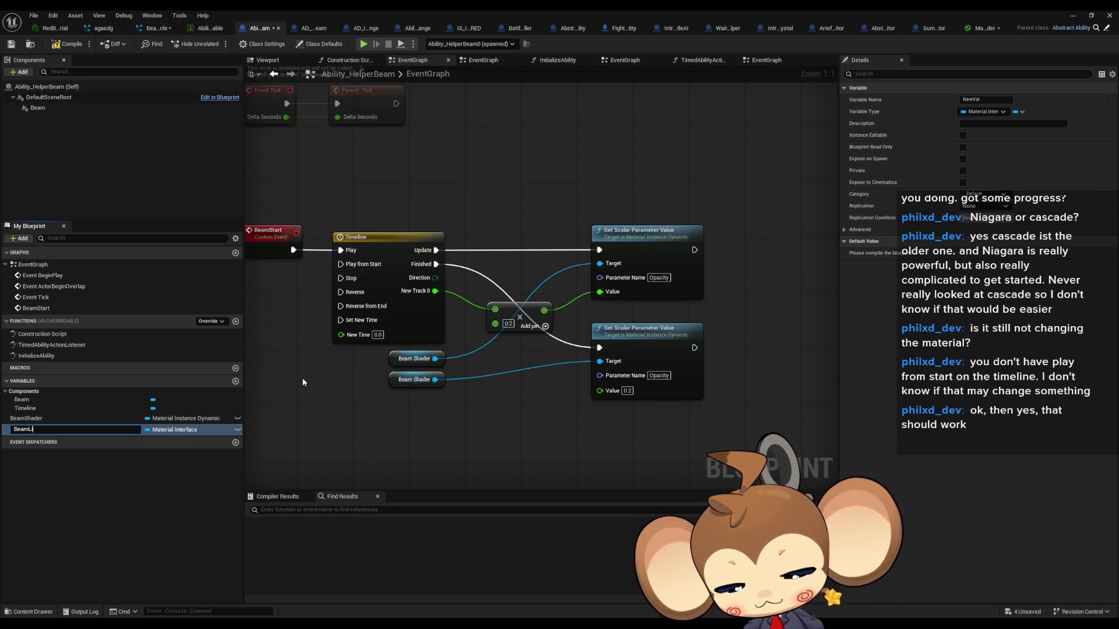
type("Opacity")
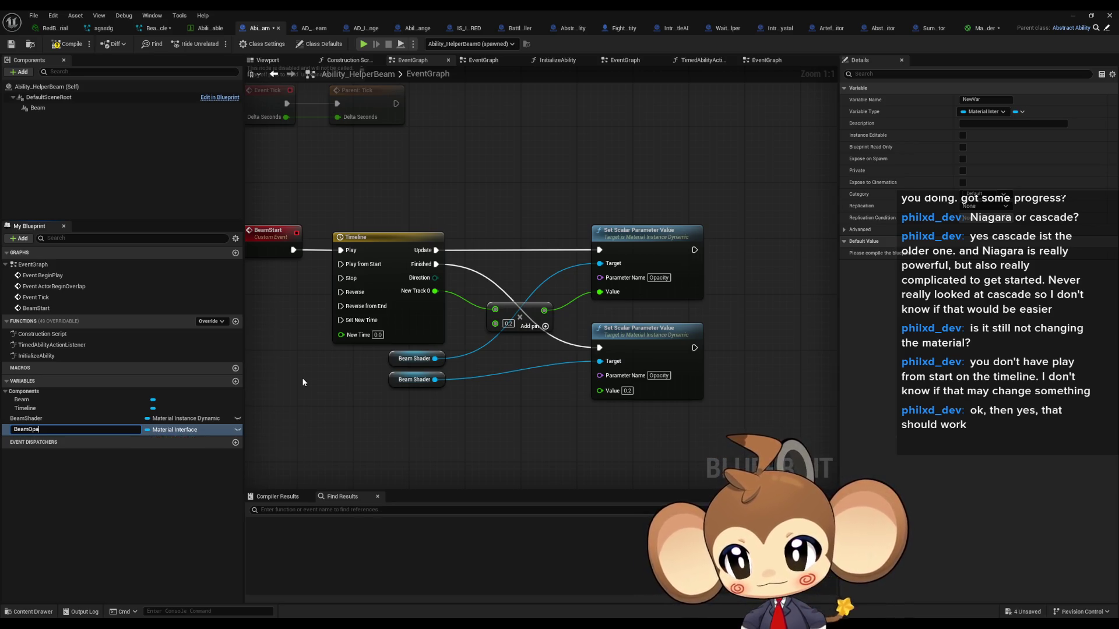
key("Return")
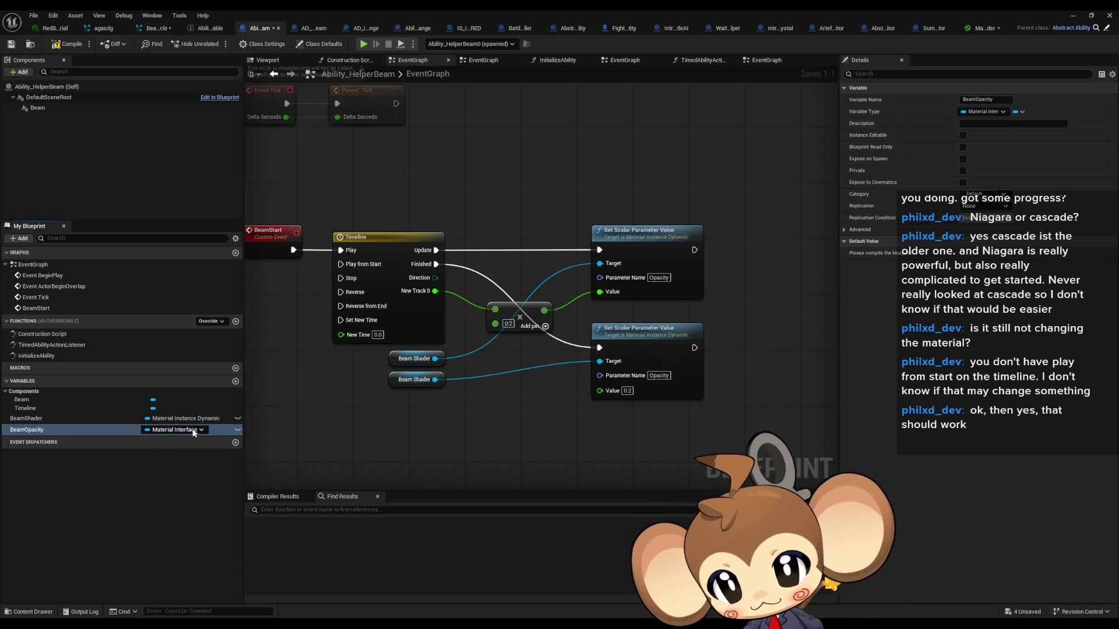
left_click(70, 429)
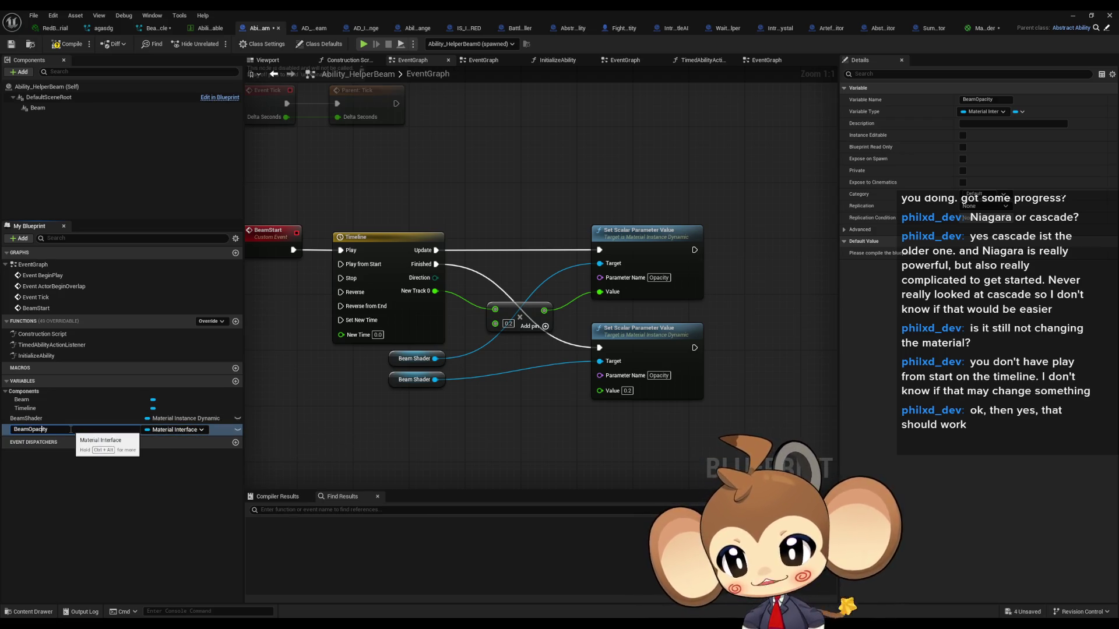
type("Mx")
key("Return")
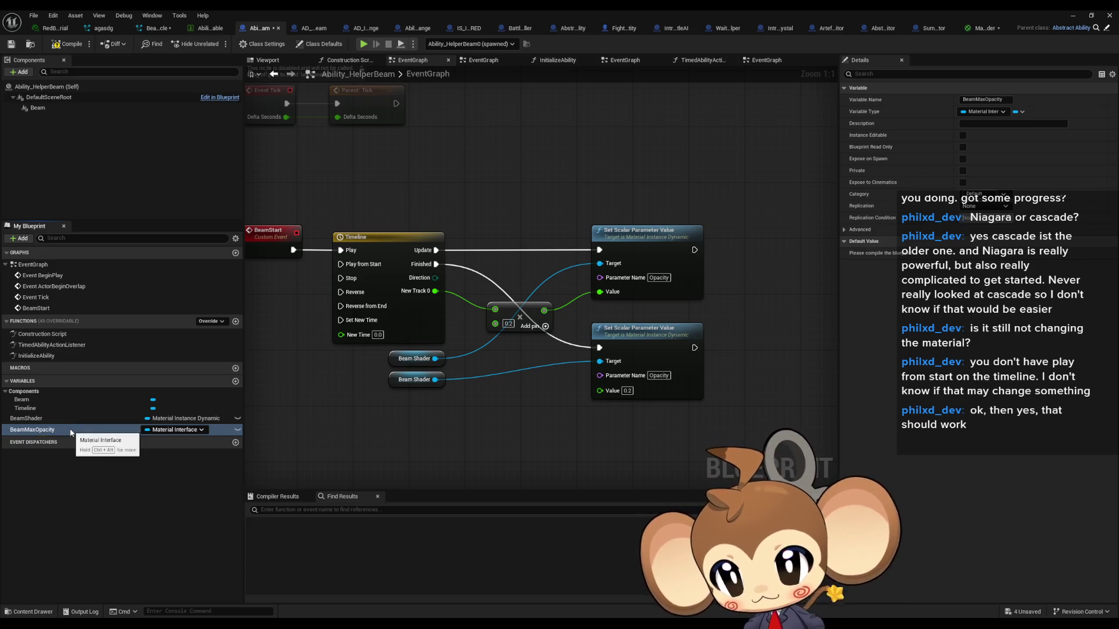
left_click(175, 429)
left_click(165, 251)
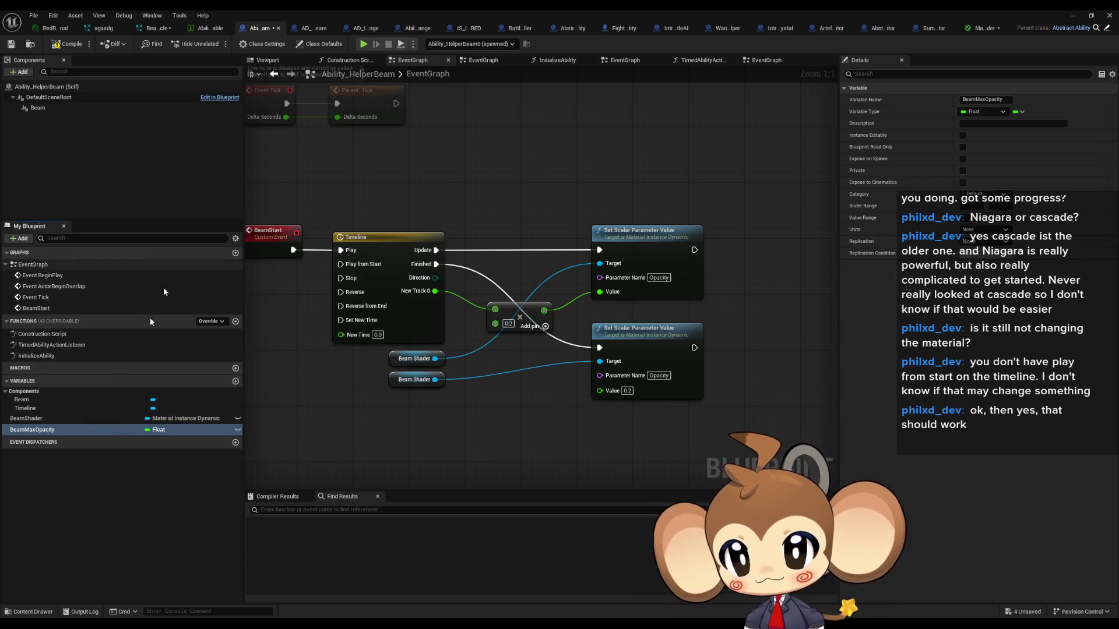
Step: Place a BeamMaxOpacity getter in the event graph and wire it into the opacity Value
mouse_move(35, 430)
left_mouse_down()
mouse_move(419, 432)
mouse_move(496, 326)
mouse_move(600, 292)
mouse_move(498, 402)
mouse_move(453, 414)
left_mouse_up()
left_click(420, 432)
left_click(67, 44)
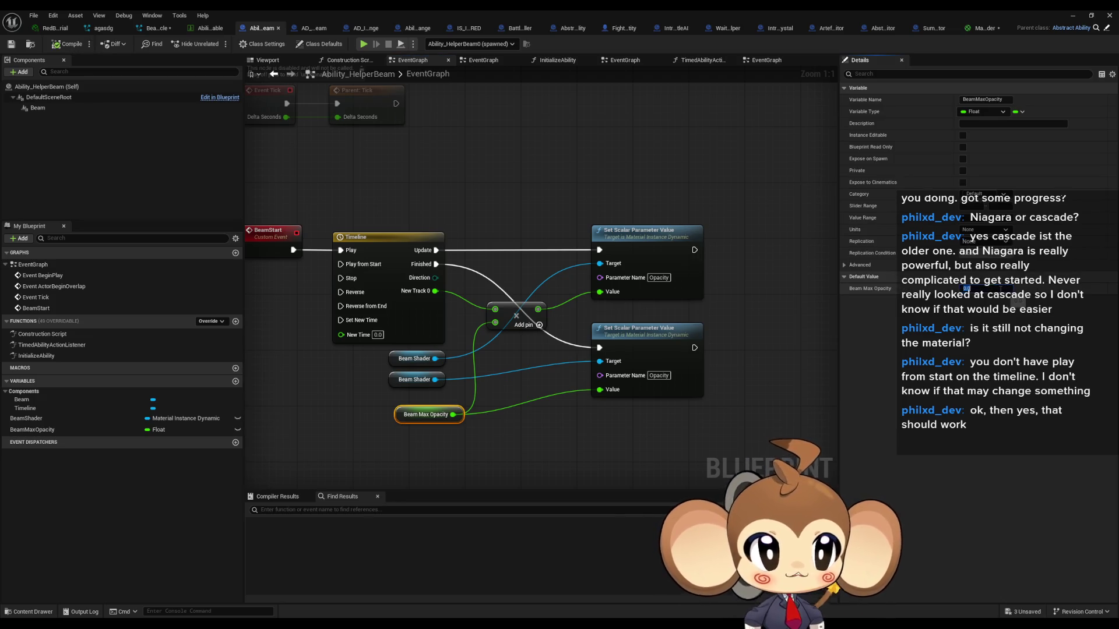
left_click(1073, 17)
Step: Play-test the level and view the beam crystal up close, now pale grey
left_click(216, 44)
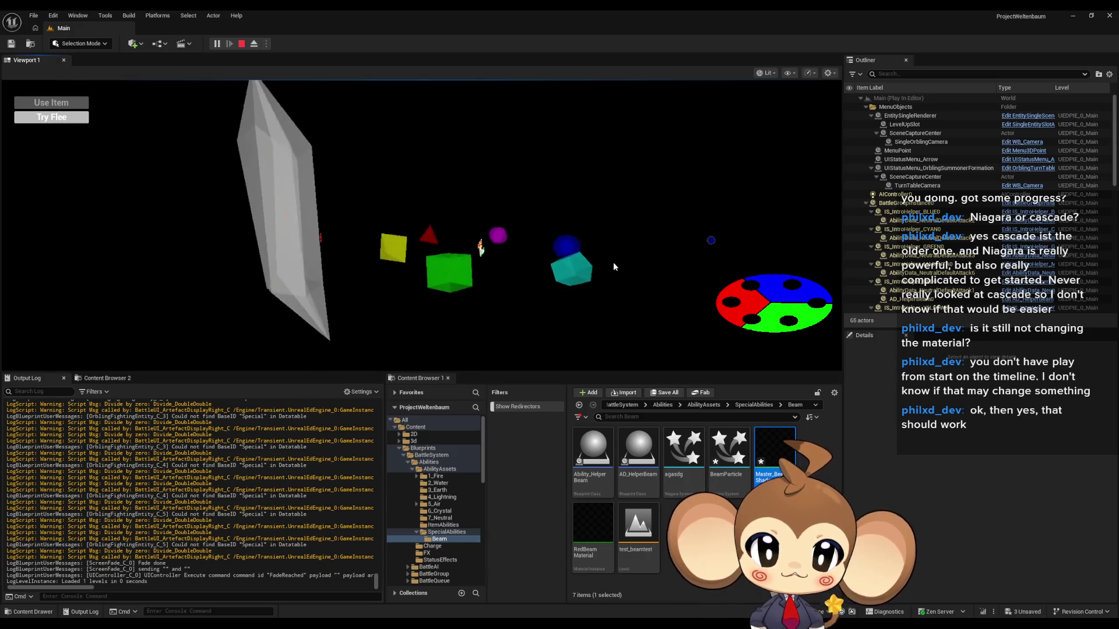
left_click(386, 239)
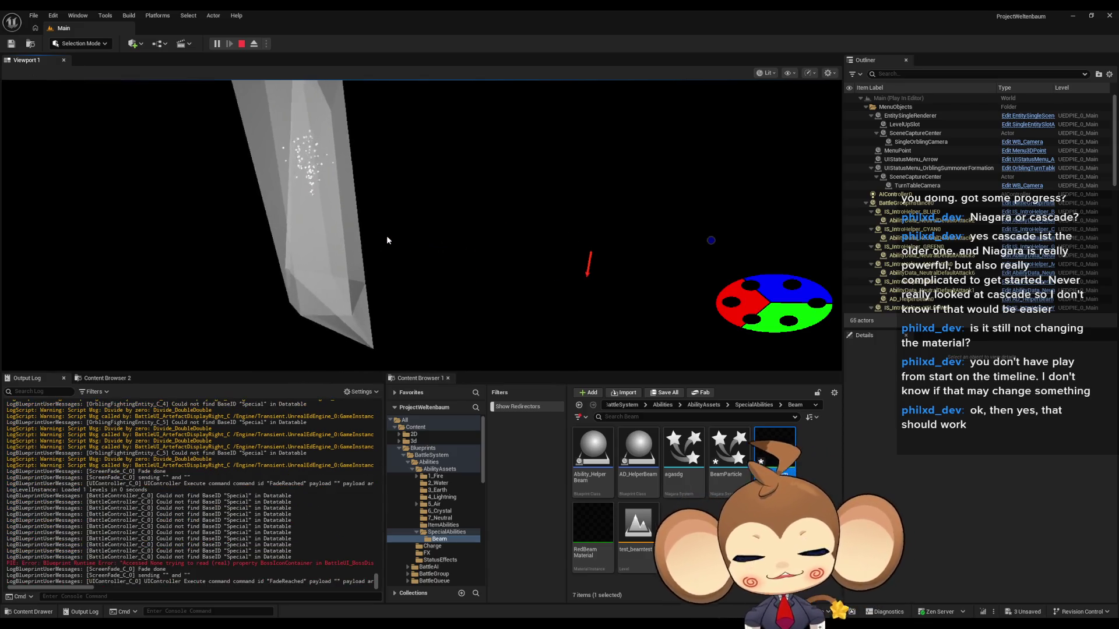